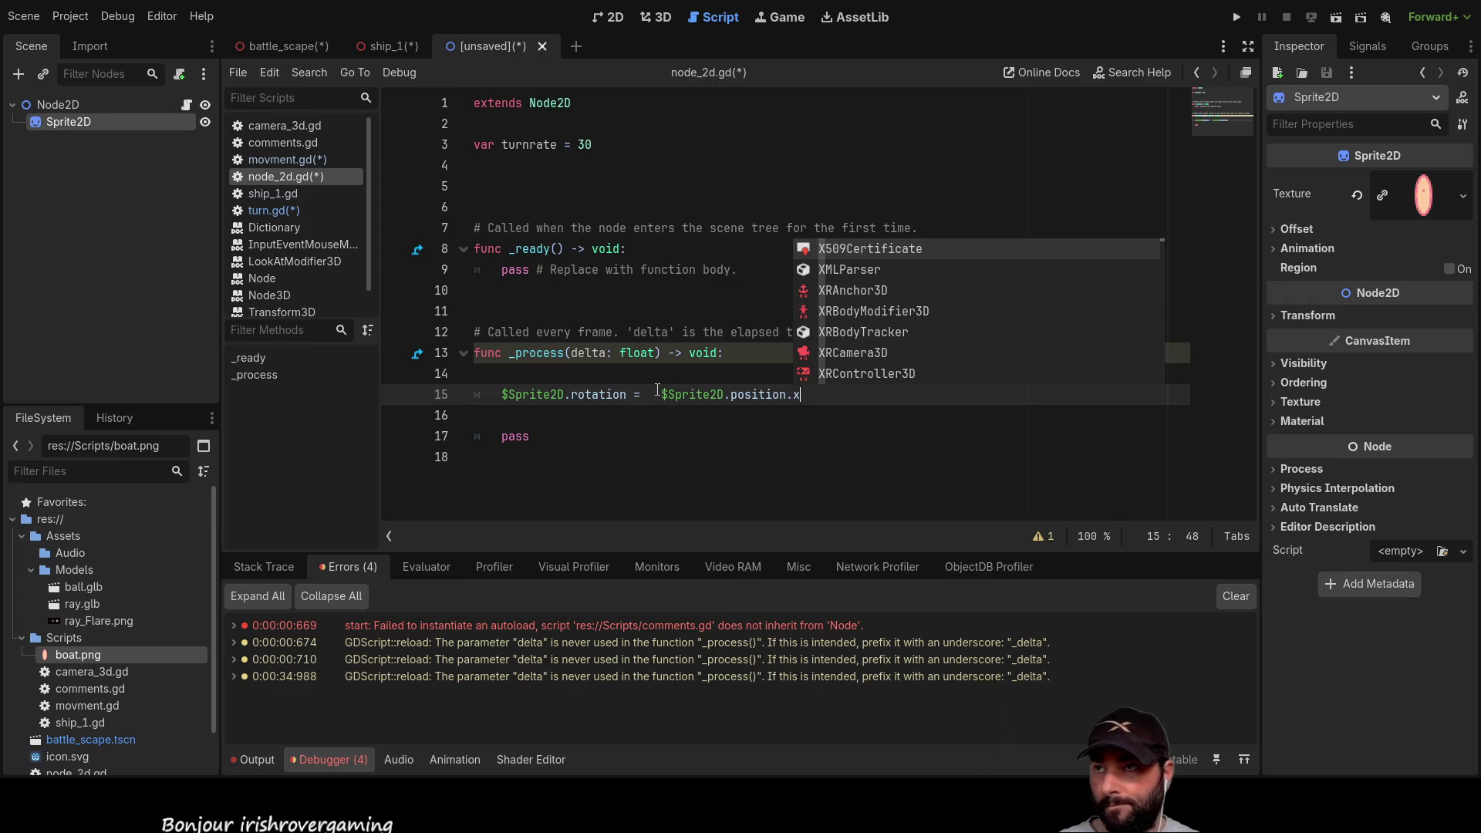
Step: Declare var speed = 100 on line 4 and begin dividing position.x on the rotation line
{"action": "left_click", "coordinate": [489, 158]}
{"action": "type", "text": "var speed = 100"}
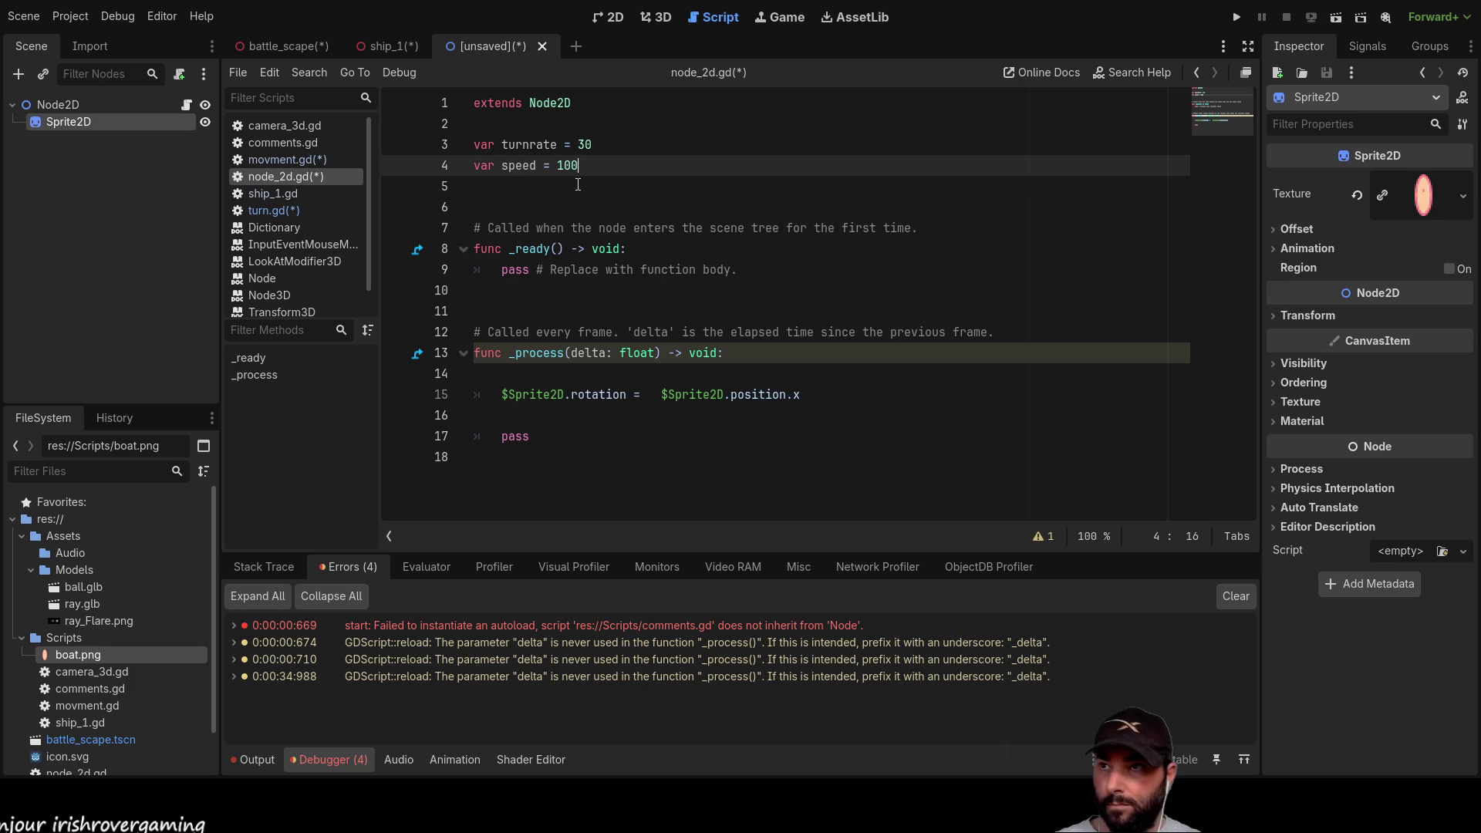
{"action": "left_click", "coordinate": [578, 184]}
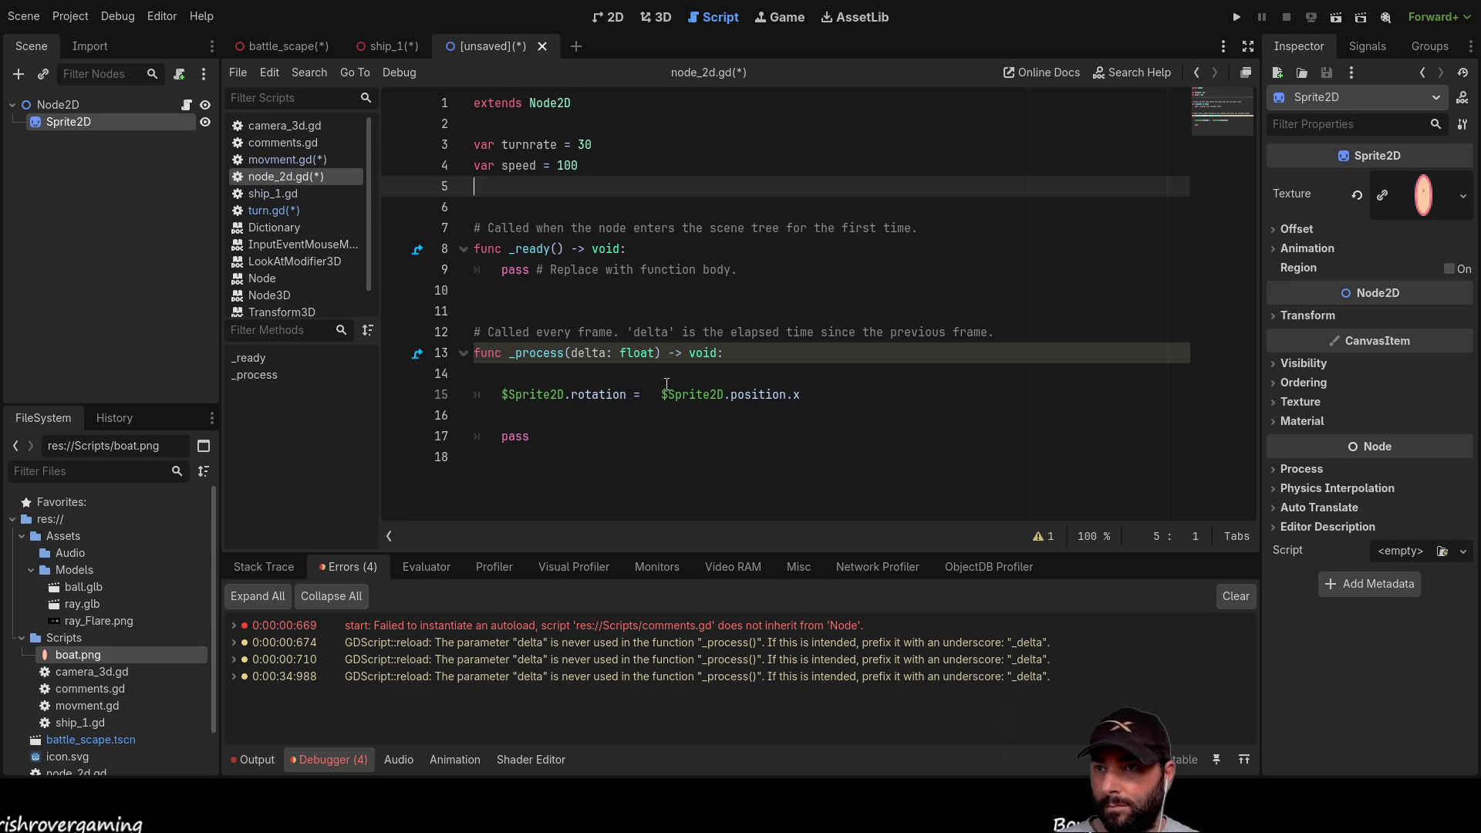
{"action": "left_click", "coordinate": [794, 397]}
{"action": "type", "text": "/"}
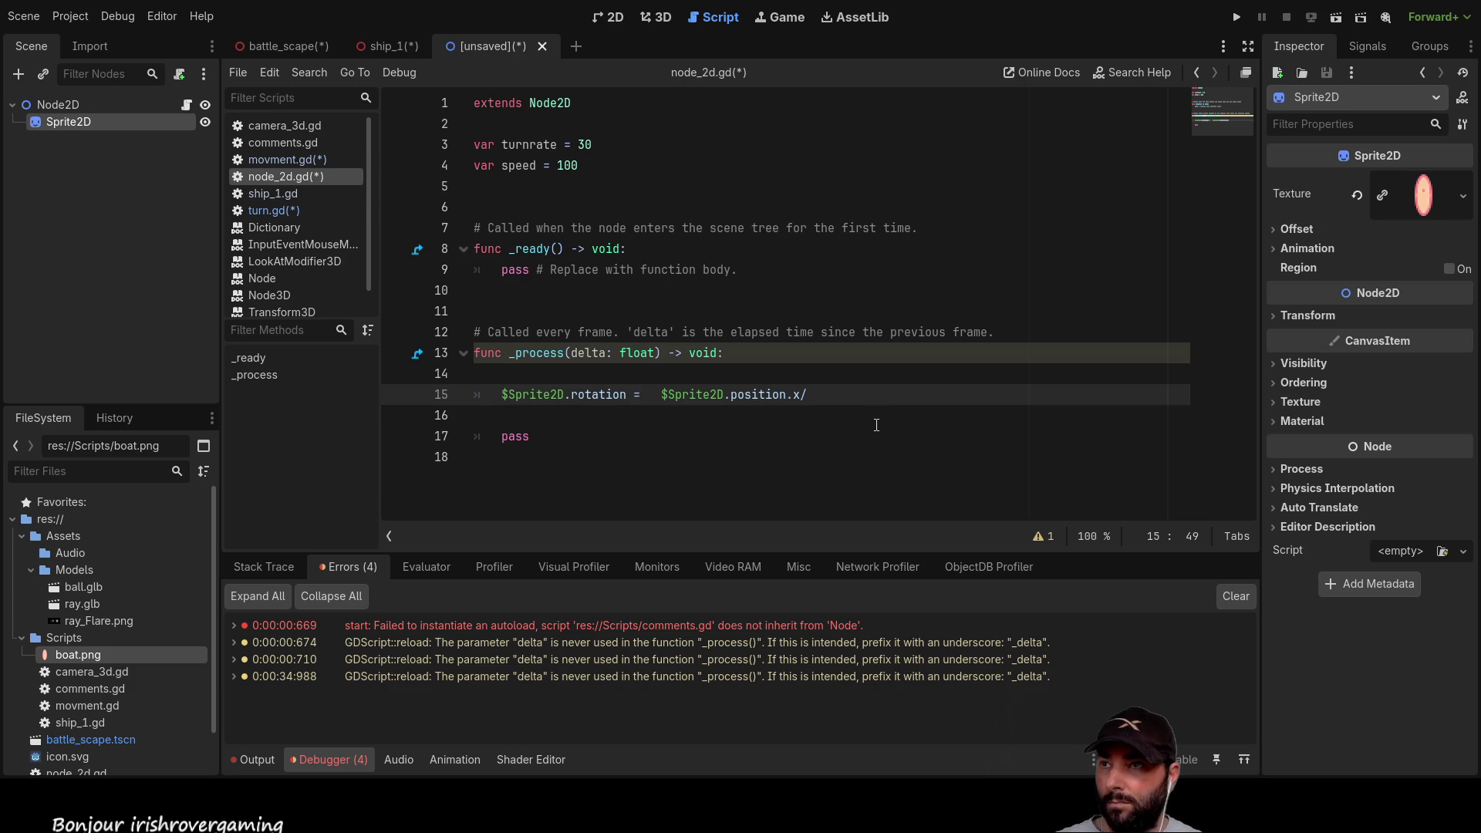
Step: Divide $Sprite2D.position.x by speed in the rotation line
{"action": "double_click", "coordinate": [517, 166]}
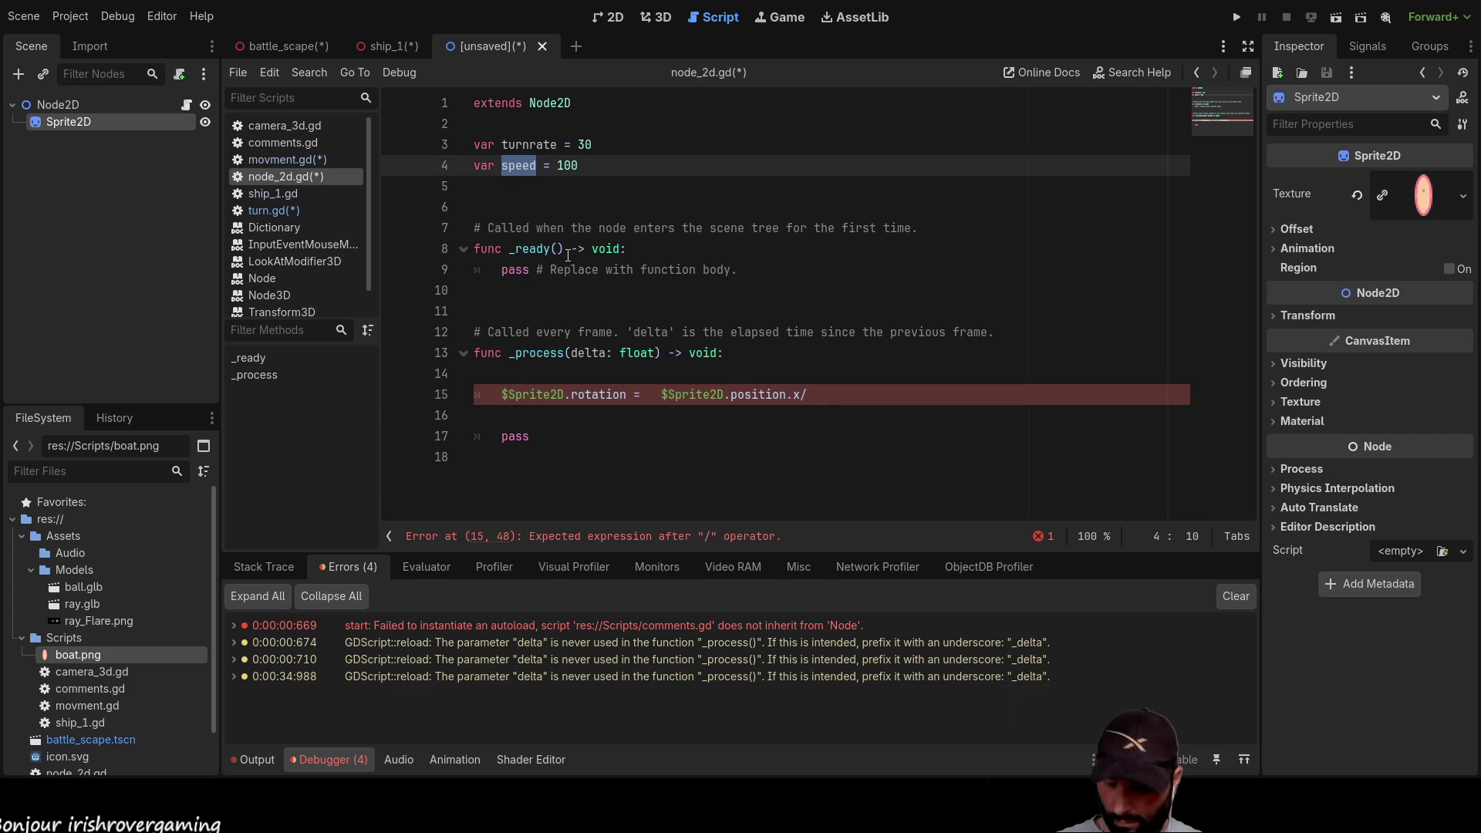
{"action": "left_click", "coordinate": [840, 386]}
{"action": "type", "text": "speed)"}
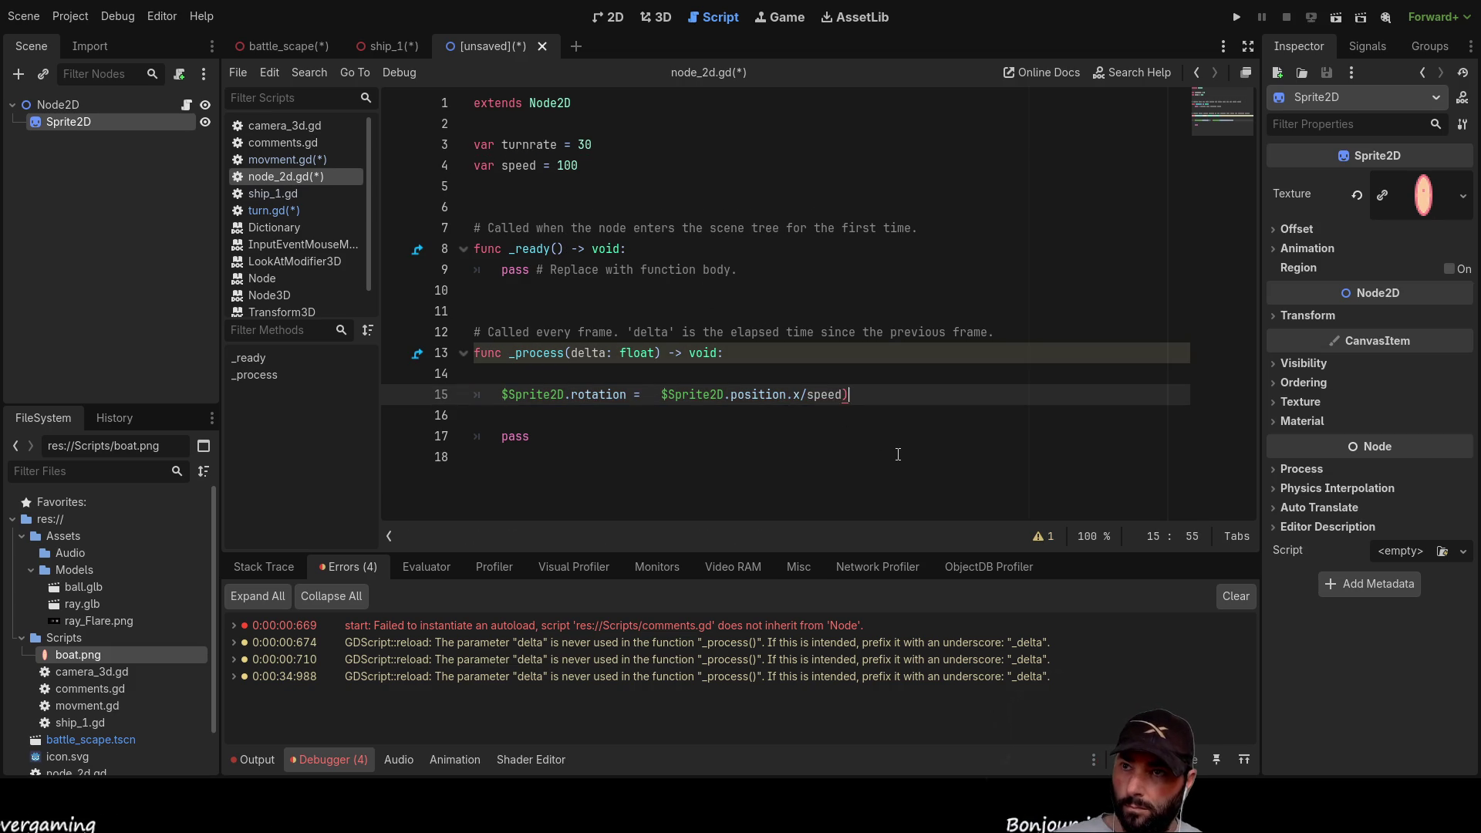
{"action": "key", "text": "Left"}
{"action": "key", "text": "Left"}
{"action": "key", "text": "Left"}
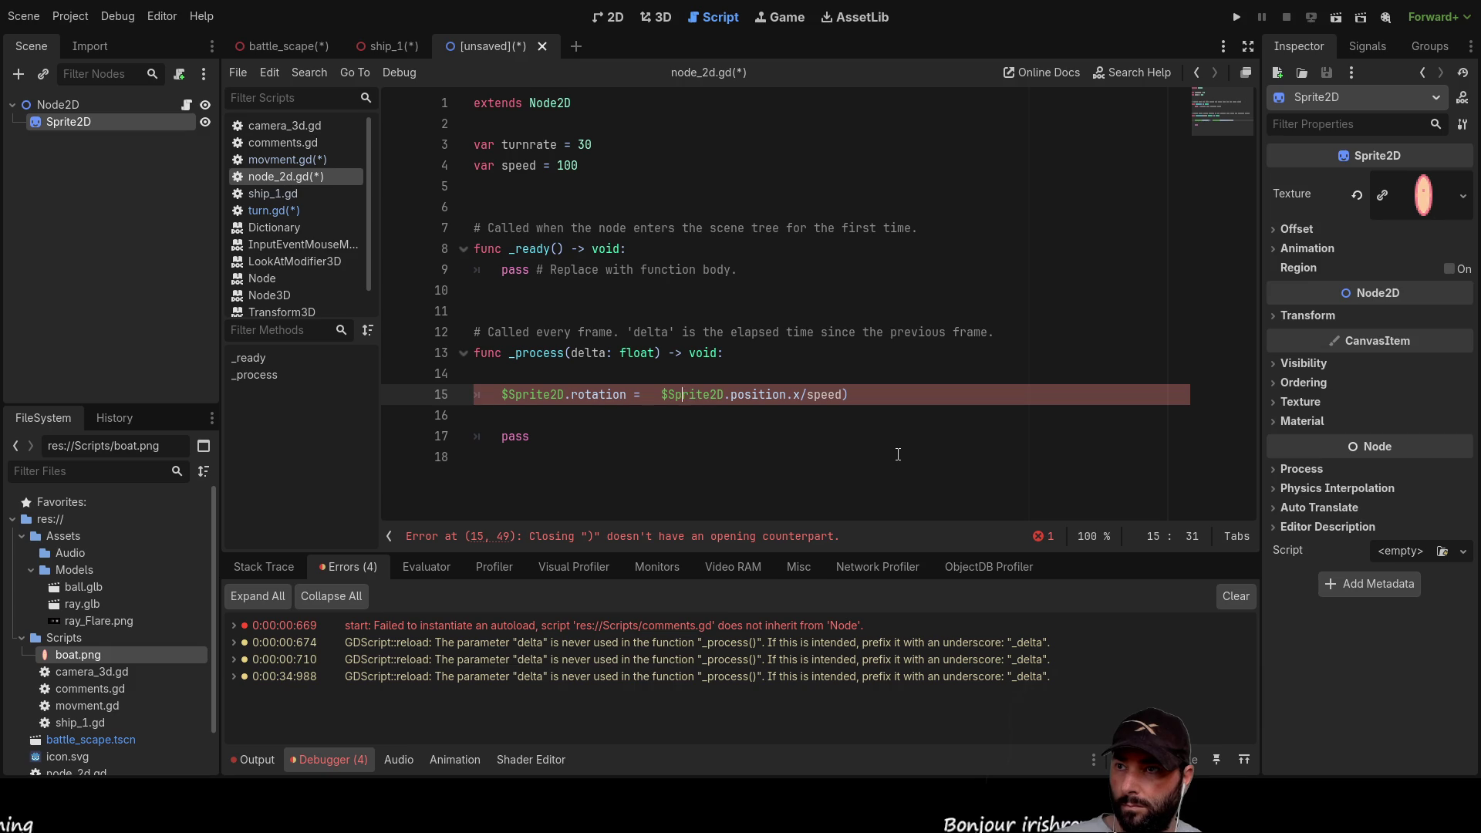
{"action": "type", "text": ")"}
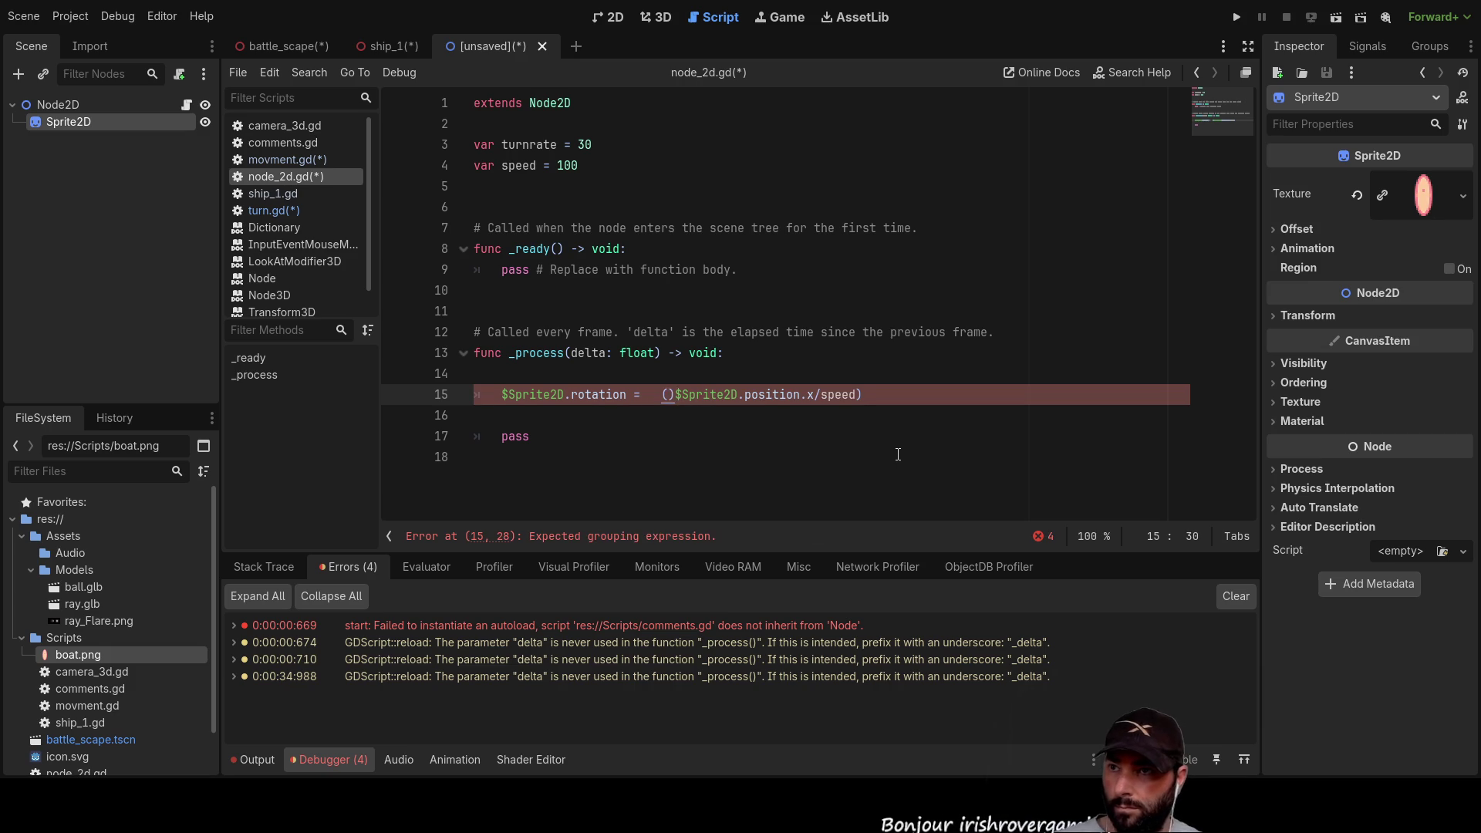
{"action": "key", "text": "Right"}
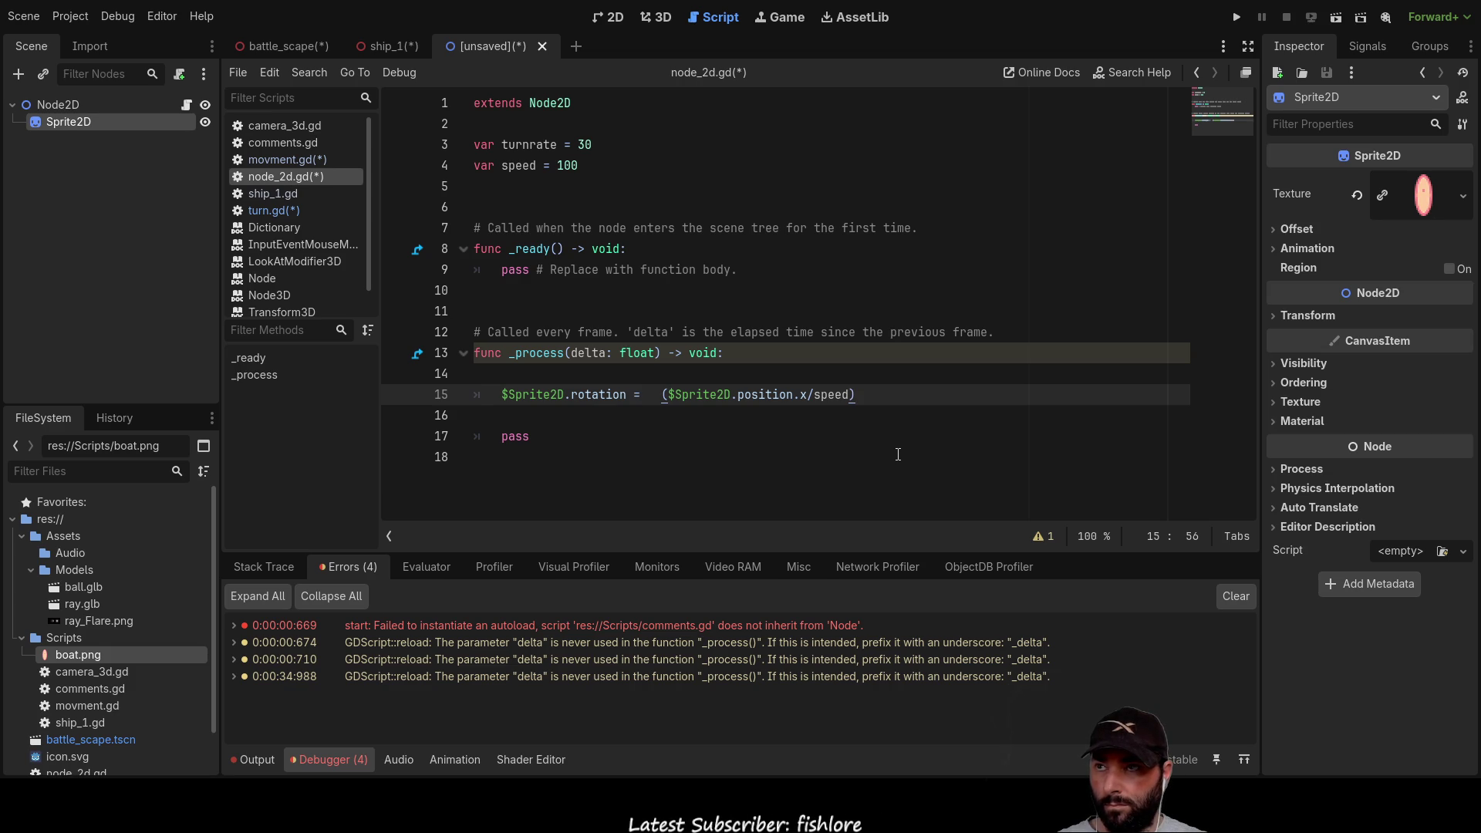
Step: Multiply by PI and wrap it so rotation reads (($Sprite2D.position.x/speed)*PI)
{"action": "type", "text": "*"}
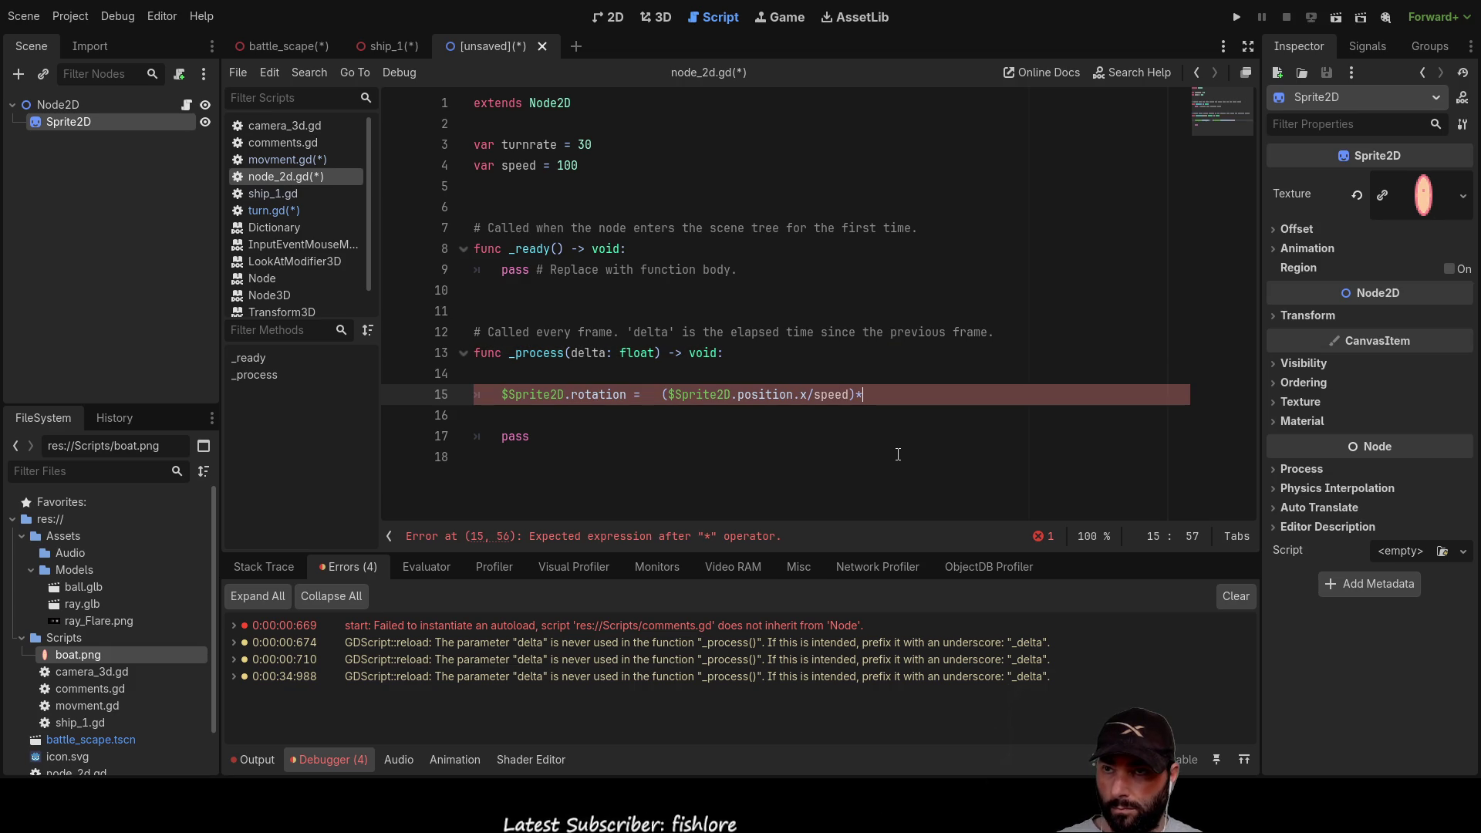
{"action": "type", "text": "2p"}
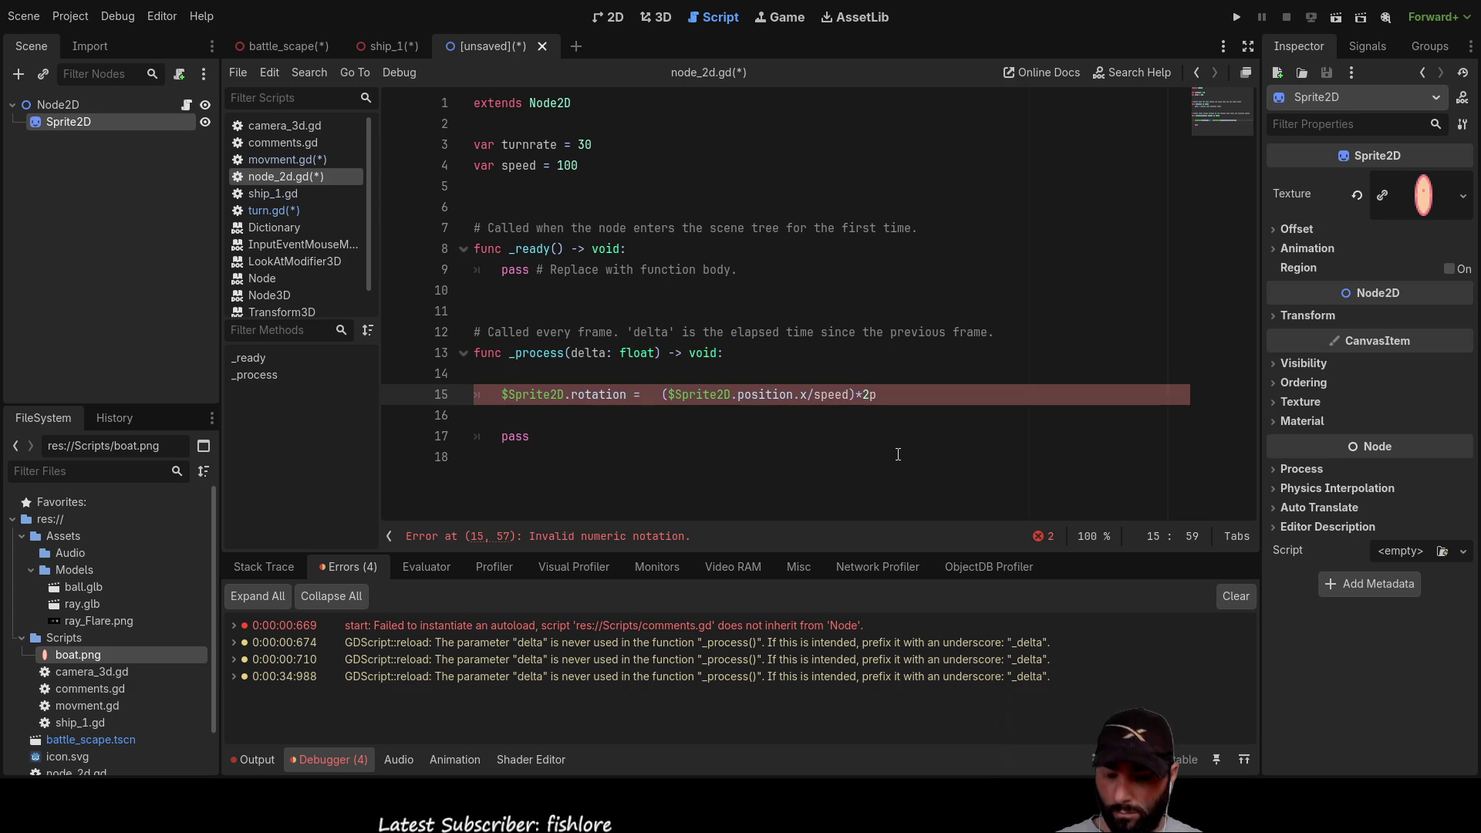
{"action": "key", "text": "BackSpace"}
{"action": "key", "text": "BackSpace"}
{"action": "type", "text": "pi"}
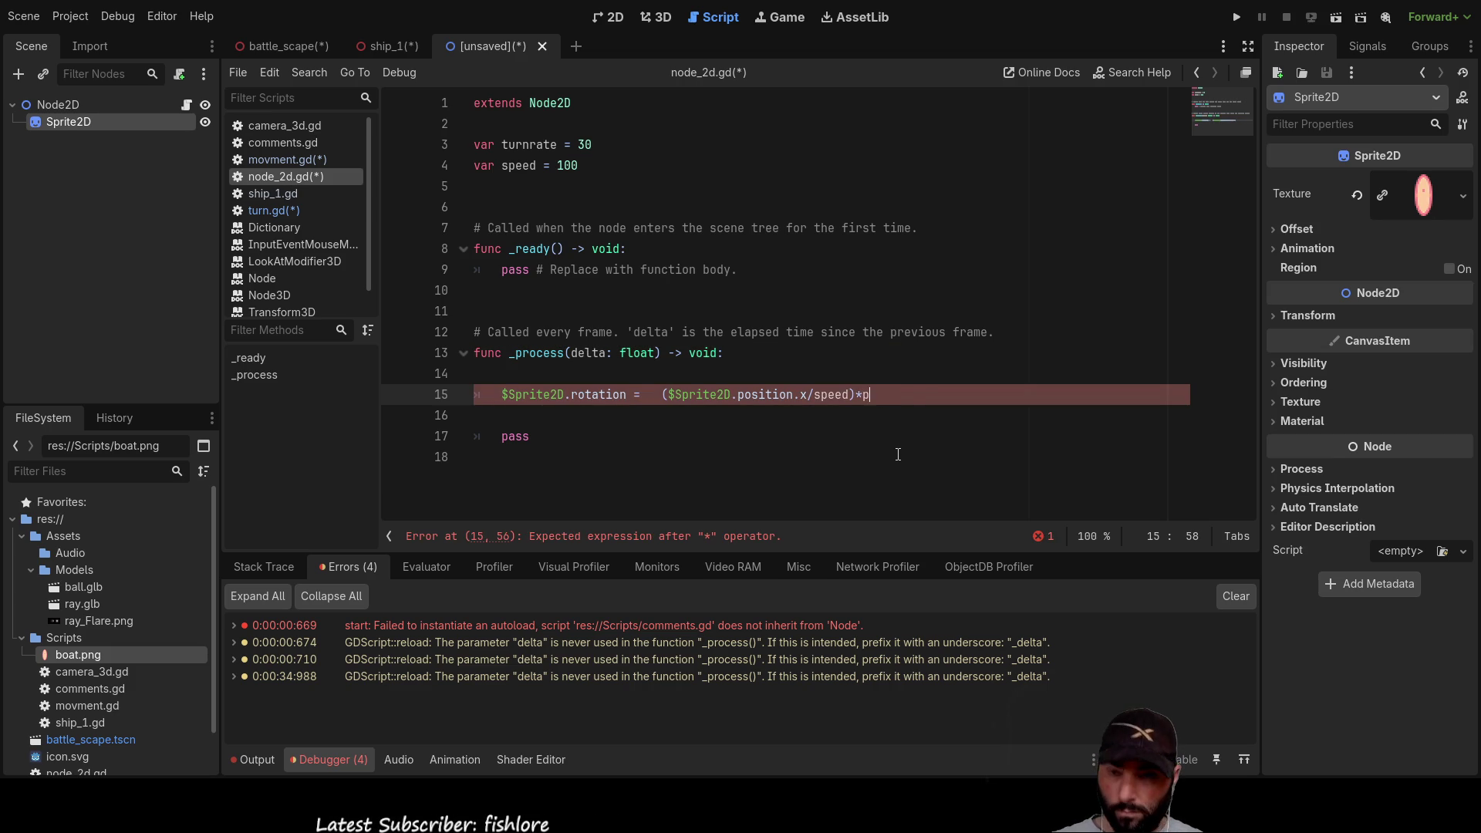
{"action": "key", "text": "Return"}
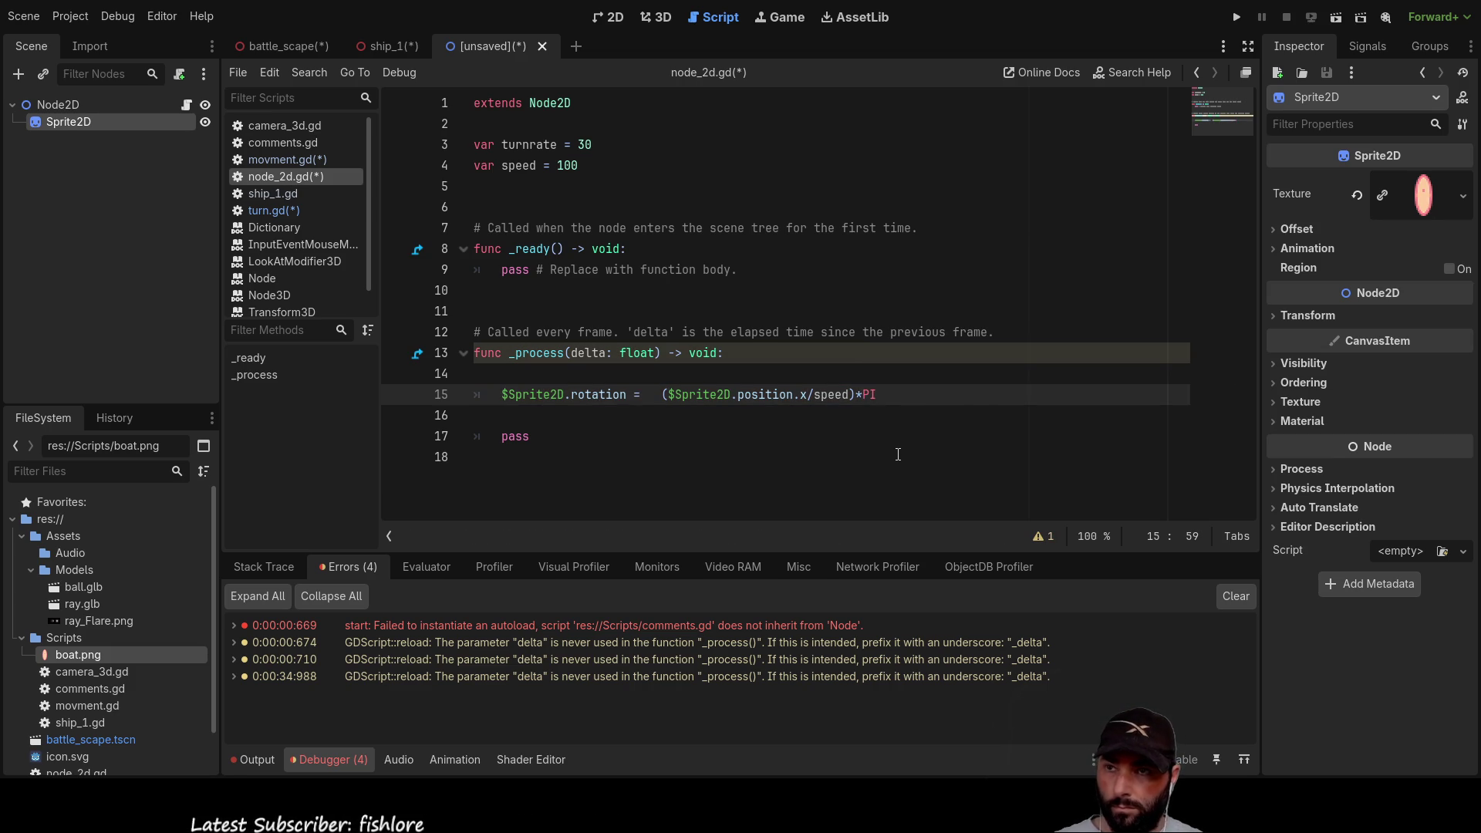
{"action": "type", "text": ")"}
{"action": "key", "text": "Left"}
{"action": "key", "text": "Left"}
{"action": "key", "text": "Left"}
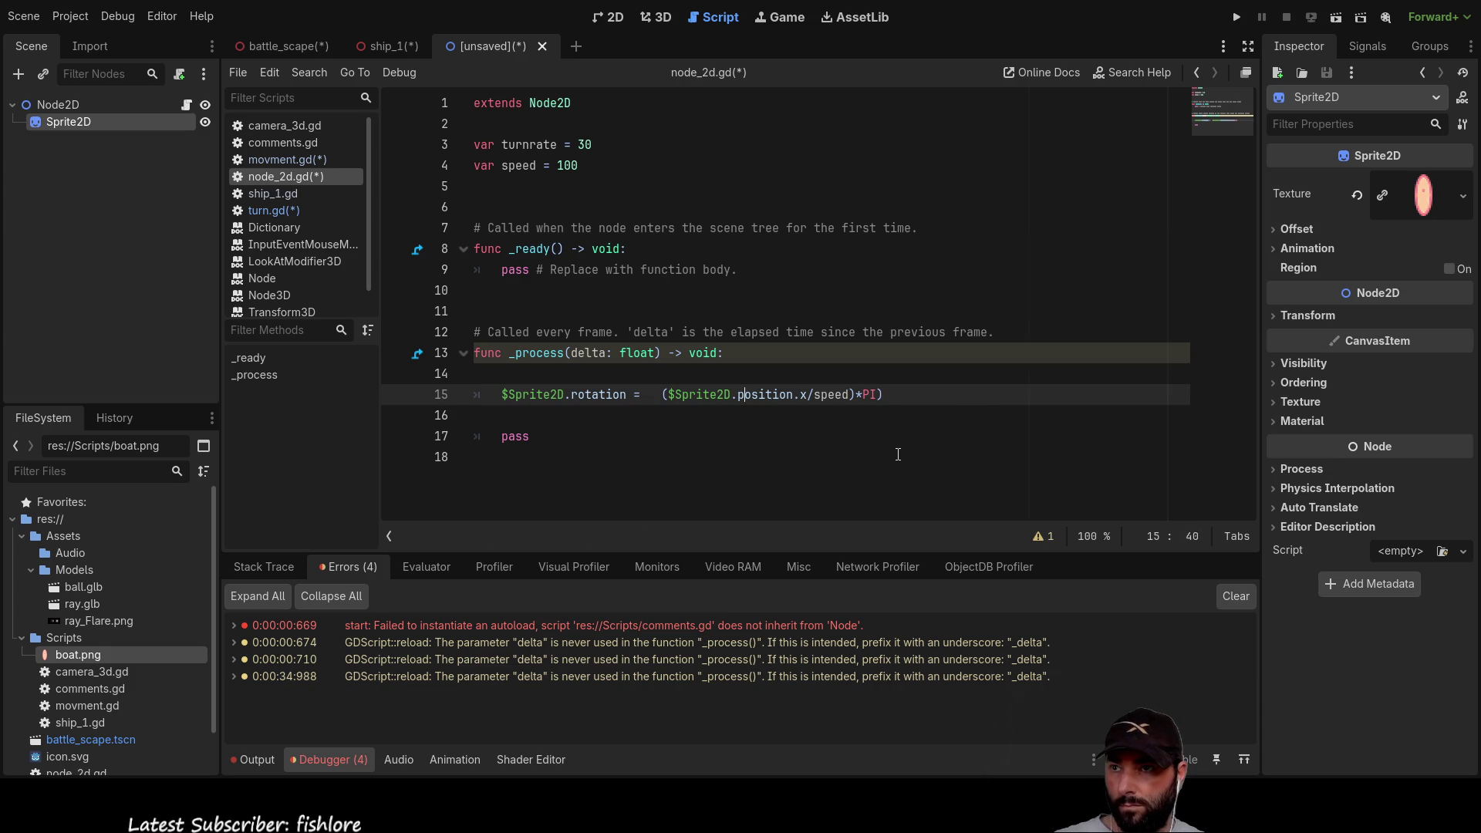
{"action": "key", "text": "ctrl+Left"}
{"action": "key", "text": "ctrl+Left"}
{"action": "key", "text": "ctrl+Left"}
{"action": "type", "text": "("}
{"action": "key", "text": "BackSpace"}
{"action": "key", "text": "BackSpace"}
{"action": "key", "text": "Right"}
{"action": "key", "text": "Delete"}
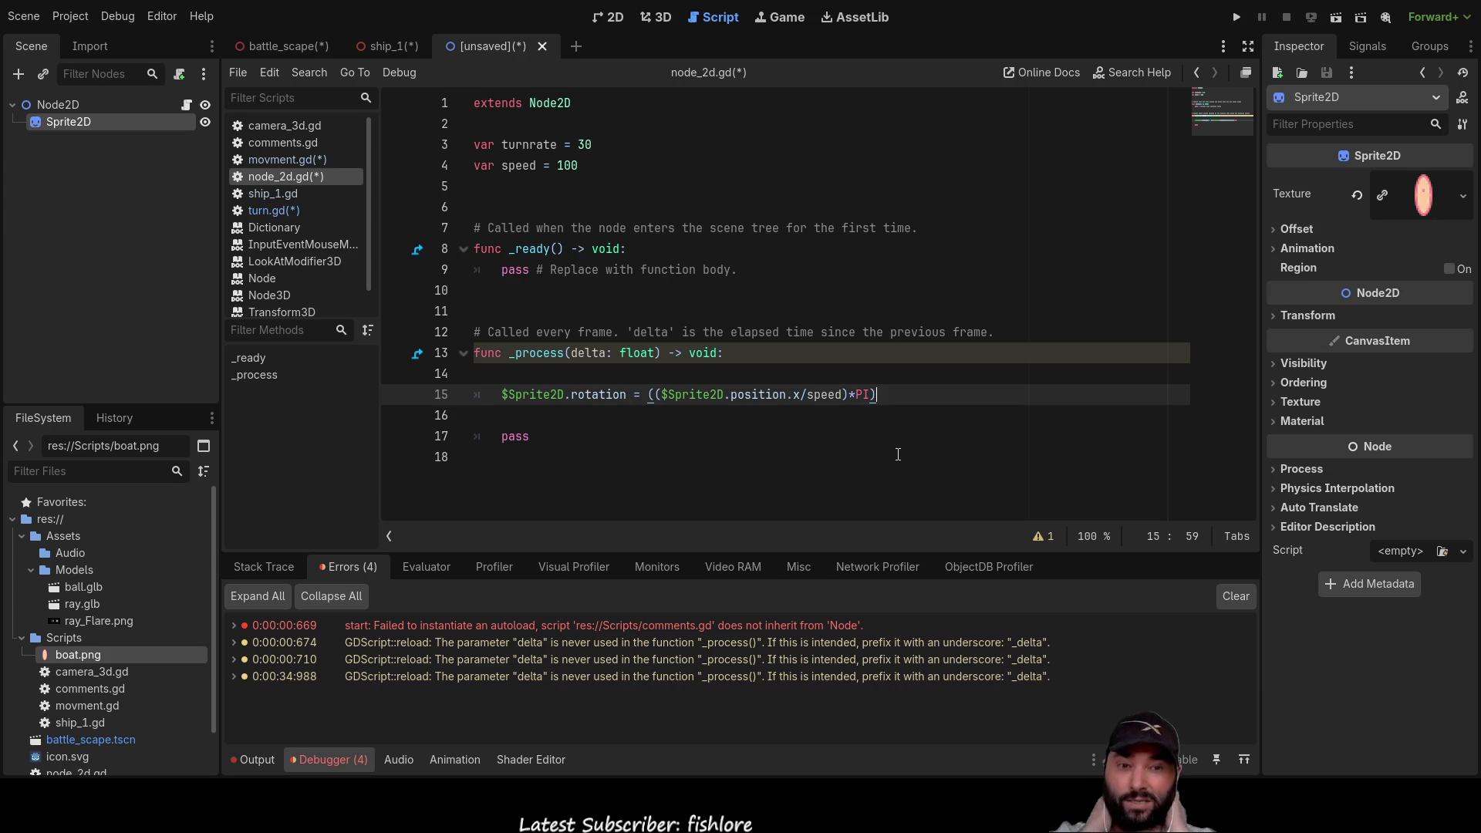
Step: Delete the blank line above the rotation line and the placeholder pass line
{"action": "key", "text": "Down"}
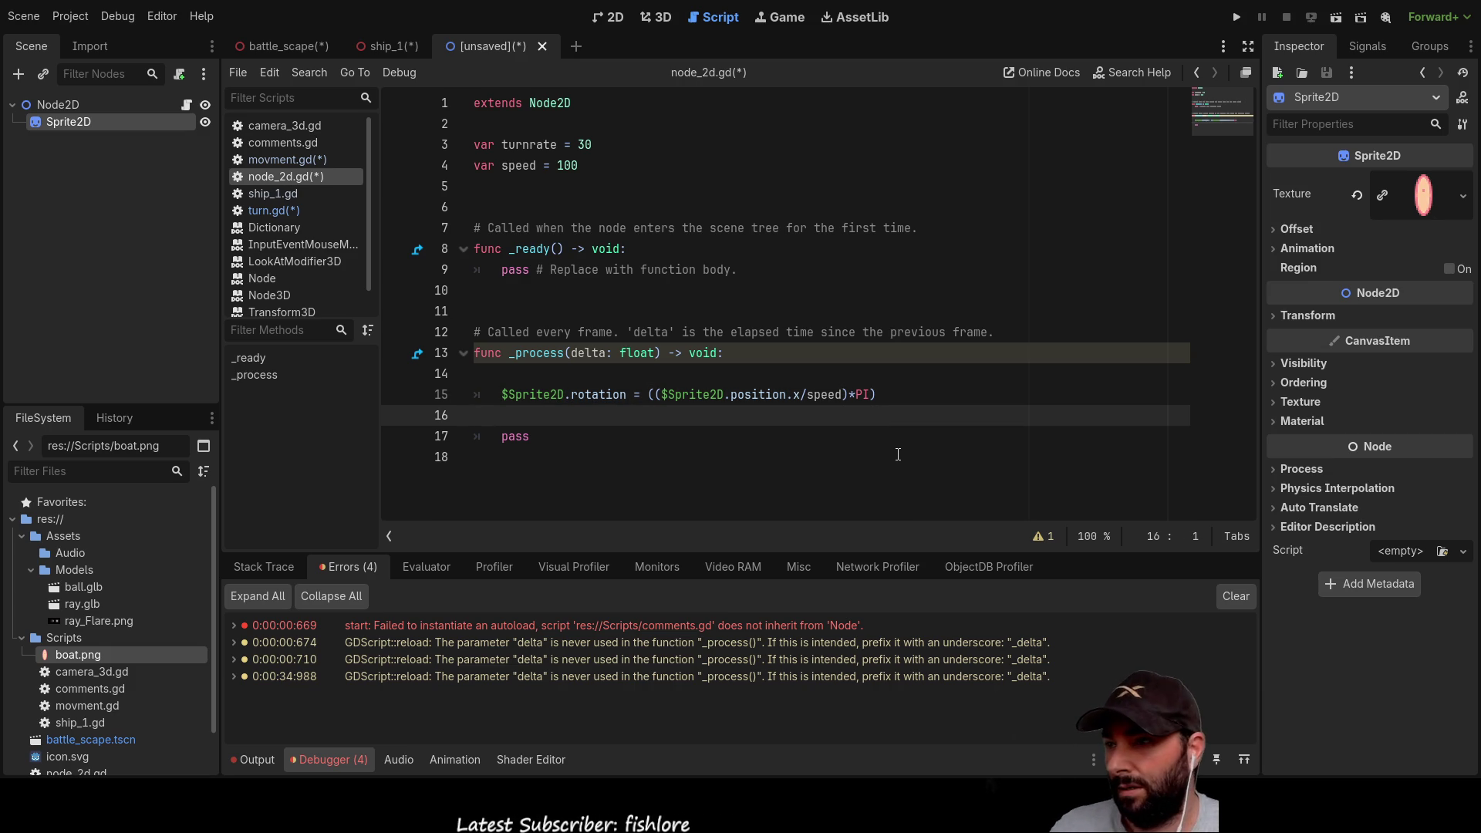
{"action": "key", "text": "Up"}
{"action": "key", "text": "BackSpace"}
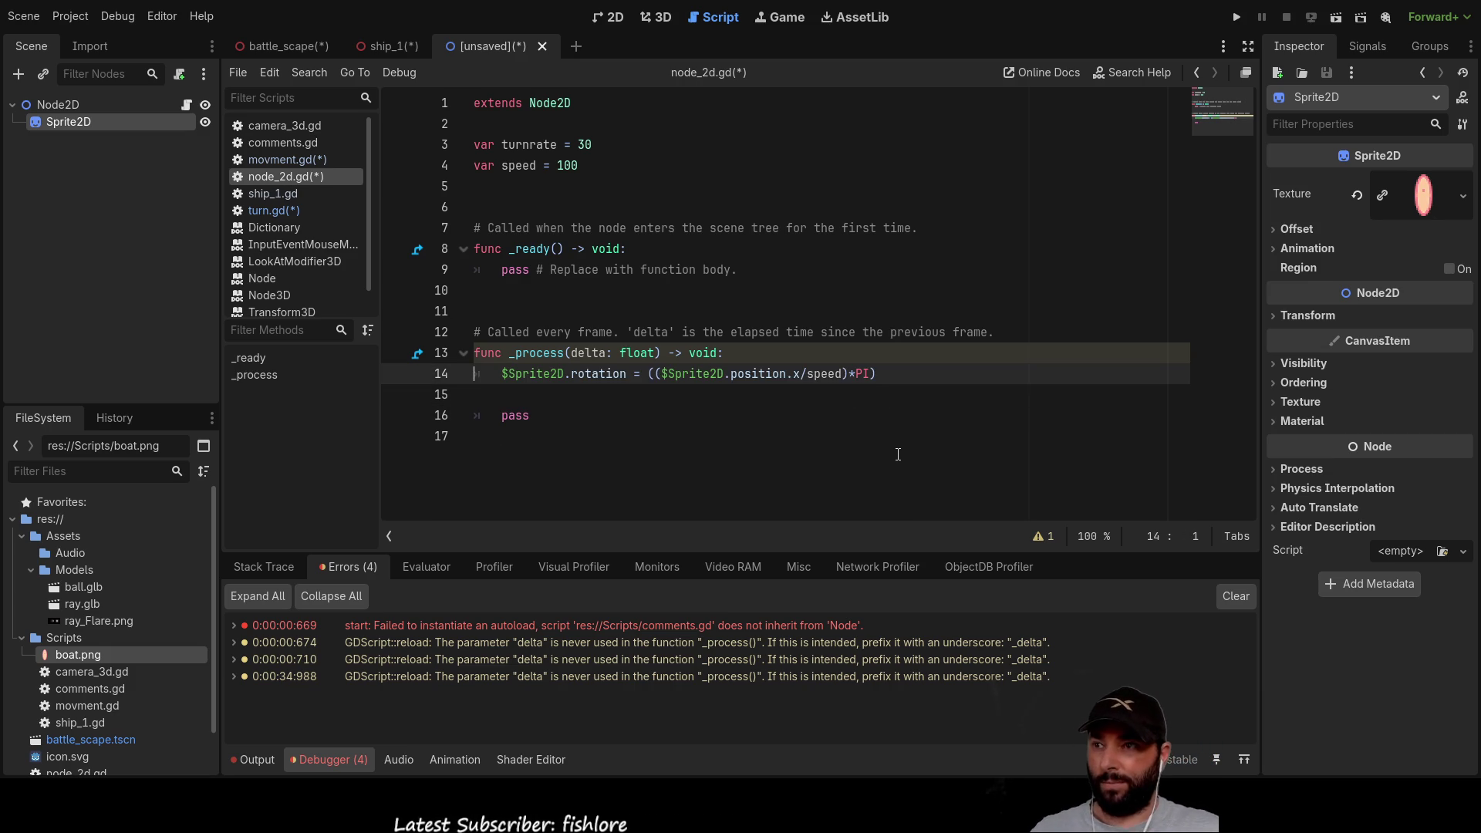
{"action": "key", "text": "Down"}
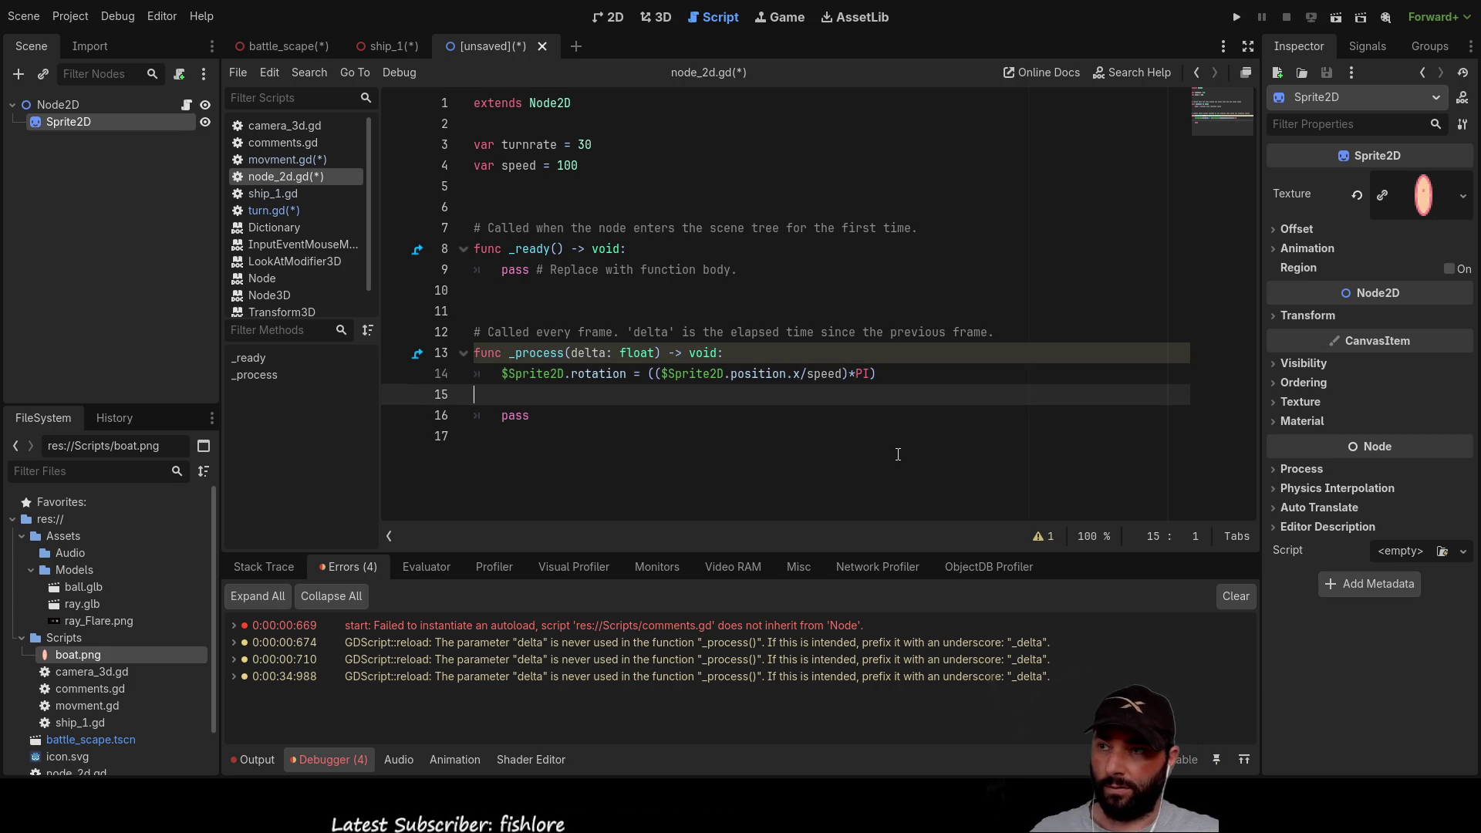
{"action": "key", "text": "Up"}
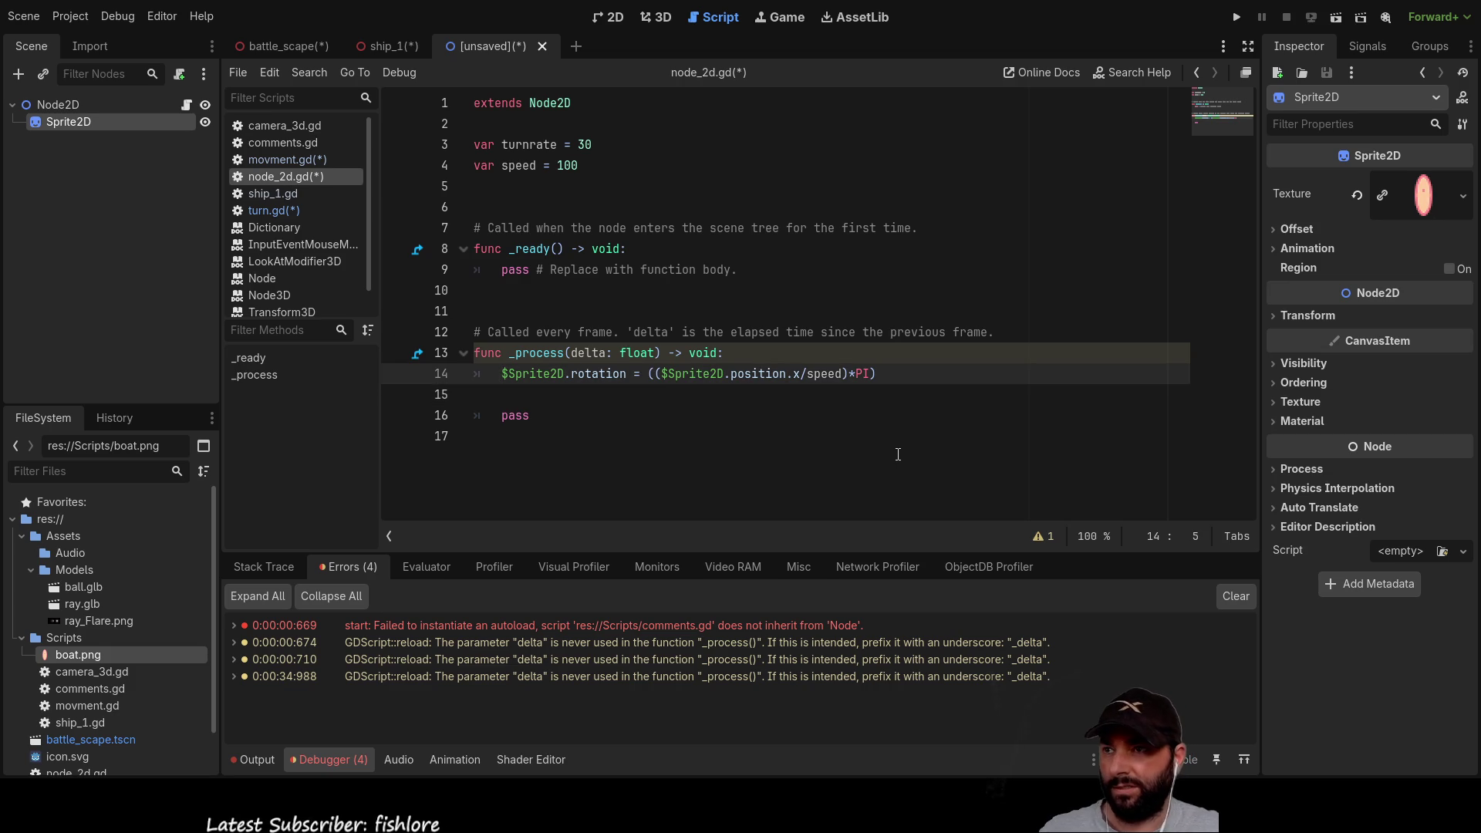
{"action": "key", "text": "Down"}
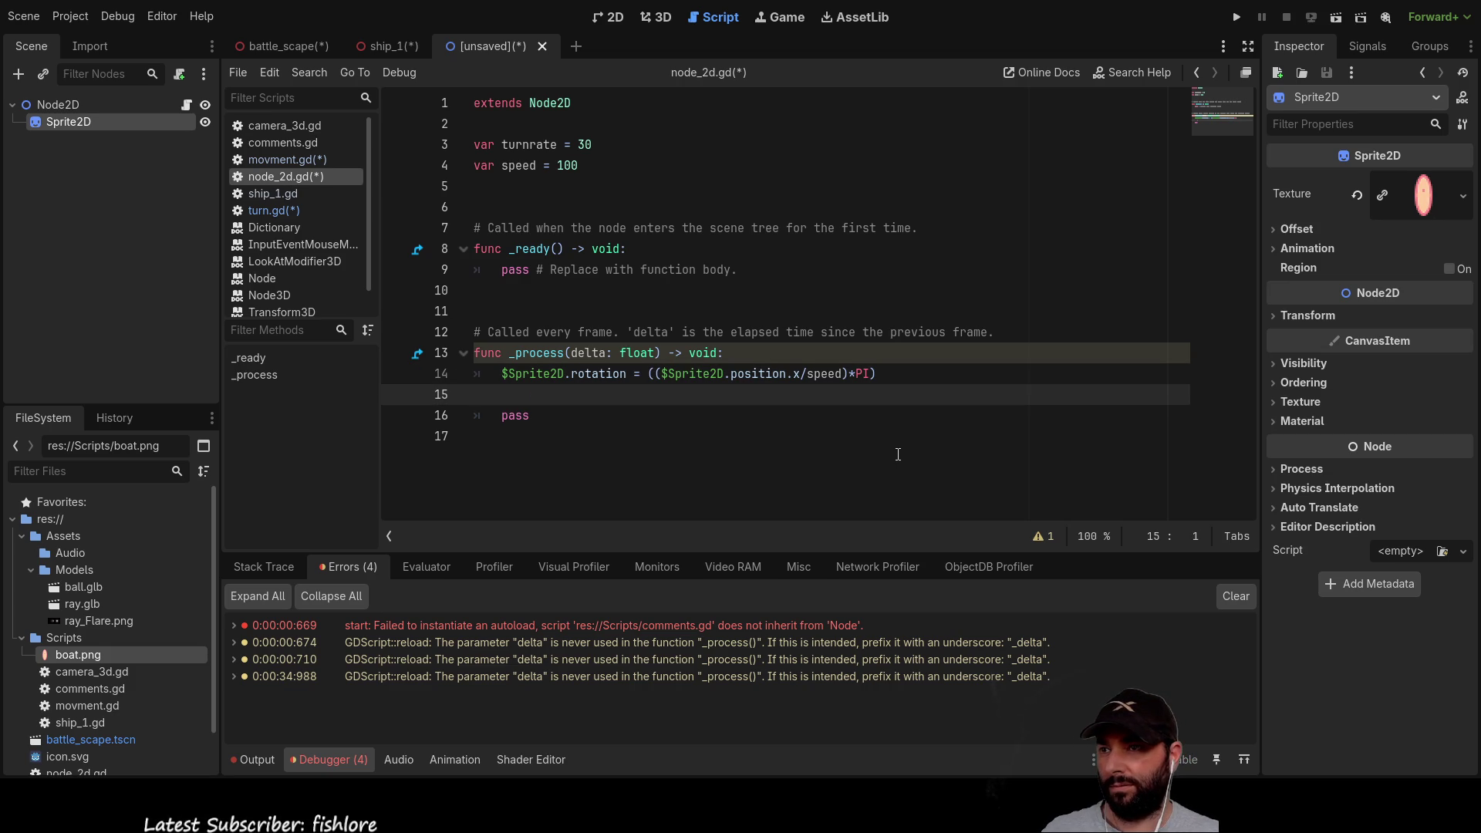
{"action": "key", "text": "Down"}
{"action": "key", "text": "ctrl+shift+k"}
{"action": "key", "text": "Up"}
{"action": "key", "text": "Tab"}
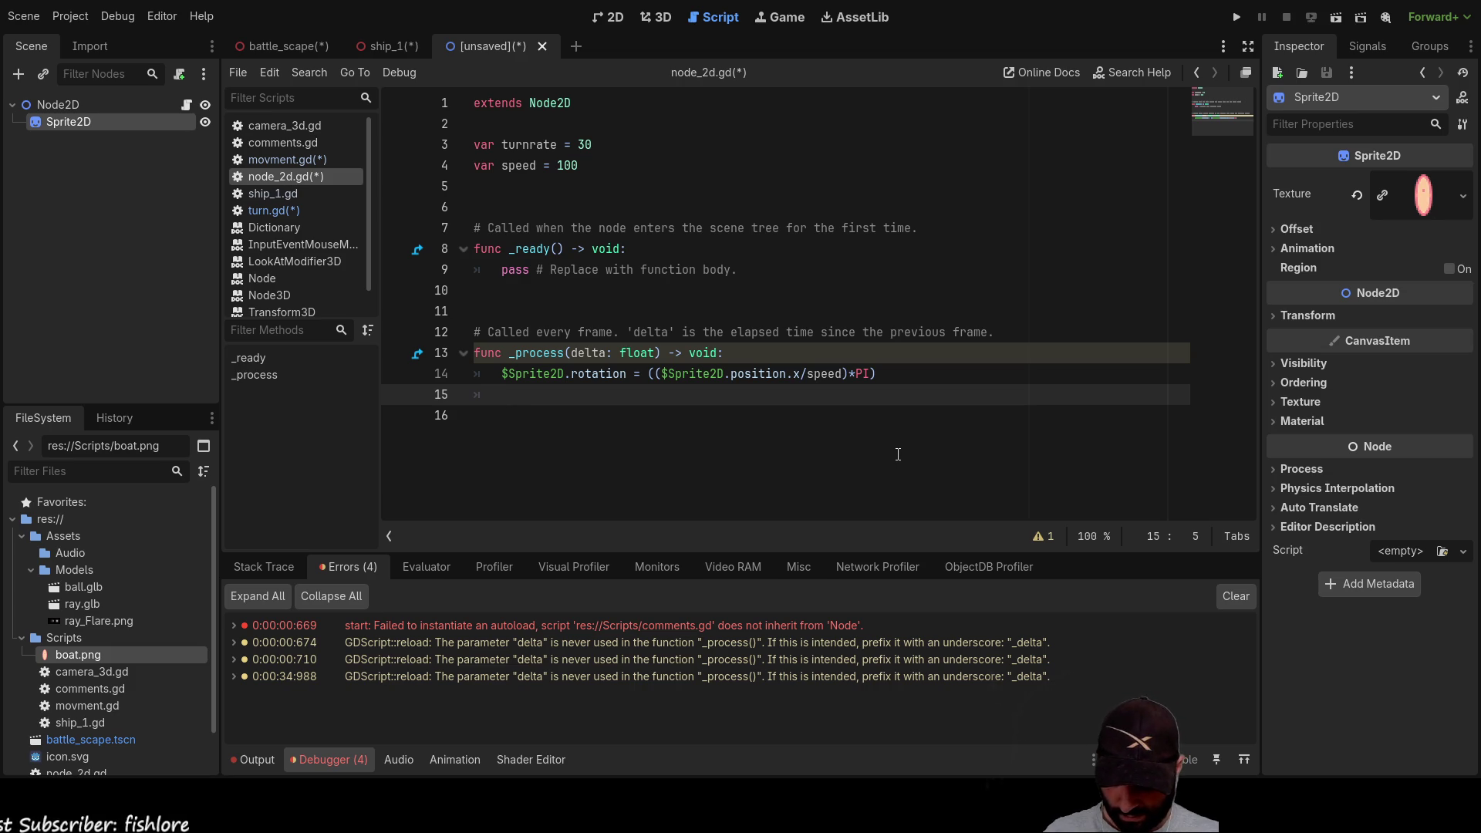
Step: Write an Input.action_press("ui_left") line using autocomplete
{"action": "type", "text": "pu"}
{"action": "key", "text": "Return"}
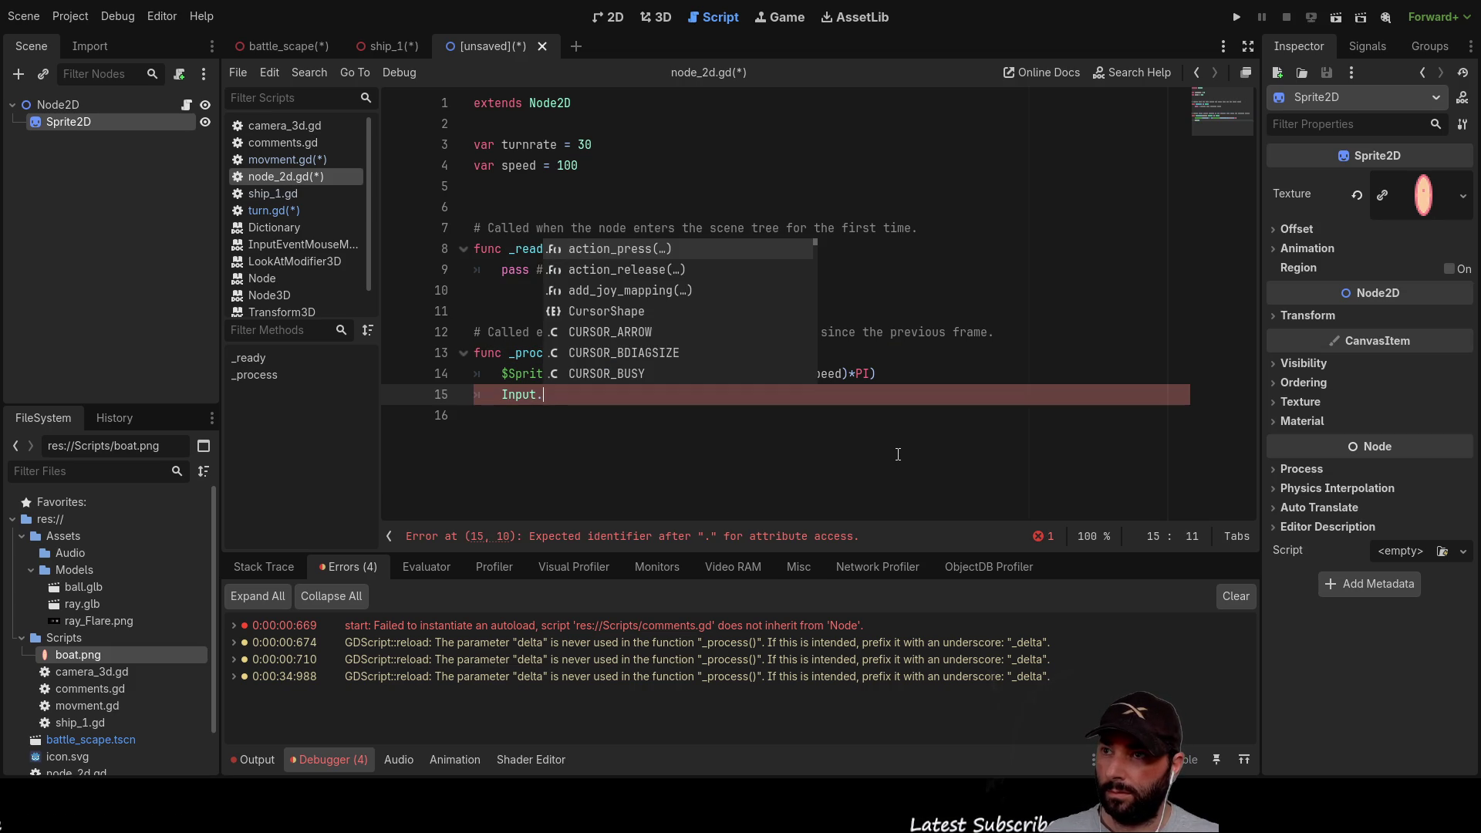
{"action": "key", "text": "Return"}
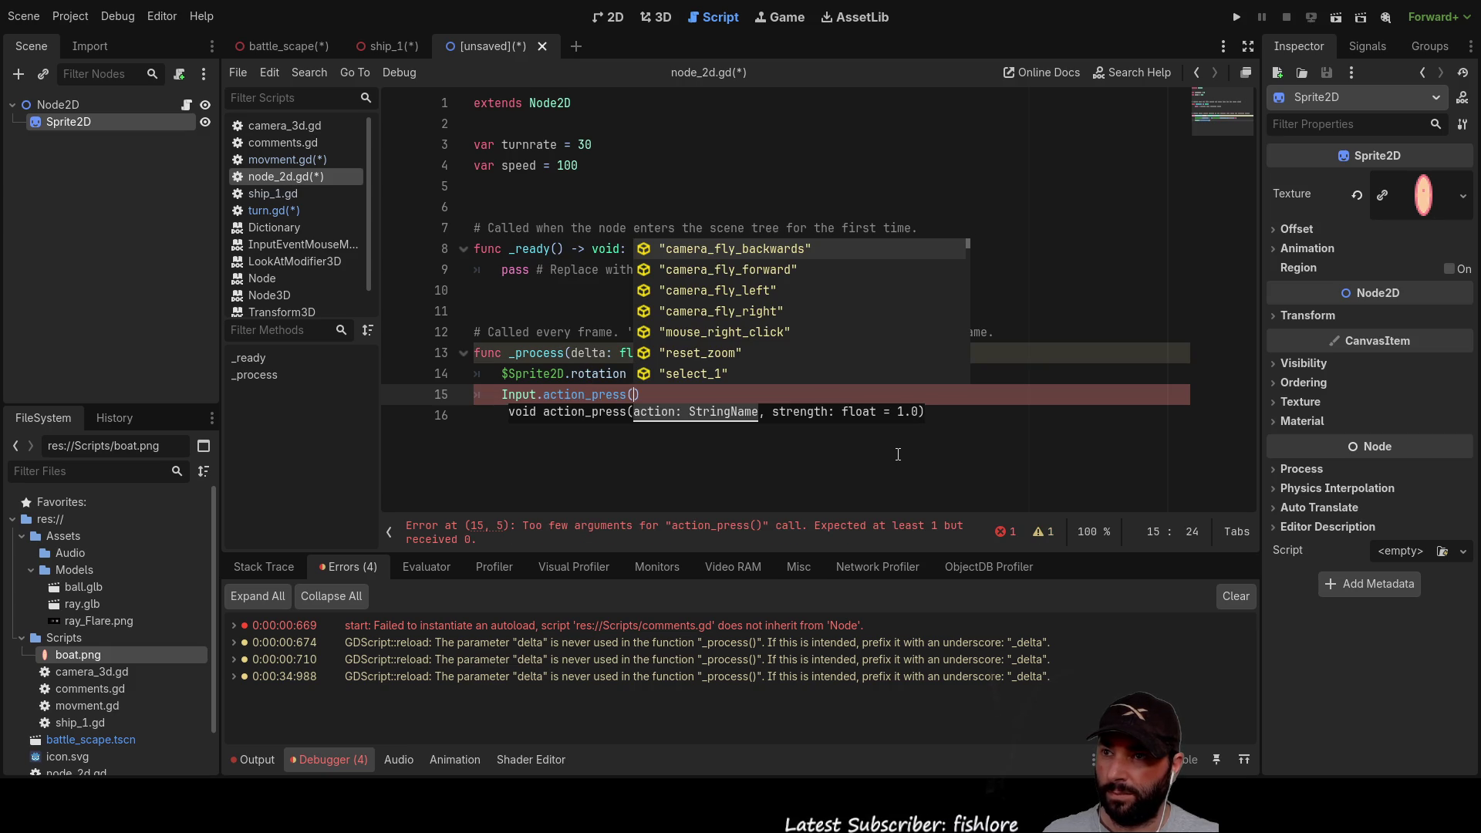
{"action": "type", "text": "ui"}
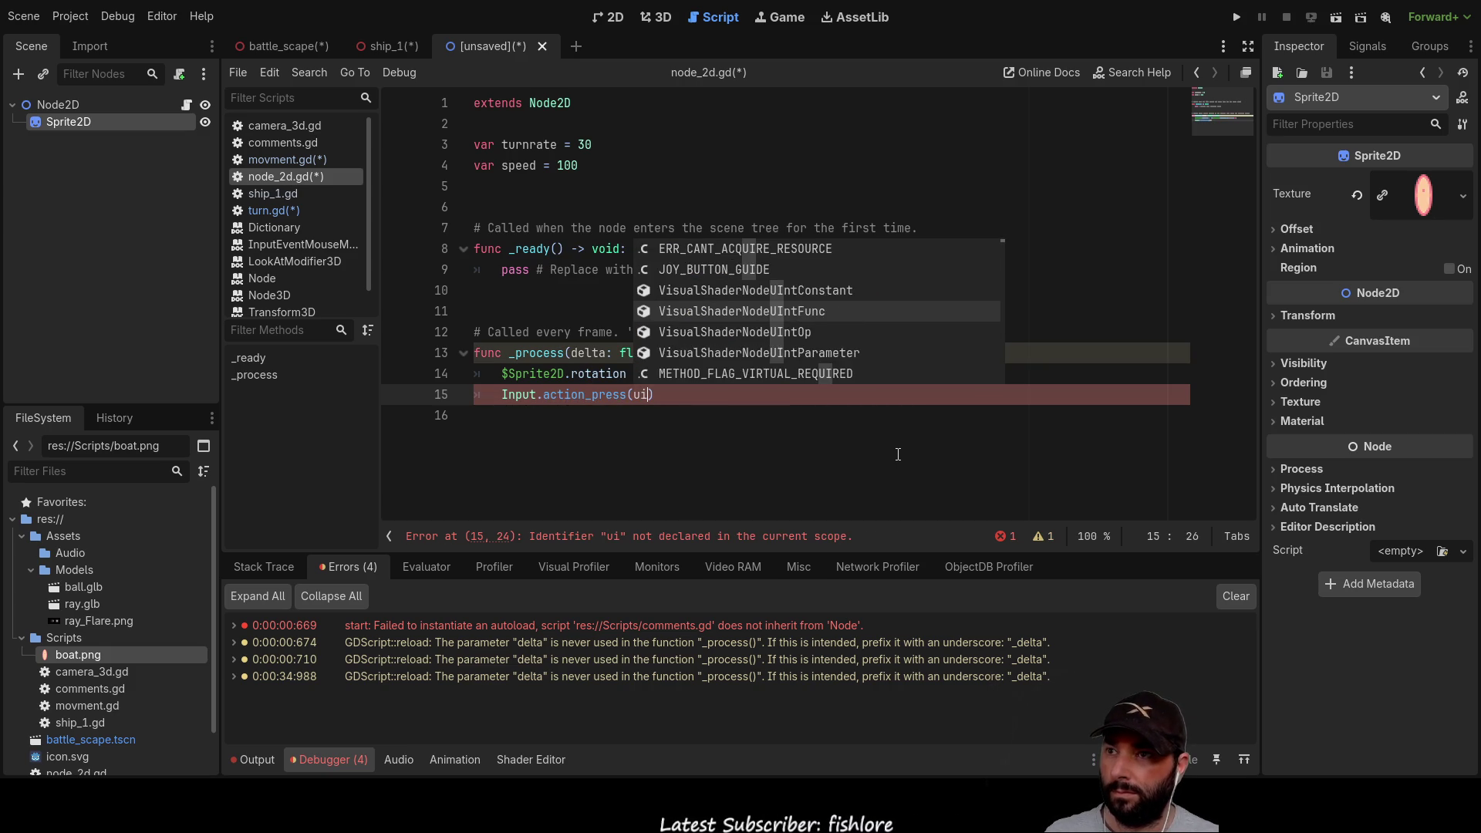
{"action": "key", "text": "BackSpace"}
{"action": "key", "text": "BackSpace"}
{"action": "type", "text": "\""}
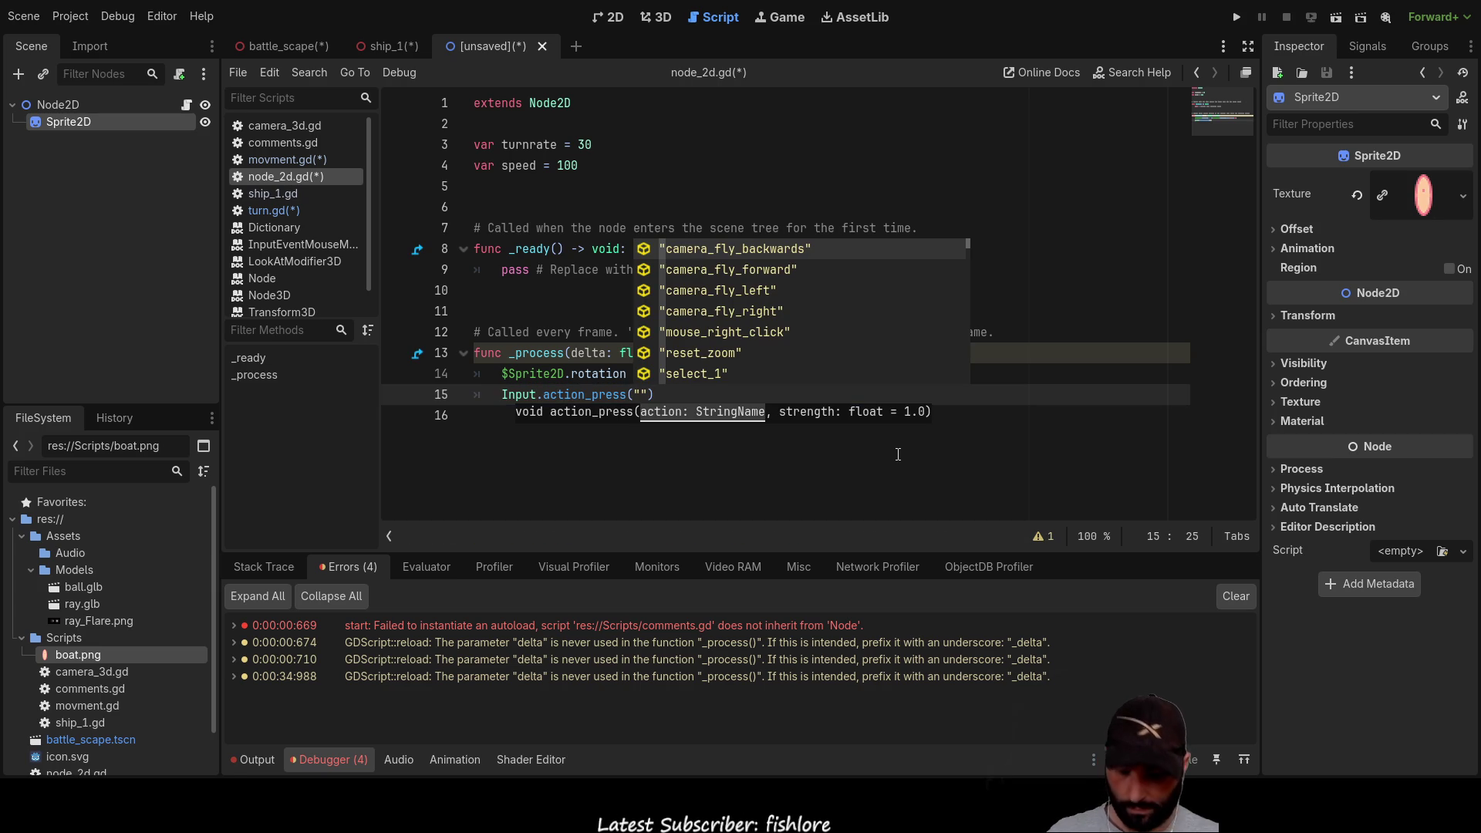
{"action": "type", "text": "ui"}
{"action": "key", "text": "Down"}
{"action": "key", "text": "Down"}
{"action": "key", "text": "Down"}
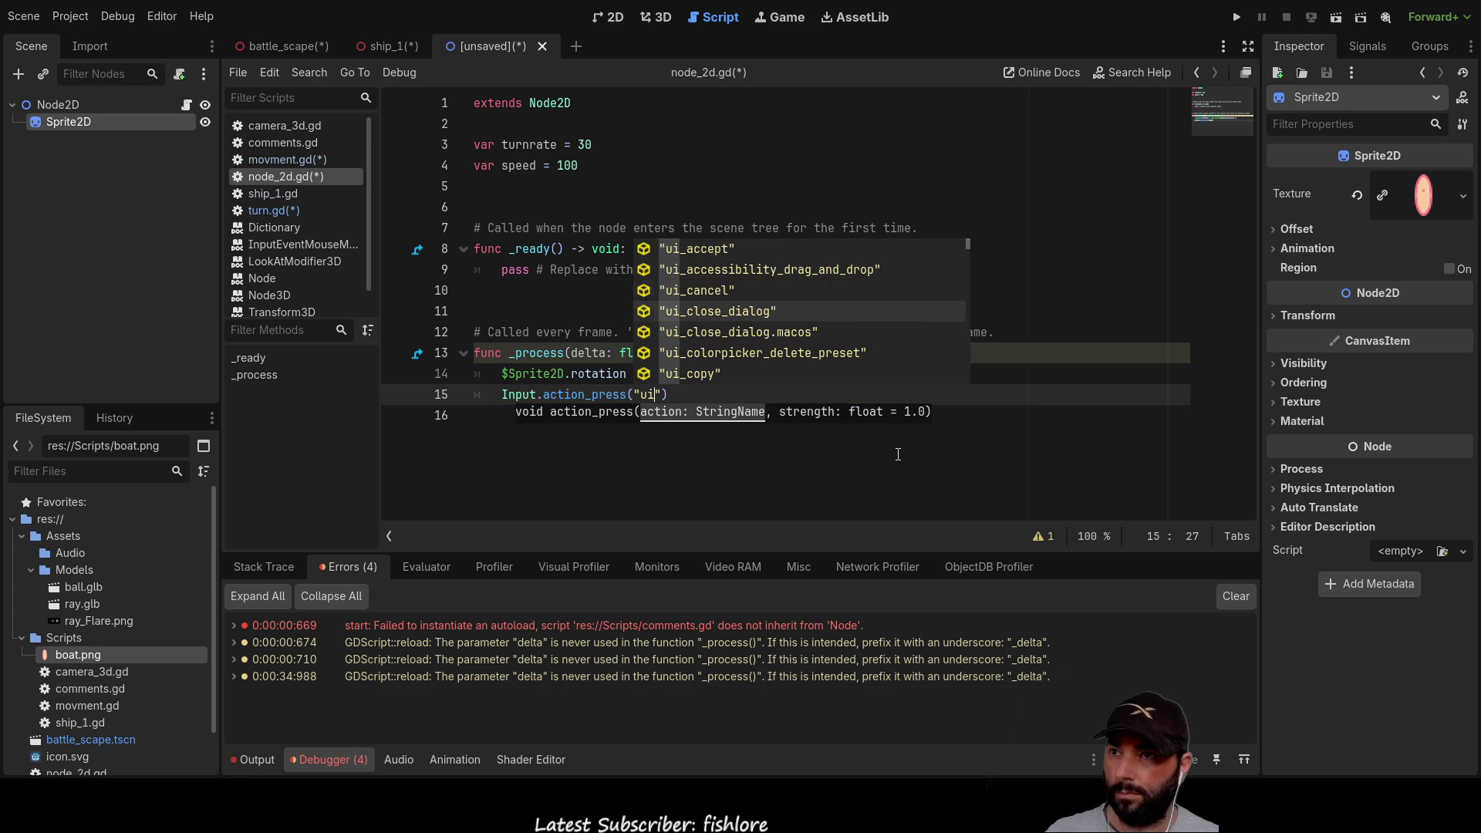
{"action": "key", "text": "Down"}
{"action": "key", "text": "Down"}
{"action": "key", "text": "Down"}
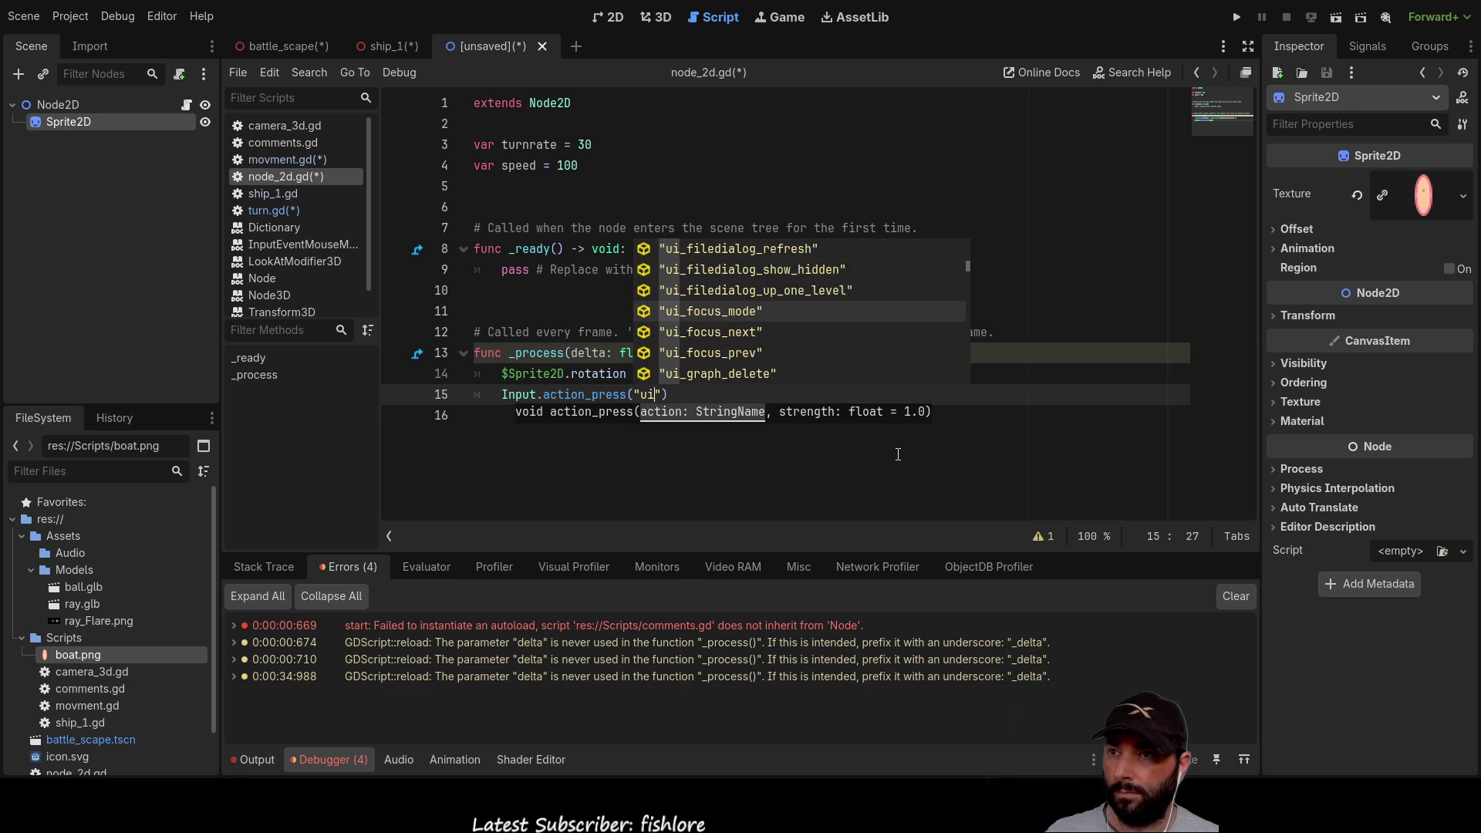
{"action": "key", "text": "Down"}
{"action": "key", "text": "Down"}
{"action": "key", "text": "Down"}
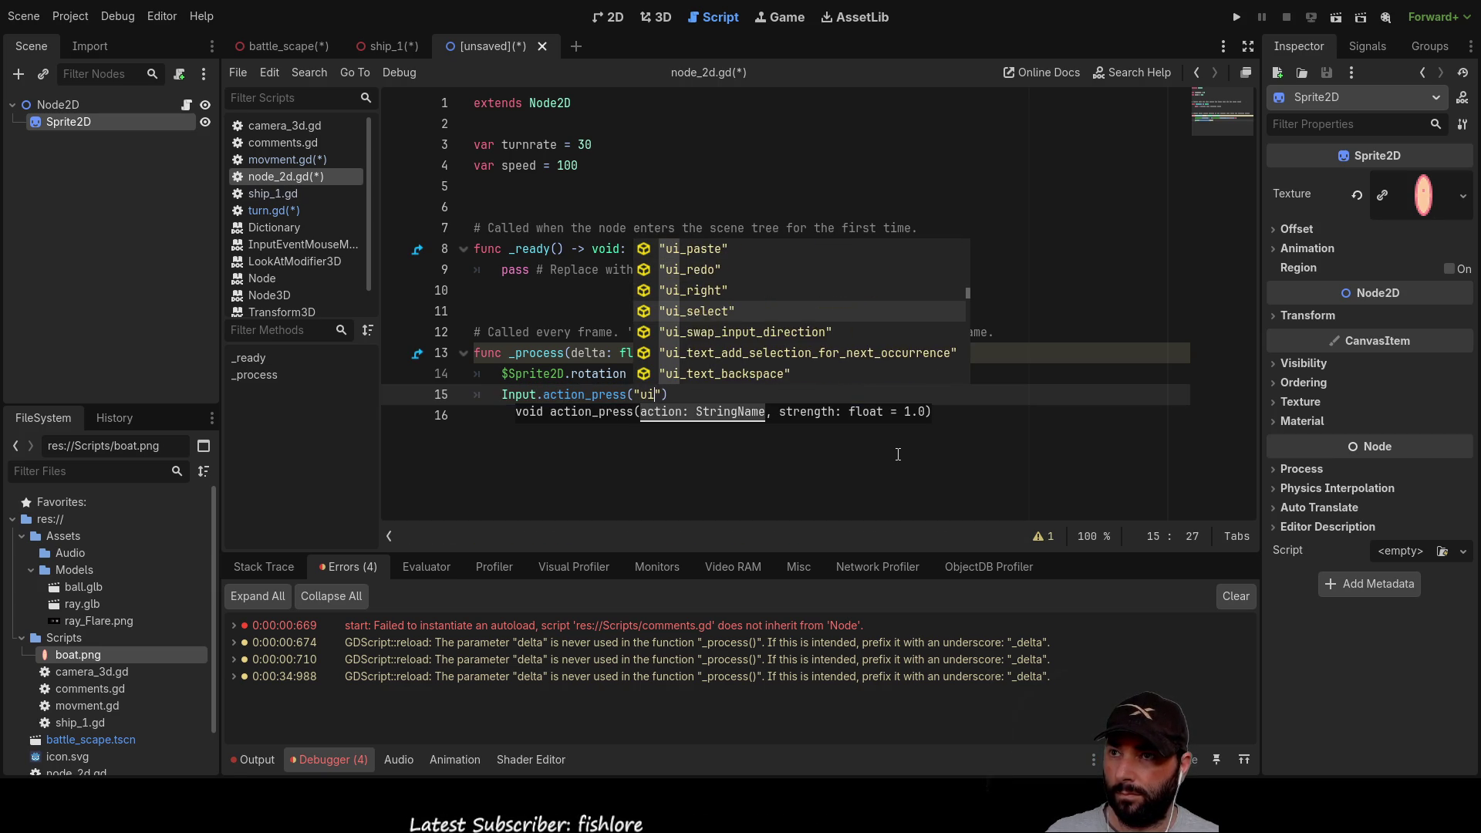
{"action": "key", "text": "Up"}
{"action": "key", "text": "Up"}
{"action": "key", "text": "Up"}
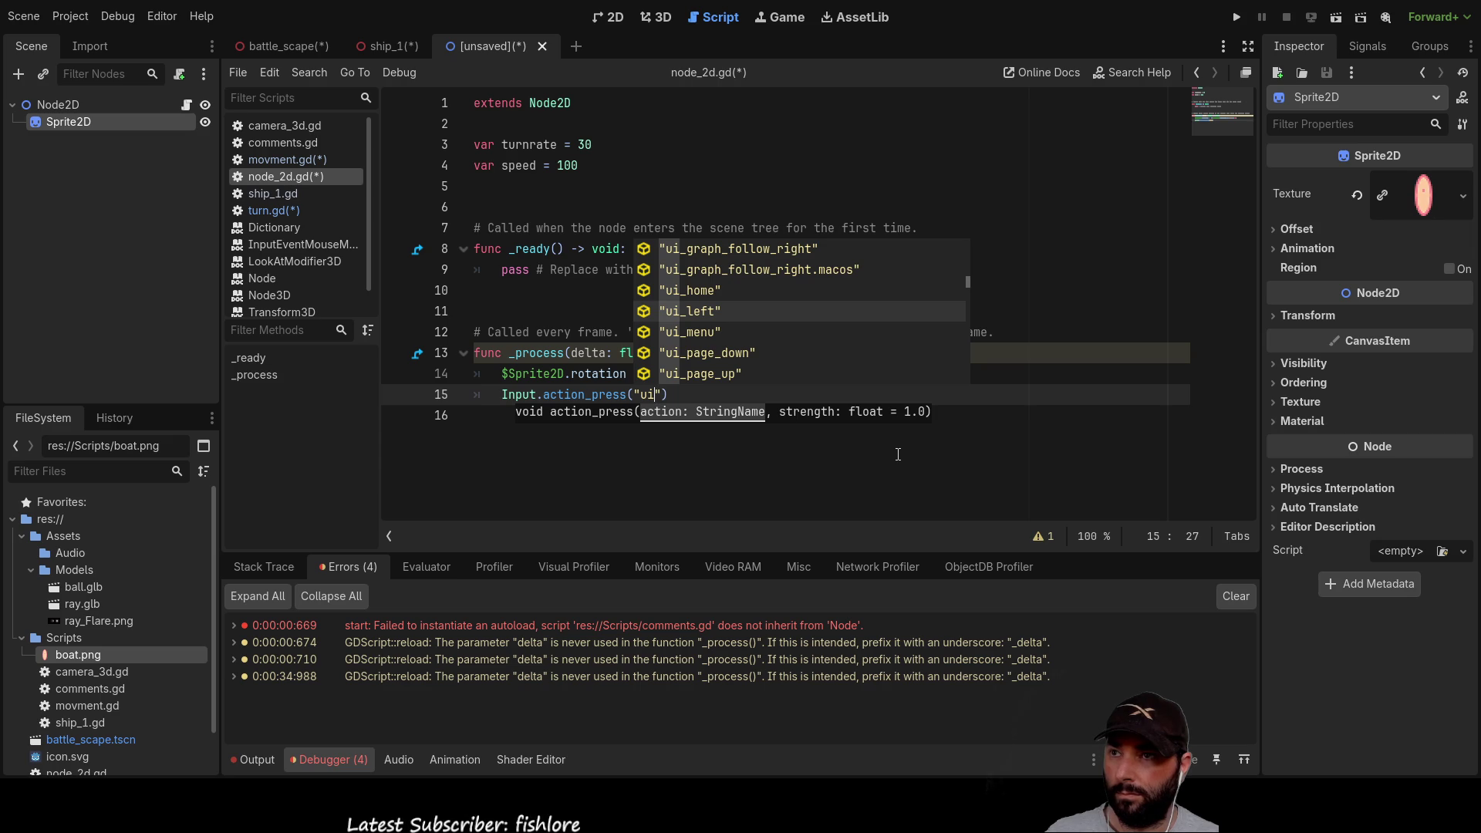
{"action": "key", "text": "Return"}
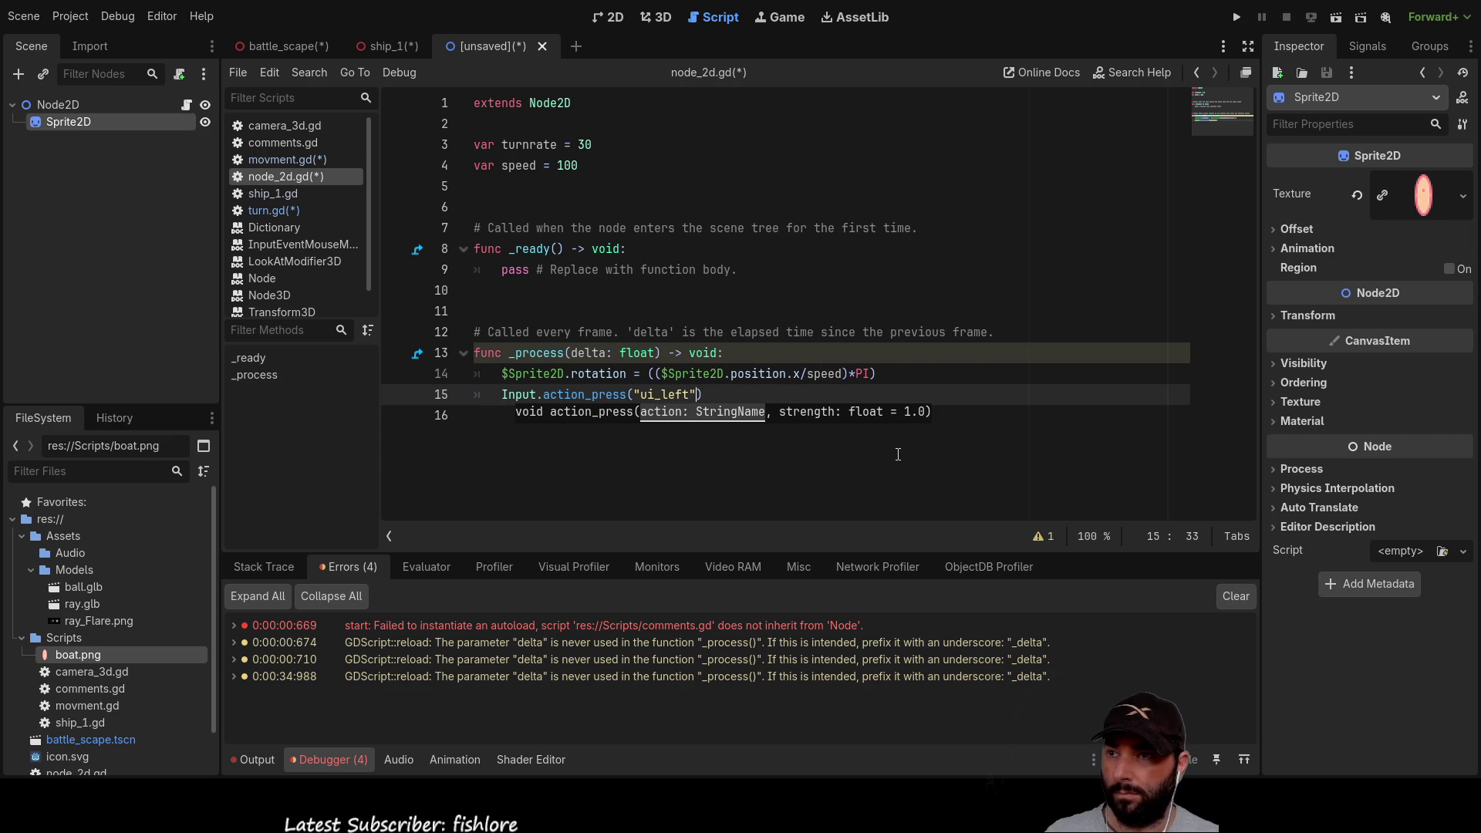
Step: Duplicate the ui_left line to make several copies
{"action": "key", "text": "shift+Left"}
{"action": "key", "text": "shift+Left"}
{"action": "key", "text": "shift+Left"}
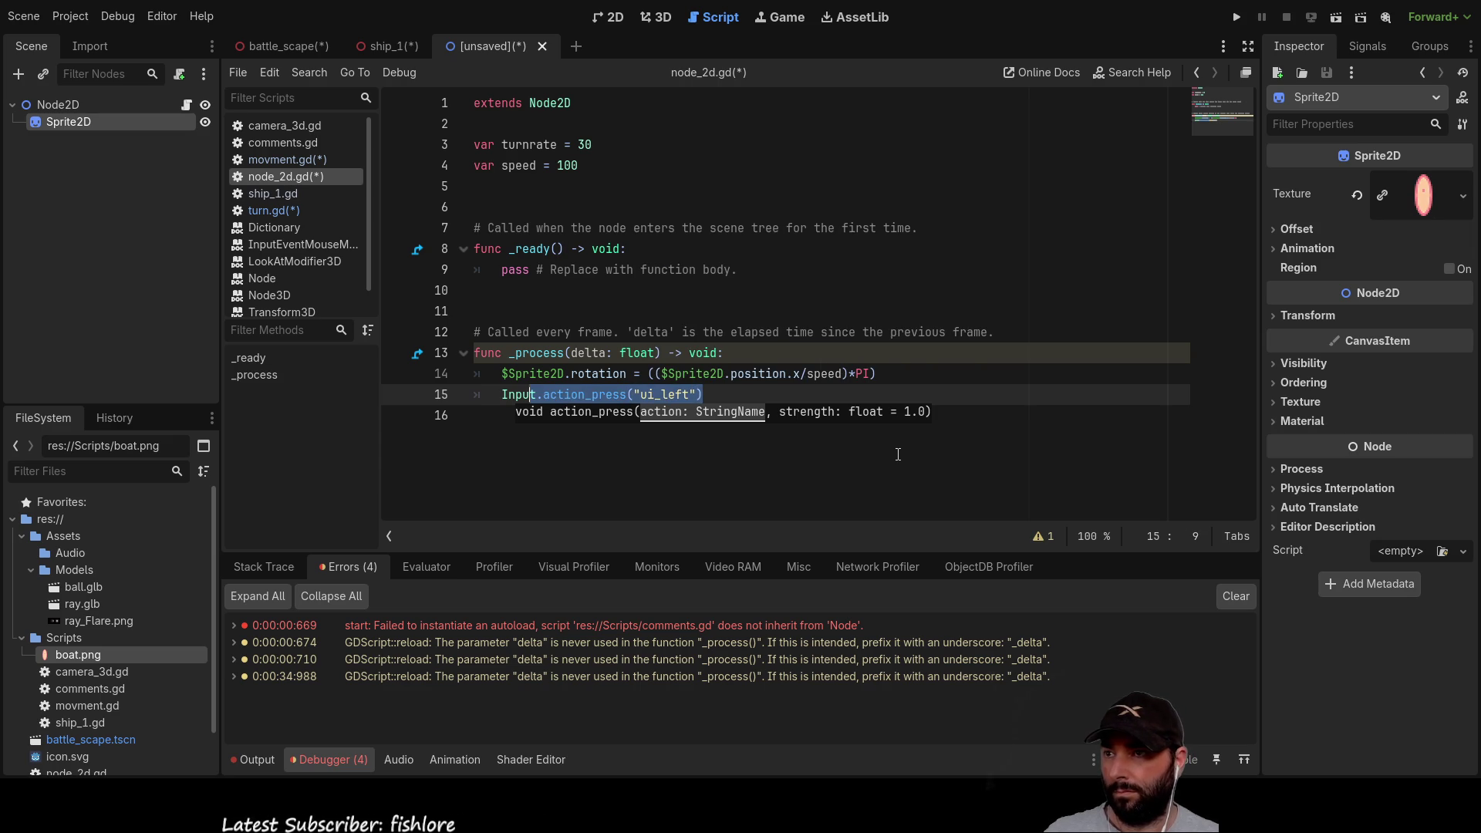
{"action": "key", "text": "End"}
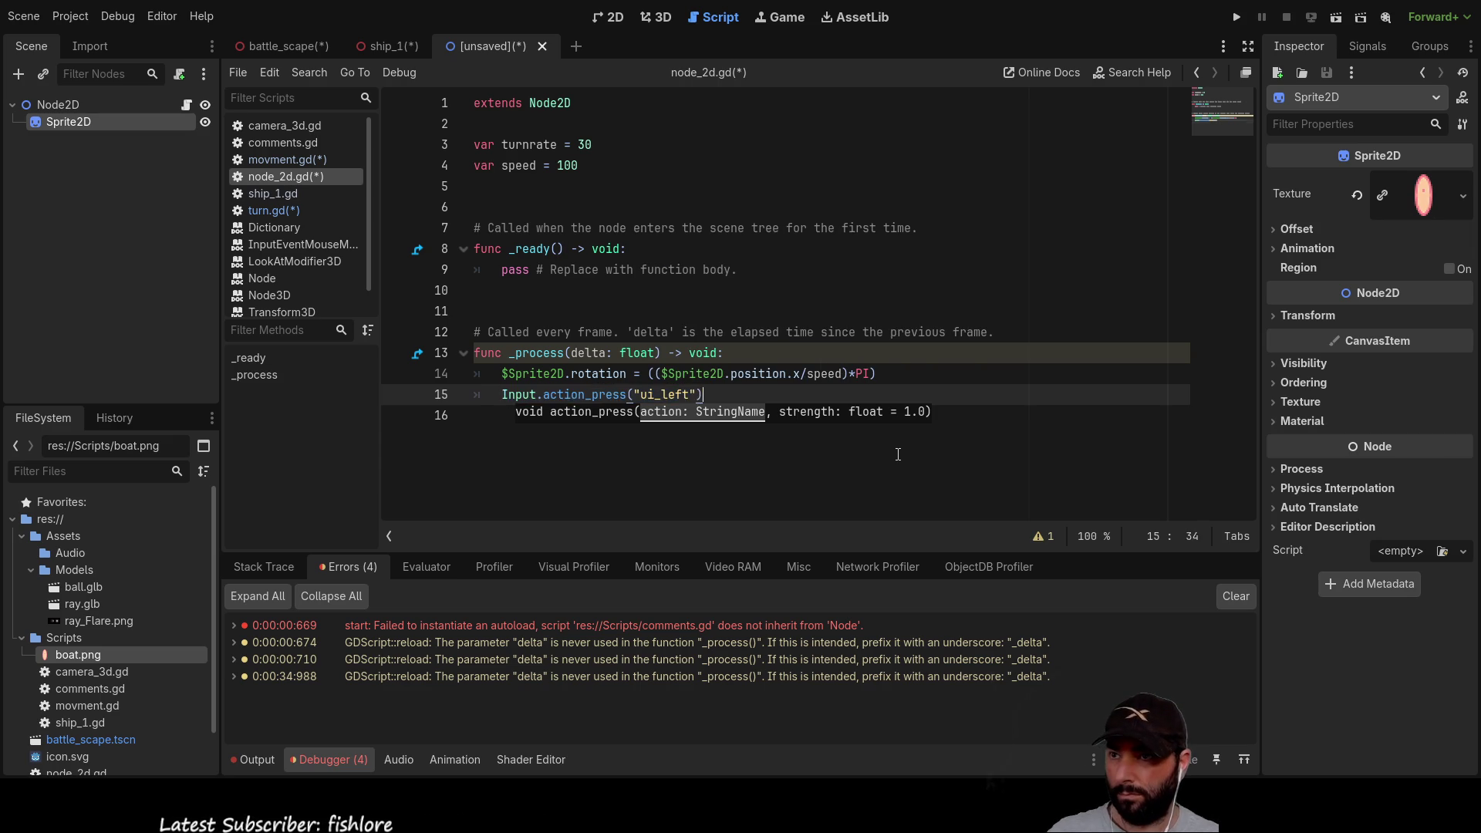
{"action": "key", "text": "ctrl+shift+d"}
{"action": "key", "text": "ctrl+shift+d"}
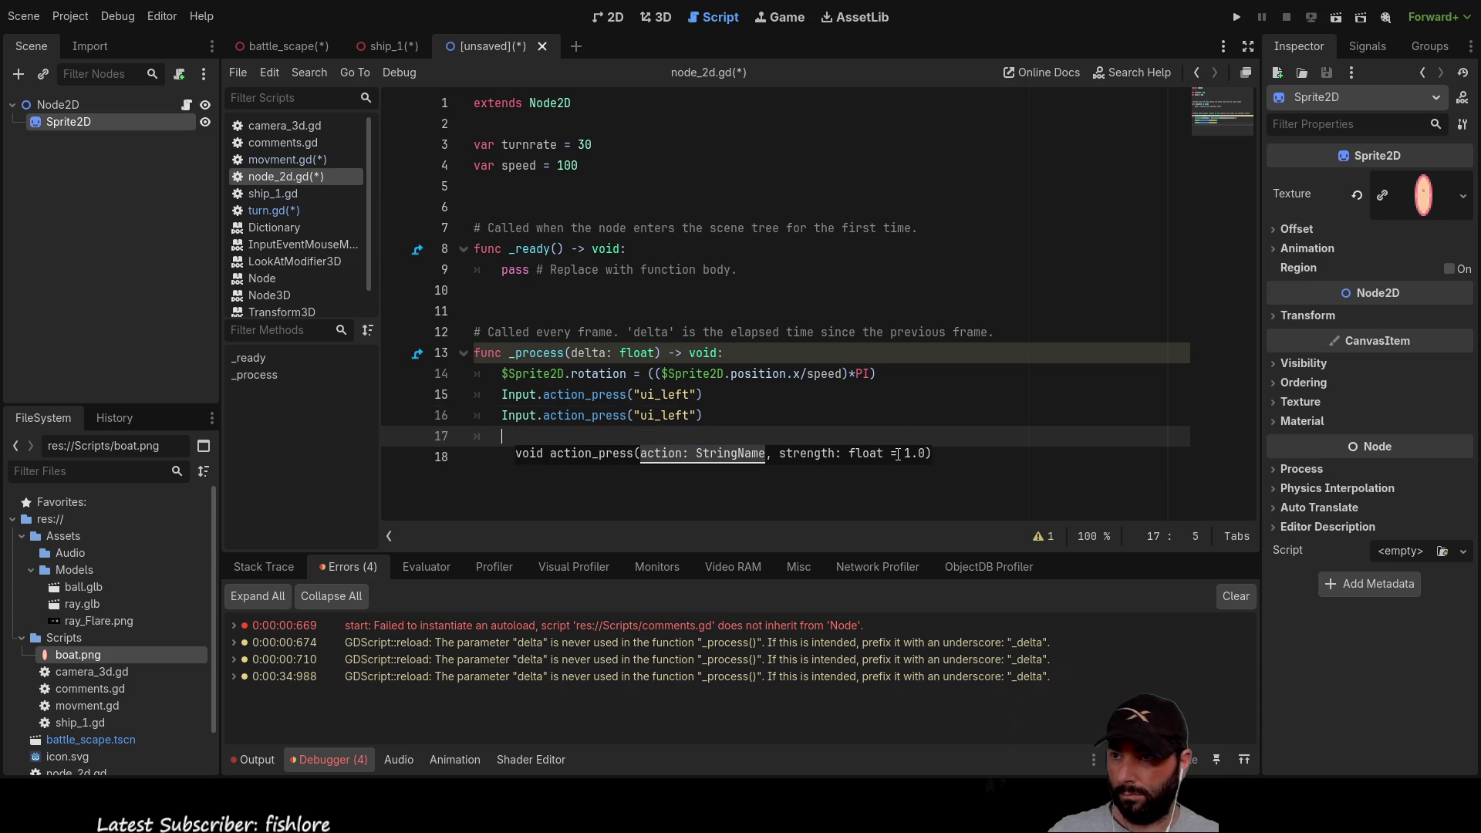
{"action": "key", "text": "ctrl+shift+d"}
{"action": "key", "text": "ctrl+shift+d"}
{"action": "key", "text": "Up"}
{"action": "key", "text": "Up"}
{"action": "key", "text": "Left"}
{"action": "key", "text": "Left"}
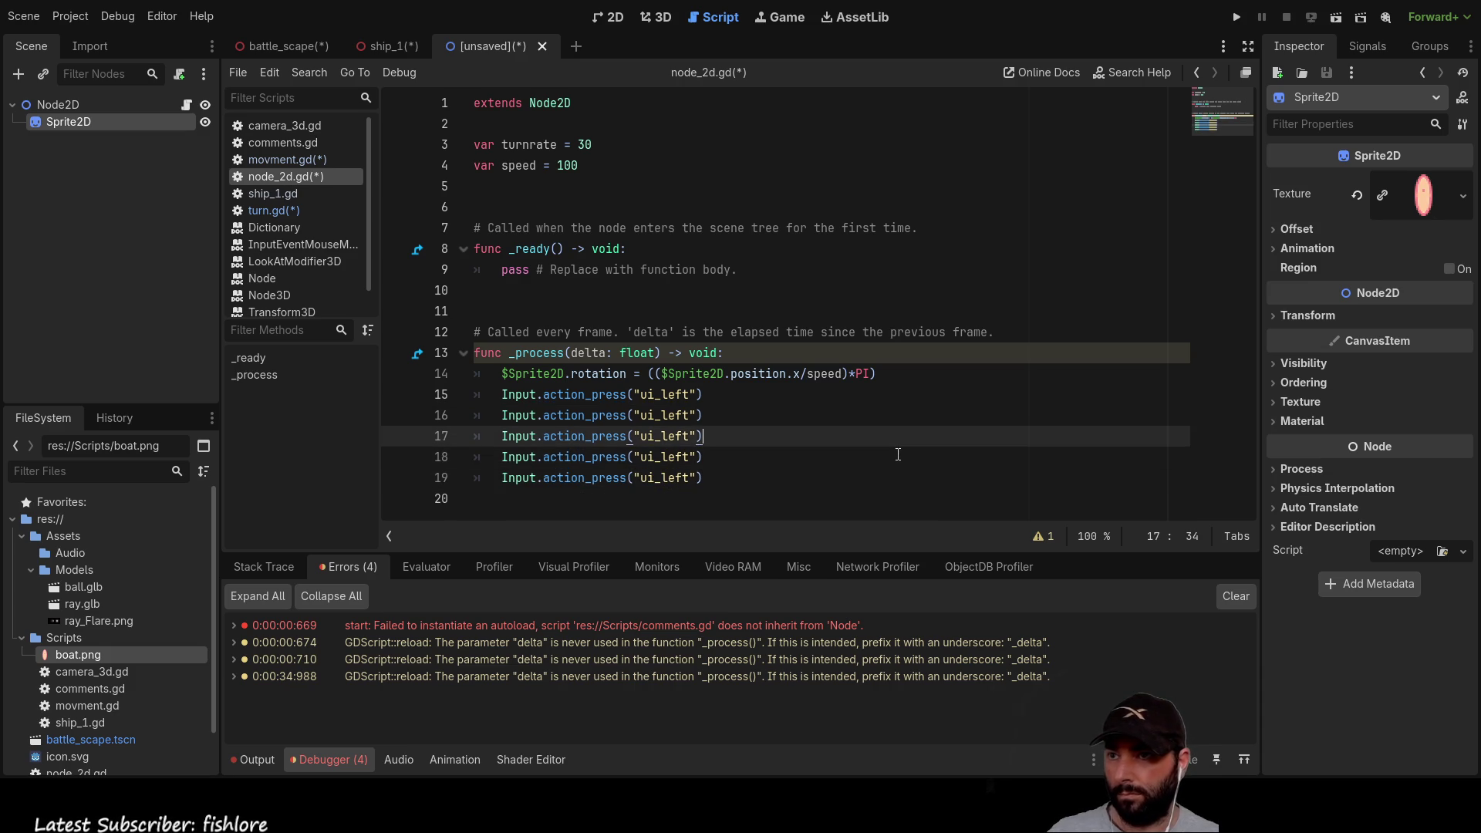
Step: Change the copies' actions to ui_right, ui_up and ui_down
{"action": "key", "text": "Up"}
{"action": "key", "text": "Left"}
{"action": "key", "text": "BackSpace"}
{"action": "key", "text": "BackSpace"}
{"action": "key", "text": "BackSpace"}
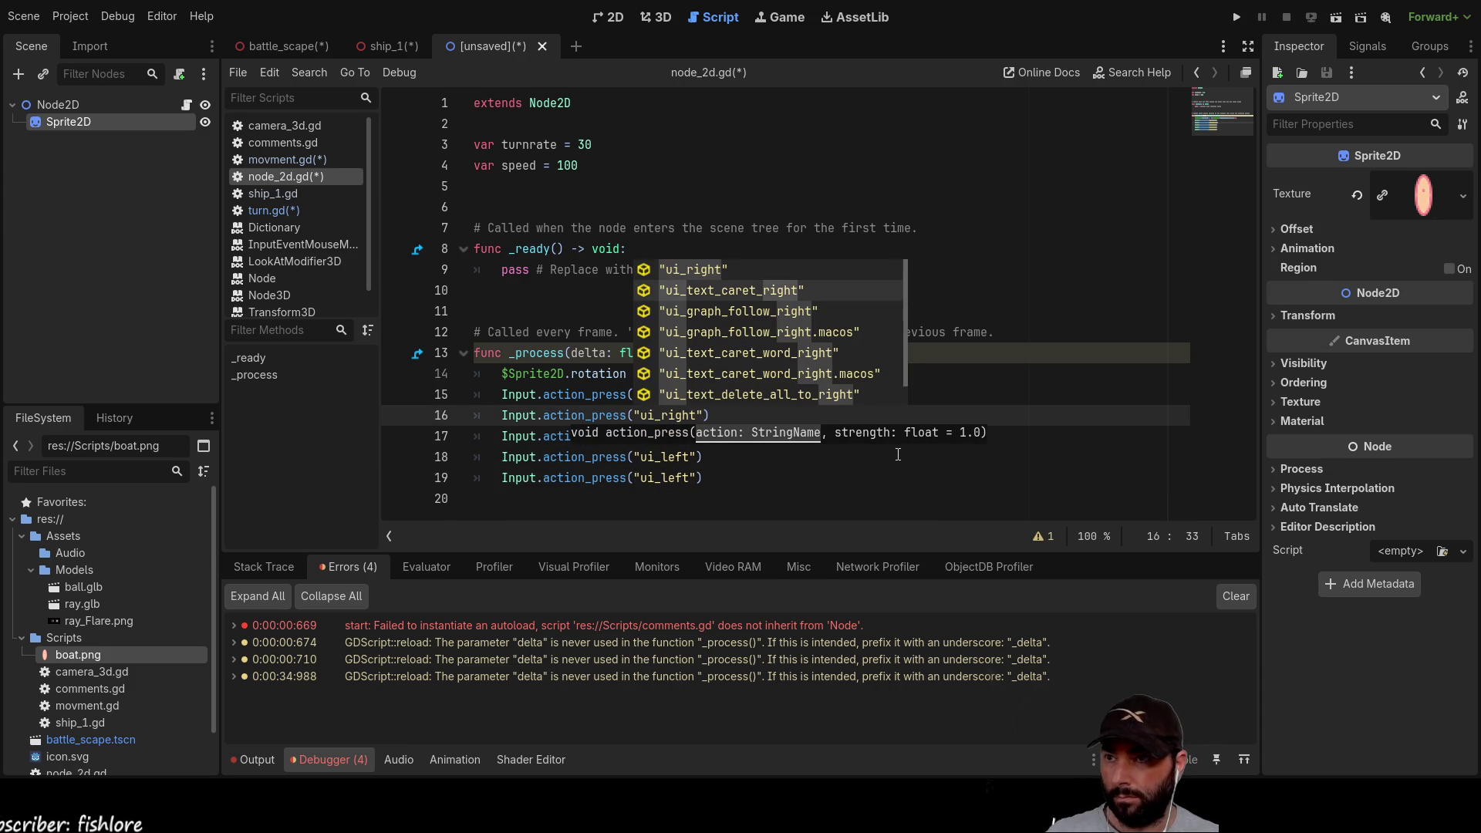
{"action": "left_click", "coordinate": [795, 471]}
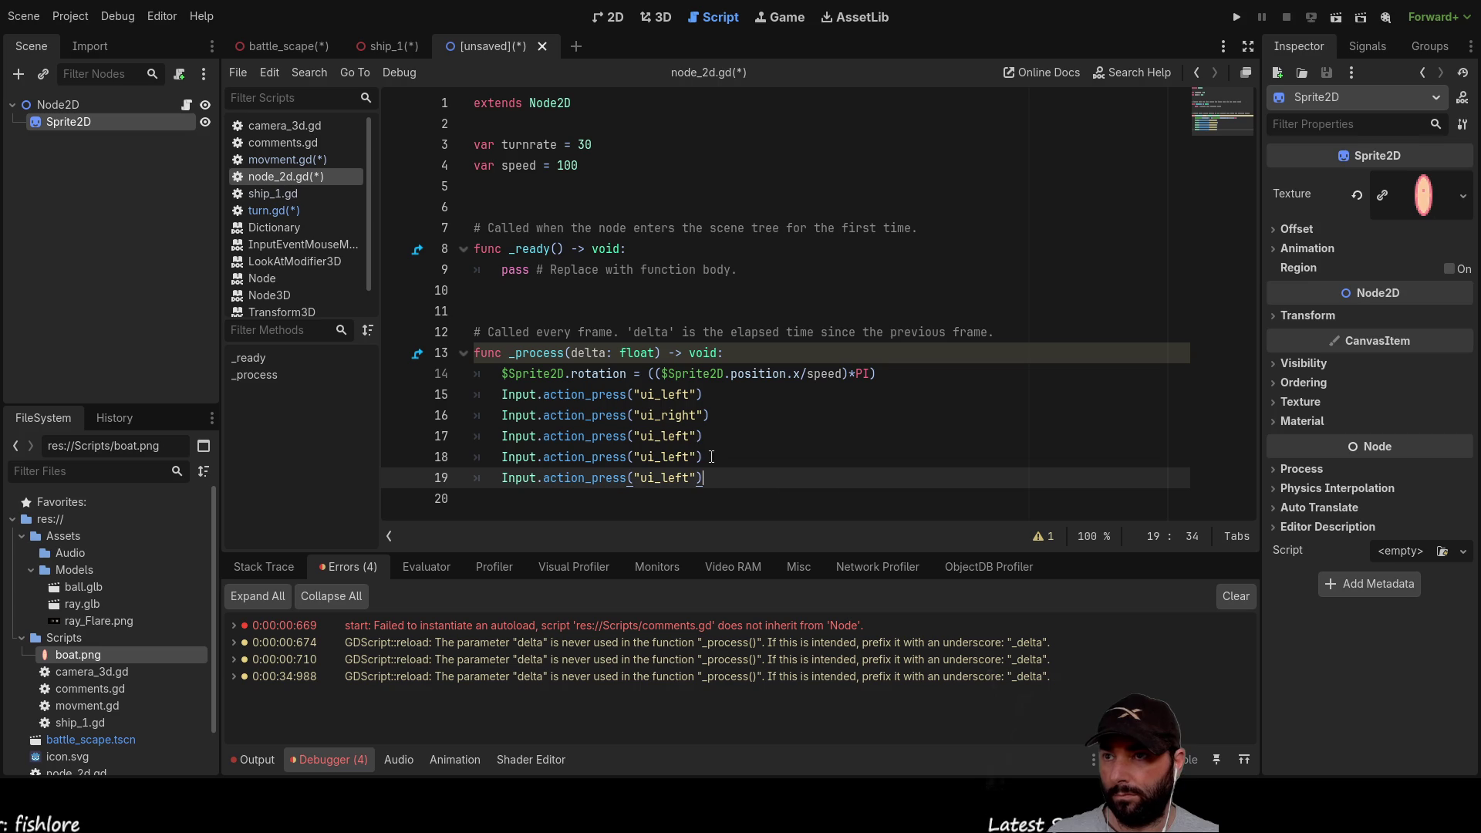
{"action": "double_click", "coordinate": [679, 438]}
{"action": "left_click", "coordinate": [692, 436]}
{"action": "type", "text": "up"}
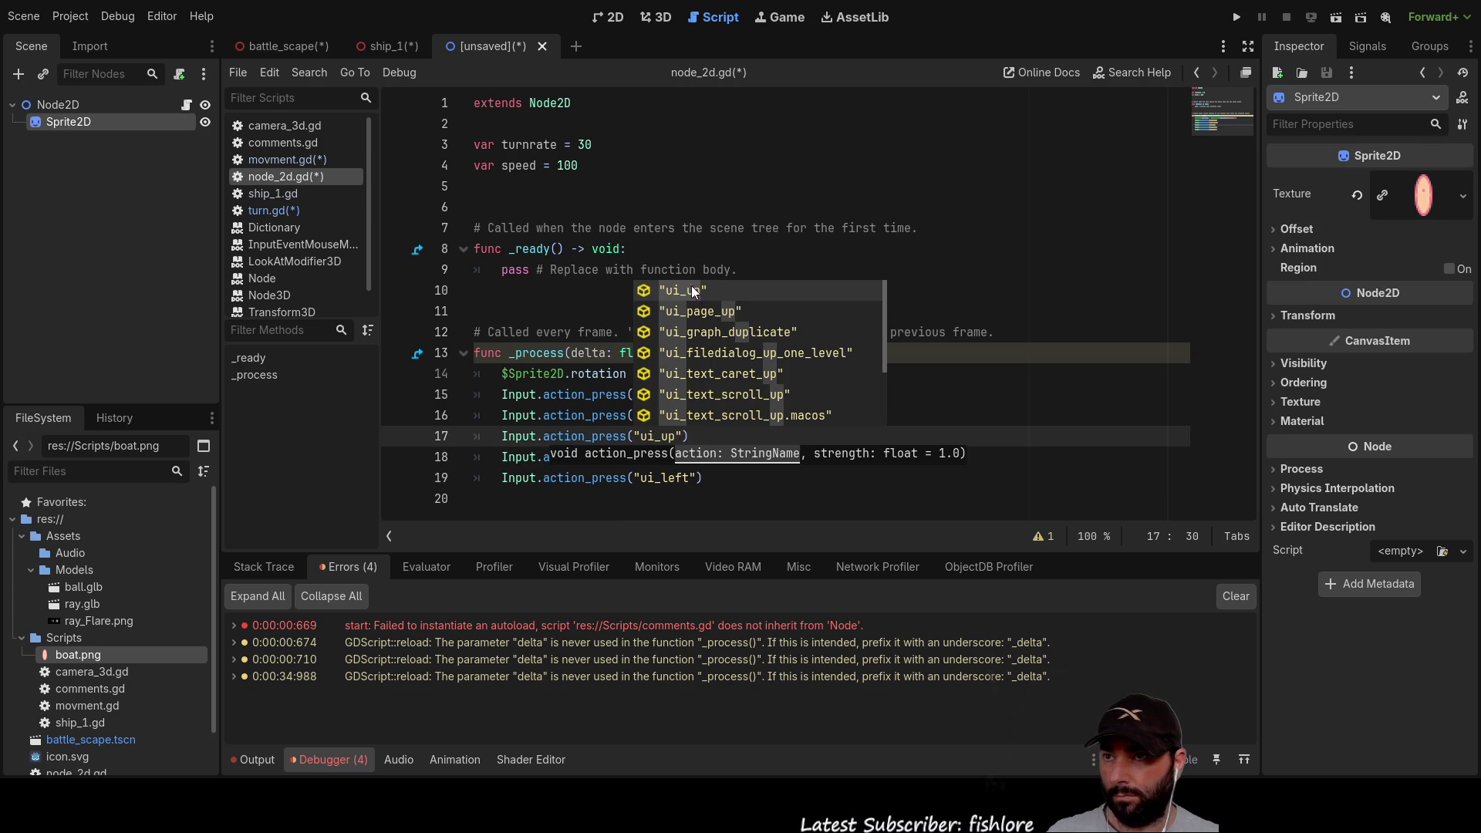
{"action": "left_click", "coordinate": [695, 300]}
{"action": "key", "text": "Down"}
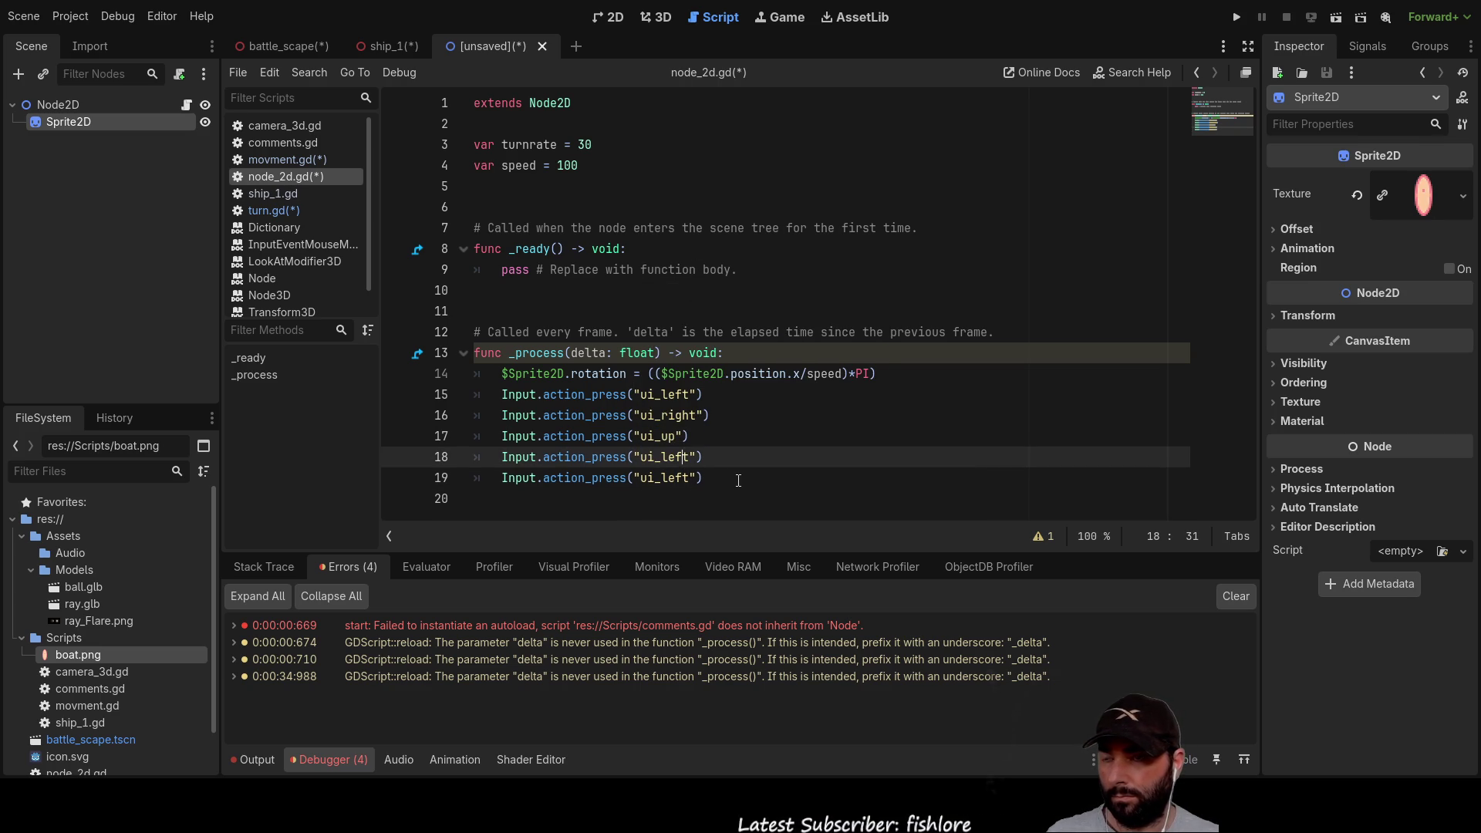
{"action": "key", "text": "BackSpace"}
{"action": "key", "text": "BackSpace"}
{"action": "key", "text": "BackSpace"}
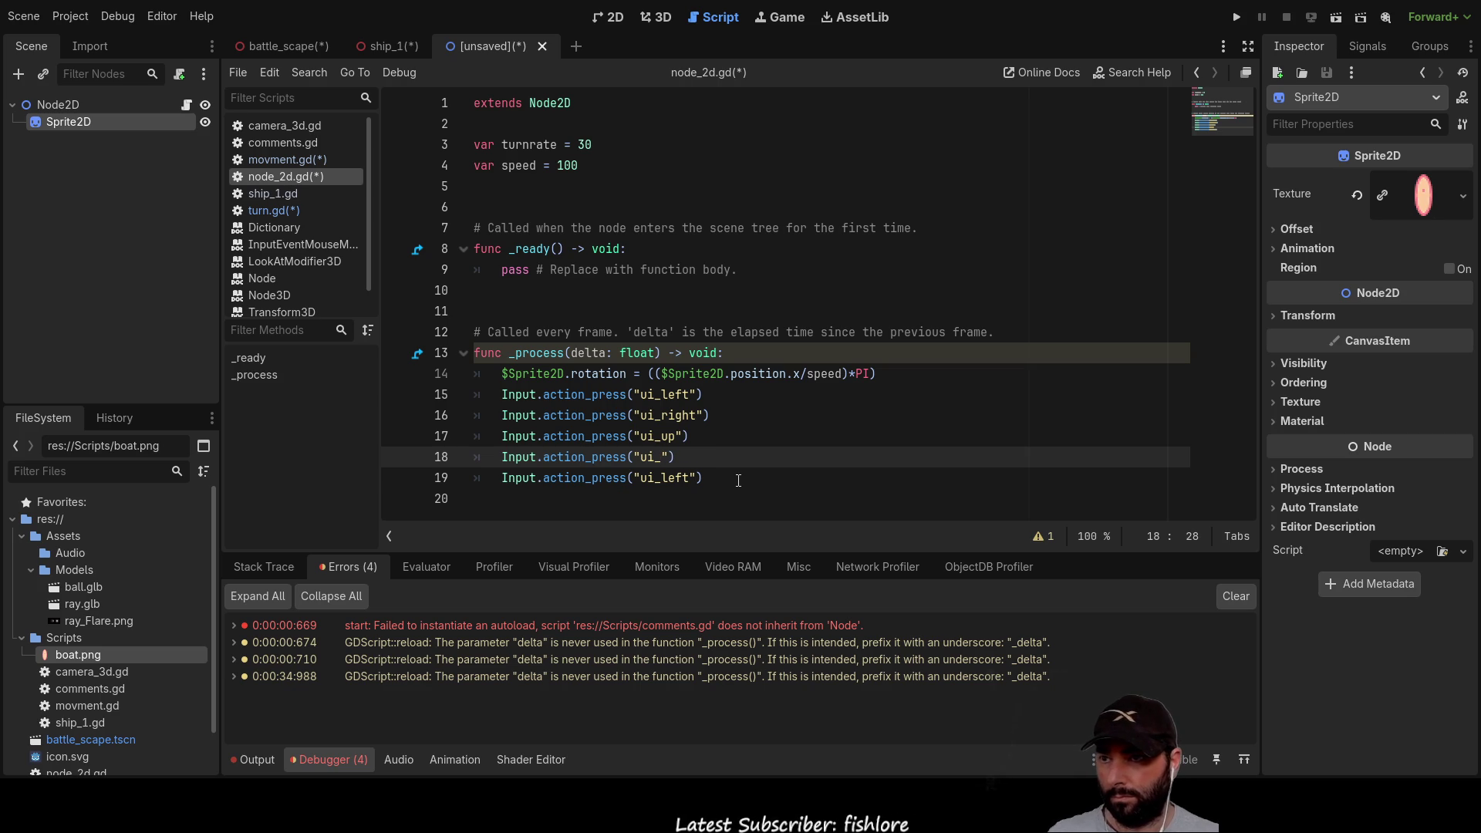
{"action": "type", "text": "down"}
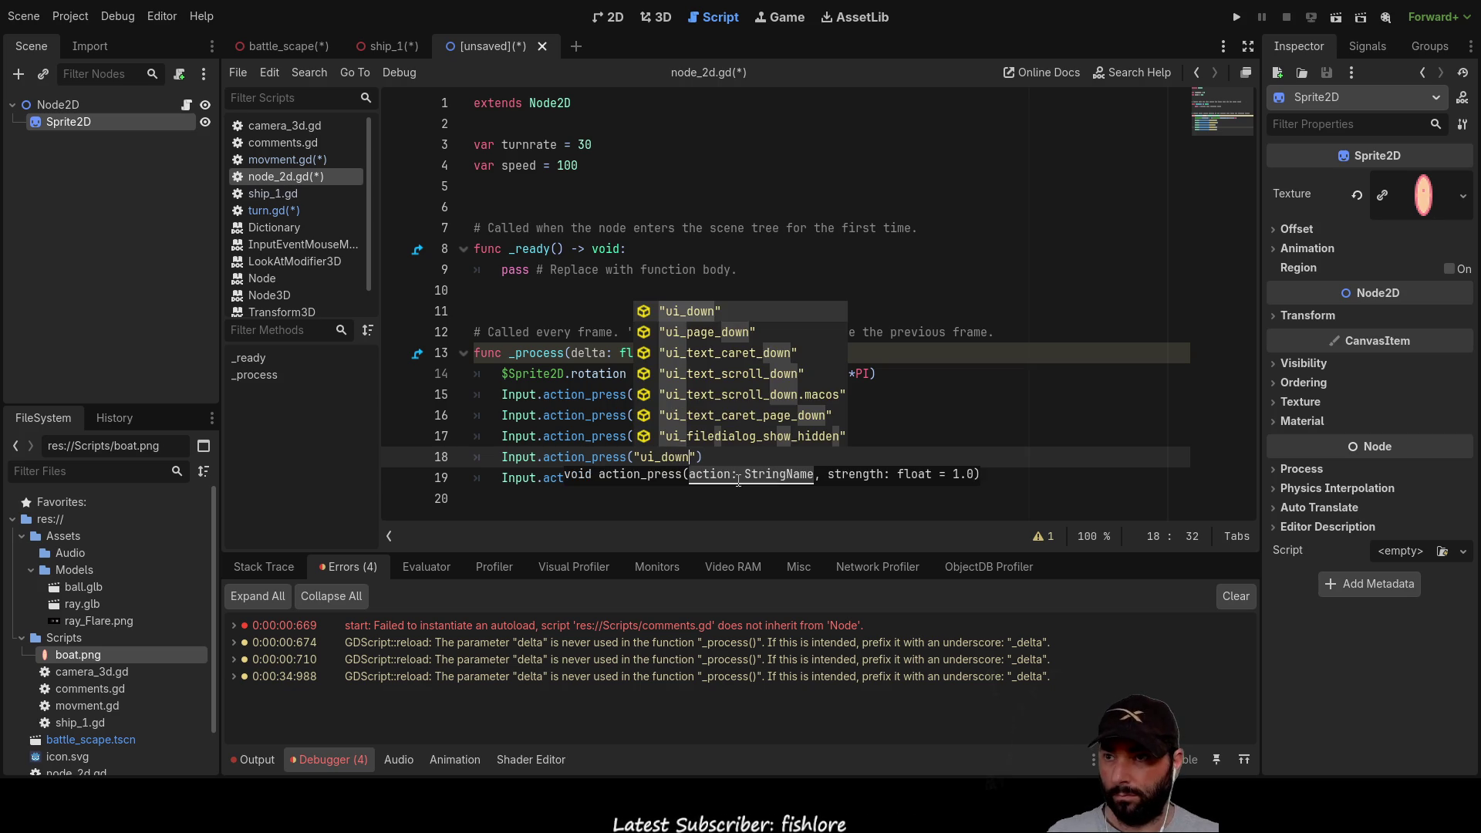
{"action": "key", "text": "Escape"}
Step: Delete the leftover ui_left copy and insert blank lines between the input lines
{"action": "left_click_drag", "start_coordinate": [704, 478], "coordinate": [501, 478]}
{"action": "key", "text": "BackSpace"}
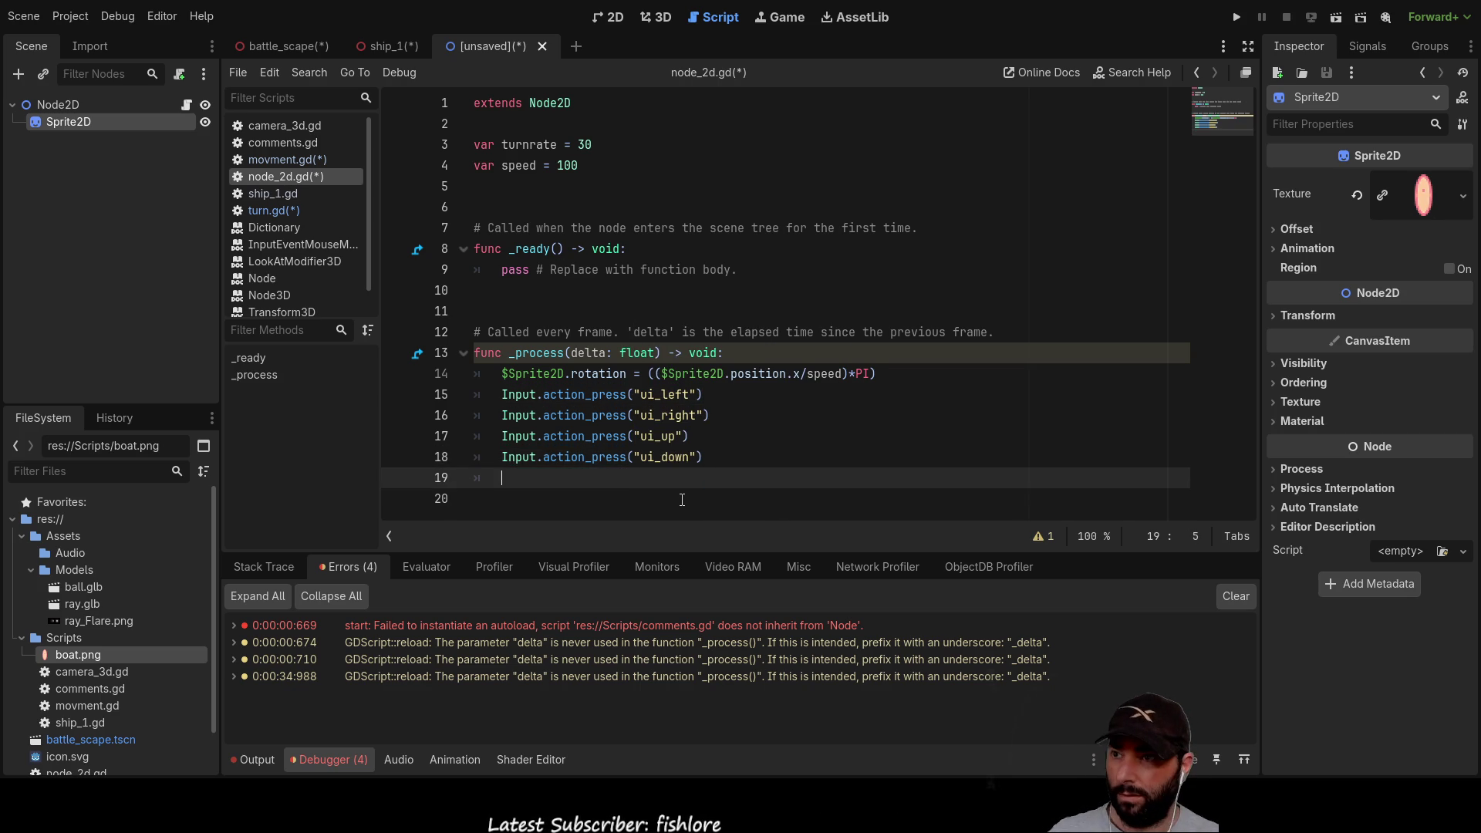
{"action": "key", "text": "Up"}
{"action": "key", "text": "Up"}
{"action": "key", "text": "Up"}
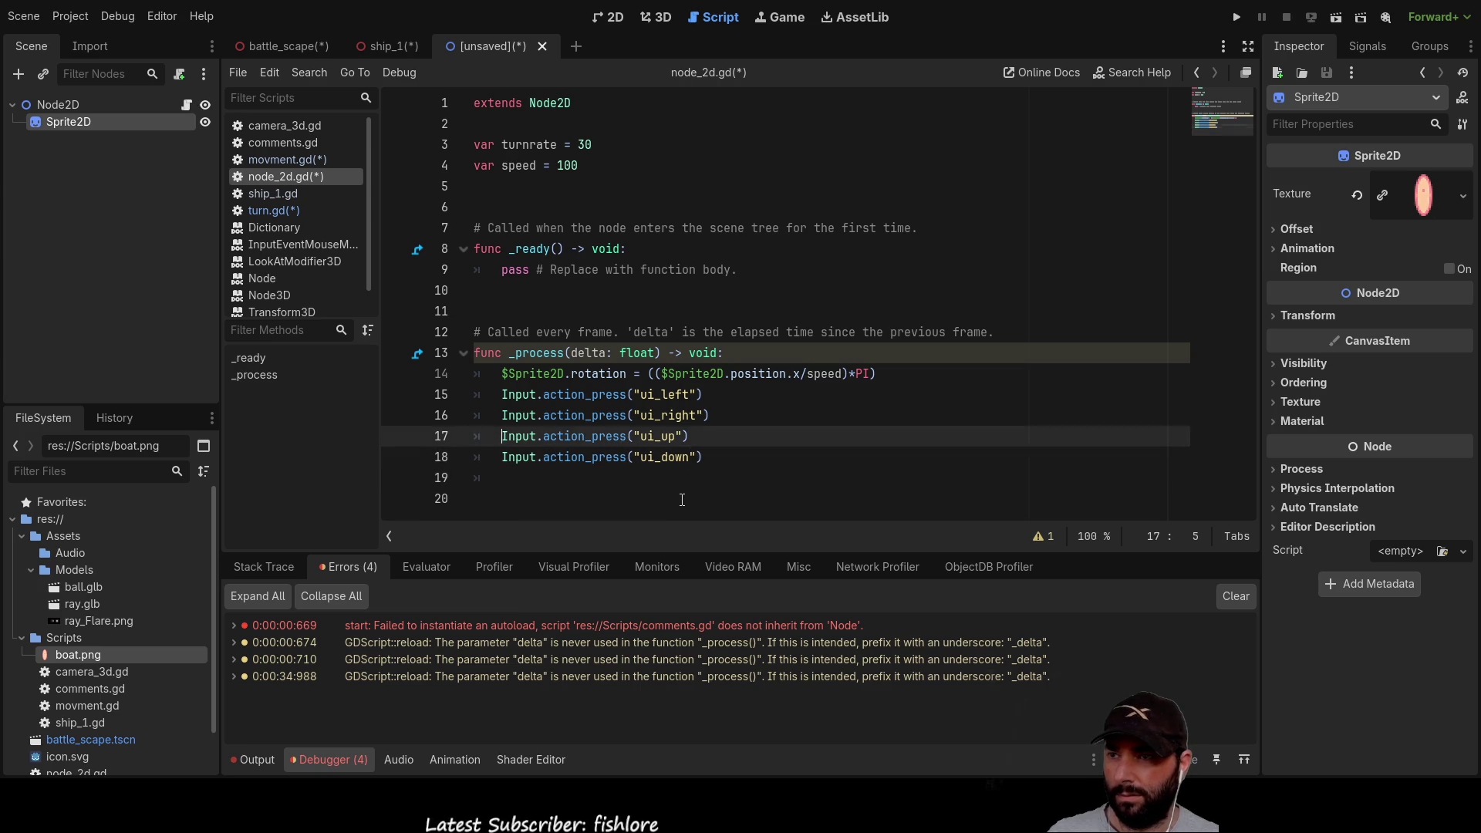
{"action": "key", "text": "Down"}
{"action": "key", "text": "Return"}
{"action": "key", "text": "Down"}
{"action": "key", "text": "Return"}
Step: Add a blank line before ui_down and prefix each action_press line with 'if'
{"action": "key", "text": "Down"}
{"action": "key", "text": "Return"}
{"action": "key", "text": "Up"}
{"action": "key", "text": "Up"}
{"action": "key", "text": "Up"}
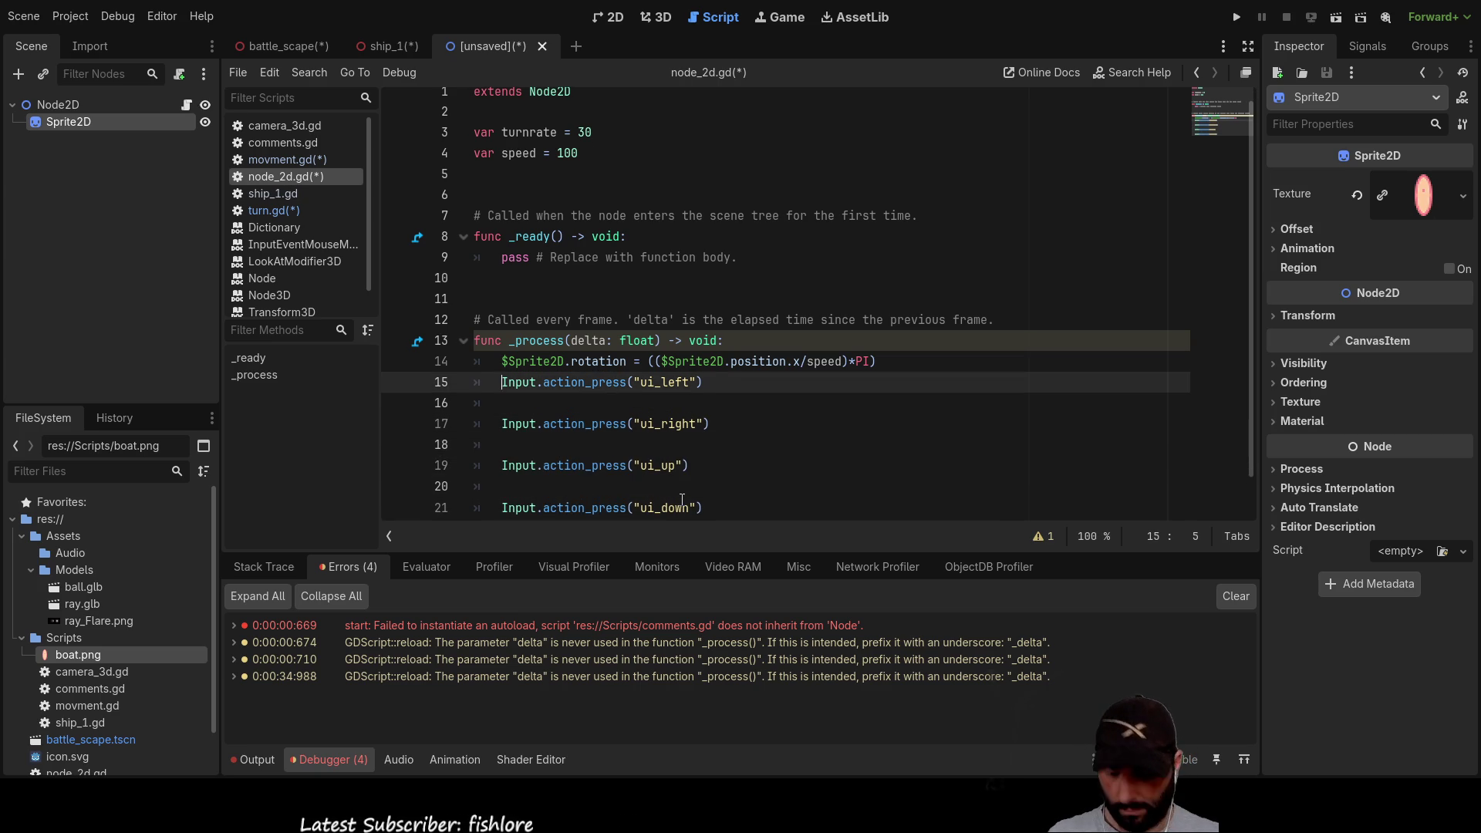
{"action": "type", "text": "if"}
{"action": "key", "text": "Down"}
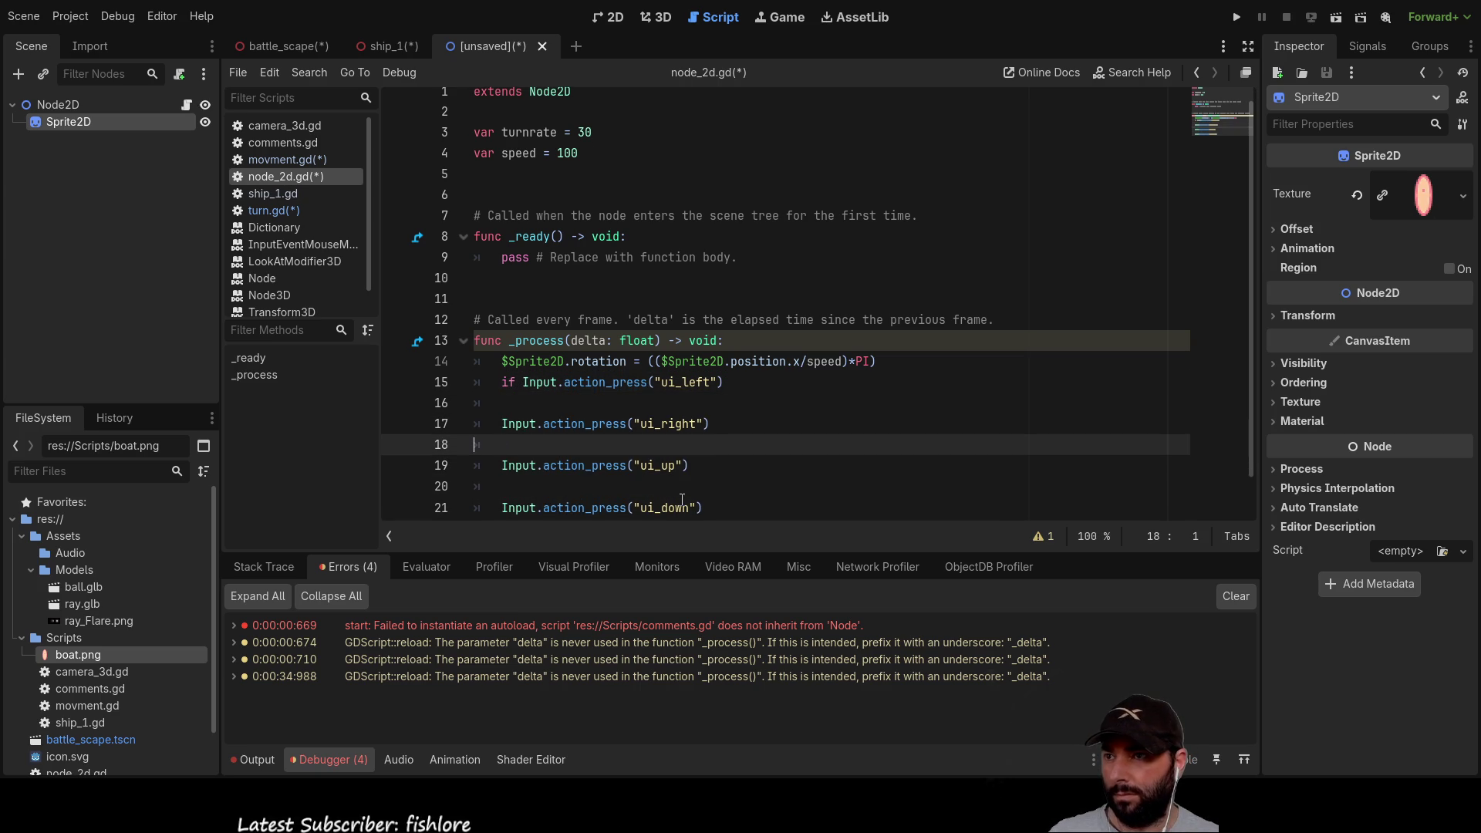
{"action": "key", "text": "Down"}
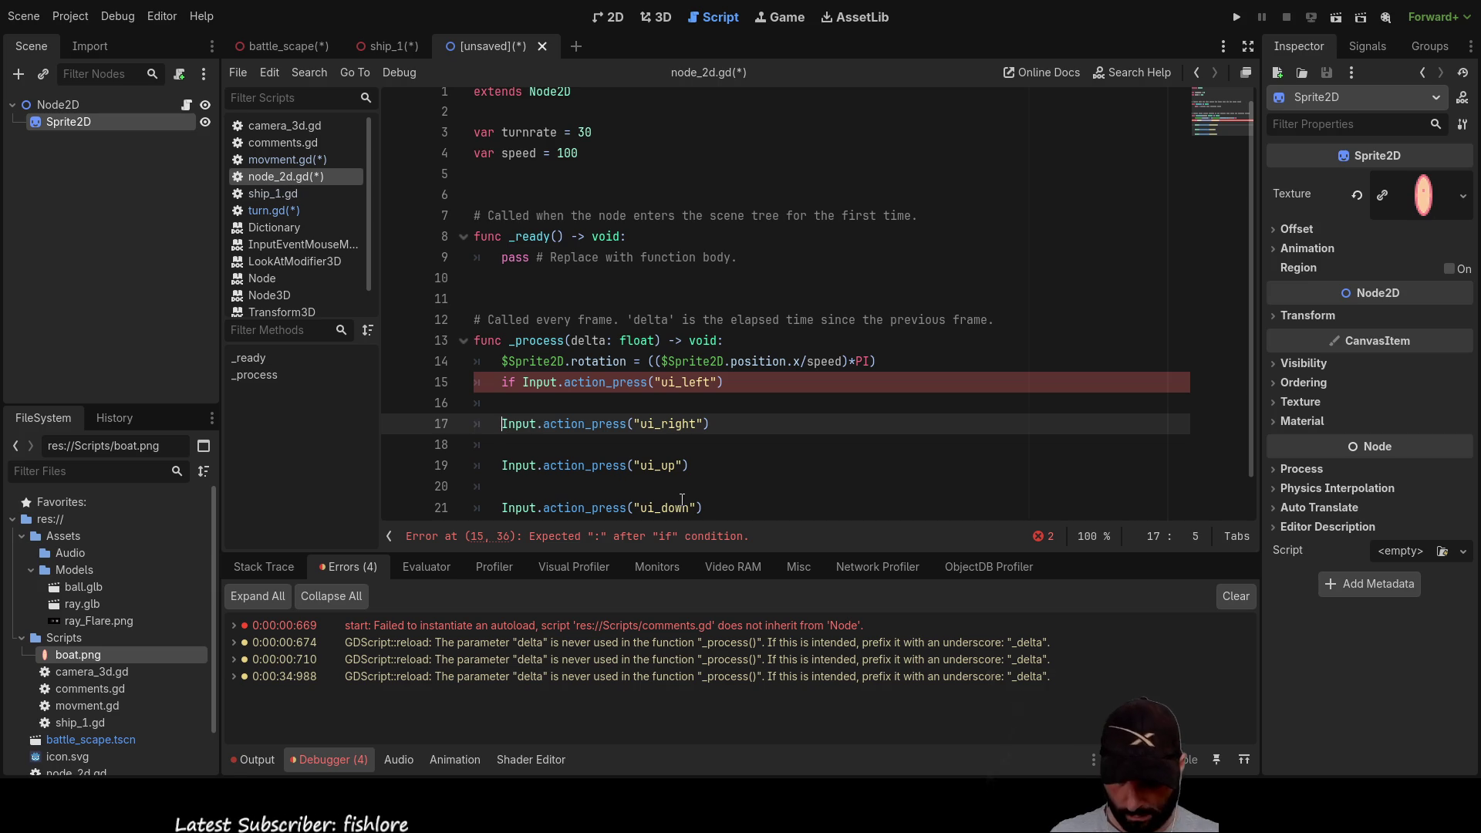
{"action": "type", "text": "if"}
{"action": "key", "text": "Down"}
{"action": "key", "text": "Down"}
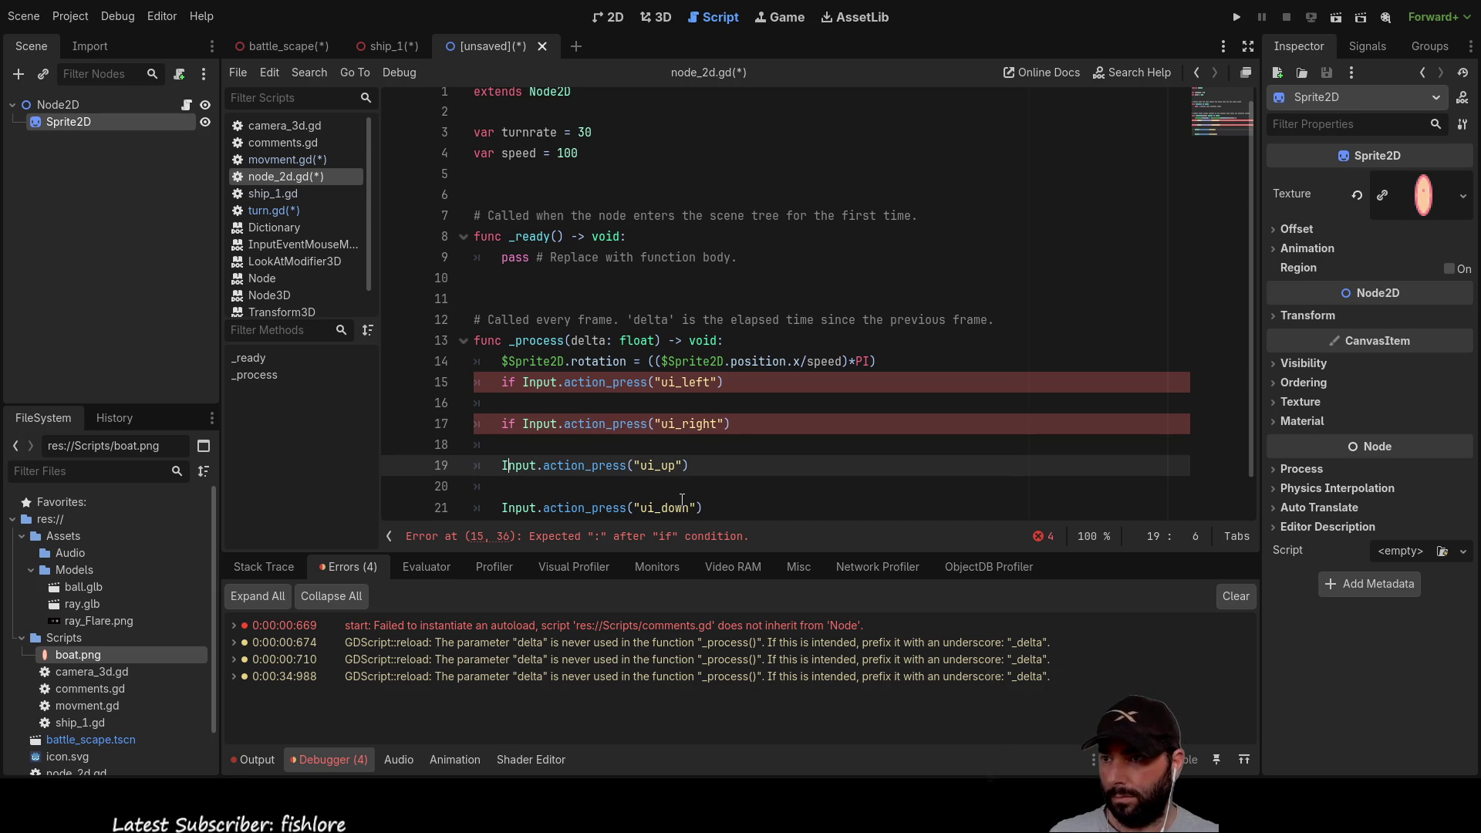
{"action": "type", "text": "if"}
{"action": "key", "text": "Down"}
{"action": "key", "text": "Down"}
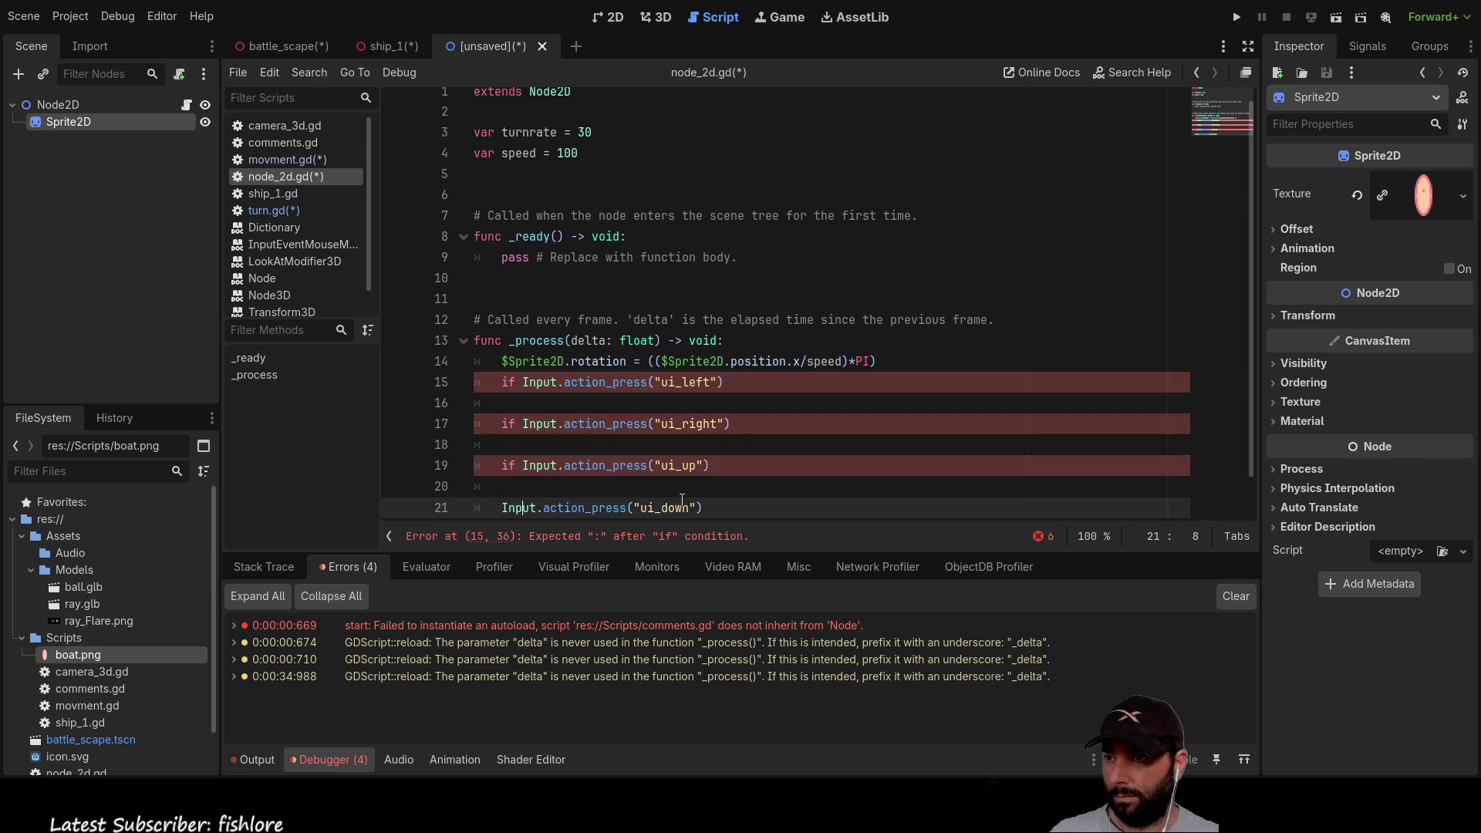
{"action": "type", "text": "ui"}
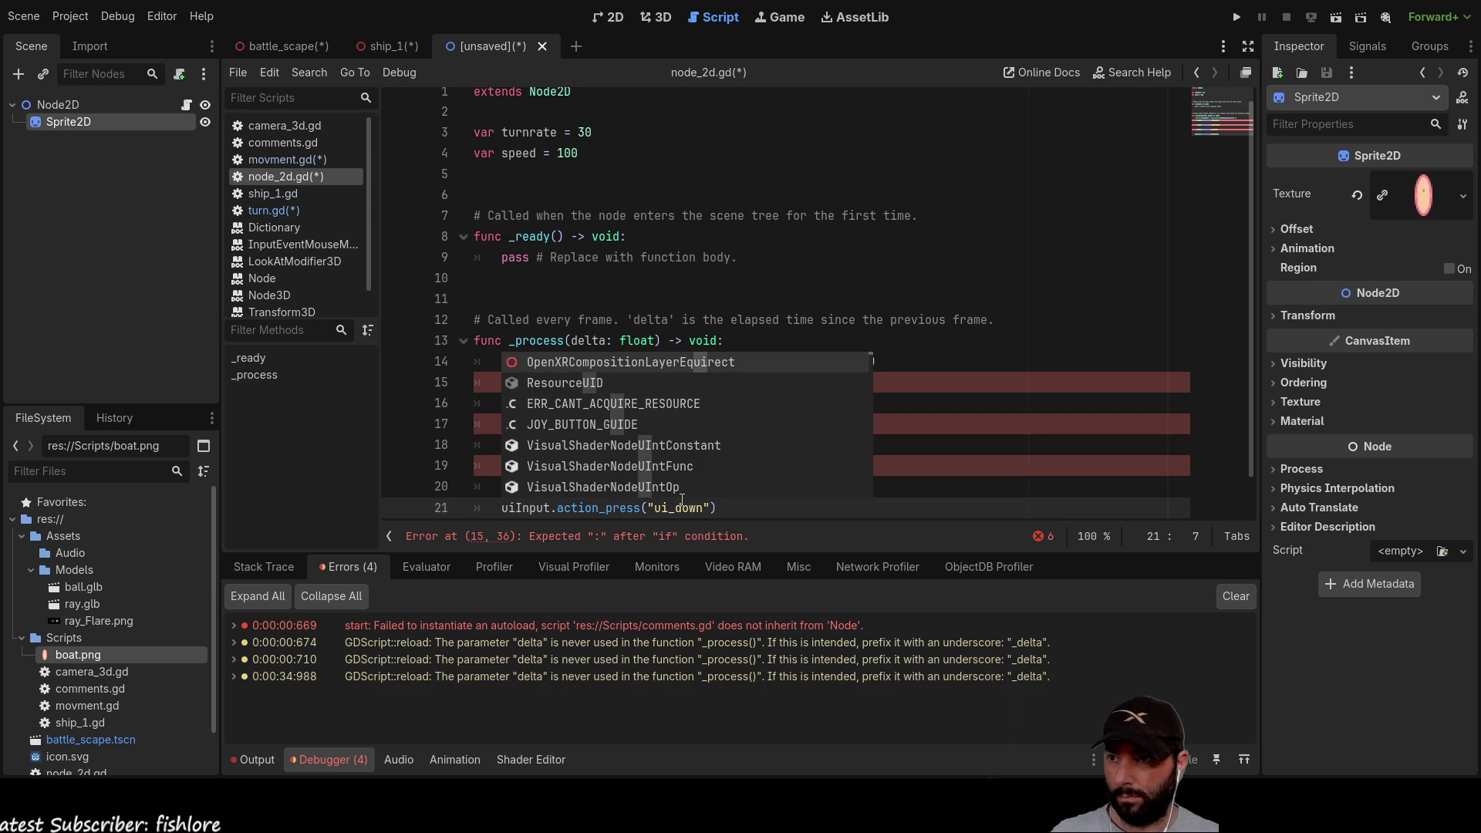
{"action": "left_click", "coordinate": [926, 257]}
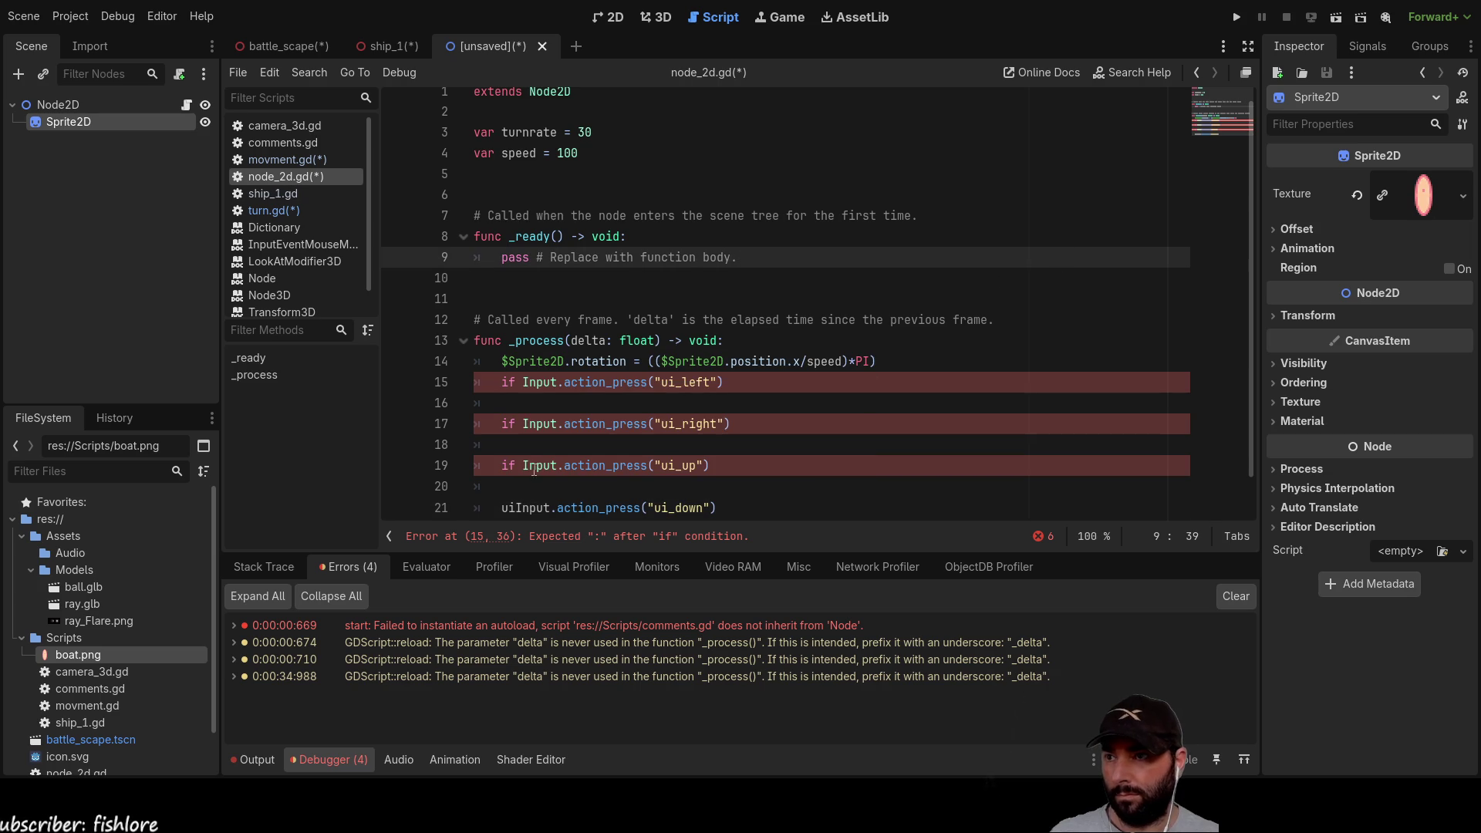
{"action": "scroll", "coordinate": [534, 470], "scroll_direction": "down", "scroll_amount": 1}
{"action": "left_click", "coordinate": [503, 465]}
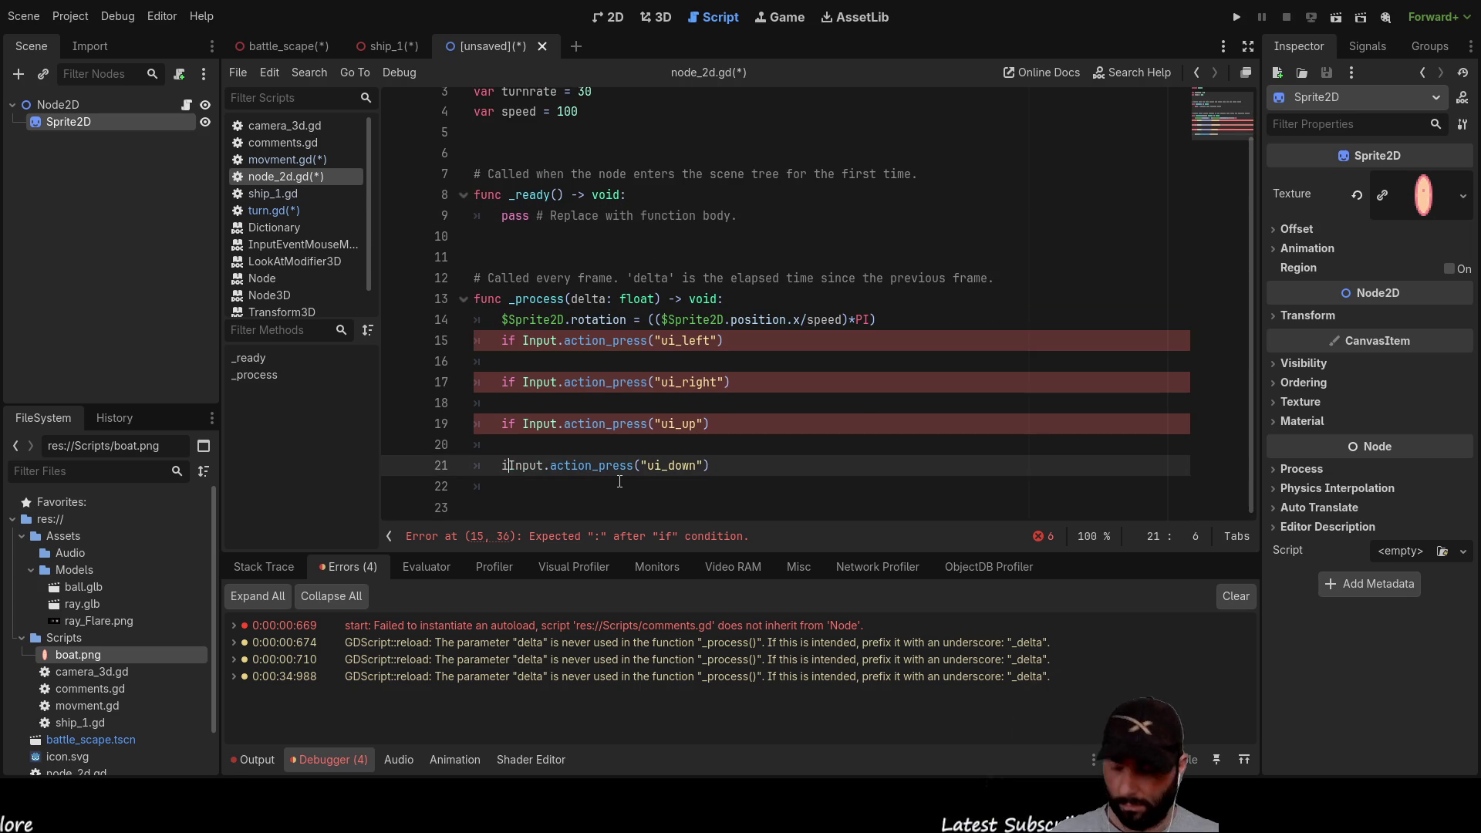
Step: End each of the four if conditions with a colon
{"action": "left_click", "coordinate": [738, 339]}
{"action": "key", "text": "Down"}
{"action": "key", "text": "Down"}
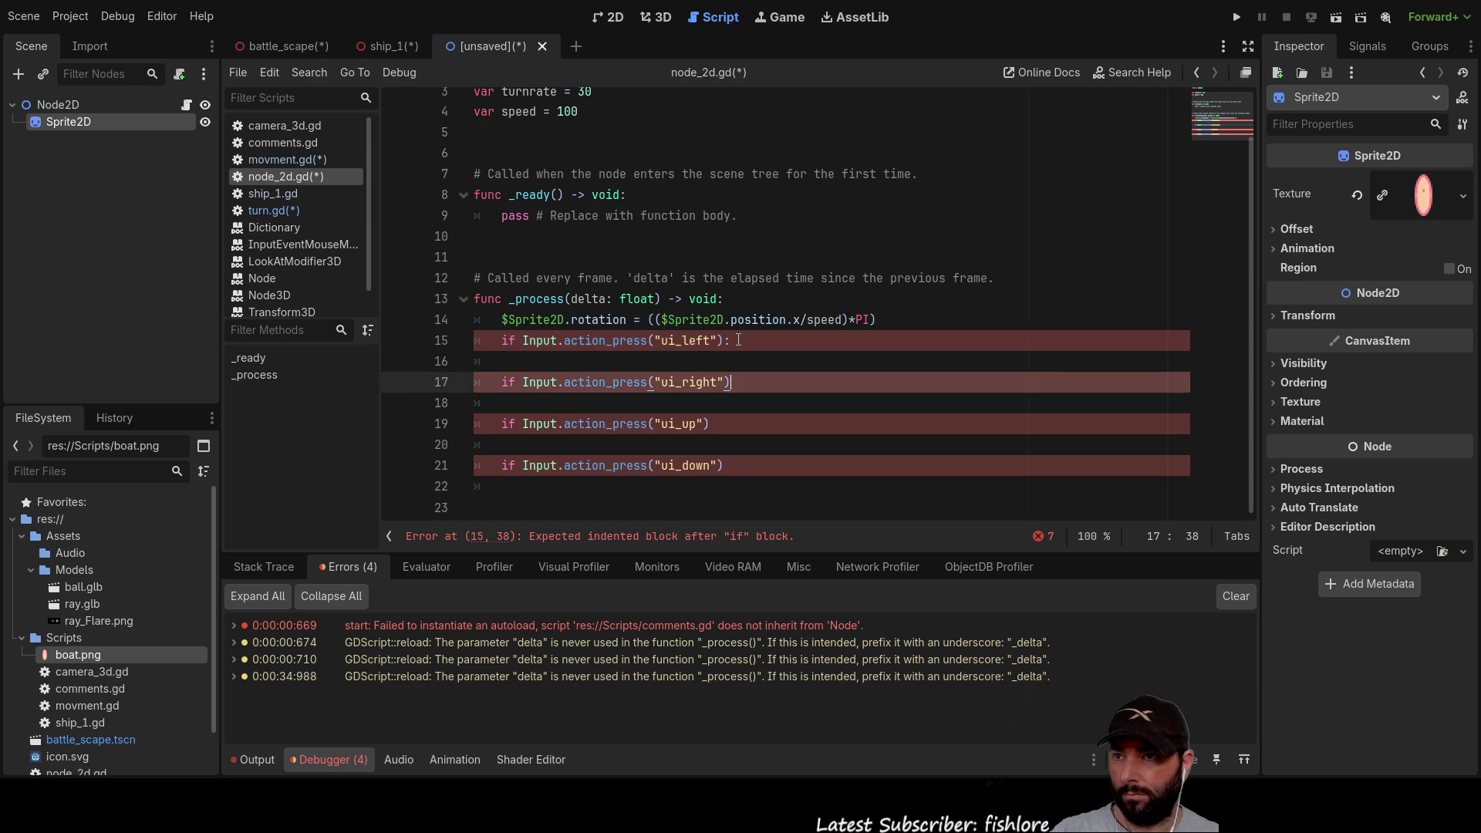
{"action": "type", "text": ":"}
{"action": "key", "text": "Return"}
{"action": "key", "text": "Down"}
{"action": "key", "text": "End"}
{"action": "type", "text": ":"}
{"action": "key", "text": "Down"}
{"action": "key", "text": "Down"}
{"action": "key", "text": "End"}
{"action": "type", "text": ":"}
{"action": "key", "text": "Up"}
{"action": "key", "text": "Up"}
{"action": "key", "text": "Up"}
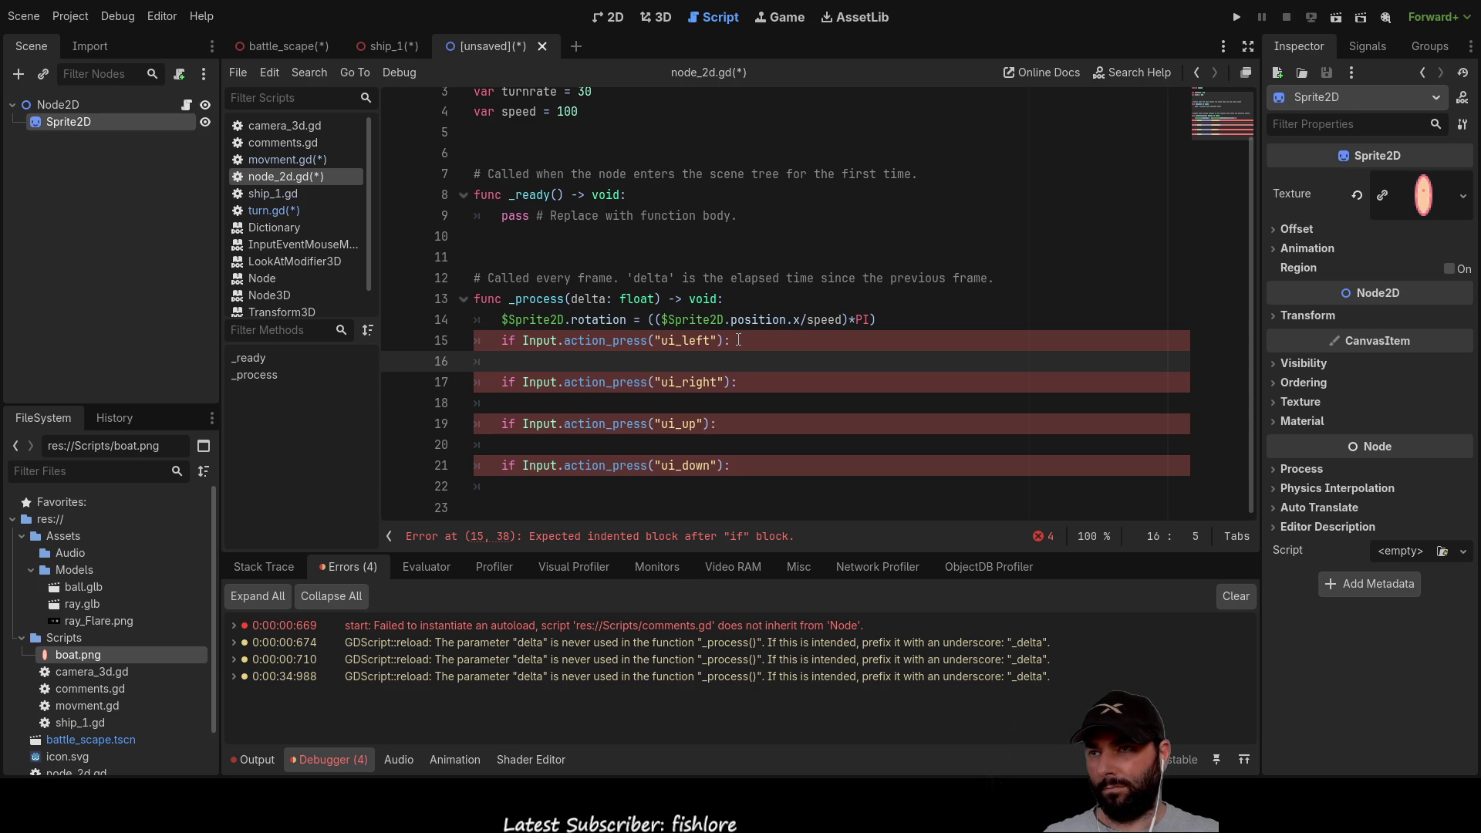
{"action": "key", "text": "Down"}
{"action": "key", "text": "Down"}
{"action": "key", "text": "Down"}
Step: Add an indented line under the ui_up if, pasting $Sprite2D and typing .position
{"action": "key", "text": "End"}
{"action": "key", "text": "Down"}
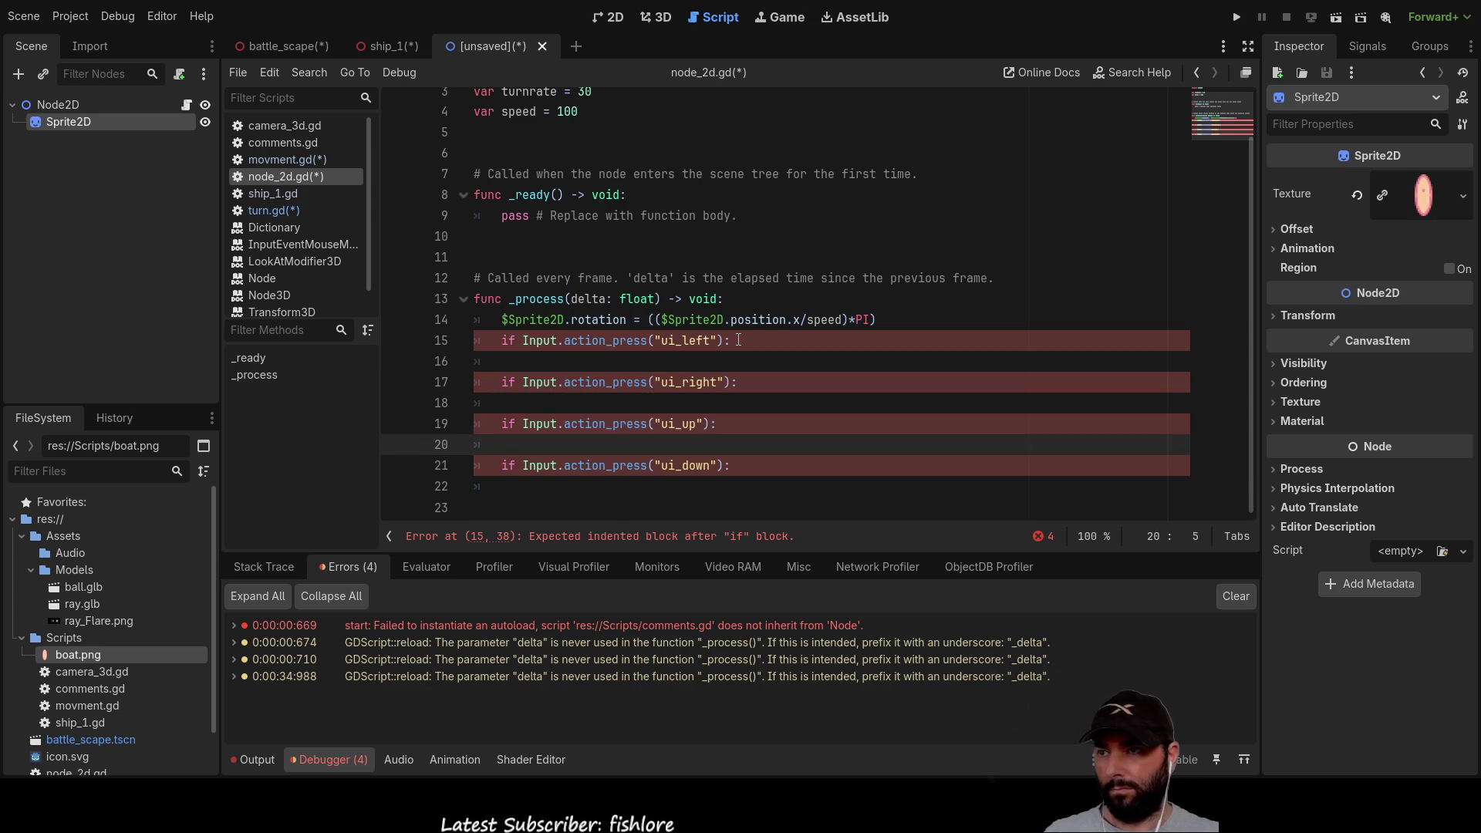
{"action": "key", "text": "Return"}
{"action": "key", "text": "Return"}
{"action": "key", "text": "Up"}
{"action": "key", "text": "Up"}
{"action": "key", "text": "Tab"}
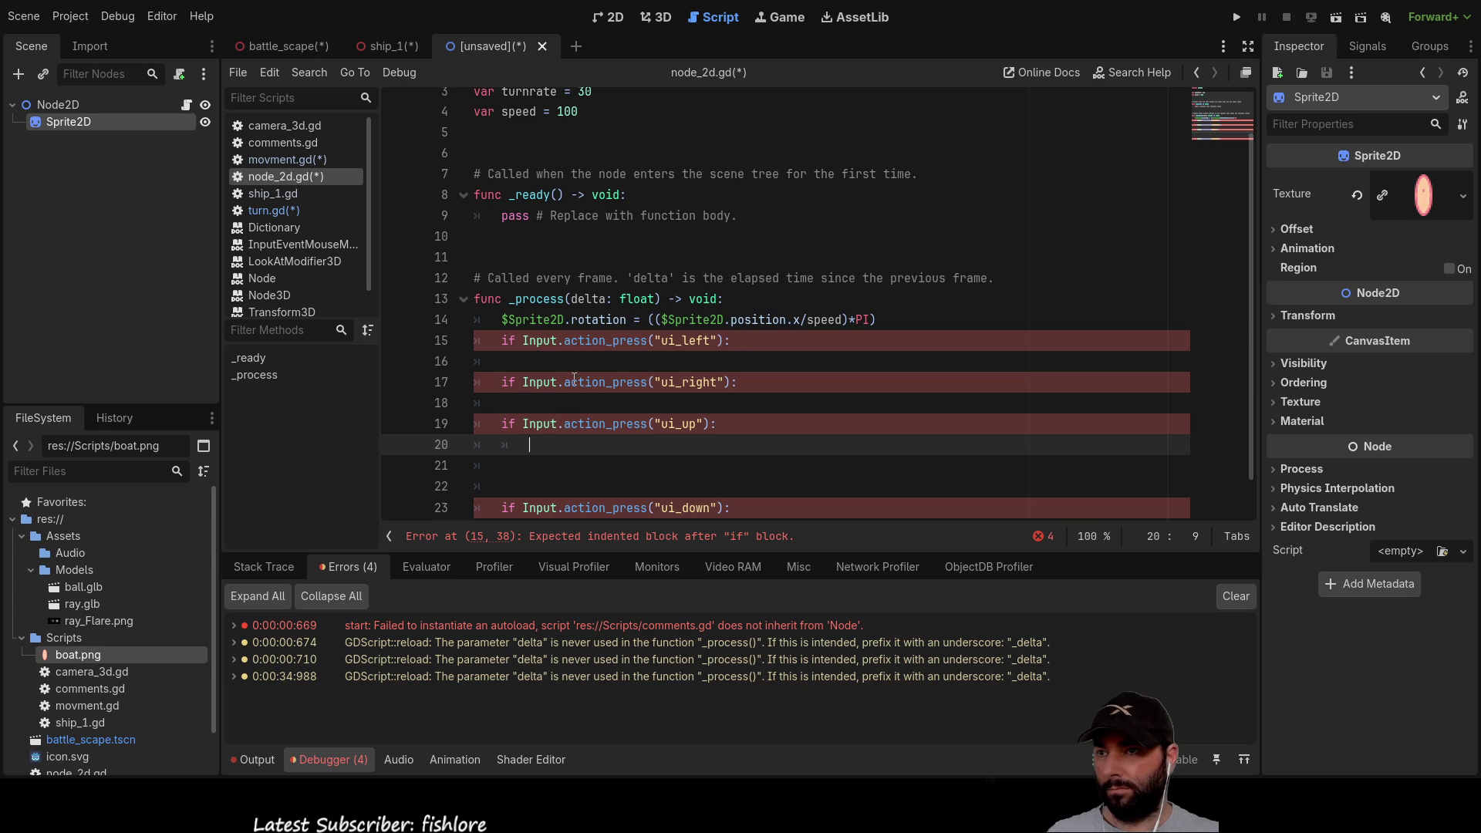
{"action": "left_click_drag", "start_coordinate": [503, 320], "coordinate": [563, 320]}
{"action": "key", "text": "ctrl+c"}
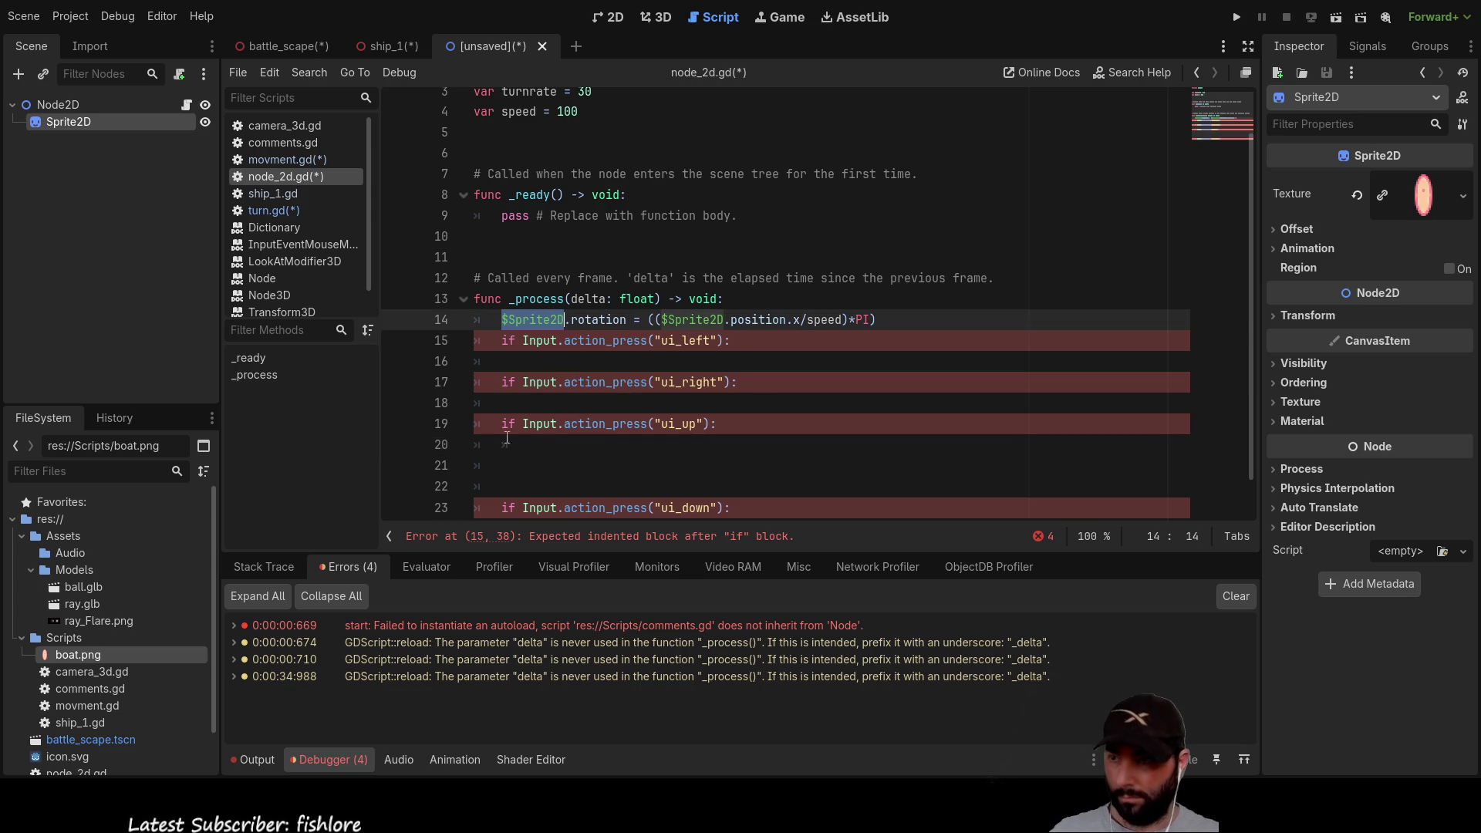
{"action": "left_click", "coordinate": [540, 445]}
{"action": "key", "text": "ctrl+v"}
{"action": "type", "text": ".position."}
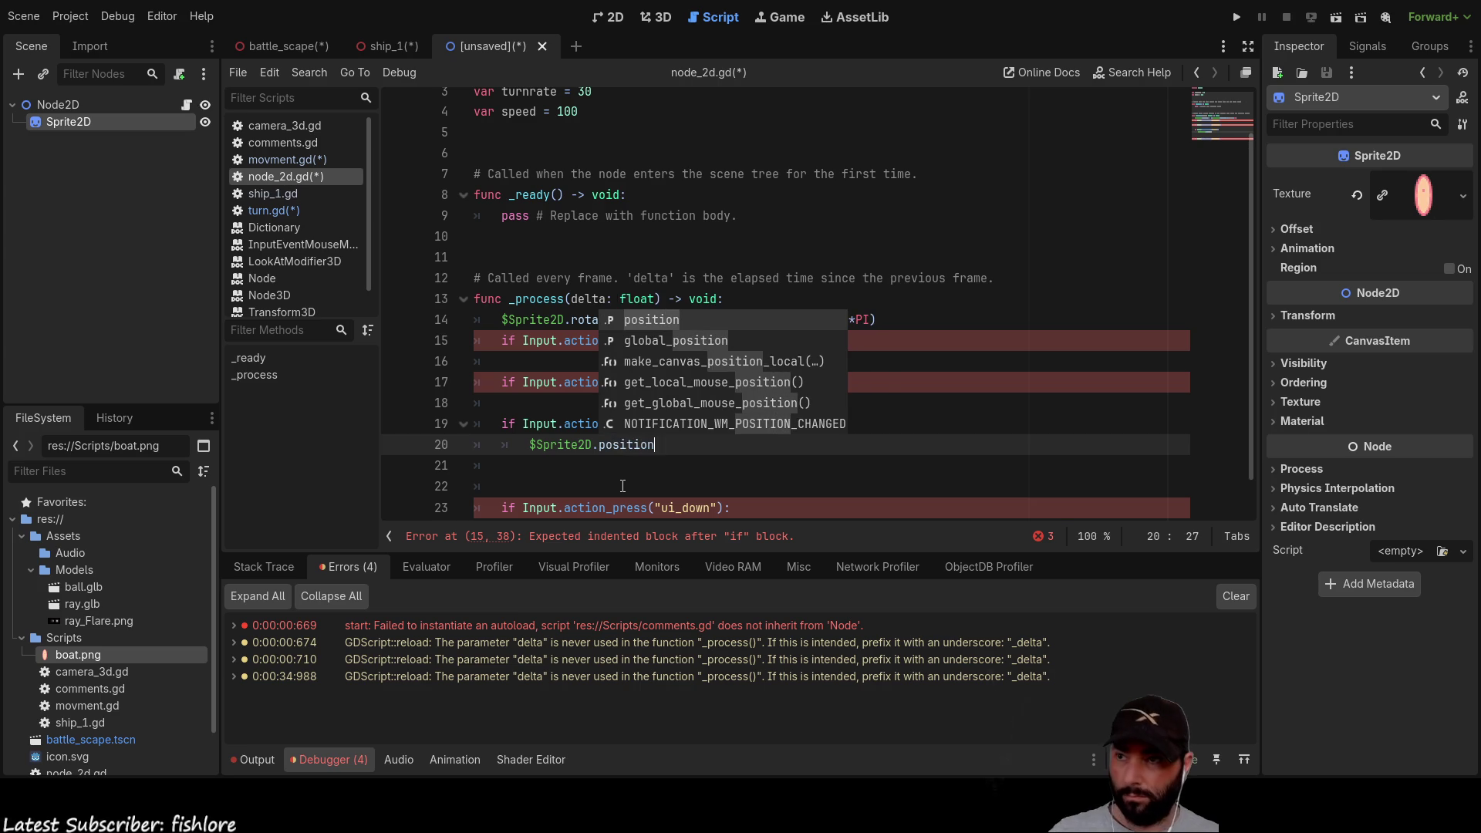
{"action": "key", "text": "Escape"}
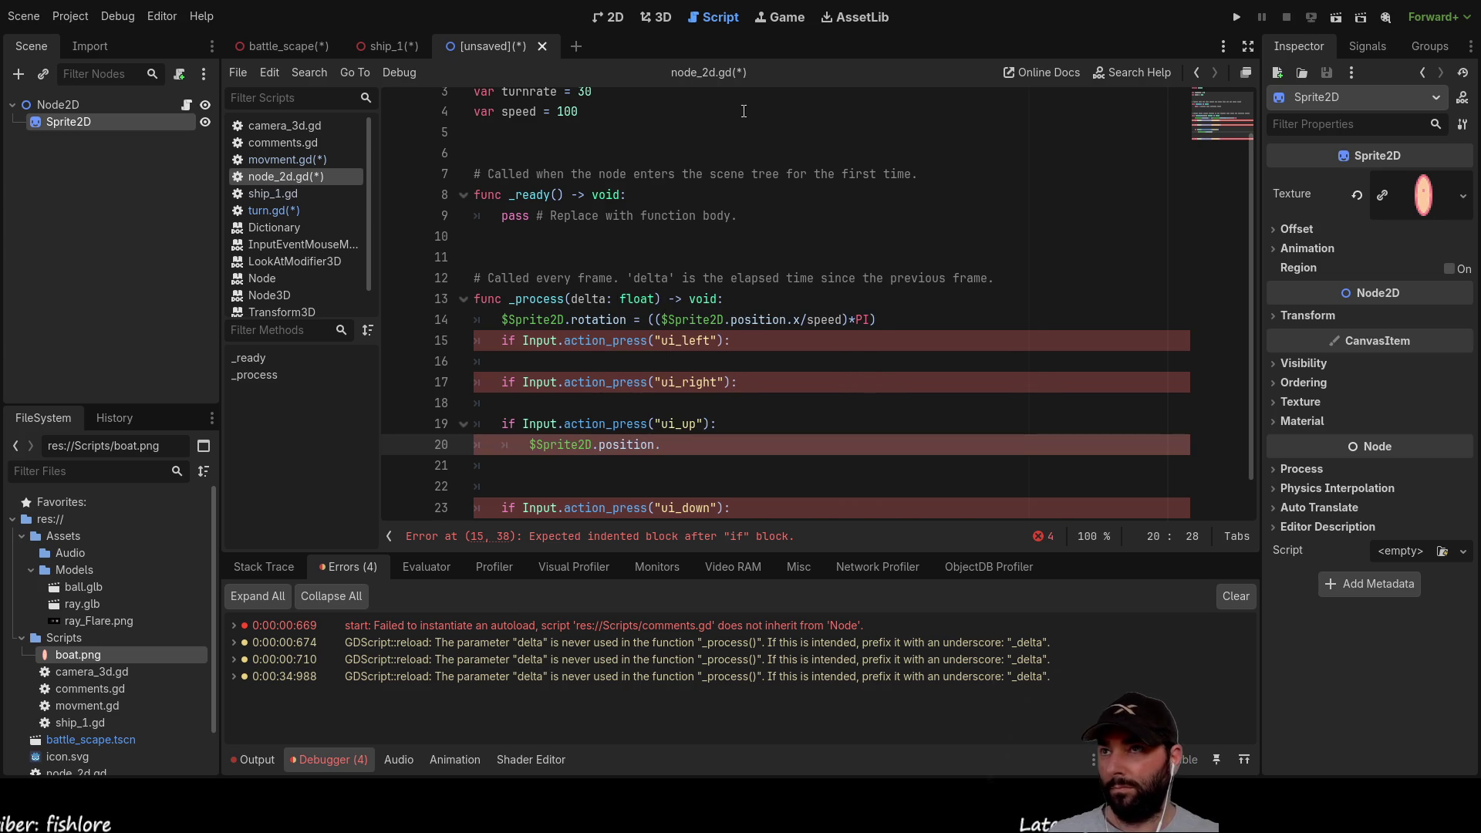
Step: Check the sprite in the zoomed-out 2D scene view, then return to node_2d.gd
{"action": "left_click", "coordinate": [611, 21]}
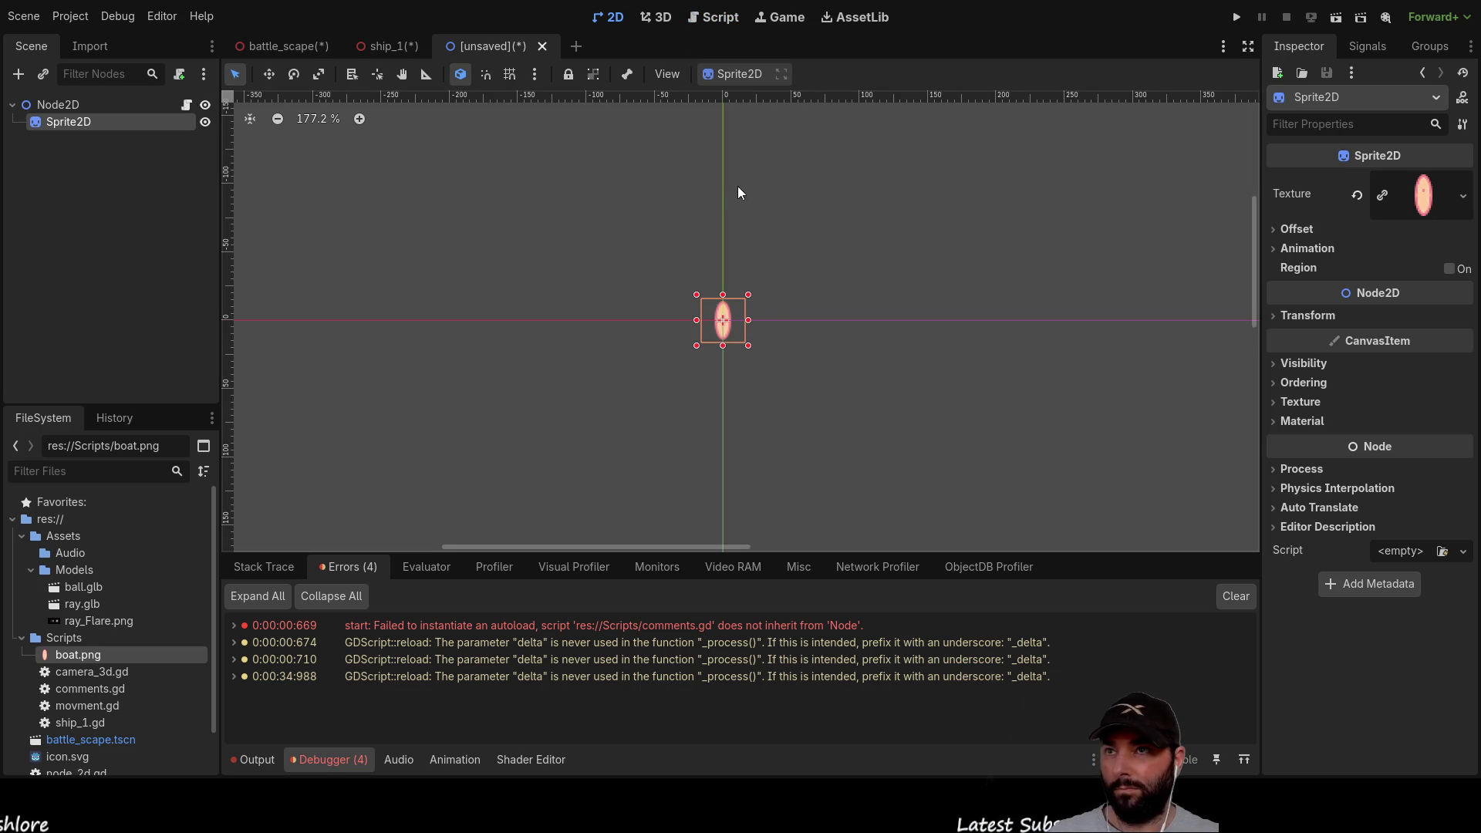
{"action": "scroll", "coordinate": [826, 290], "scroll_direction": "down", "scroll_amount": 5}
{"action": "scroll", "coordinate": [861, 348], "scroll_direction": "down", "scroll_amount": 3}
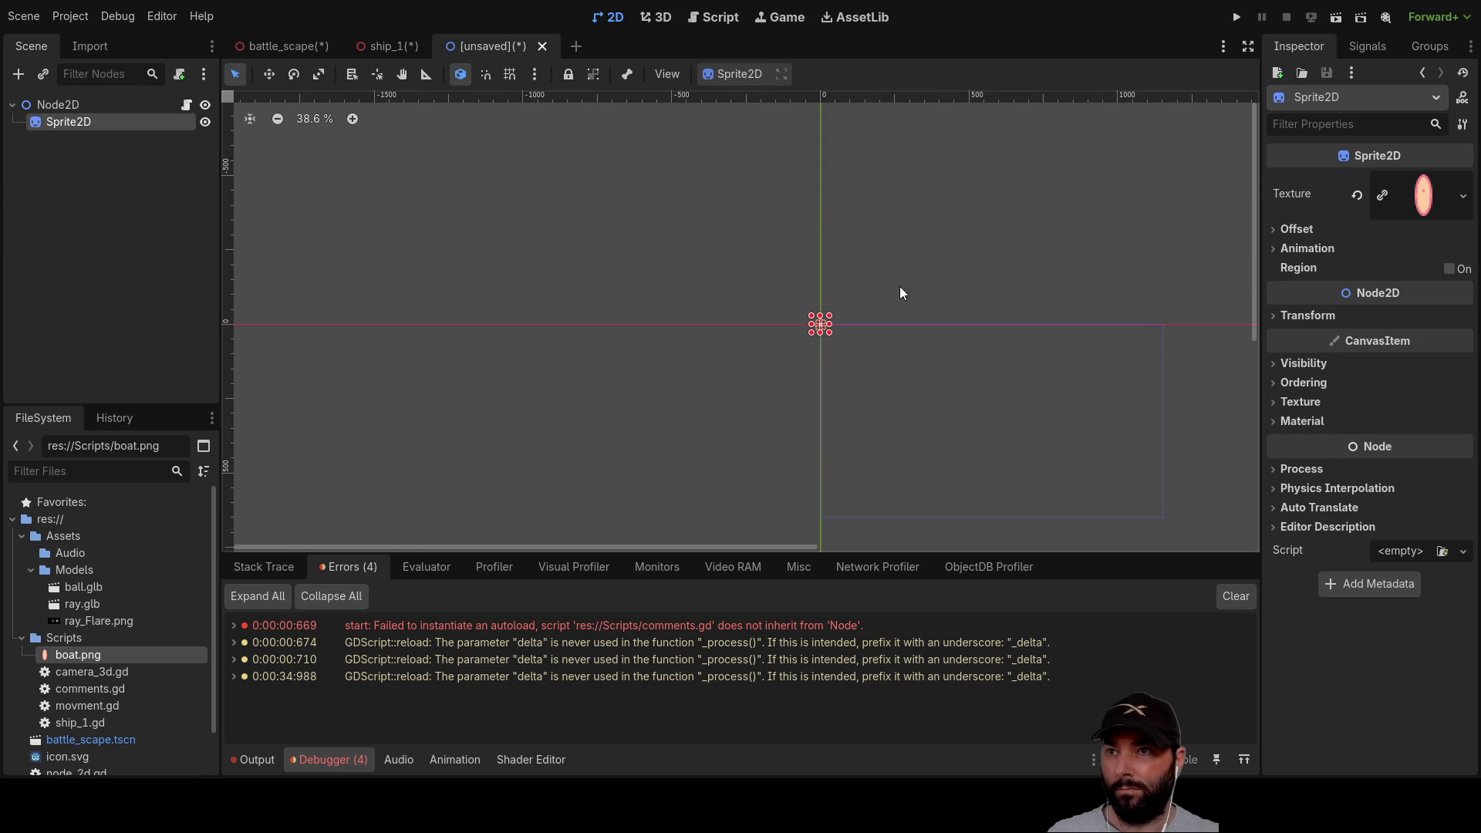
{"action": "left_click", "coordinate": [724, 28]}
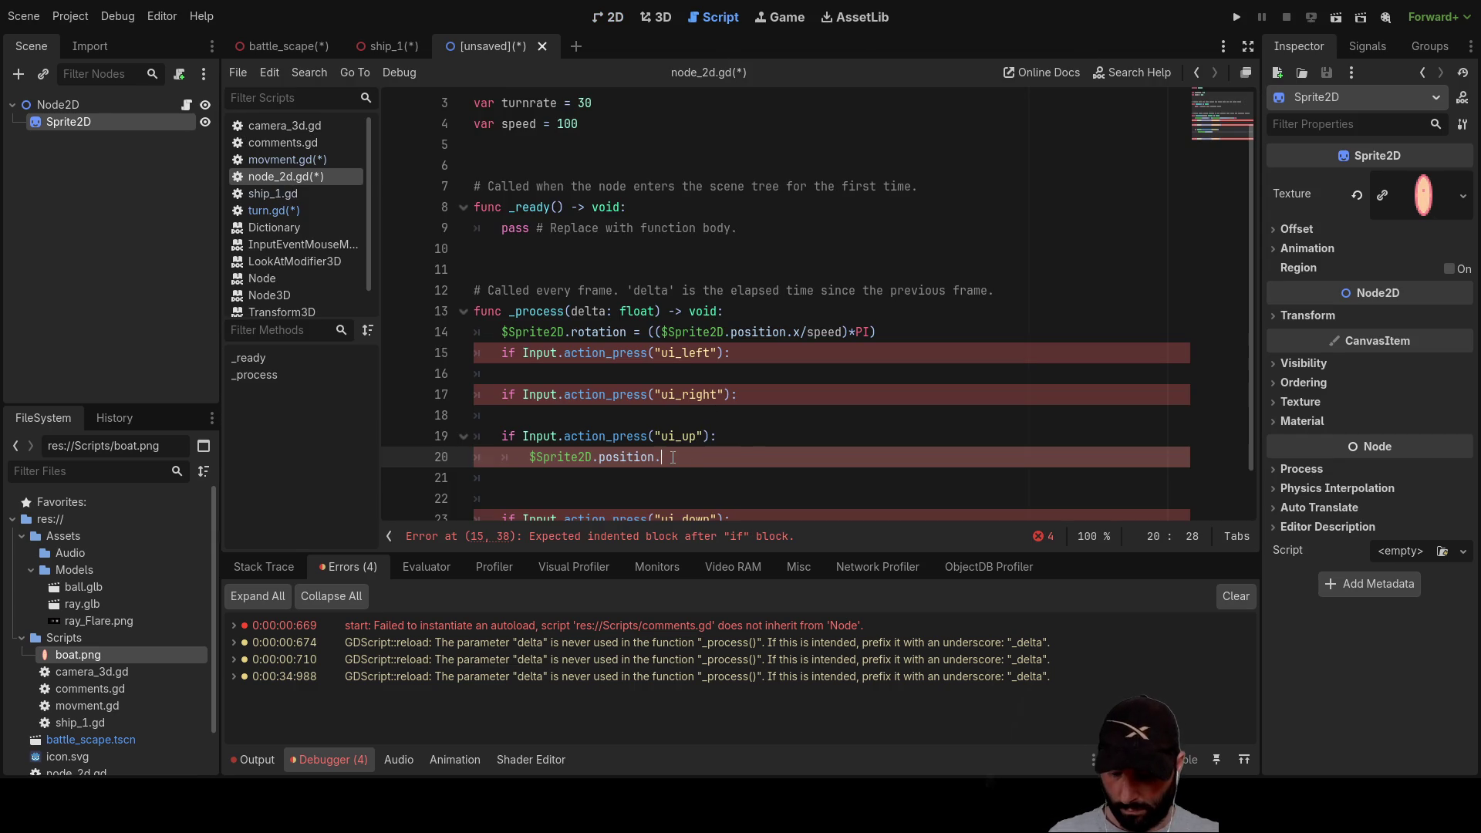
Step: Complete line 20 as $Sprite2D.position.y += 0.1 and start an indented line below
{"action": "type", "text": "y"}
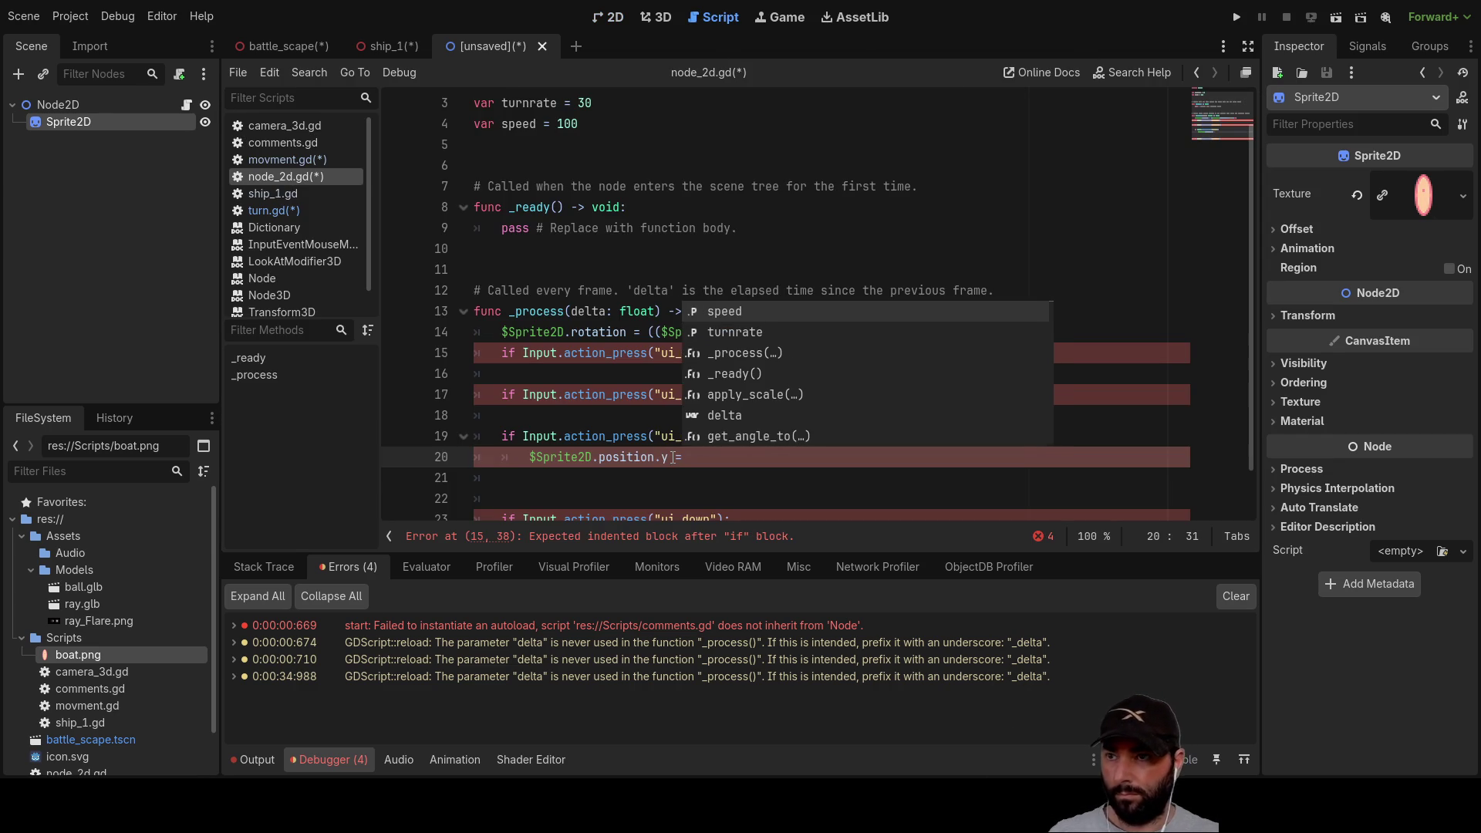
{"action": "type", "text": "+-"}
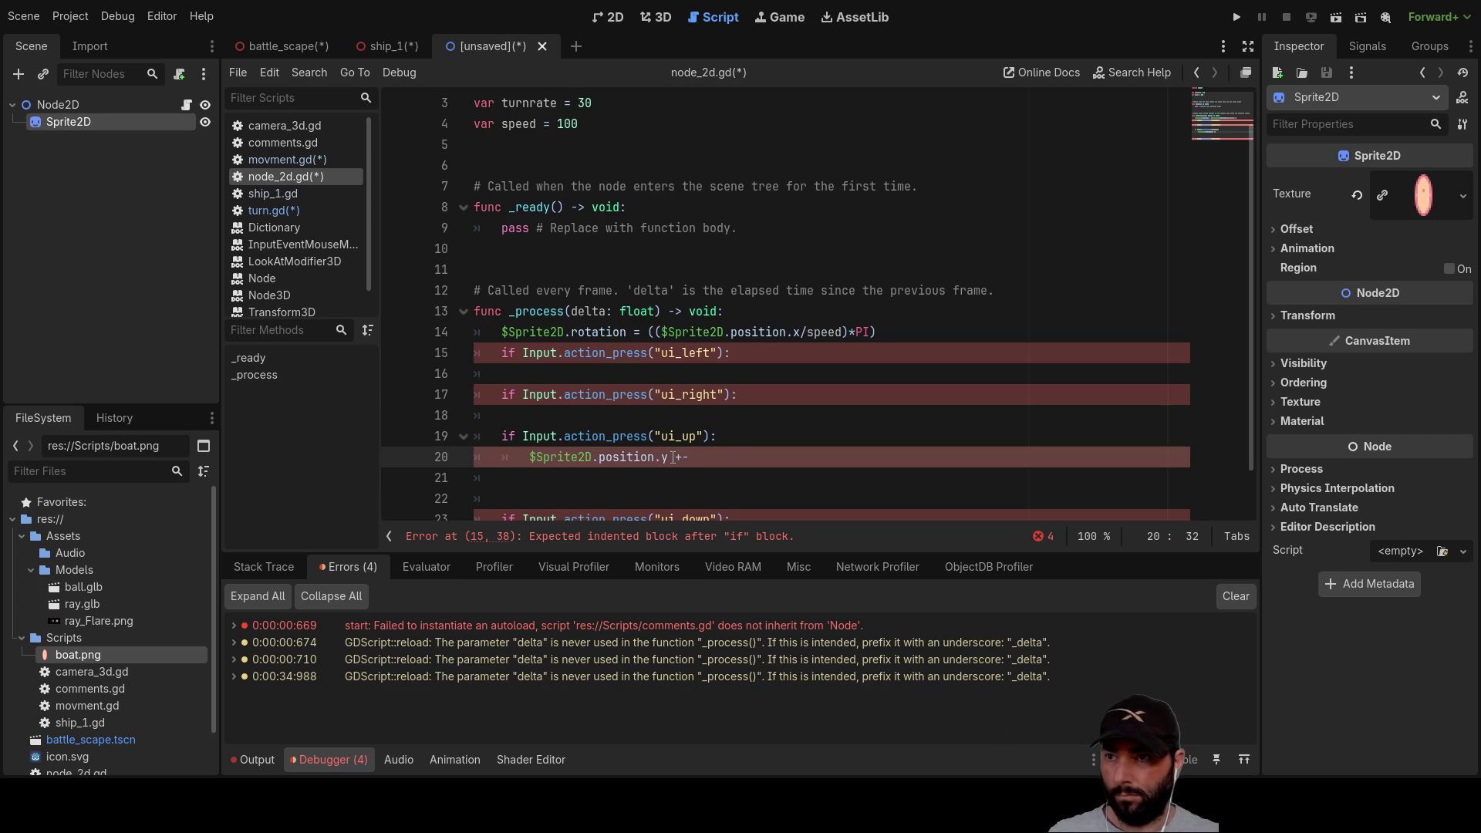
{"action": "type", "text": "="}
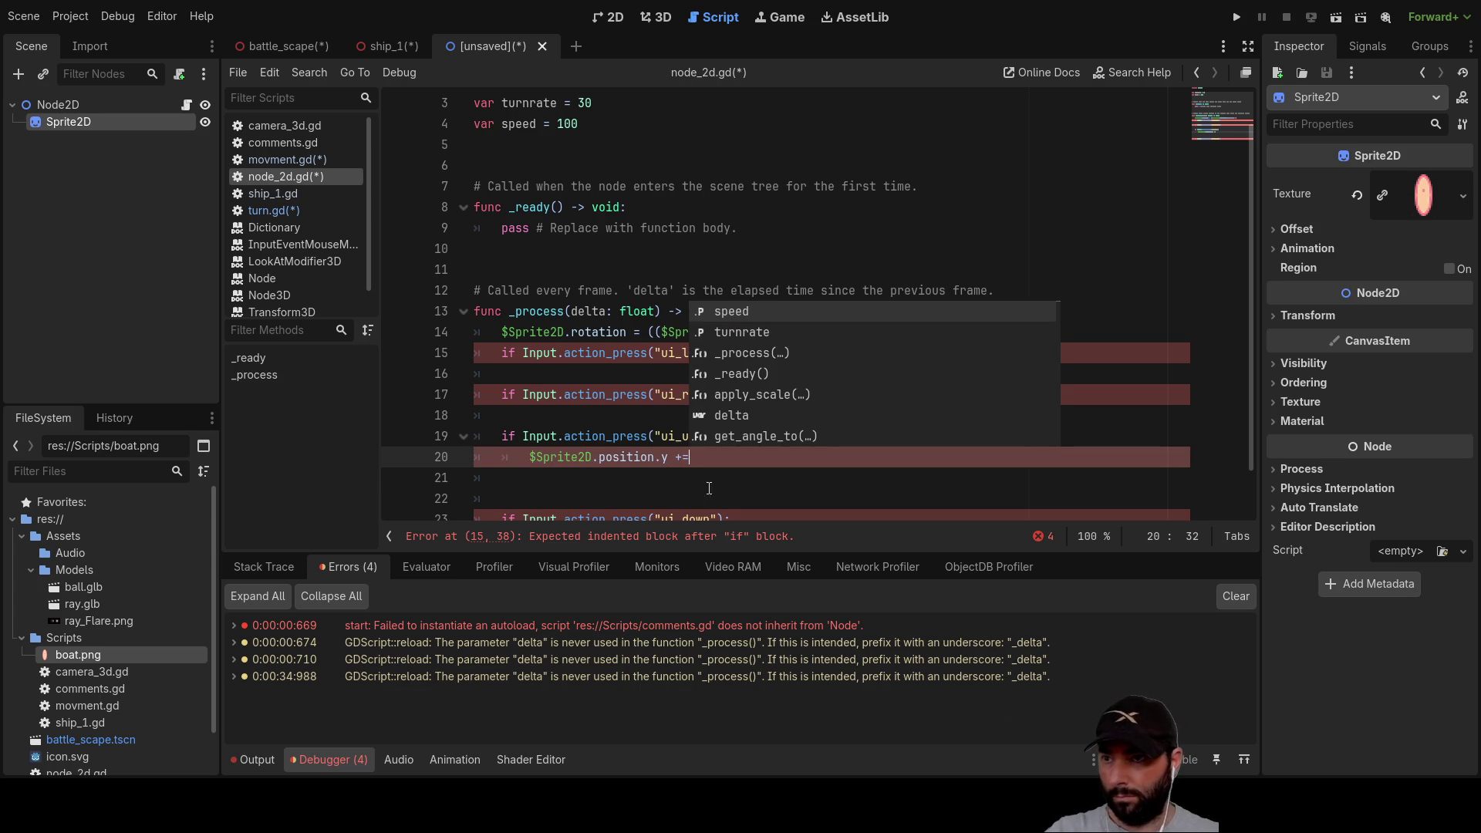
{"action": "type", "text": " 1"}
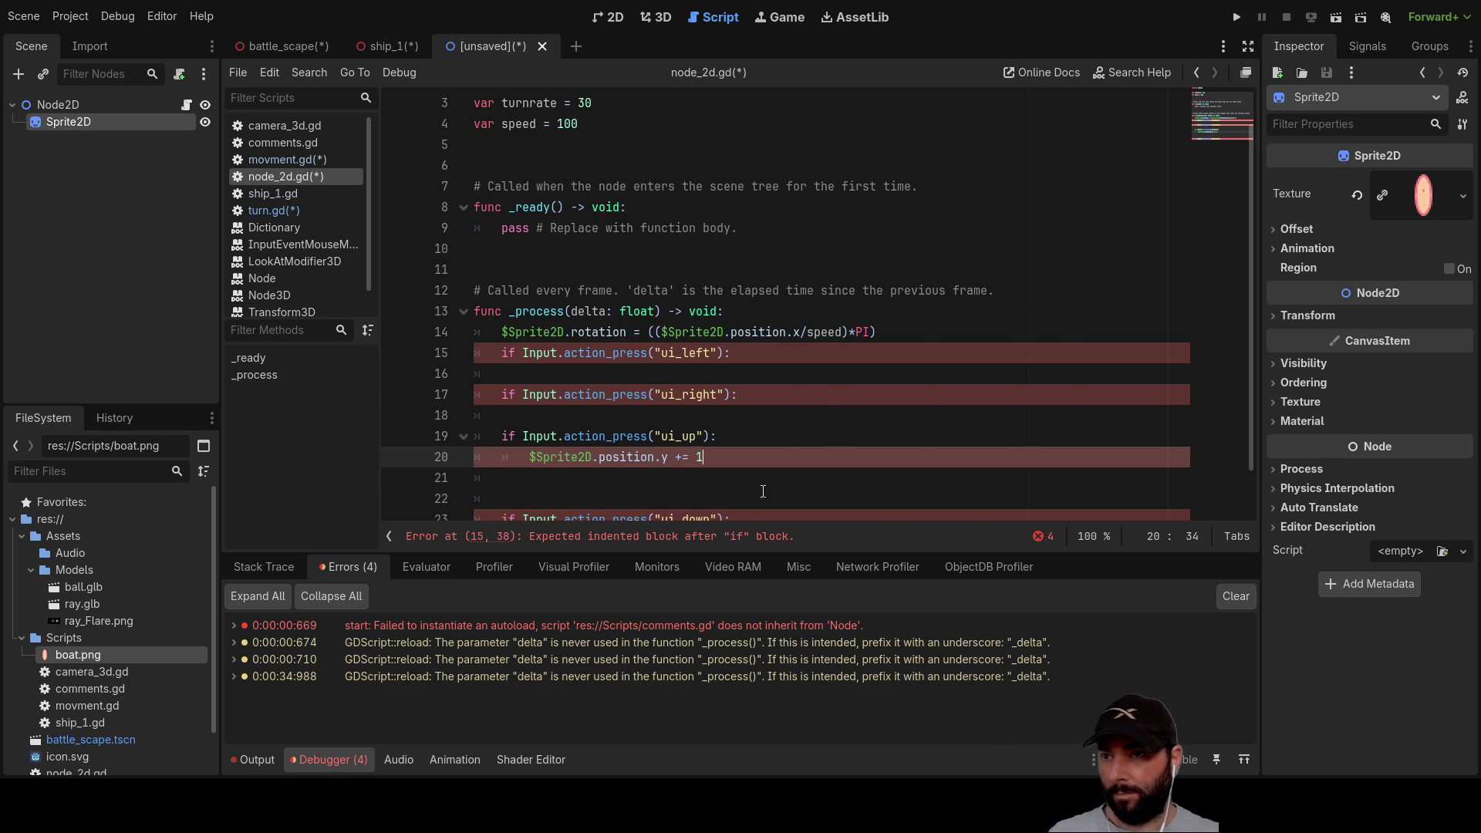
{"action": "scroll", "coordinate": [615, 467], "scroll_direction": "down", "scroll_amount": 1}
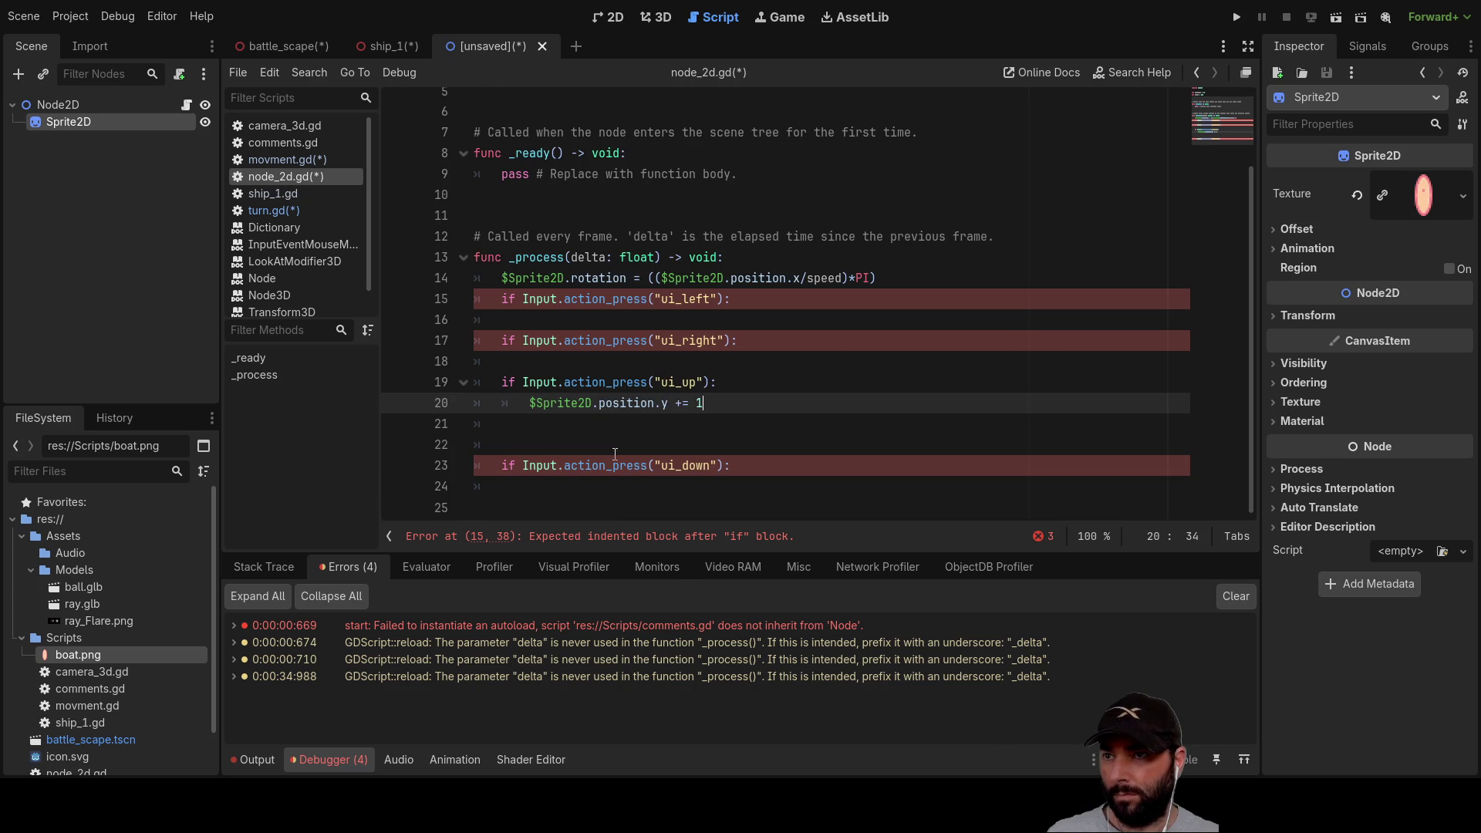
{"action": "key", "text": "BackSpace"}
{"action": "type", "text": "0"}
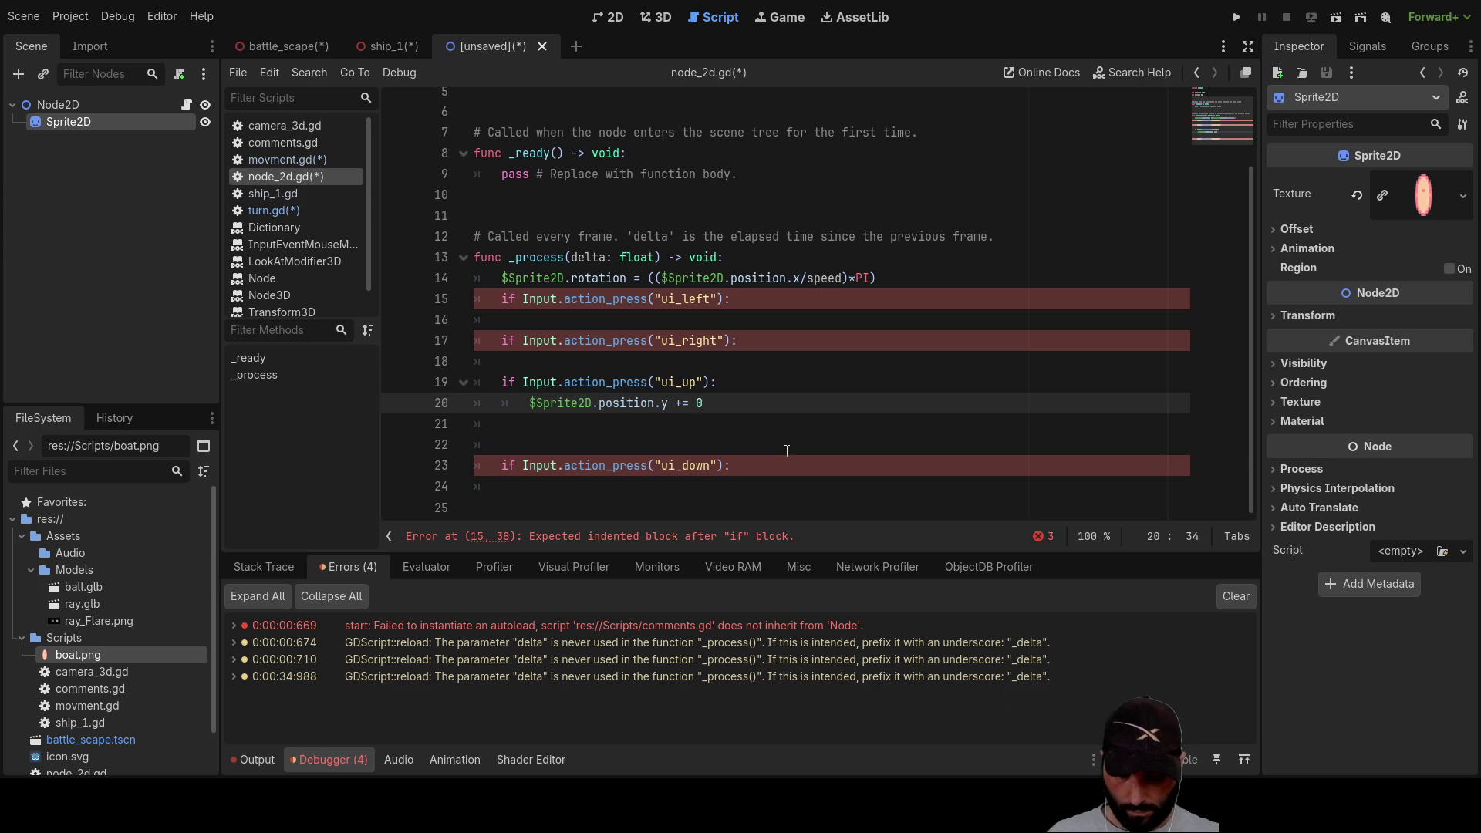
{"action": "type", "text": ".1"}
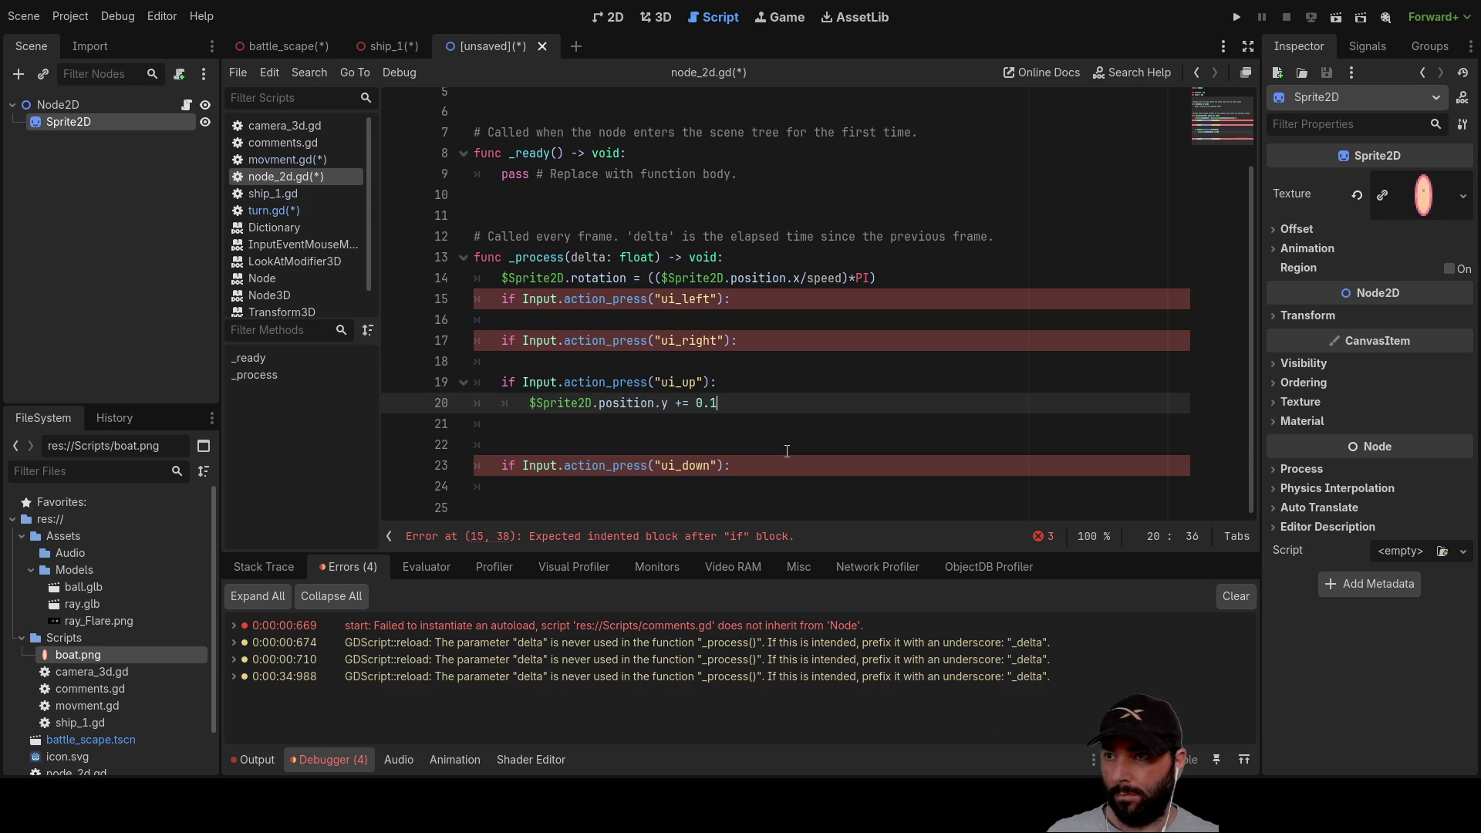
{"action": "key", "text": "Home"}
{"action": "key", "text": "shift+Right"}
{"action": "key", "text": "shift+Right"}
{"action": "key", "text": "shift+Right"}
{"action": "key", "text": "shift+Right"}
{"action": "key", "text": "shift+Right"}
{"action": "key", "text": "shift+Right"}
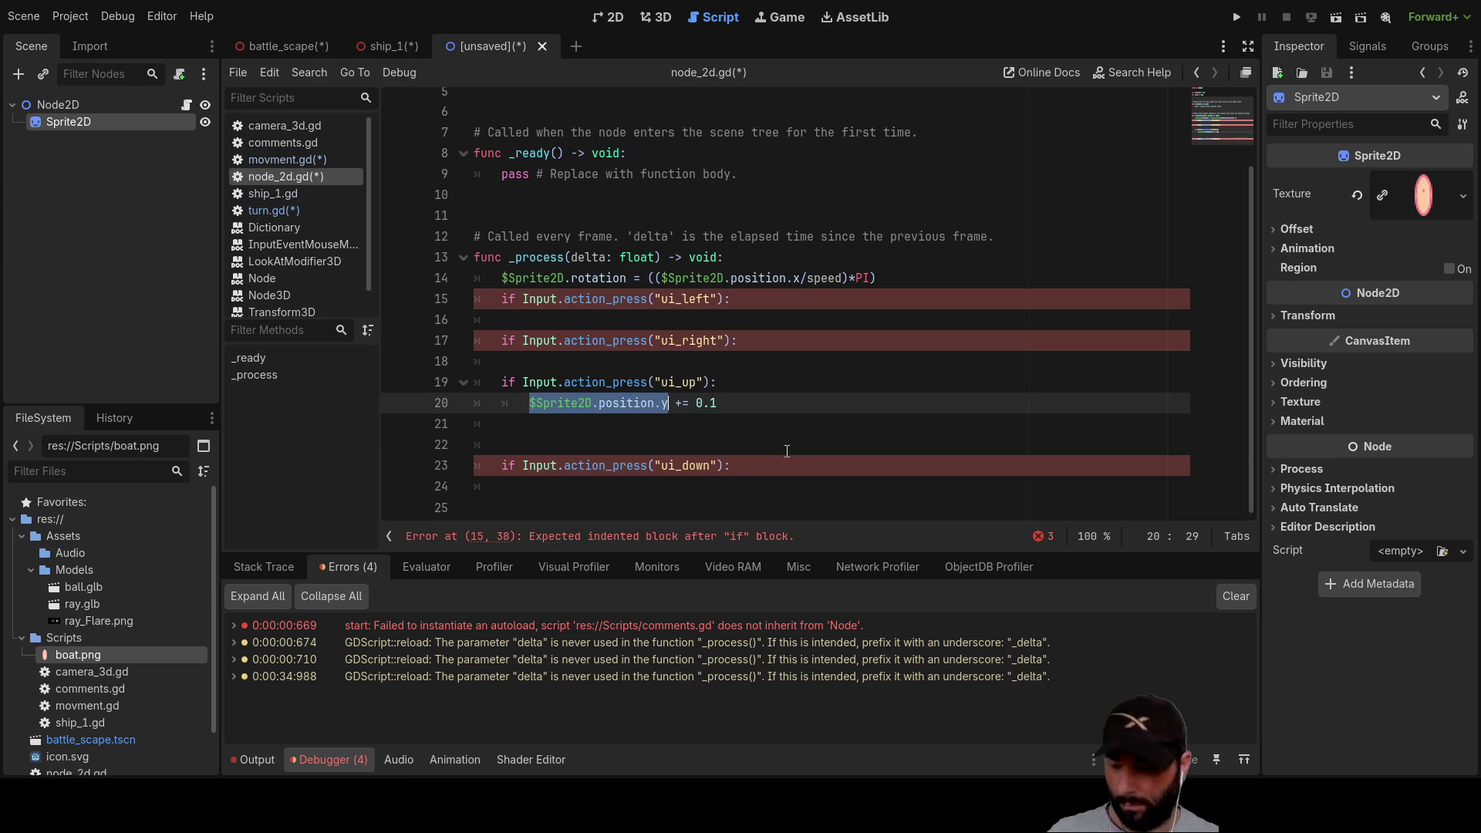
{"action": "key", "text": "Down"}
{"action": "key", "text": "Tab"}
{"action": "key", "text": "Tab"}
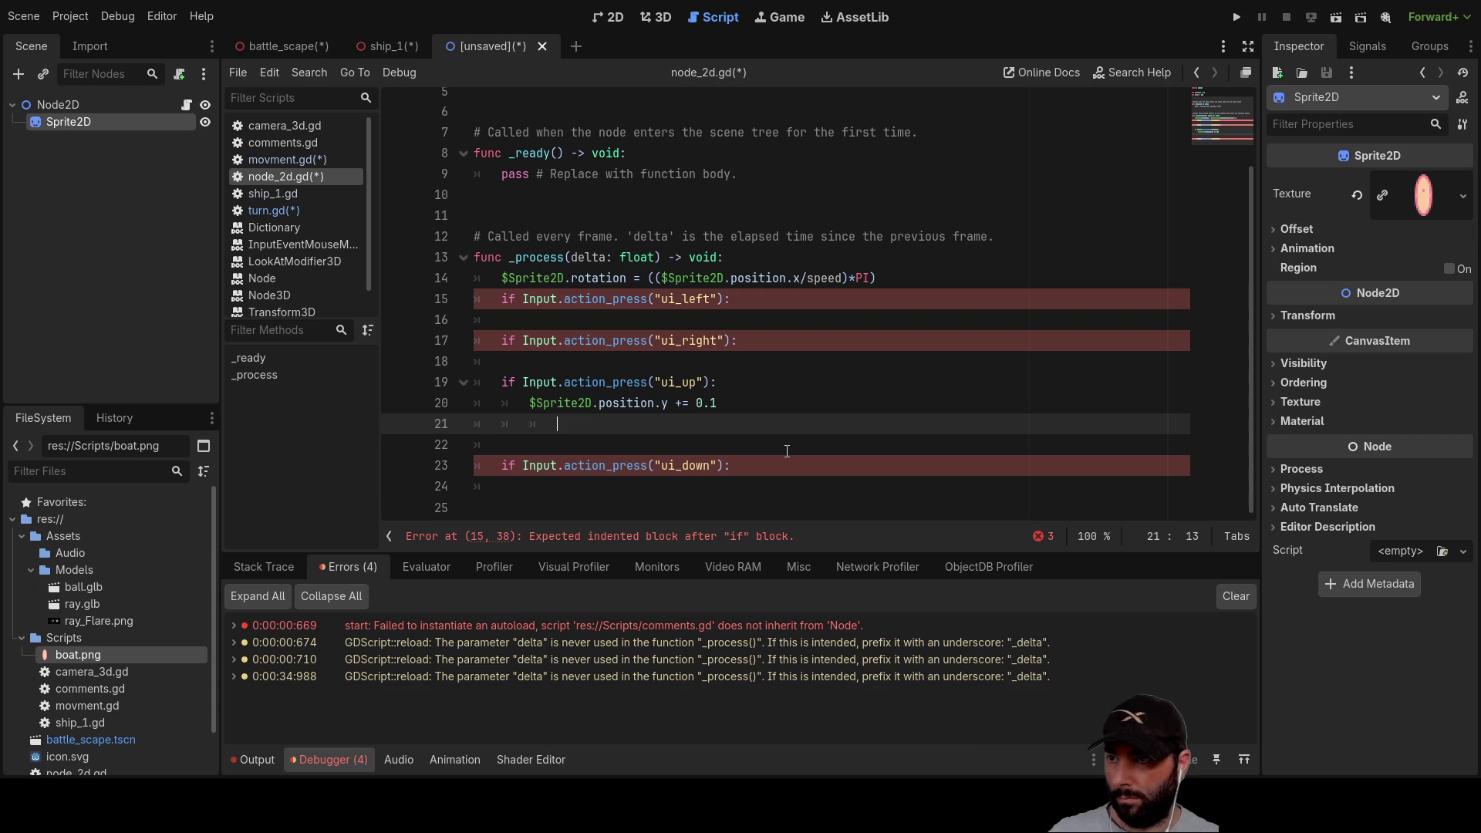
Step: Under ui_up, add 'if $Sprite2D.position.y >= 100:' that resets position.y to 100
{"action": "key", "text": "BackSpace"}
{"action": "type", "text": "if"}
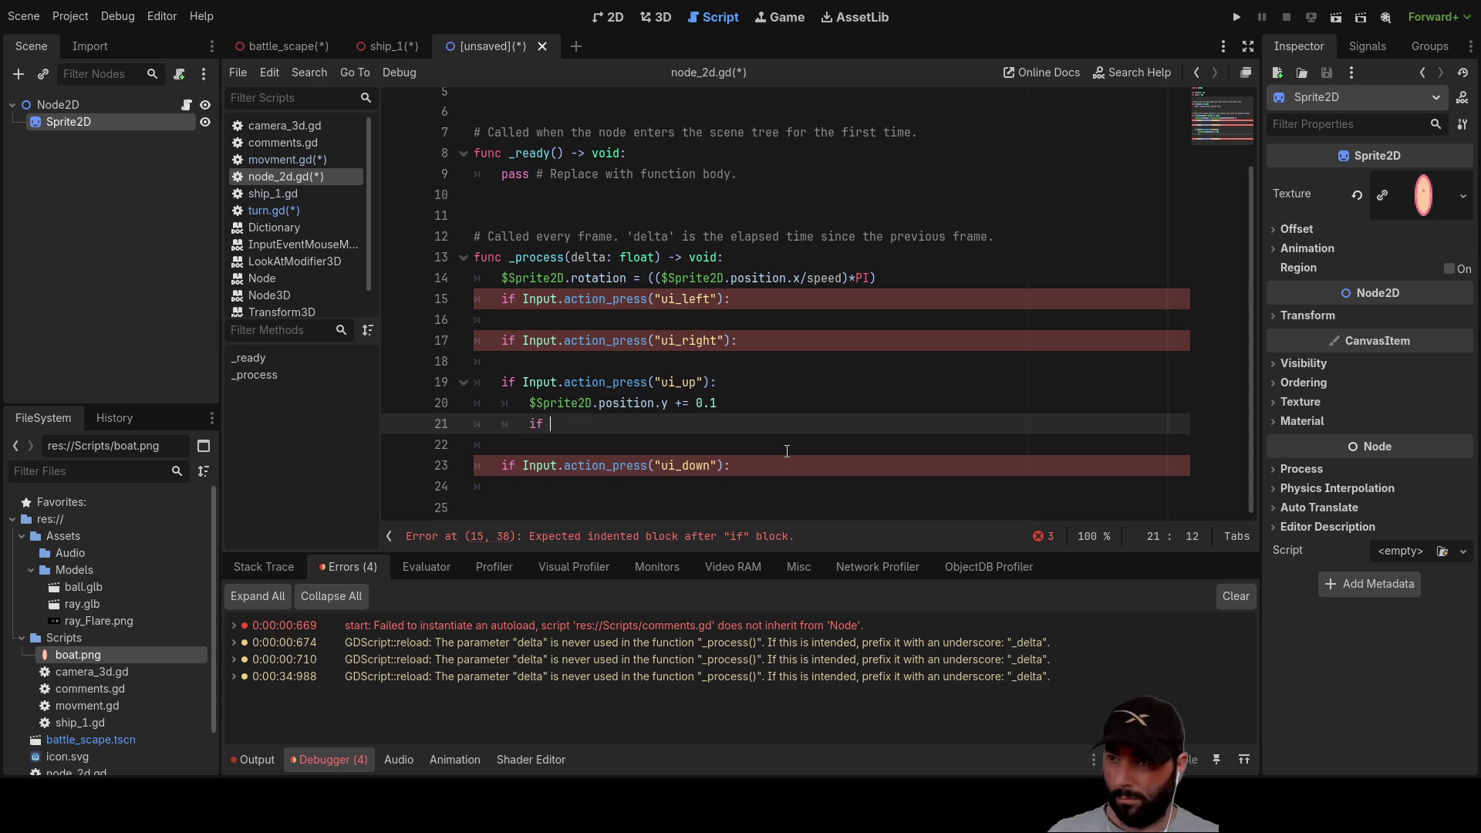
{"action": "type", "text": "$Sprite2D.position.y"}
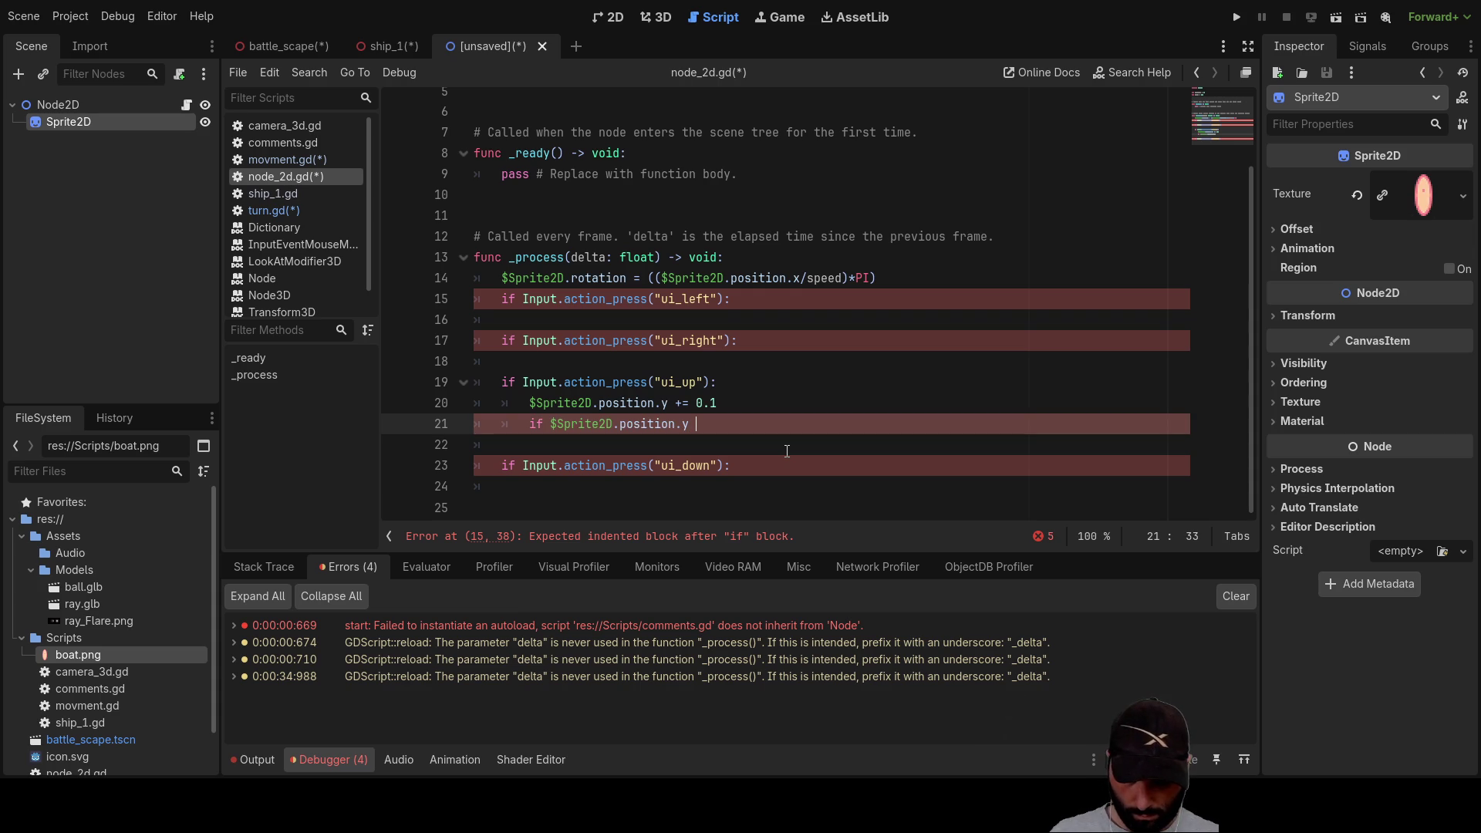
{"action": "type", "text": ">="}
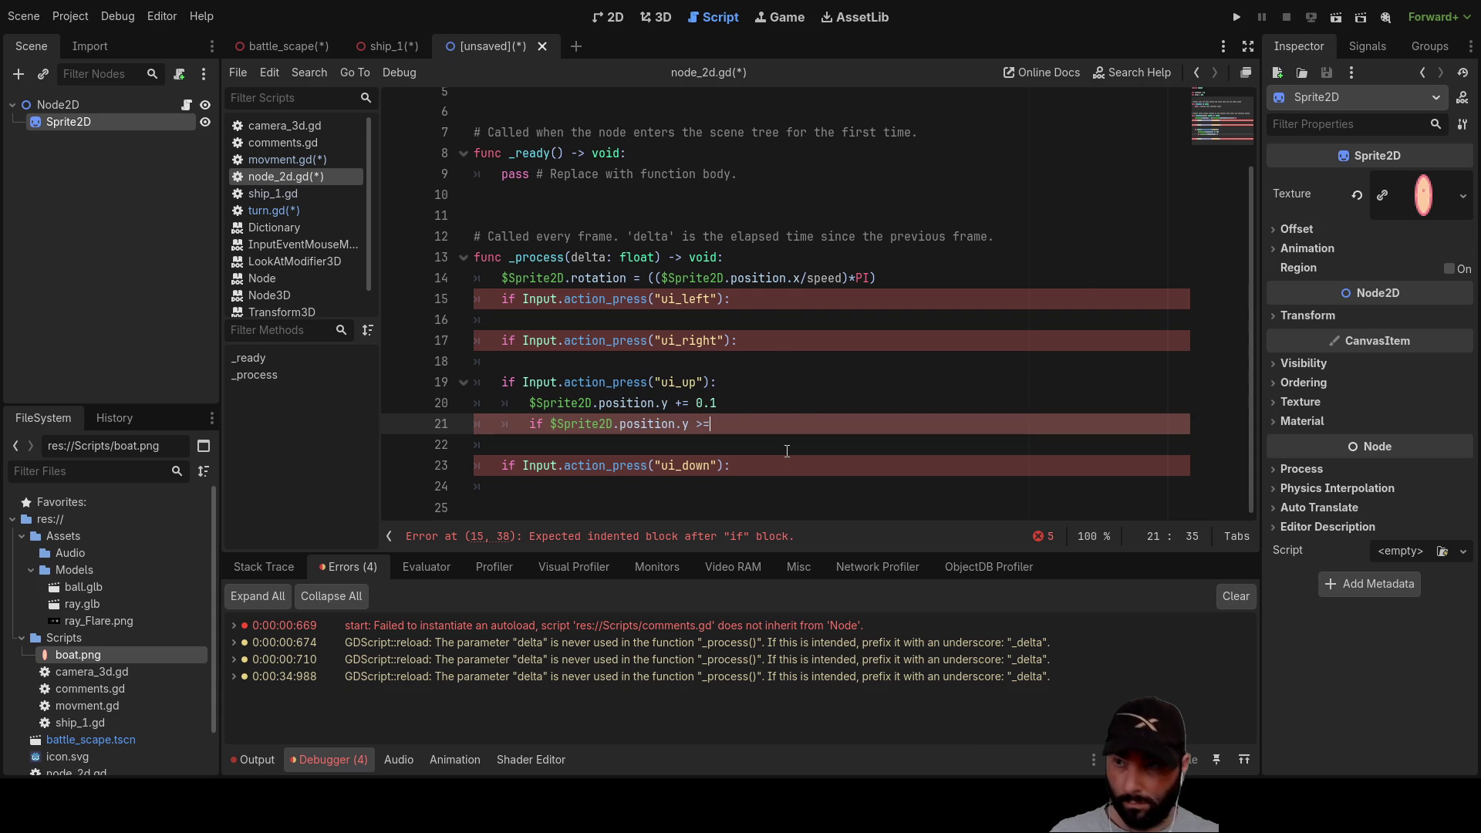
{"action": "type", "text": "100"}
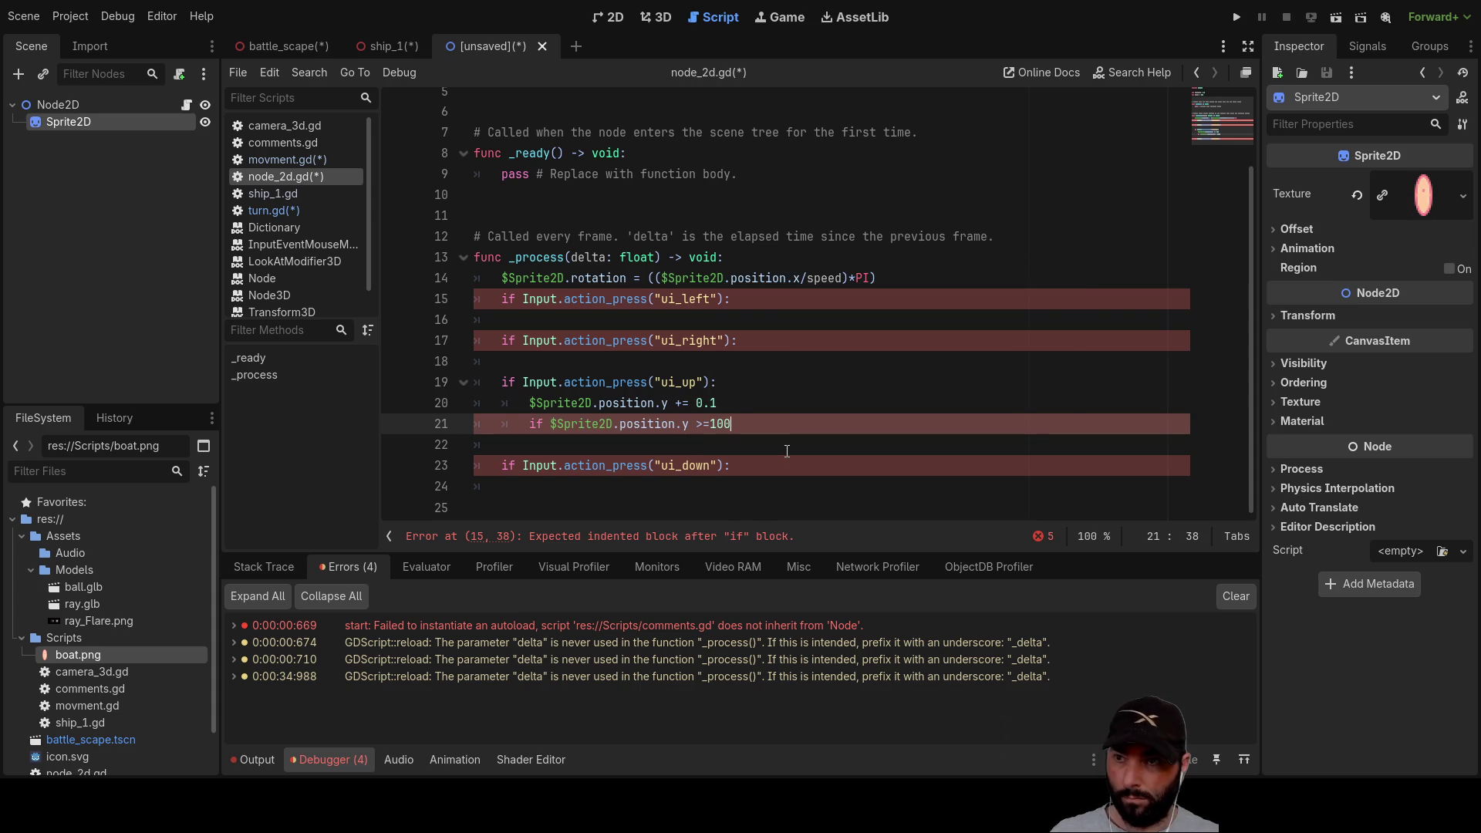
{"action": "key", "text": "Return"}
{"action": "key", "text": "Up"}
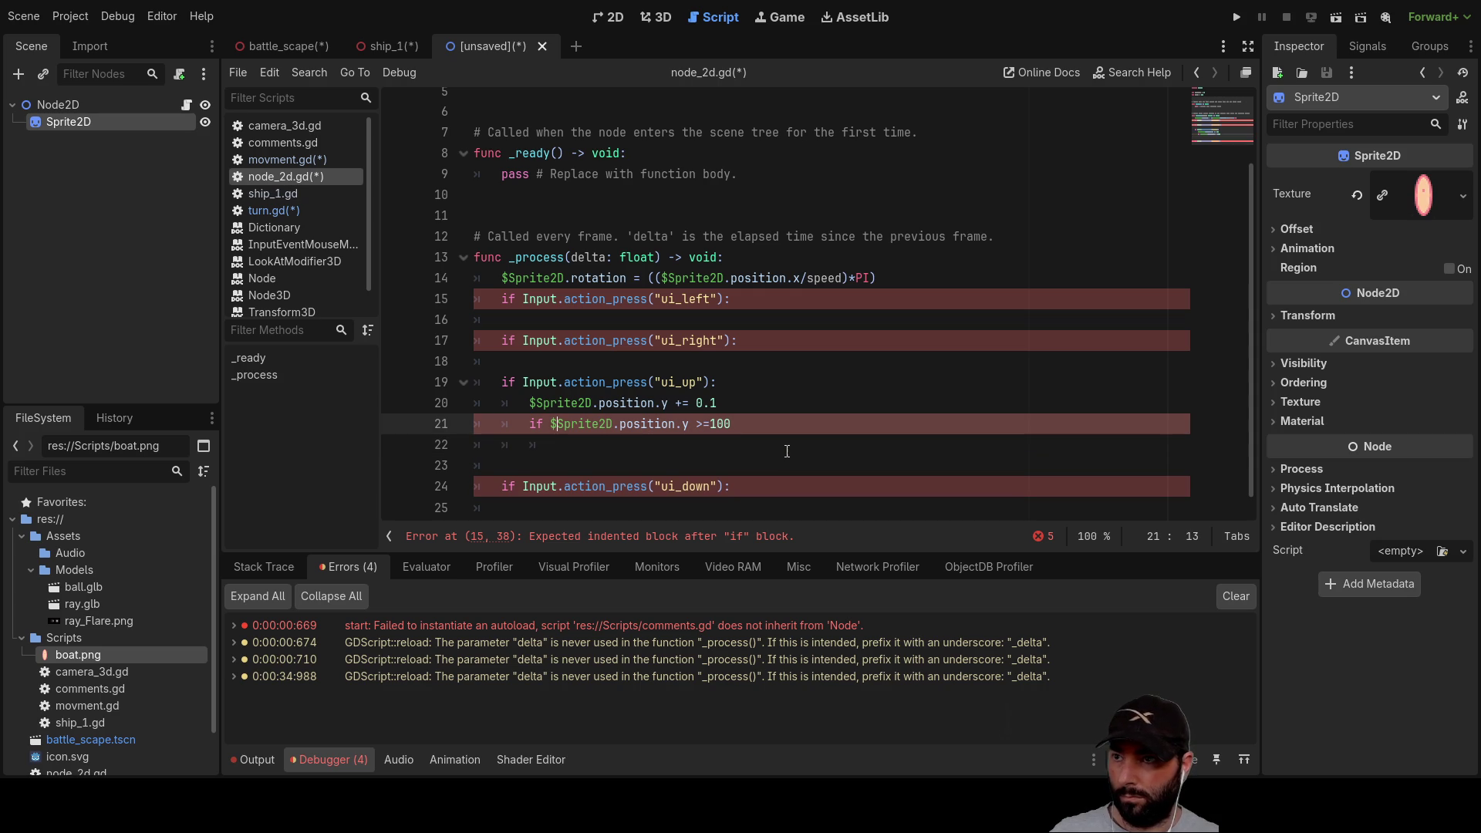
{"action": "key", "text": "shift+Right"}
{"action": "key", "text": "shift+Right"}
{"action": "key", "text": "shift+Right"}
{"action": "key", "text": "ctrl+c"}
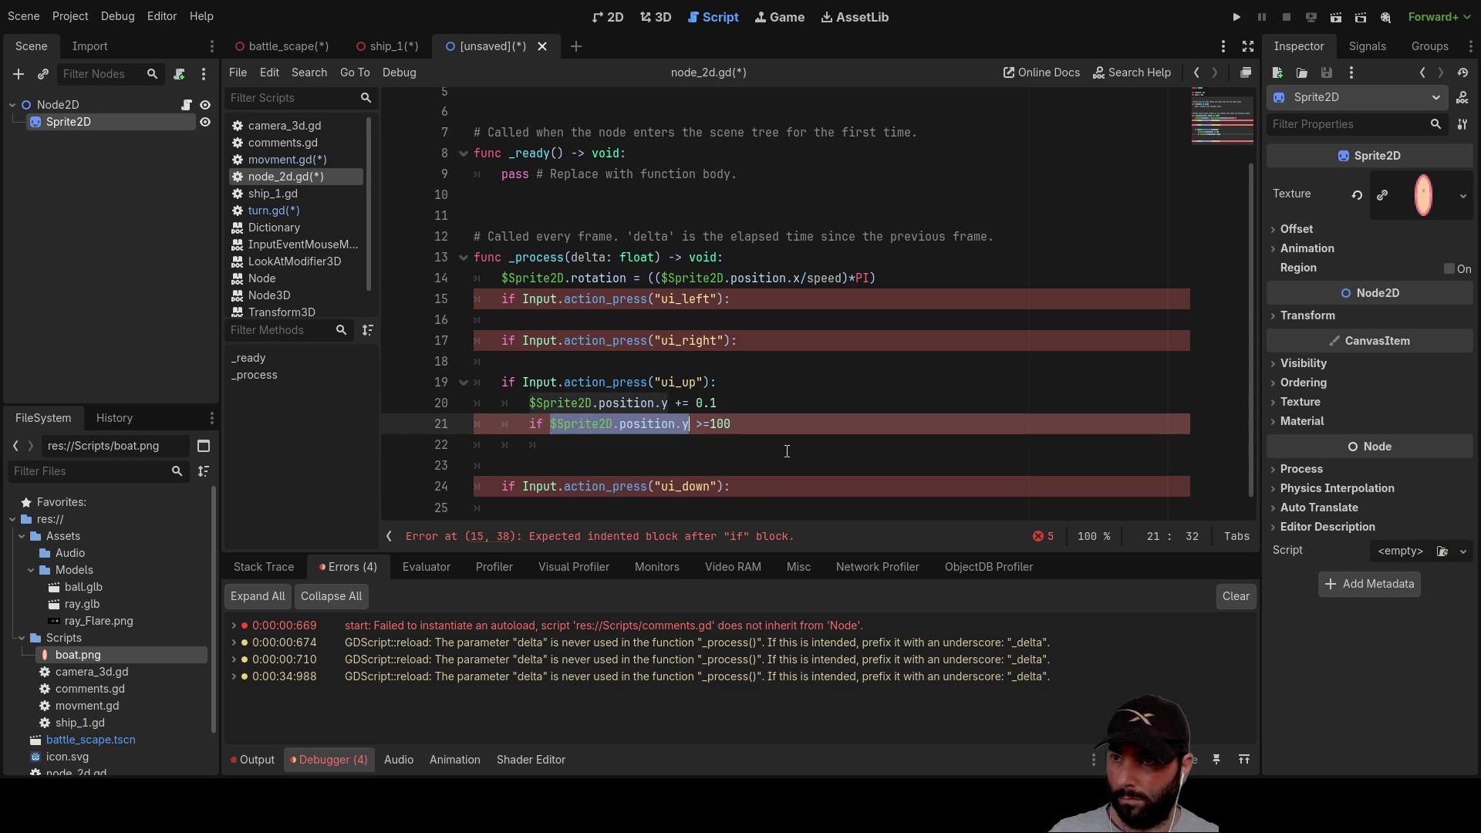
{"action": "key", "text": "Down"}
{"action": "key", "text": "ctrl+v"}
{"action": "type", "text": "= 100"}
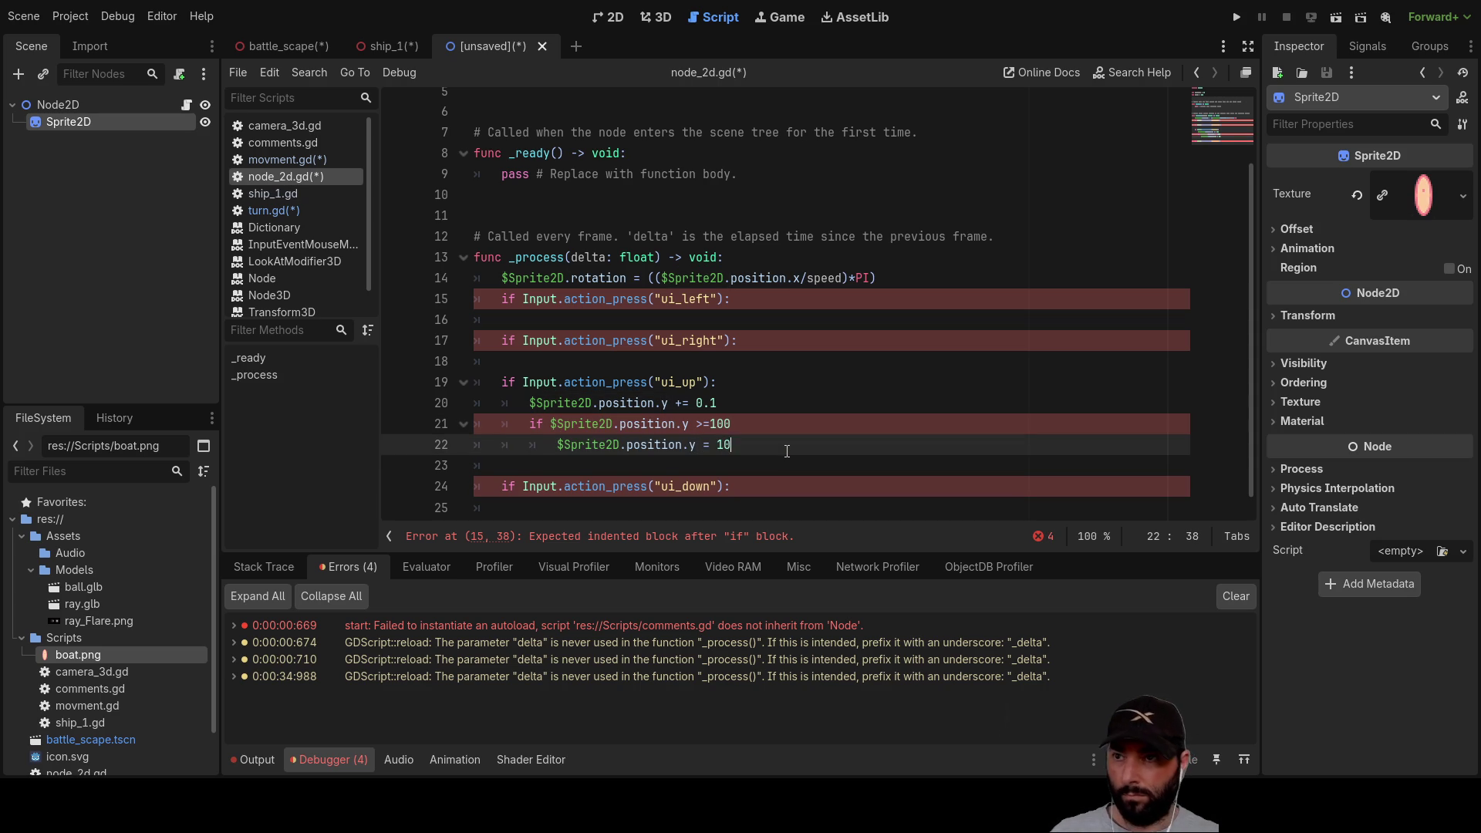
{"action": "key", "text": "Down"}
{"action": "key", "text": "Up"}
{"action": "key", "text": "Up"}
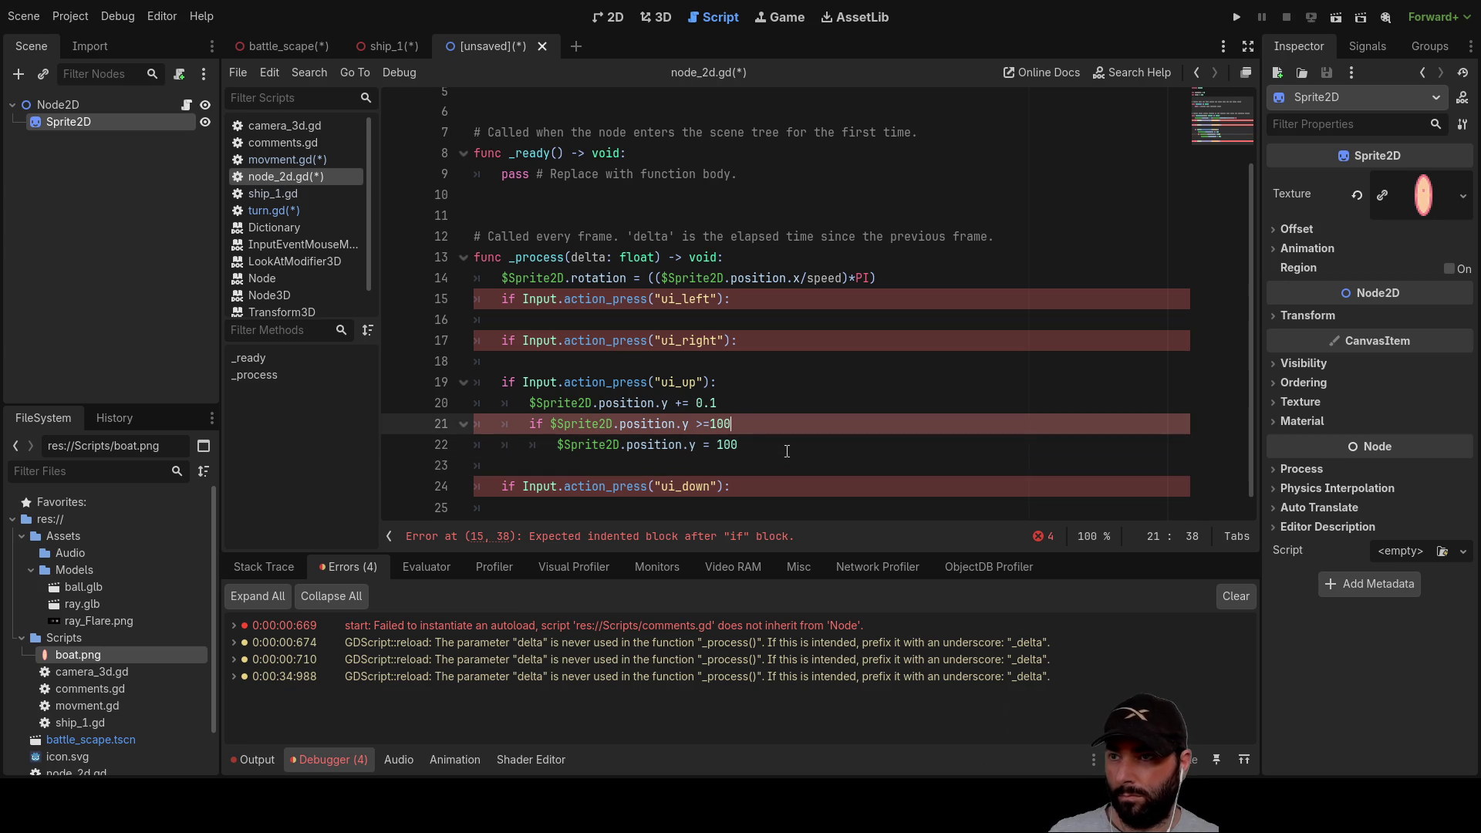
{"action": "type", "text": ":"}
Step: Copy the up-movement and clamp lines 20–22 into the ui_down branch
{"action": "key", "text": "Down"}
{"action": "key", "text": "Down"}
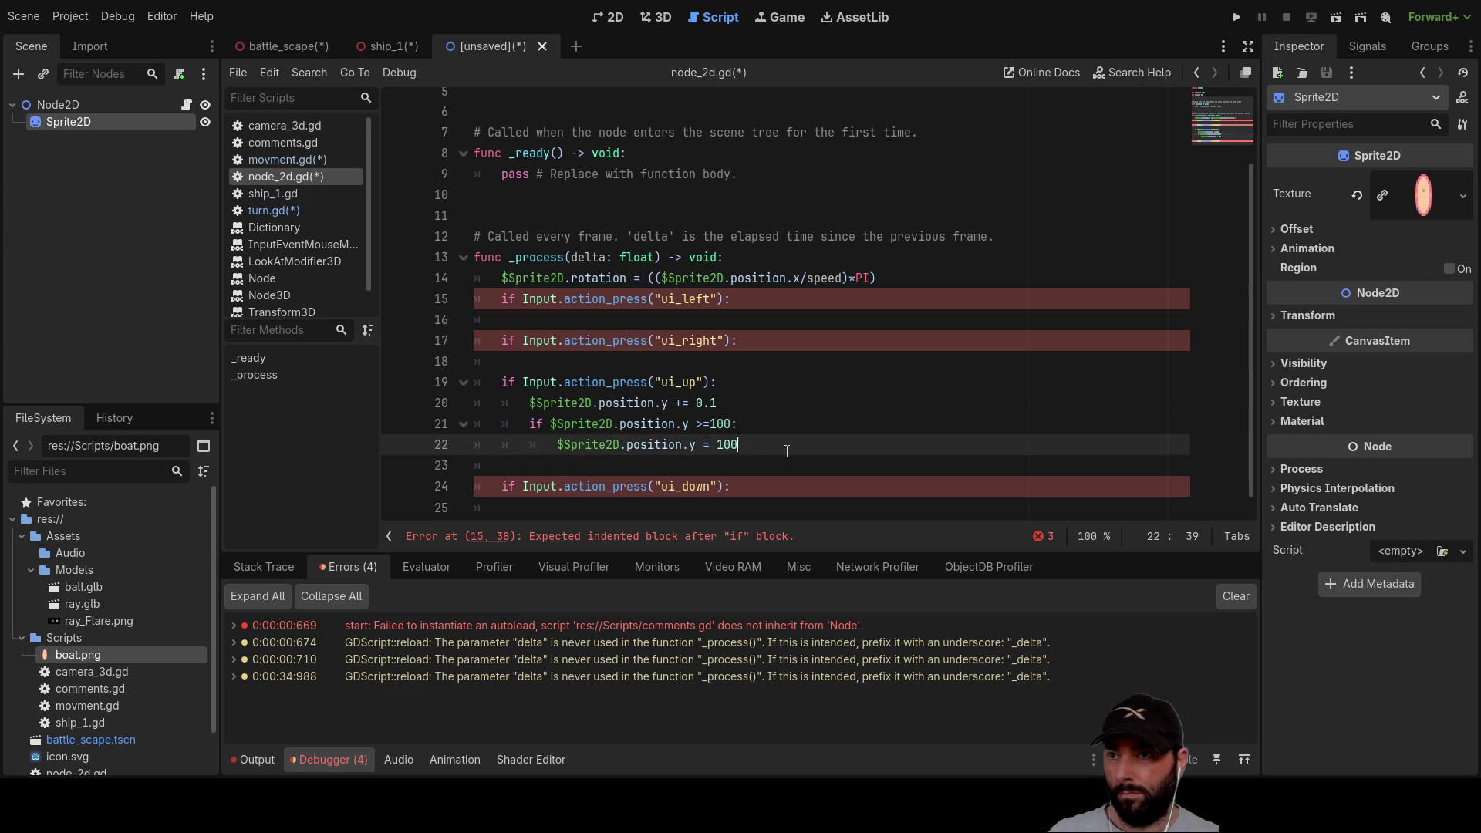
{"action": "key", "text": "Down"}
{"action": "key", "text": "Down"}
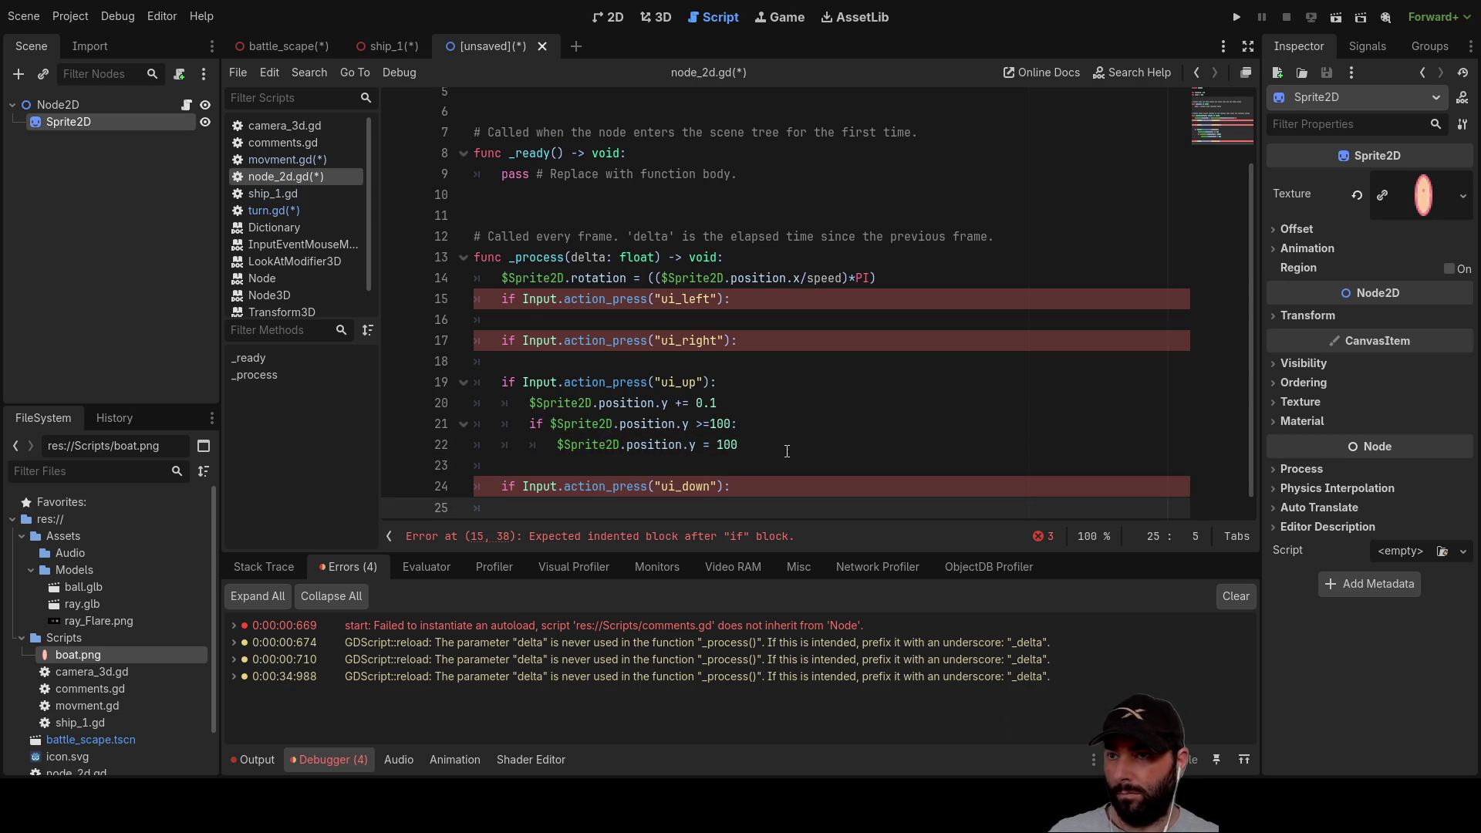
{"action": "scroll", "coordinate": [788, 372], "scroll_direction": "down", "scroll_amount": 1}
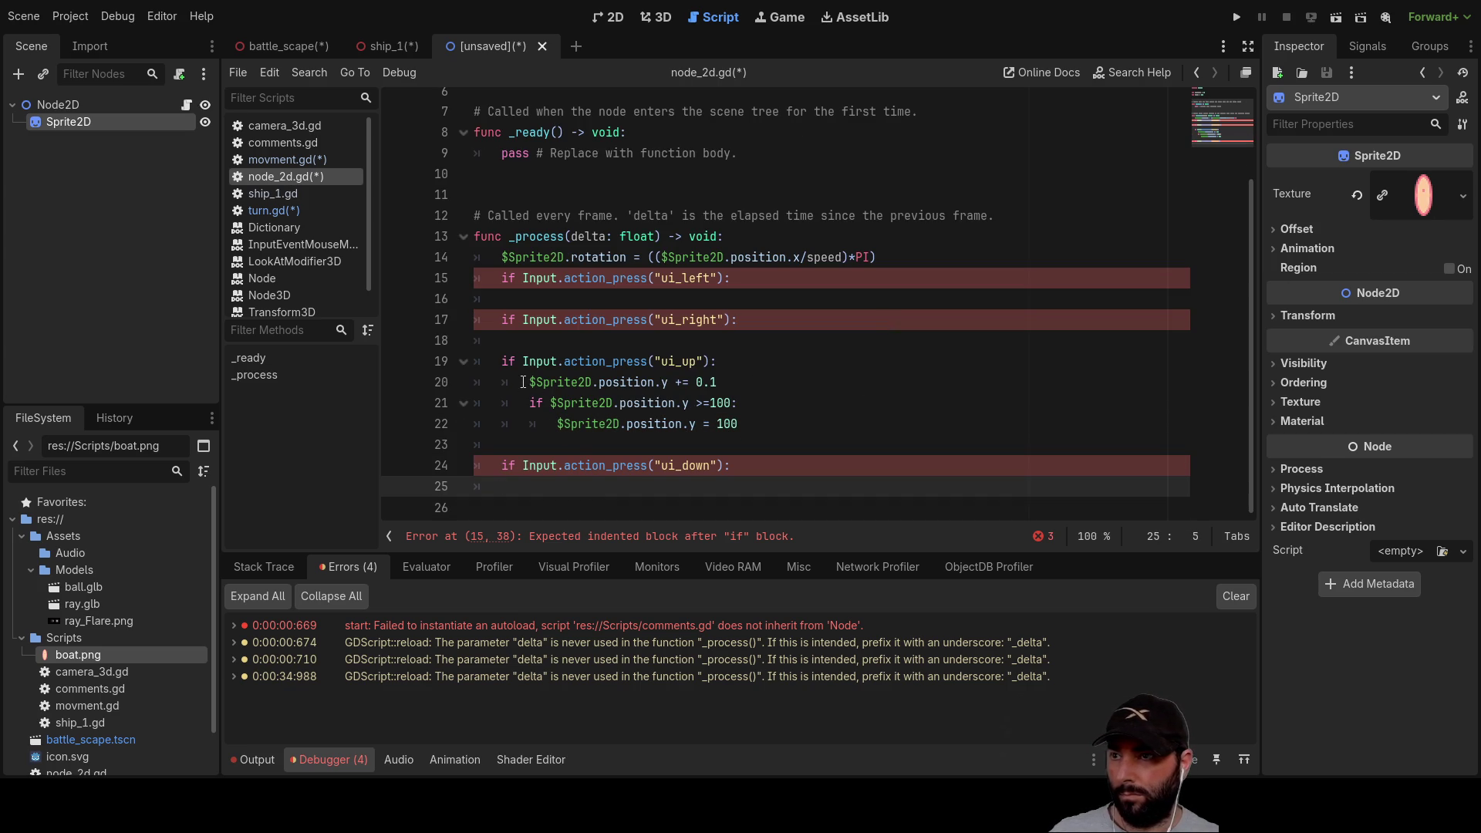
{"action": "left_click_drag", "start_coordinate": [528, 382], "coordinate": [748, 434]}
{"action": "key", "text": "ctrl+c"}
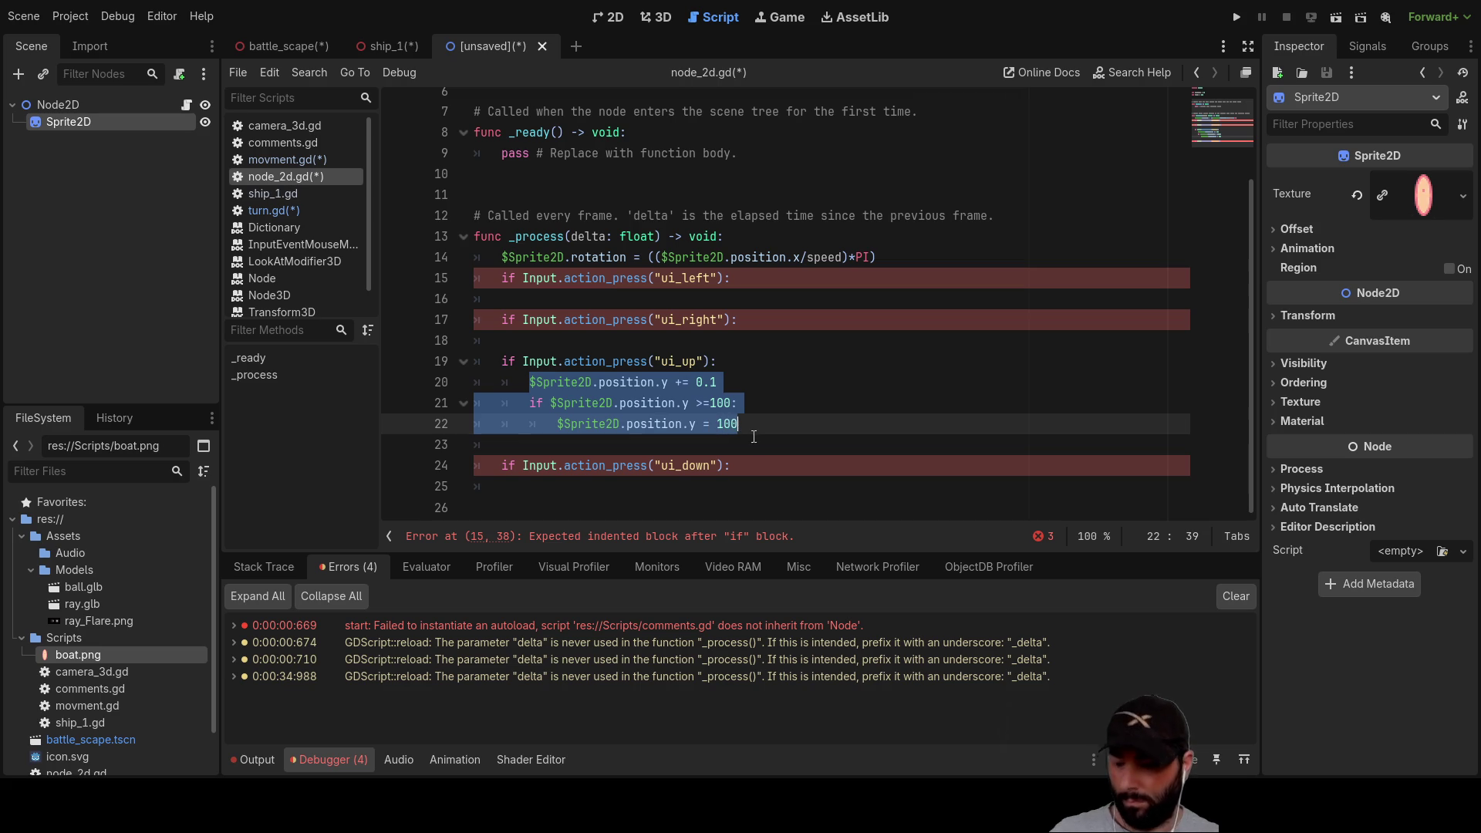
{"action": "left_click", "coordinate": [589, 491]}
{"action": "key", "text": "Tab"}
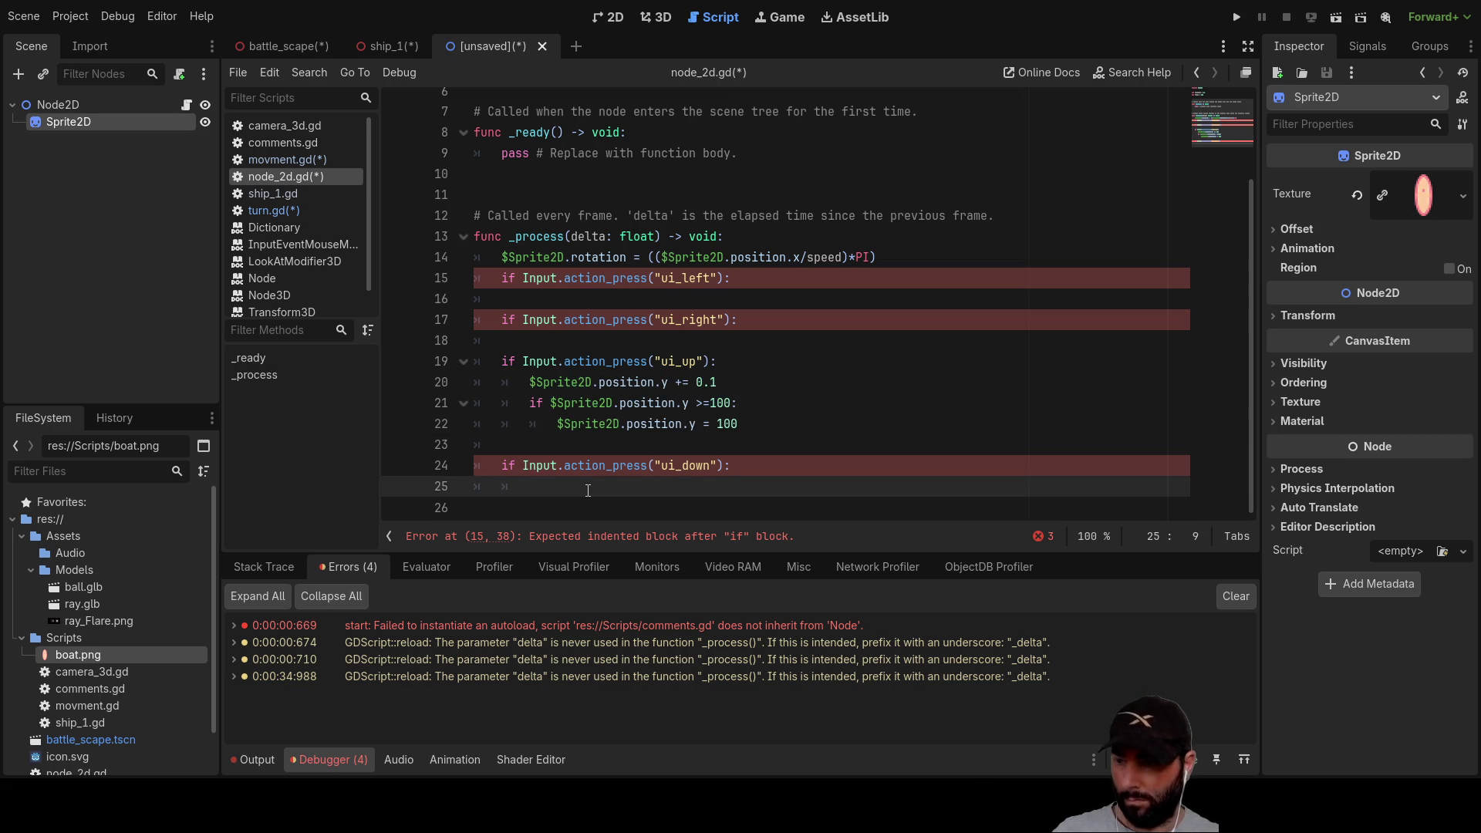
{"action": "key", "text": "ctrl+v"}
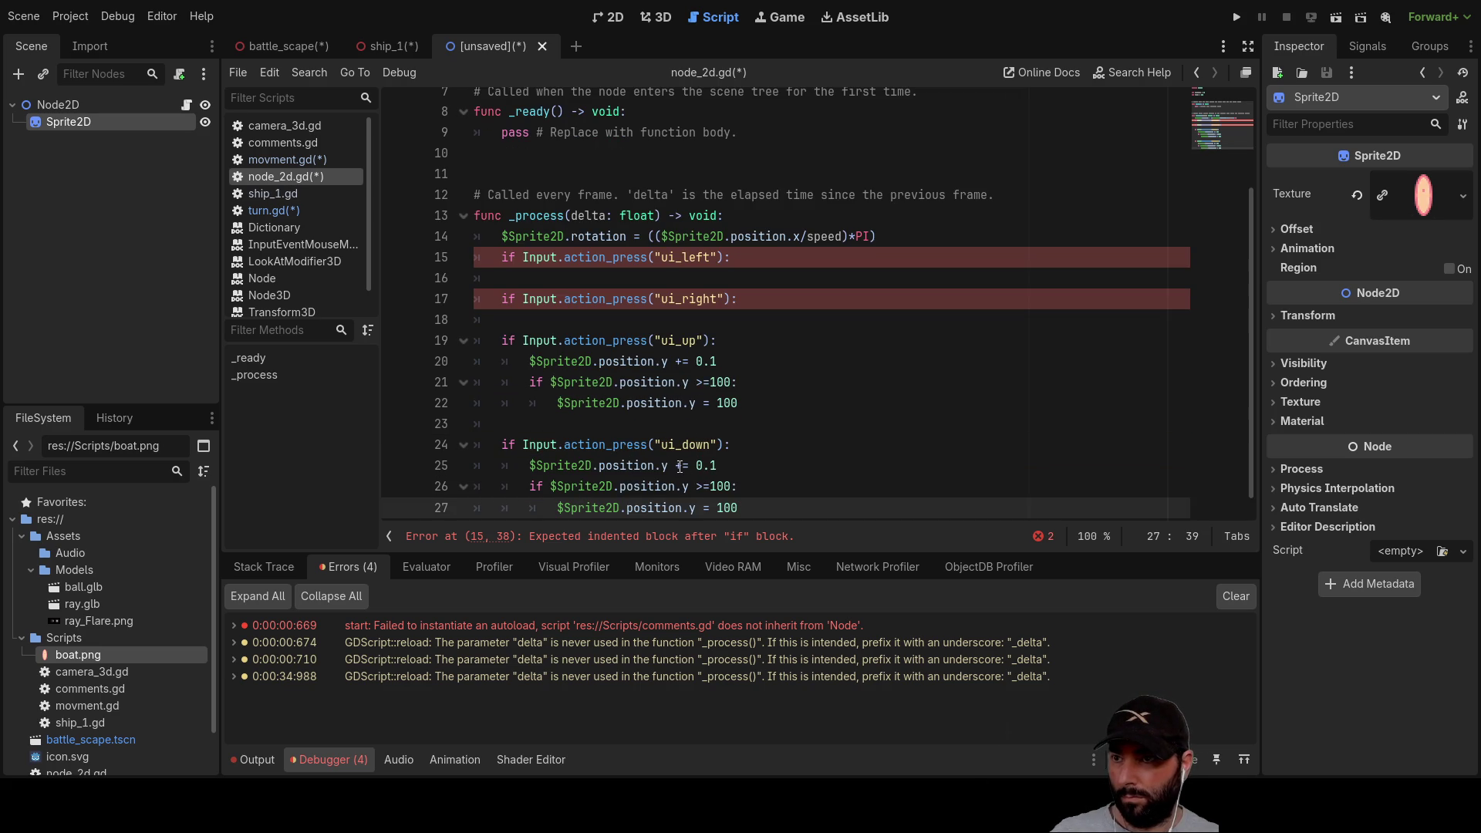
Step: Change the ui_down copy to subtract 0.1 and clamp position.y with <= 0 at 0
{"action": "left_click", "coordinate": [676, 465]}
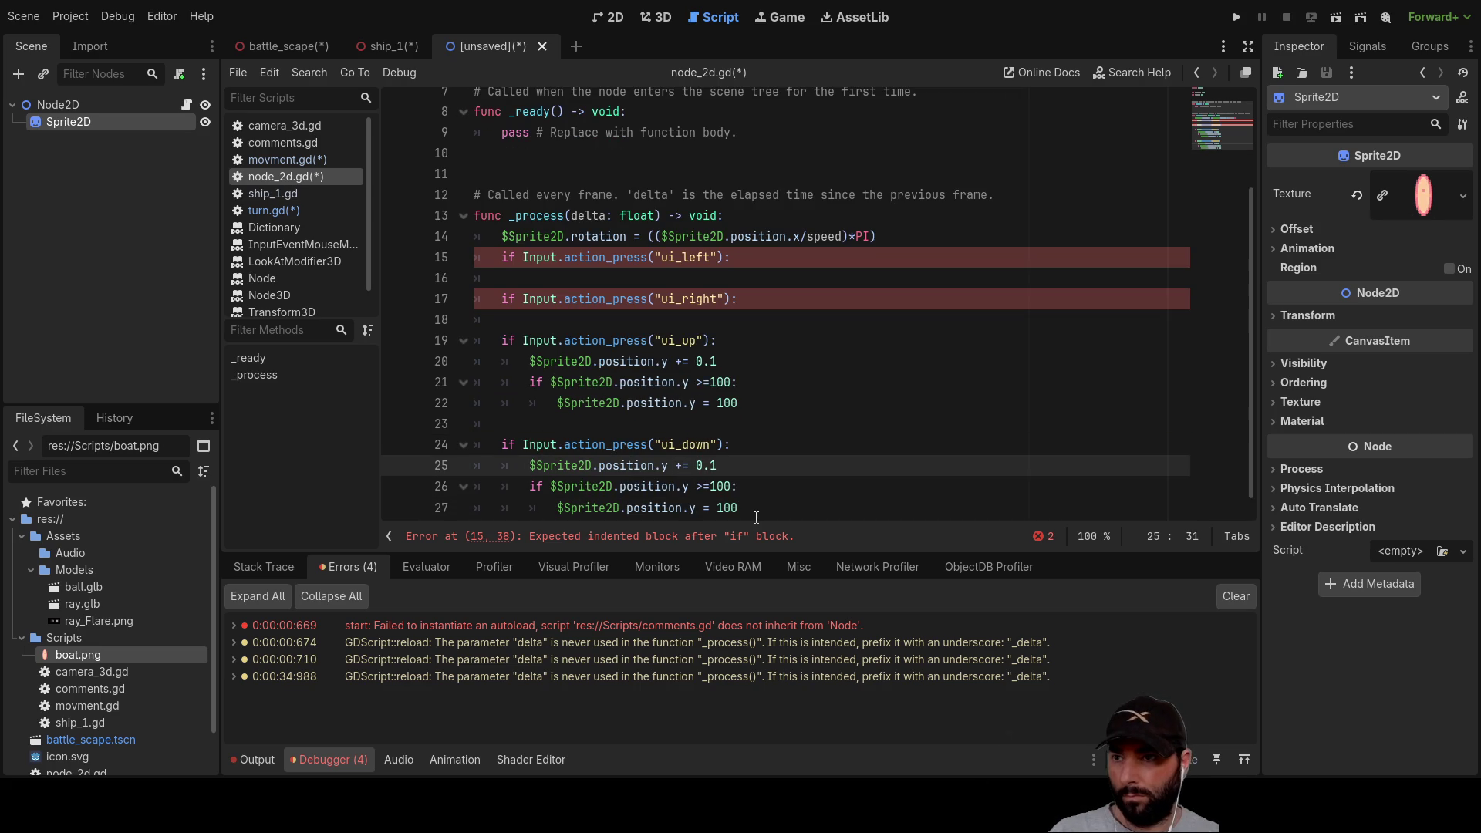
{"action": "key", "text": "BackSpace"}
{"action": "type", "text": "-"}
{"action": "key", "text": "Down"}
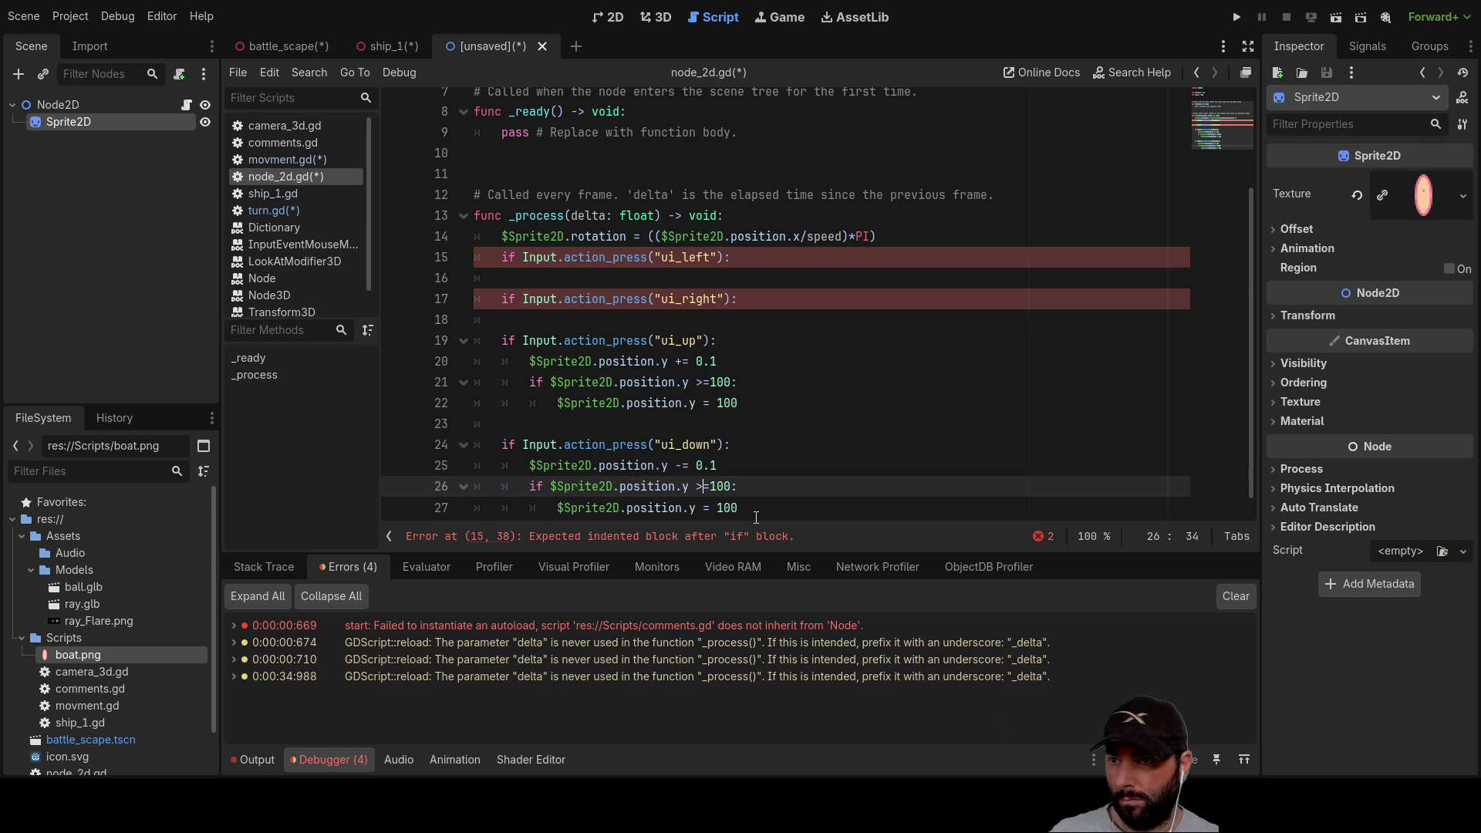
{"action": "key", "text": "ctrl+shift+Right"}
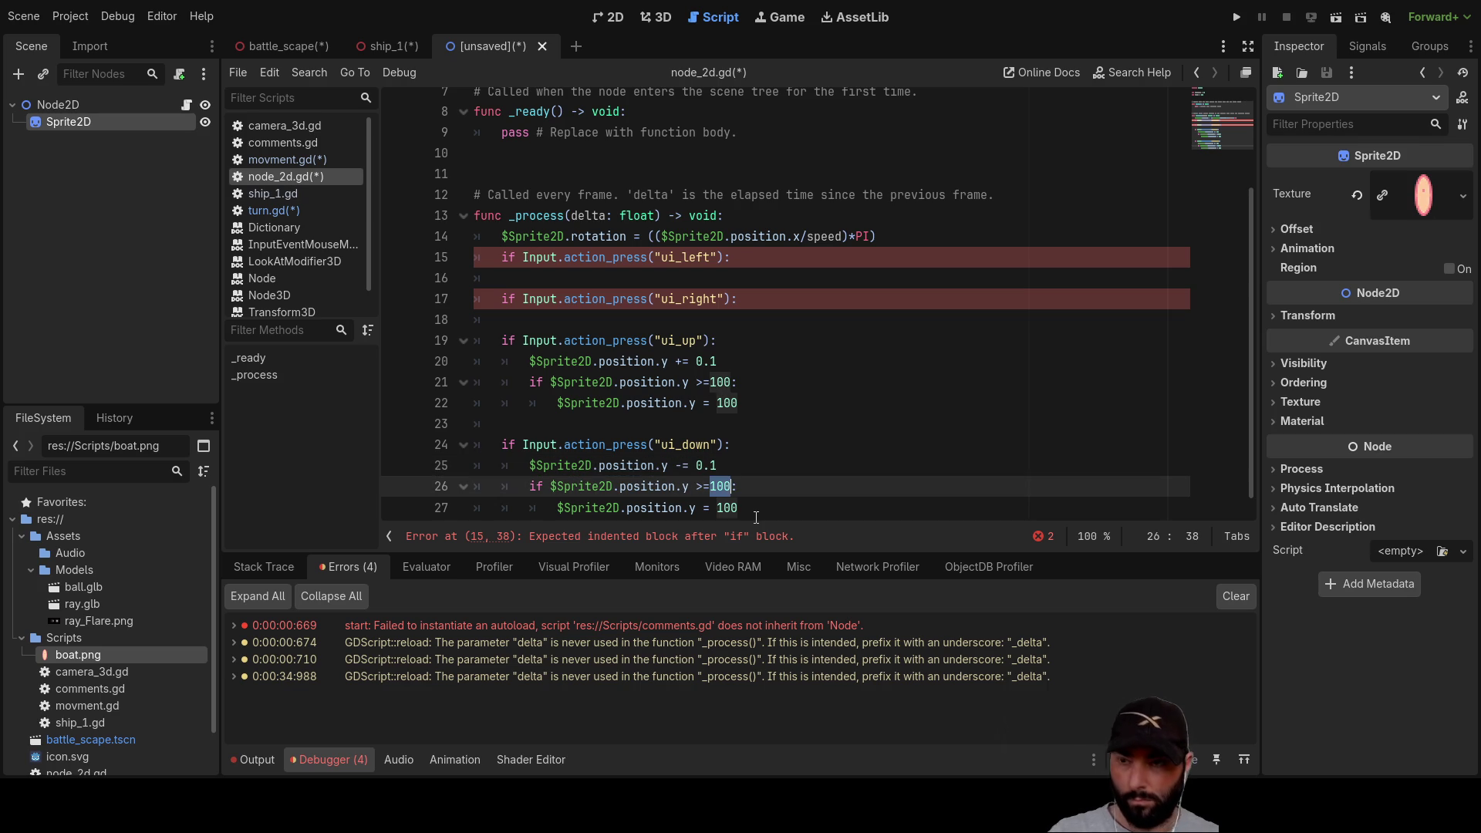
{"action": "type", "text": "0"}
{"action": "key", "text": "Down"}
{"action": "key", "text": "shift+Right"}
{"action": "key", "text": "shift+Right"}
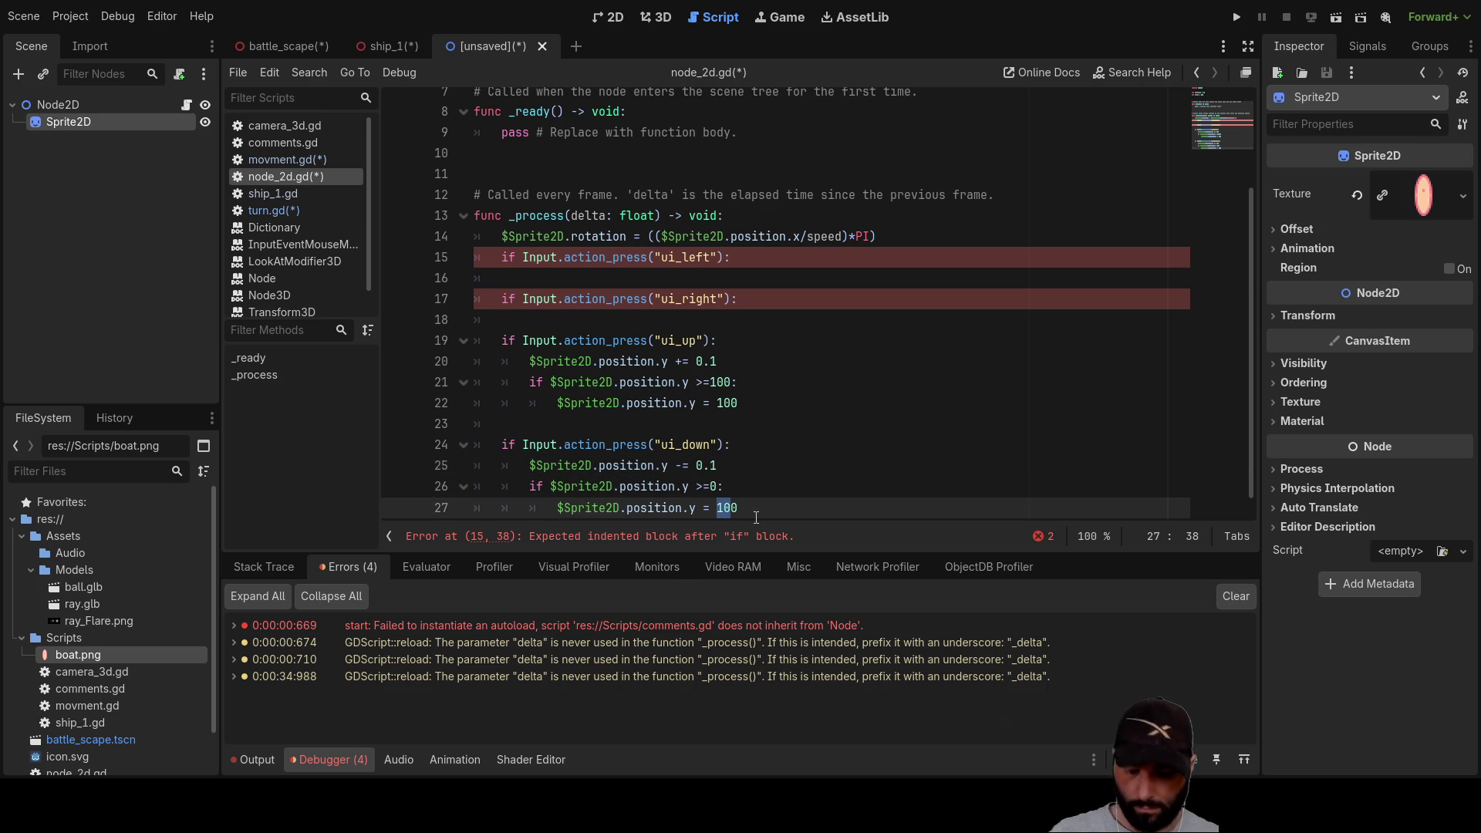
{"action": "key", "text": "BackSpace"}
{"action": "key", "text": "Up"}
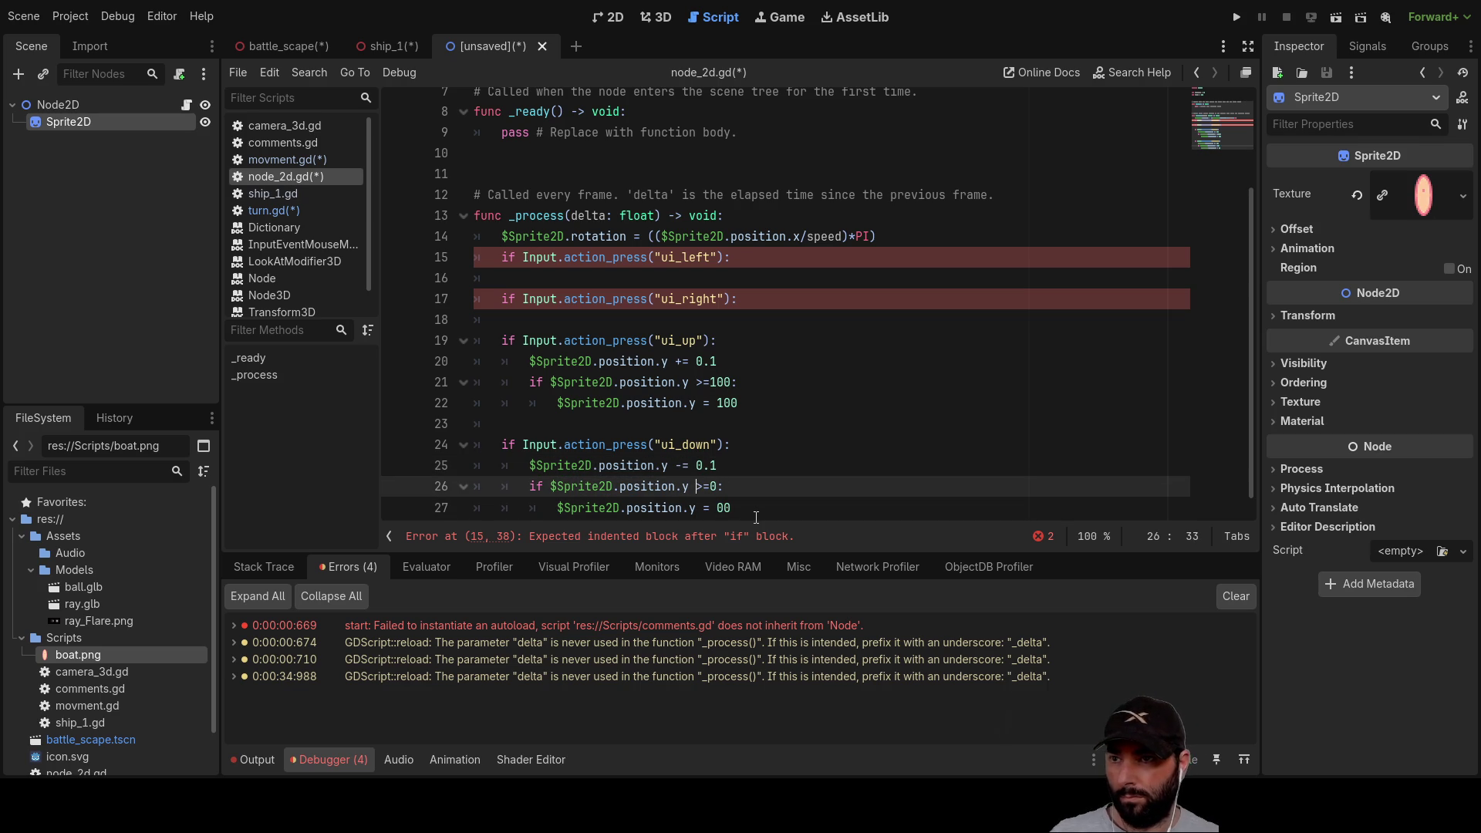
{"action": "key", "text": "Delete"}
{"action": "type", "text": "<"}
{"action": "key", "text": "Down"}
Step: Delete the blank line between the ui_up and ui_down branches
{"action": "scroll", "coordinate": [755, 518], "scroll_direction": "down", "scroll_amount": 1}
{"action": "key", "text": "Right"}
{"action": "key", "text": "Right"}
{"action": "key", "text": "Up"}
{"action": "key", "text": "Up"}
{"action": "key", "text": "Up"}
{"action": "key", "text": "BackSpace"}
{"action": "key", "text": "BackSpace"}
{"action": "scroll", "coordinate": [608, 319], "scroll_direction": "up", "scroll_amount": 2}
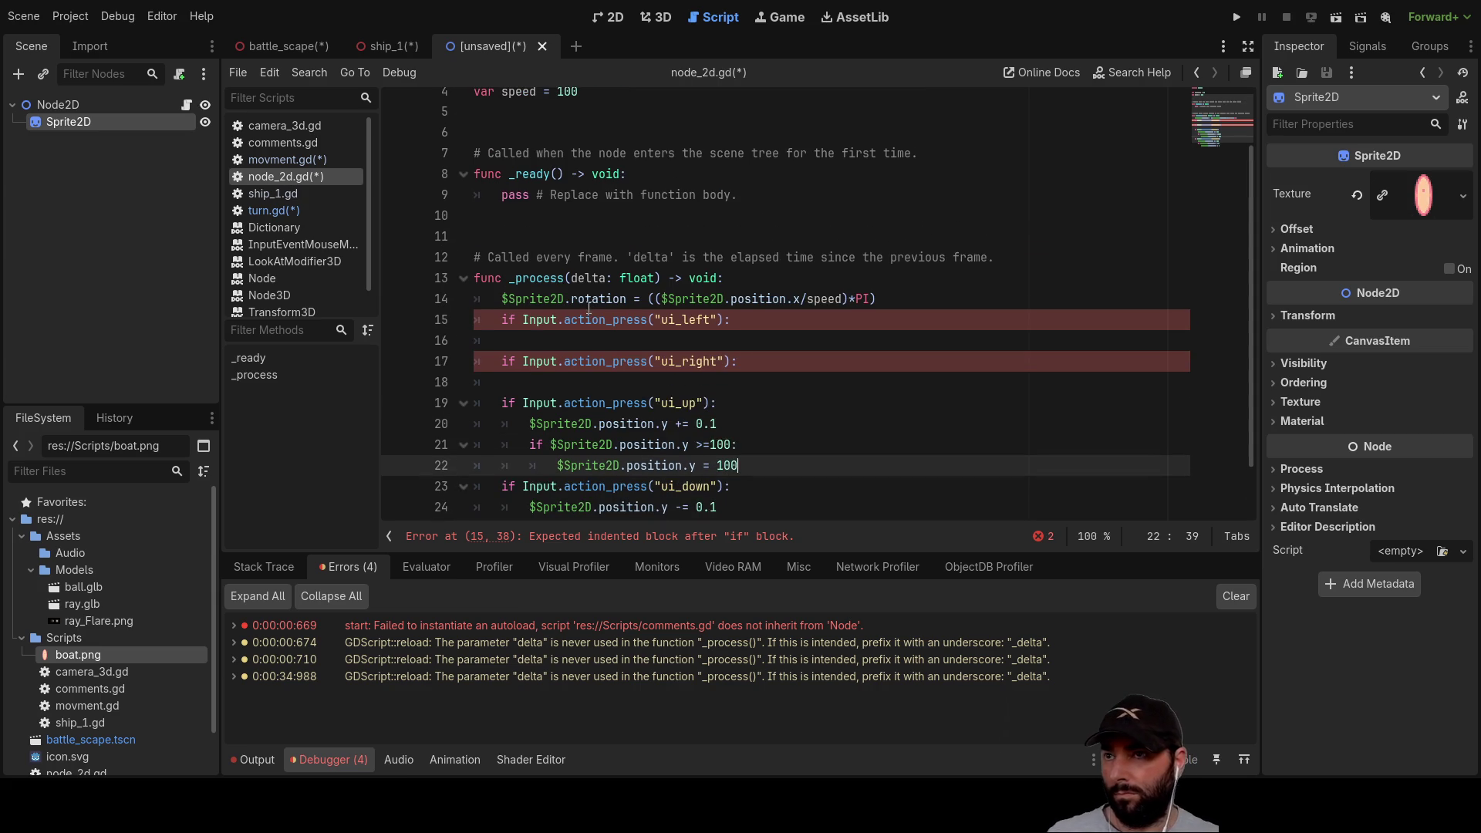
Step: Copy the movement step line into the empty ui_left branch
{"action": "left_click", "coordinate": [518, 340]}
{"action": "key", "text": "Tab"}
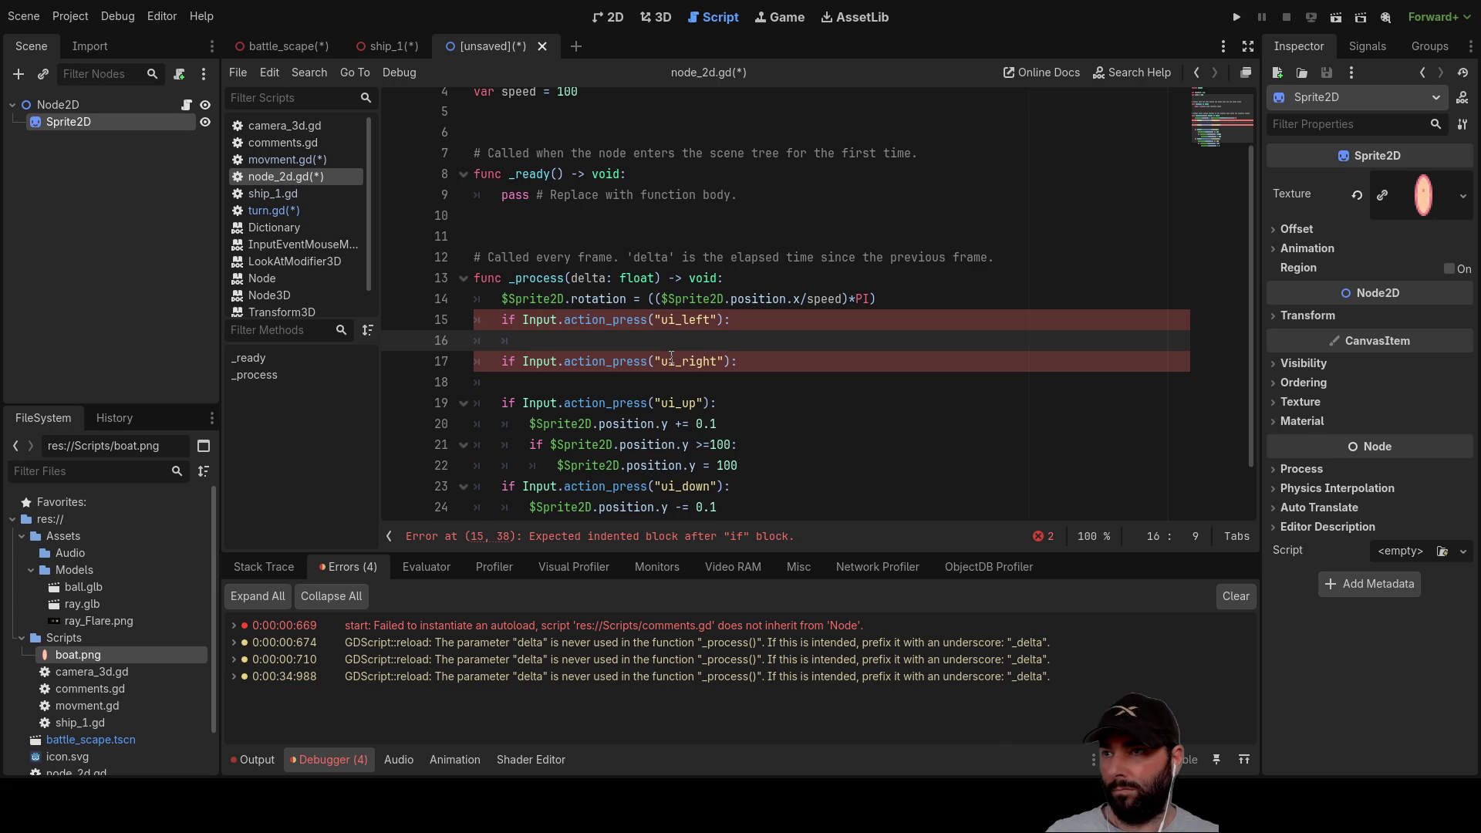
{"action": "key", "text": "Return"}
{"action": "key", "text": "Up"}
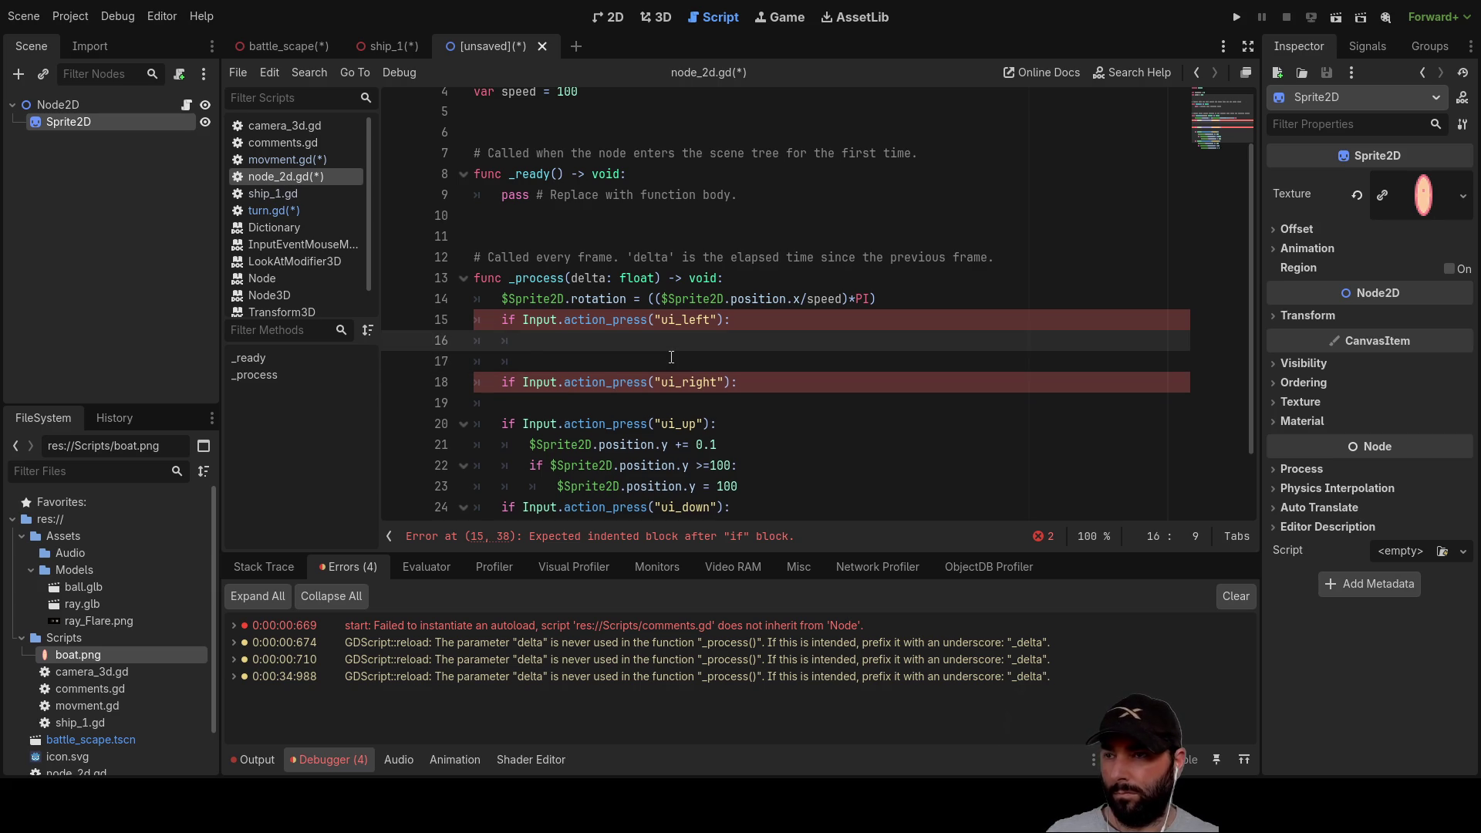
{"action": "key", "text": "Down"}
{"action": "key", "text": "Down"}
{"action": "key", "text": "Down"}
{"action": "key", "text": "Up"}
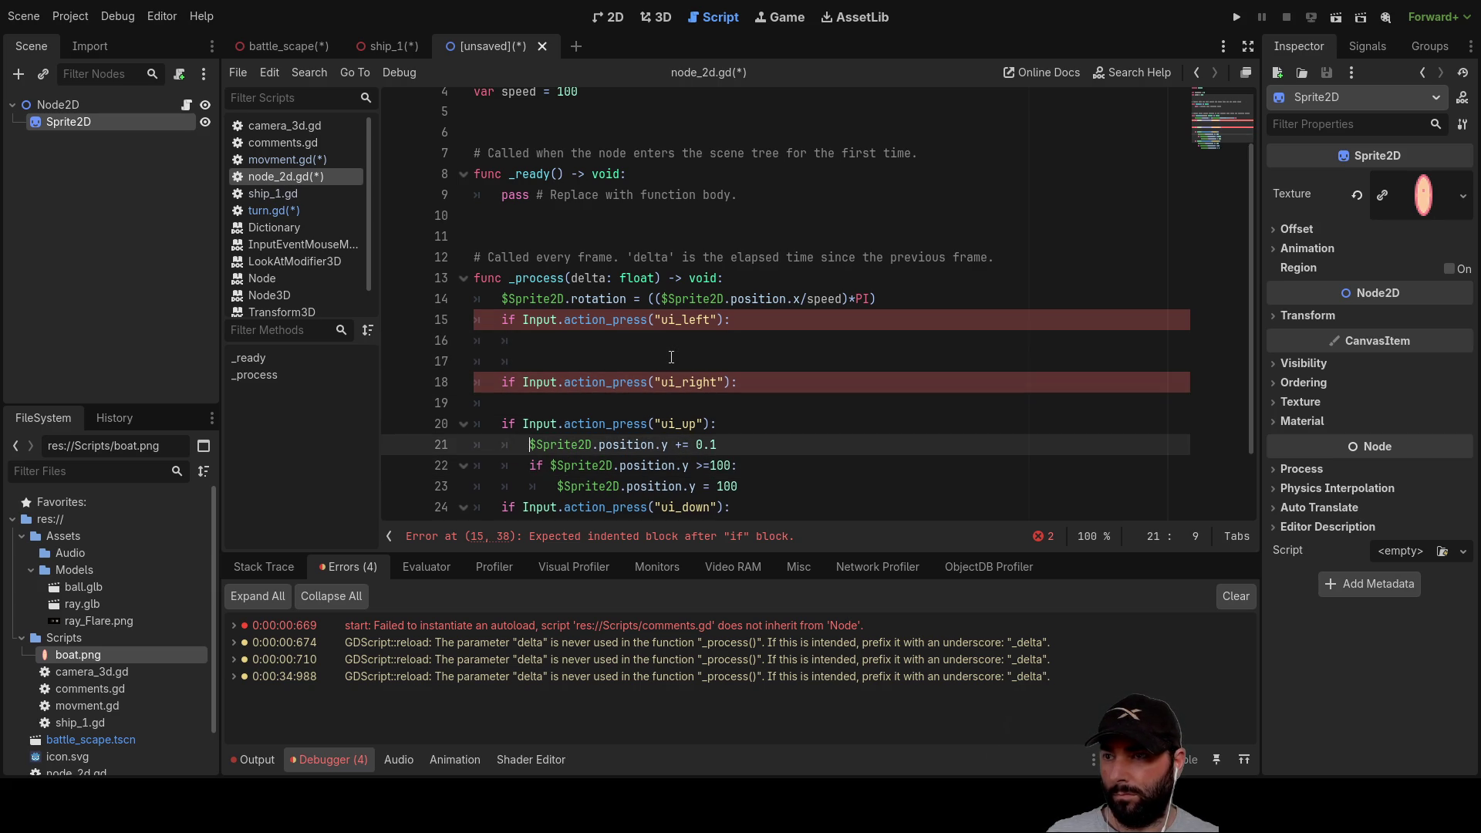
{"action": "key", "text": "shift+Right"}
{"action": "key", "text": "shift+Right"}
{"action": "key", "text": "shift+Right"}
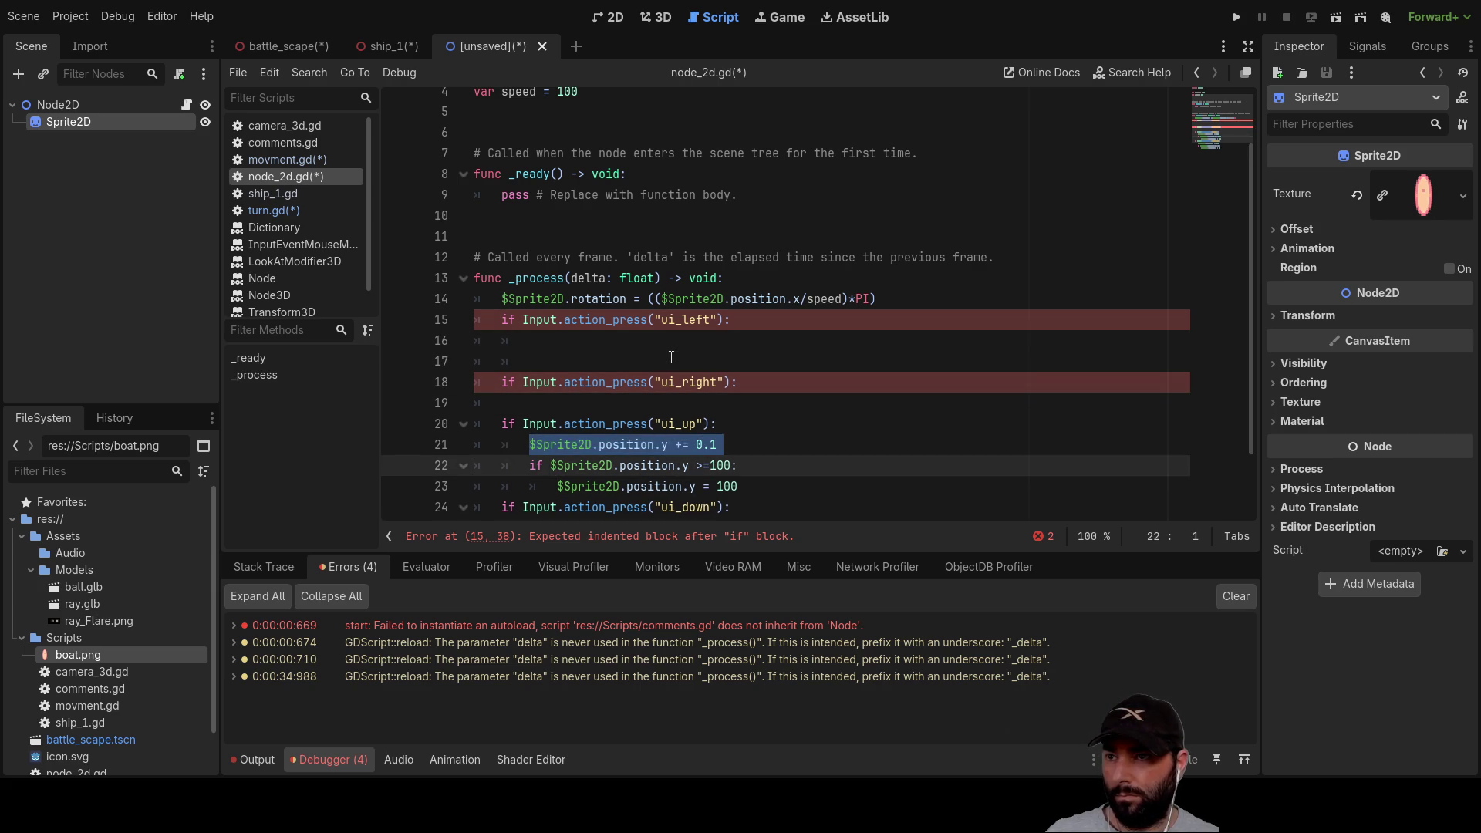
{"action": "key", "text": "shift+Left"}
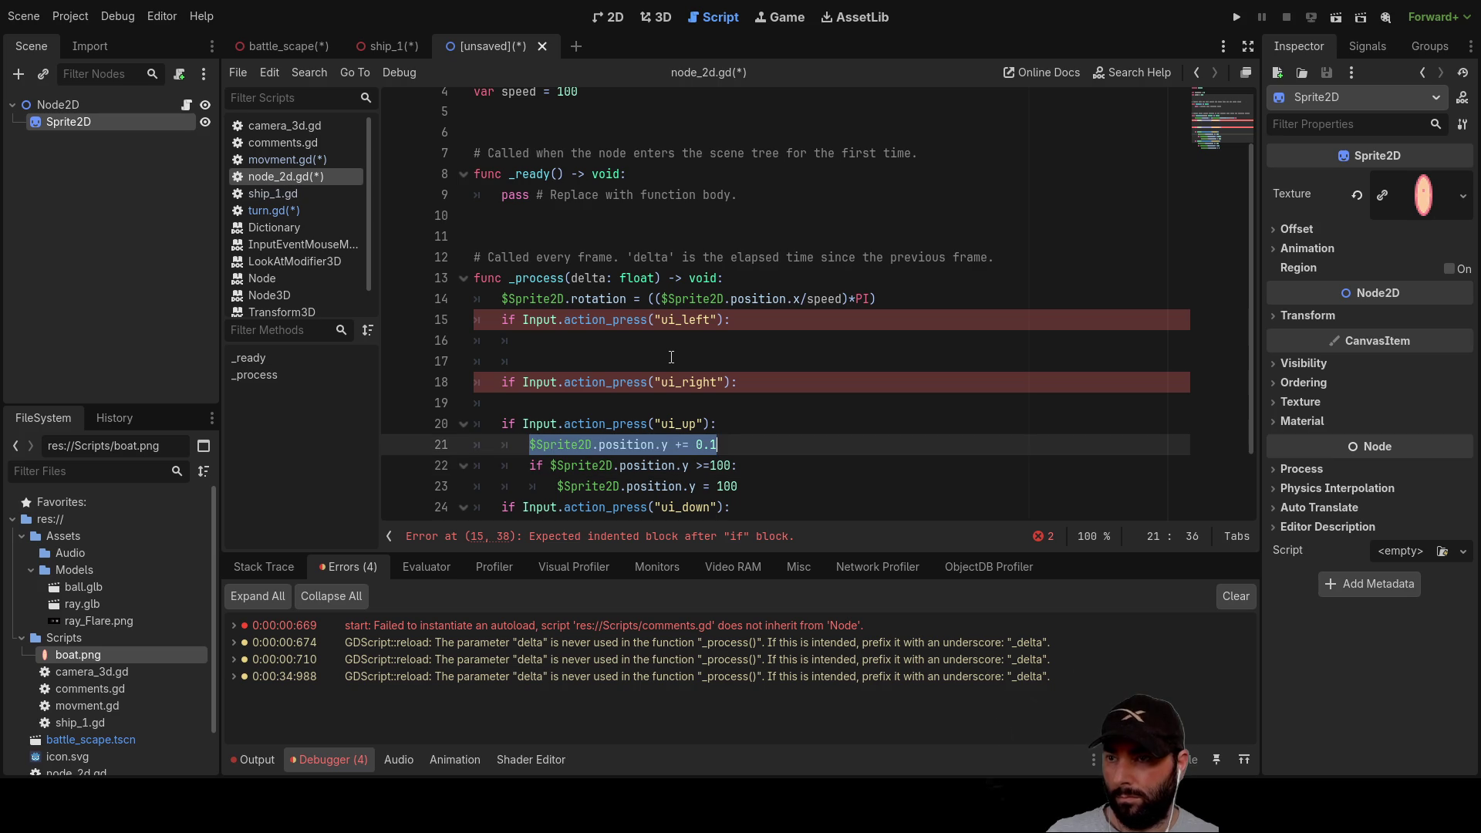
{"action": "key", "text": "ctrl+c"}
{"action": "key", "text": "Up"}
{"action": "key", "text": "Up"}
{"action": "key", "text": "Up"}
{"action": "key", "text": "ctrl+v"}
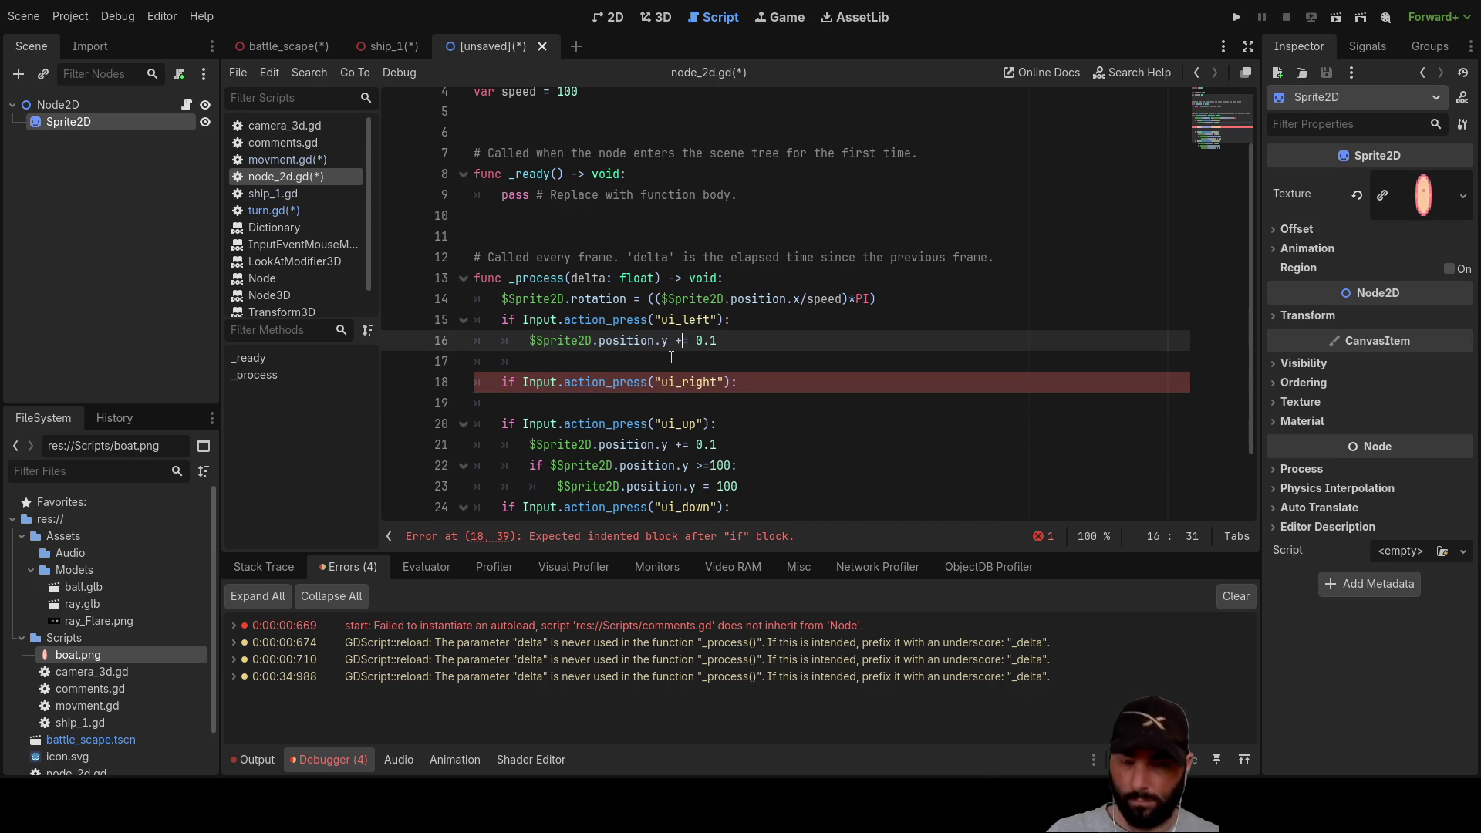
Step: Change the ui_left line to $Sprite2D.position.x -= 0.1
{"action": "key", "text": "Left"}
{"action": "key", "text": "Left"}
{"action": "key", "text": "Left"}
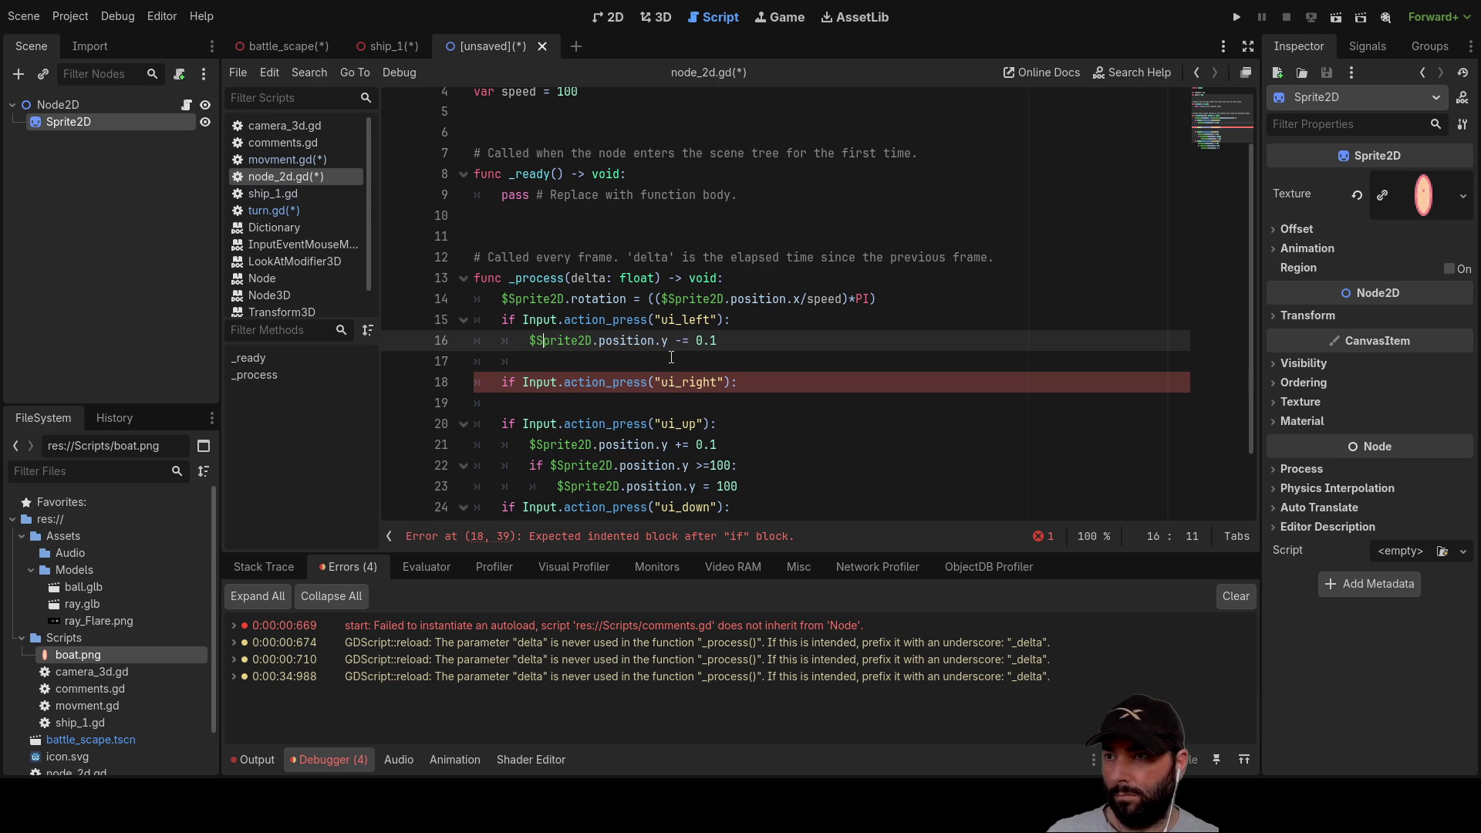
{"action": "key", "text": "Left"}
{"action": "key", "text": "shift+Right"}
{"action": "key", "text": "shift+Right"}
{"action": "key", "text": "shift+Right"}
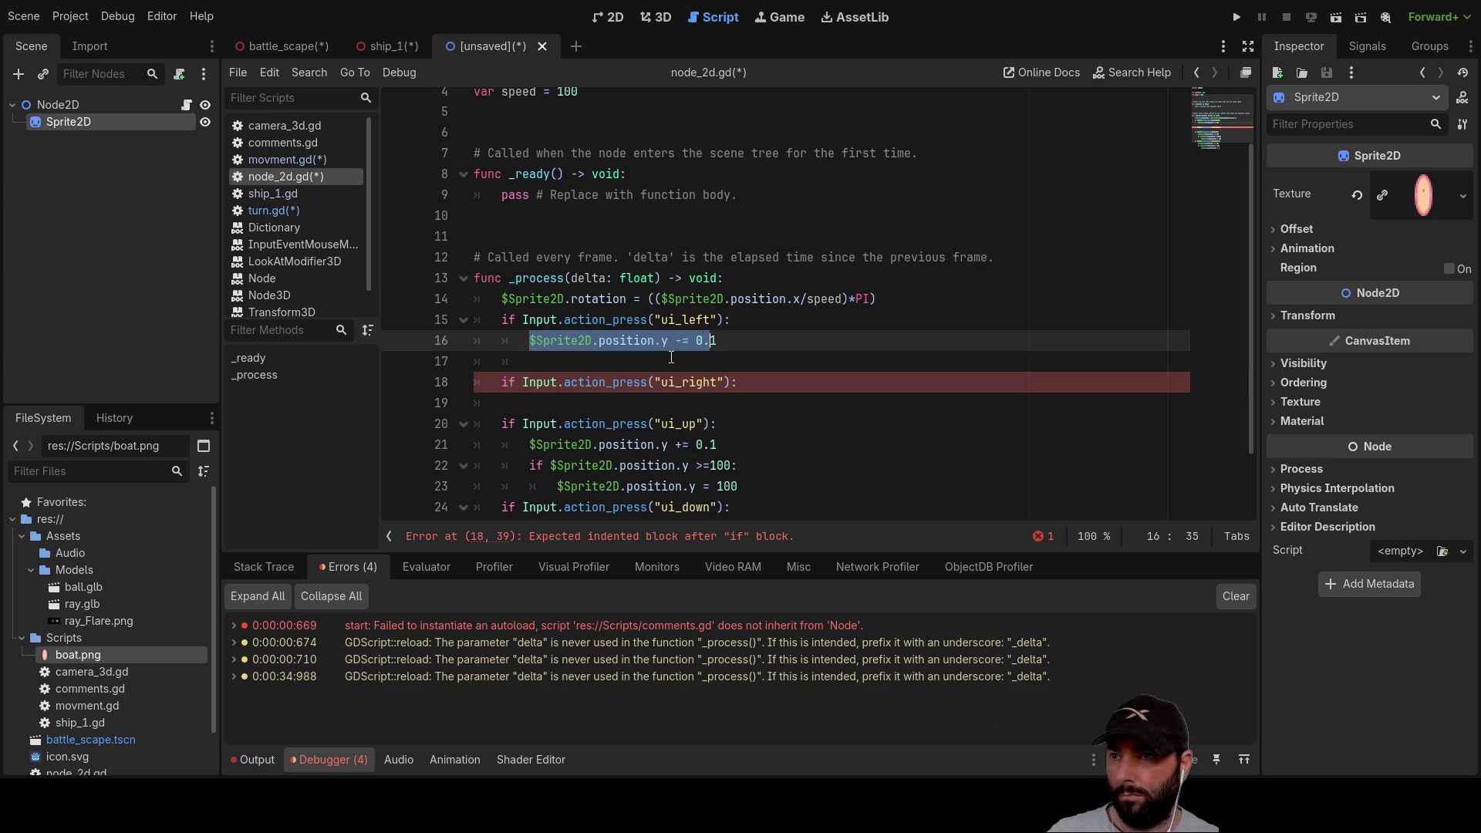
{"action": "key", "text": "Left"}
{"action": "key", "text": "Right"}
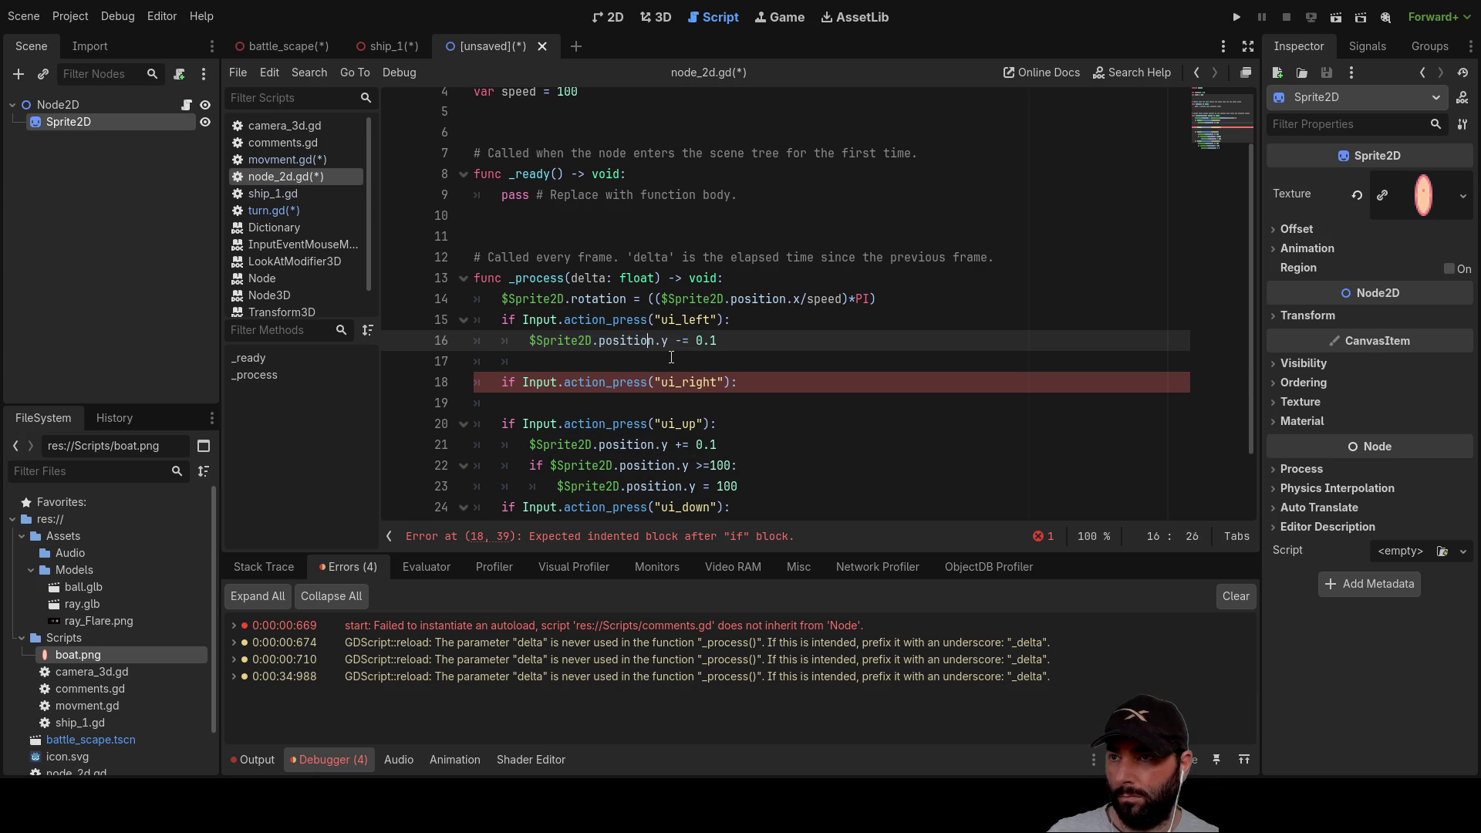
{"action": "key", "text": "BackSpace"}
{"action": "type", "text": "x"}
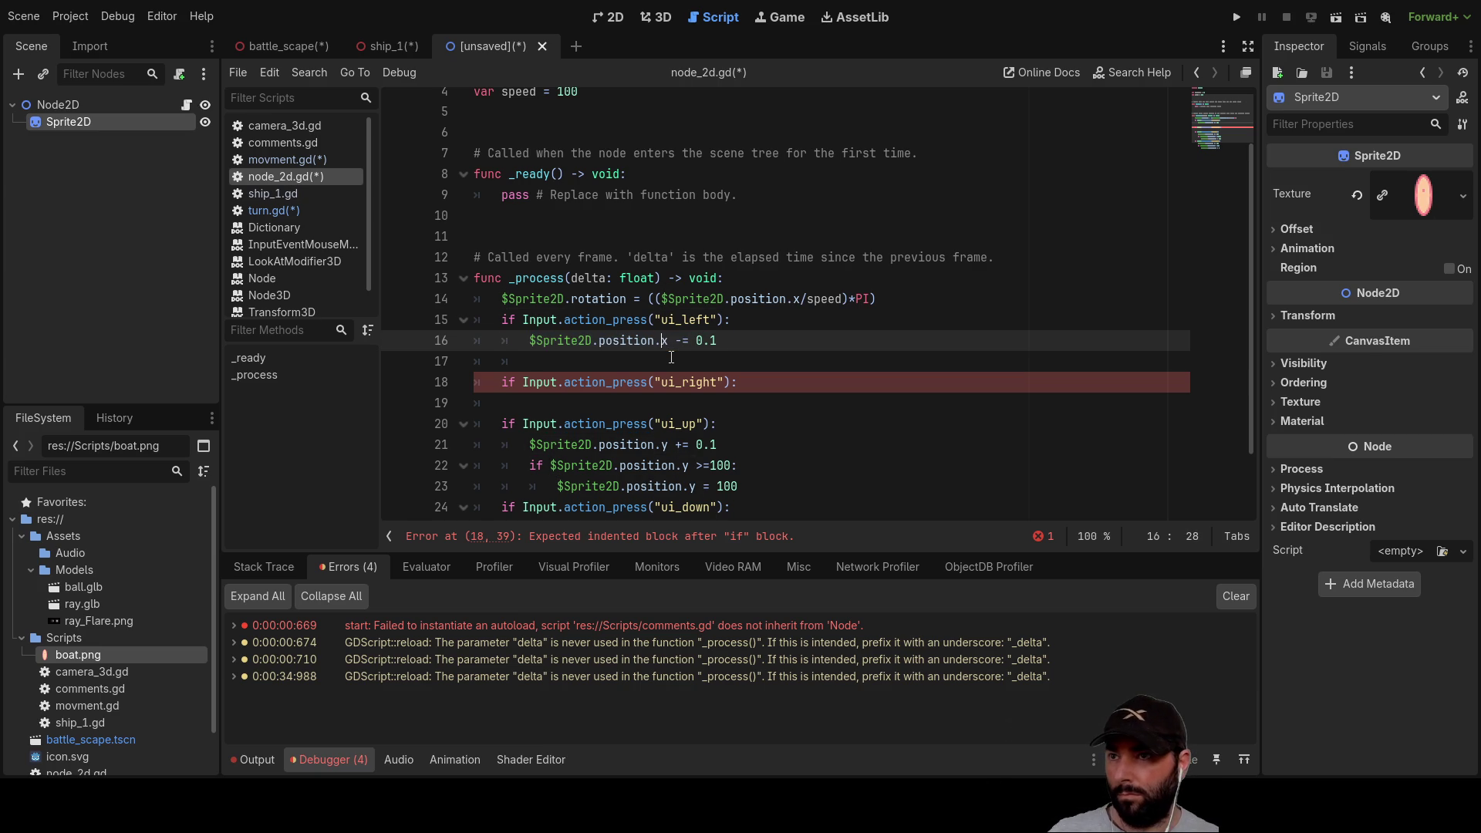
Step: Paste $Sprite2D.position.x -= 0.1 indented under the ui_right condition
{"action": "key", "text": "Left"}
{"action": "key", "text": "Left"}
{"action": "key", "text": "Left"}
{"action": "key", "text": "shift+Right"}
{"action": "key", "text": "shift+Right"}
{"action": "key", "text": "shift+Right"}
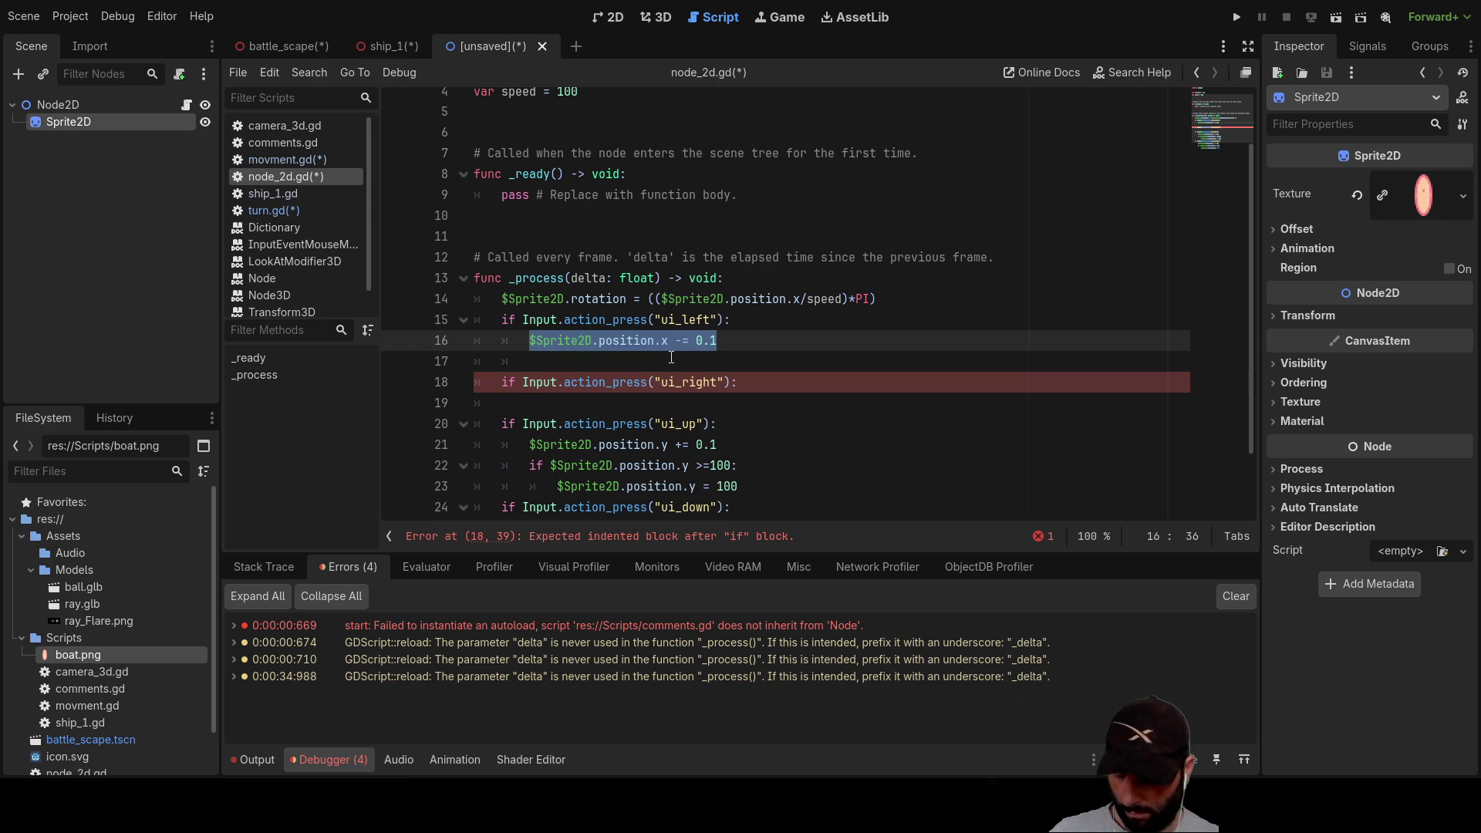
{"action": "key", "text": "ctrl+c"}
{"action": "key", "text": "Down"}
{"action": "key", "text": "Down"}
{"action": "key", "text": "Down"}
{"action": "key", "text": "Tab"}
{"action": "key", "text": "ctrl+v"}
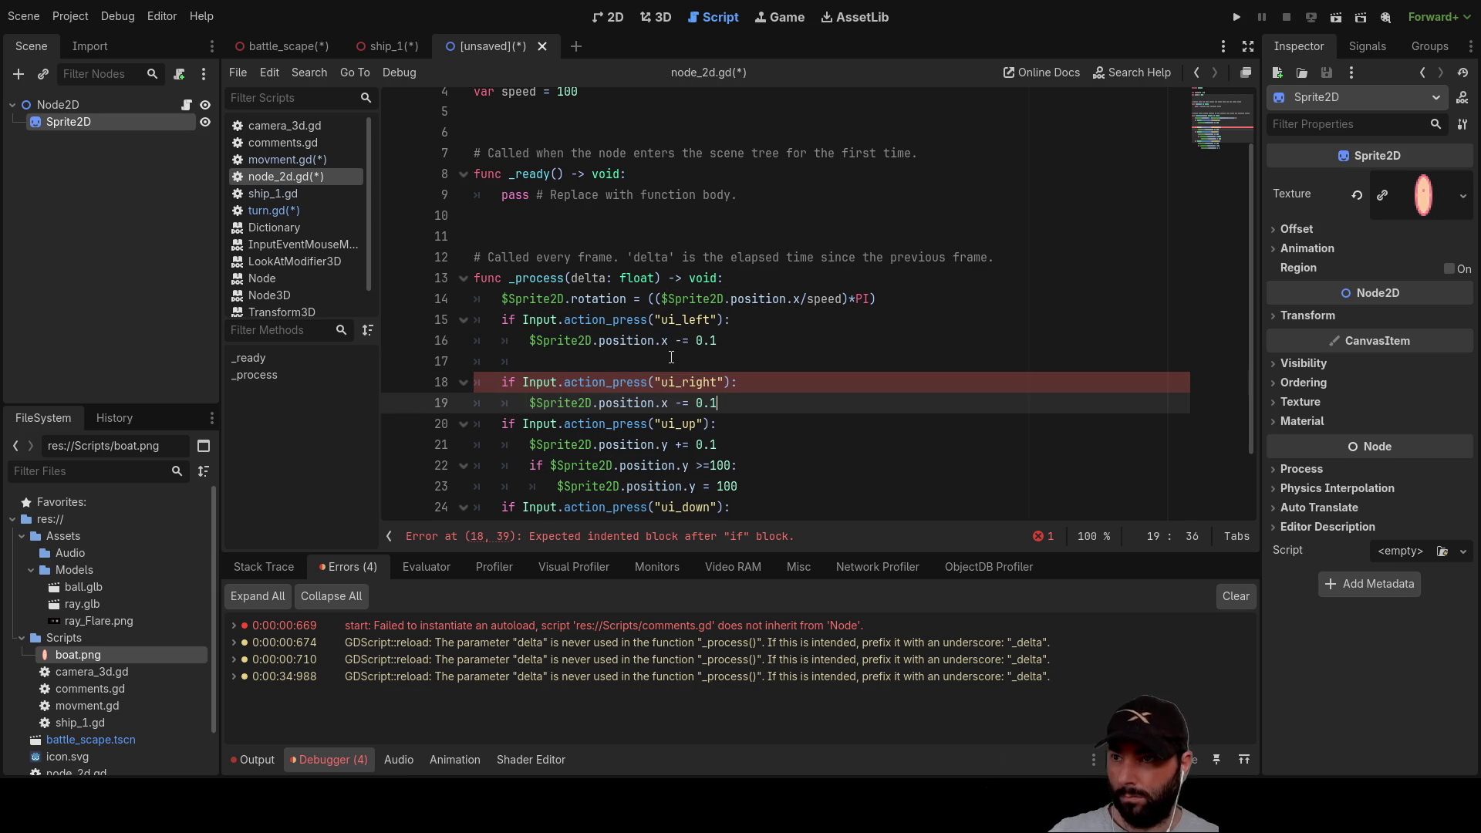
{"action": "key", "text": "Return"}
{"action": "key", "text": "Up"}
{"action": "key", "text": "Up"}
{"action": "key", "text": "Up"}
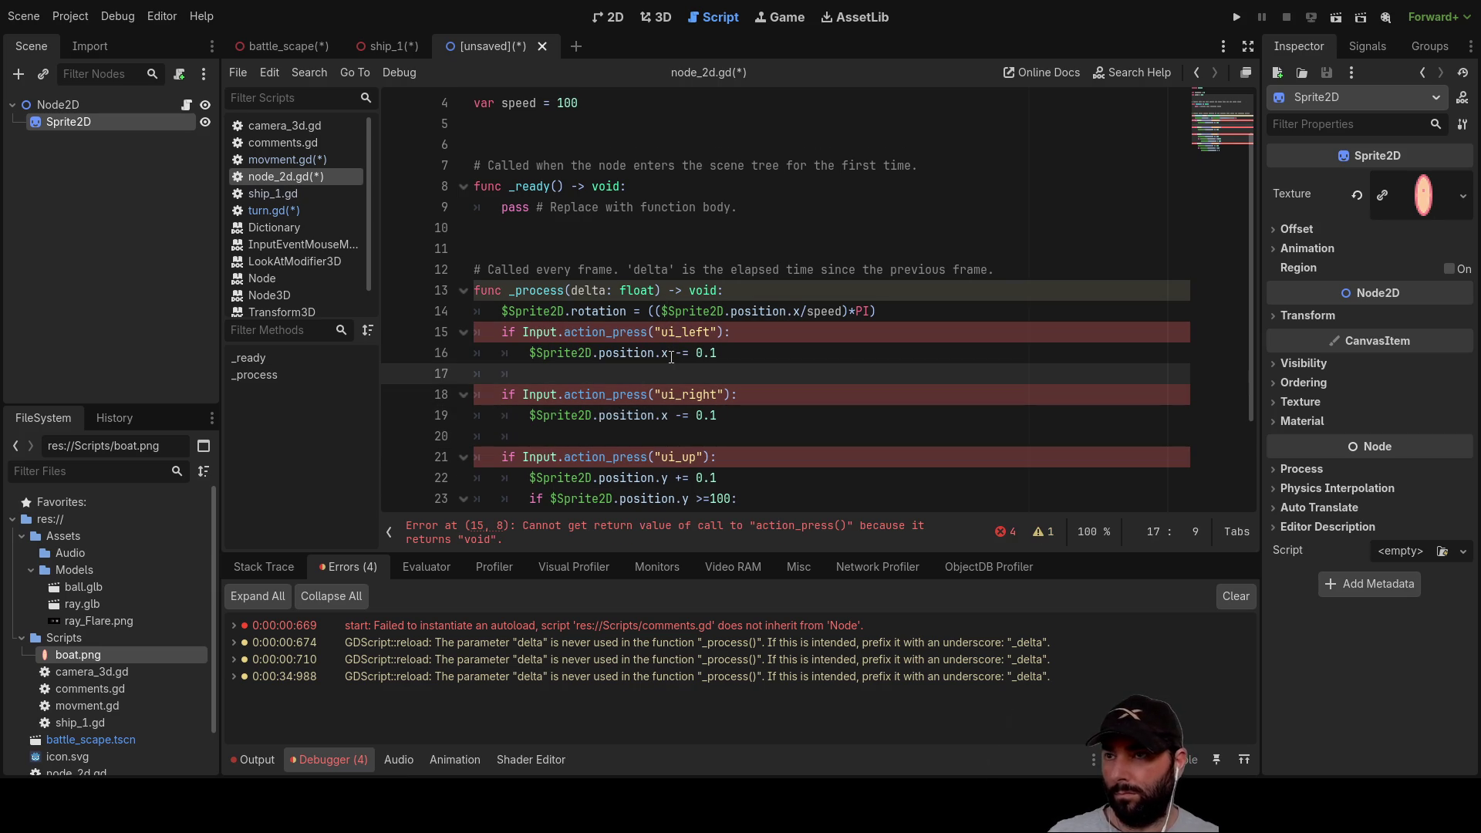
{"action": "scroll", "coordinate": [671, 356], "scroll_direction": "down", "scroll_amount": 2}
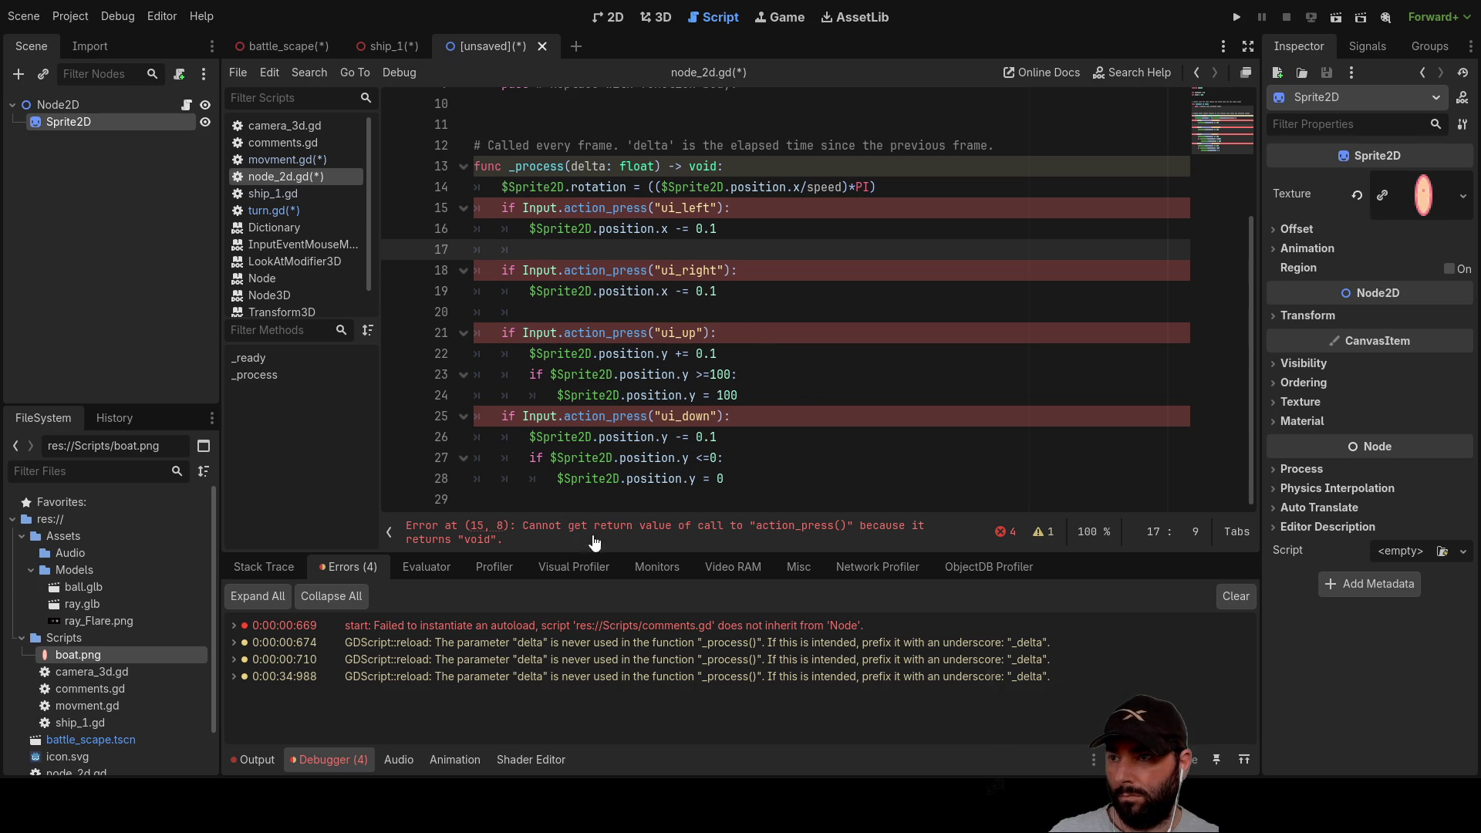
{"action": "double_click", "coordinate": [614, 270]}
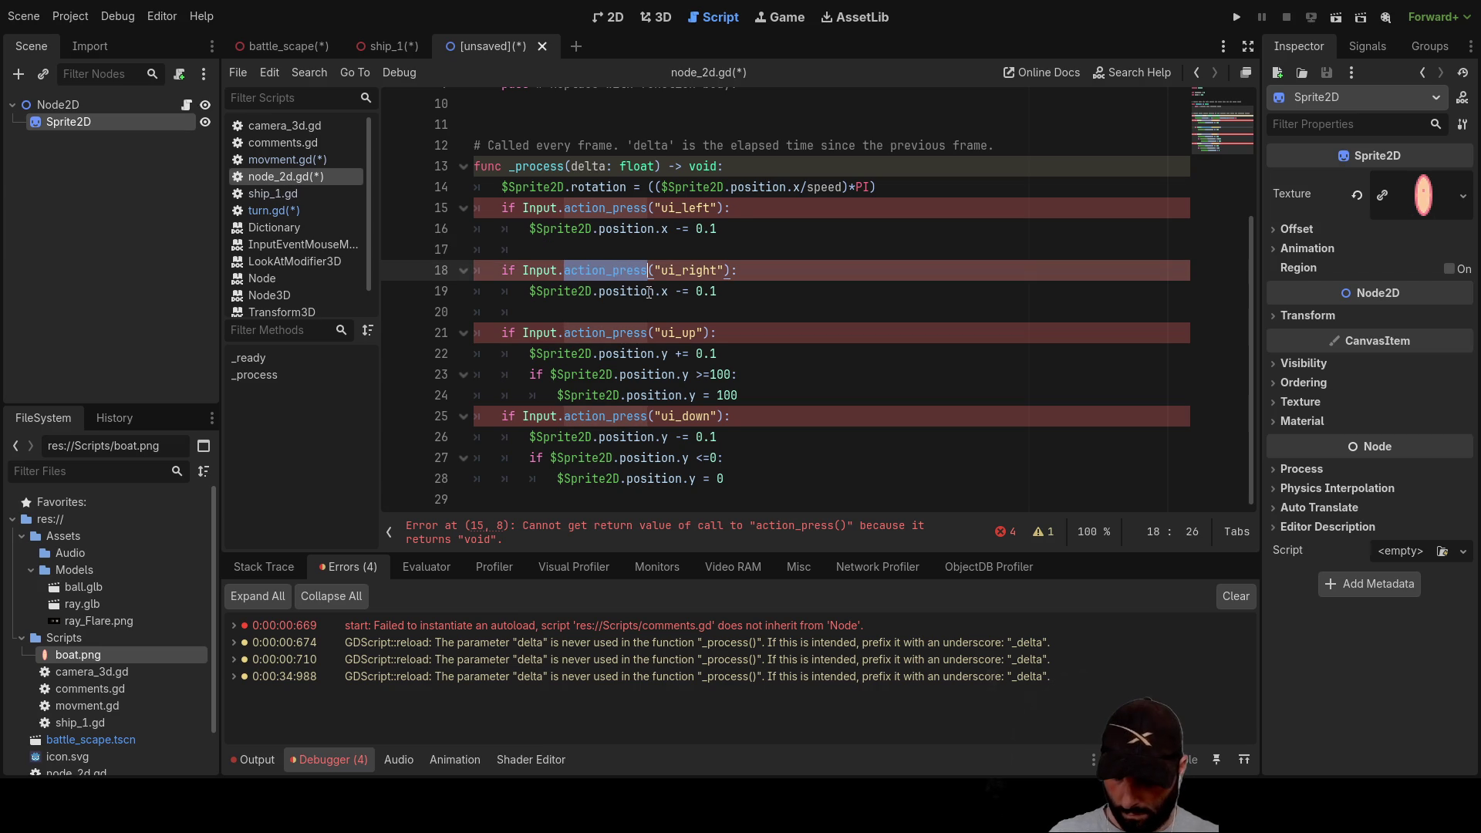
Step: Switch the ui_right check to Input.is_action_just_pressed using autocomplete
{"action": "type", "text": "acti"}
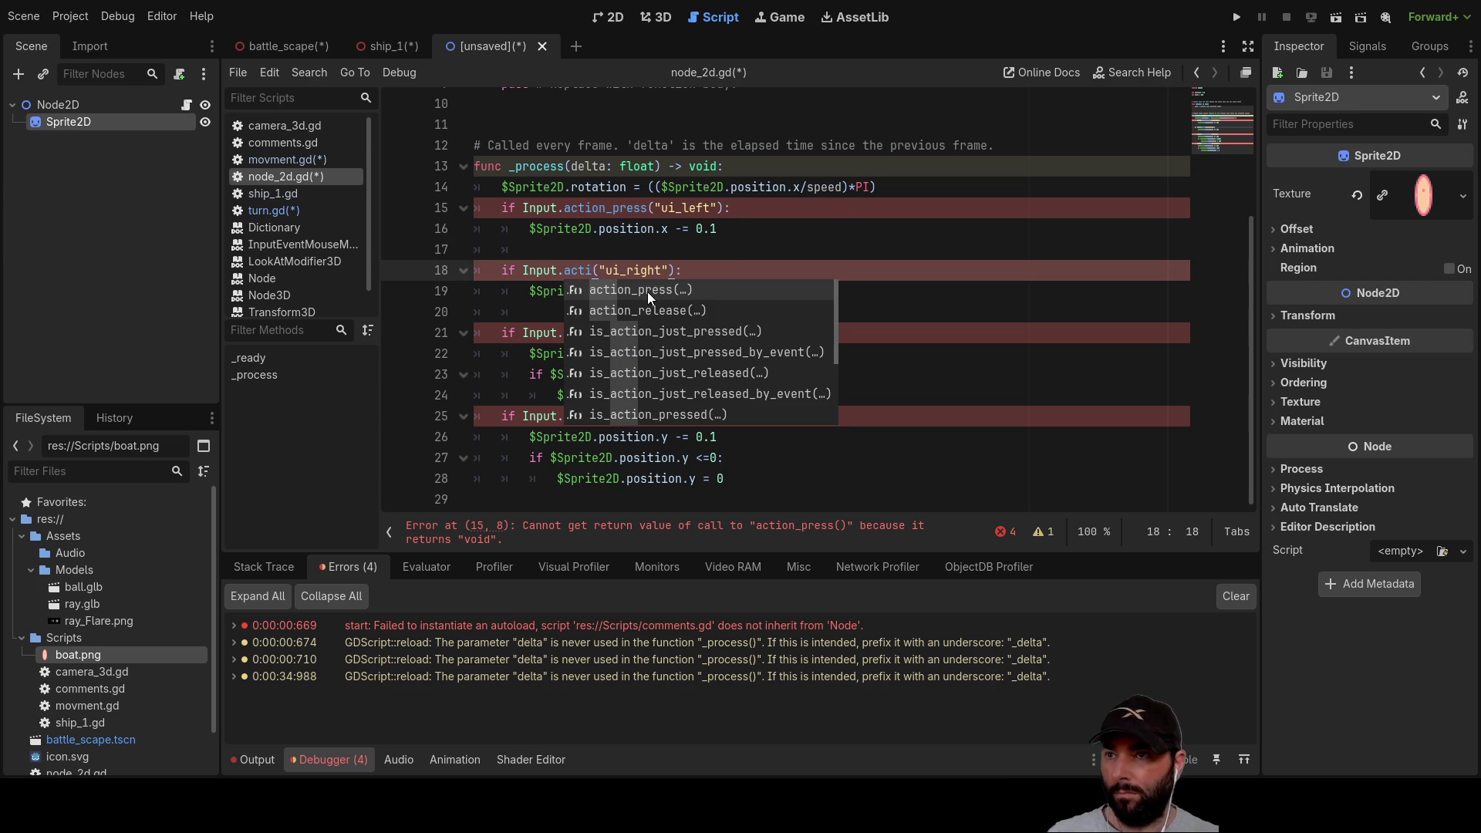
{"action": "key", "text": "Down"}
{"action": "key", "text": "Down"}
{"action": "key", "text": "Return"}
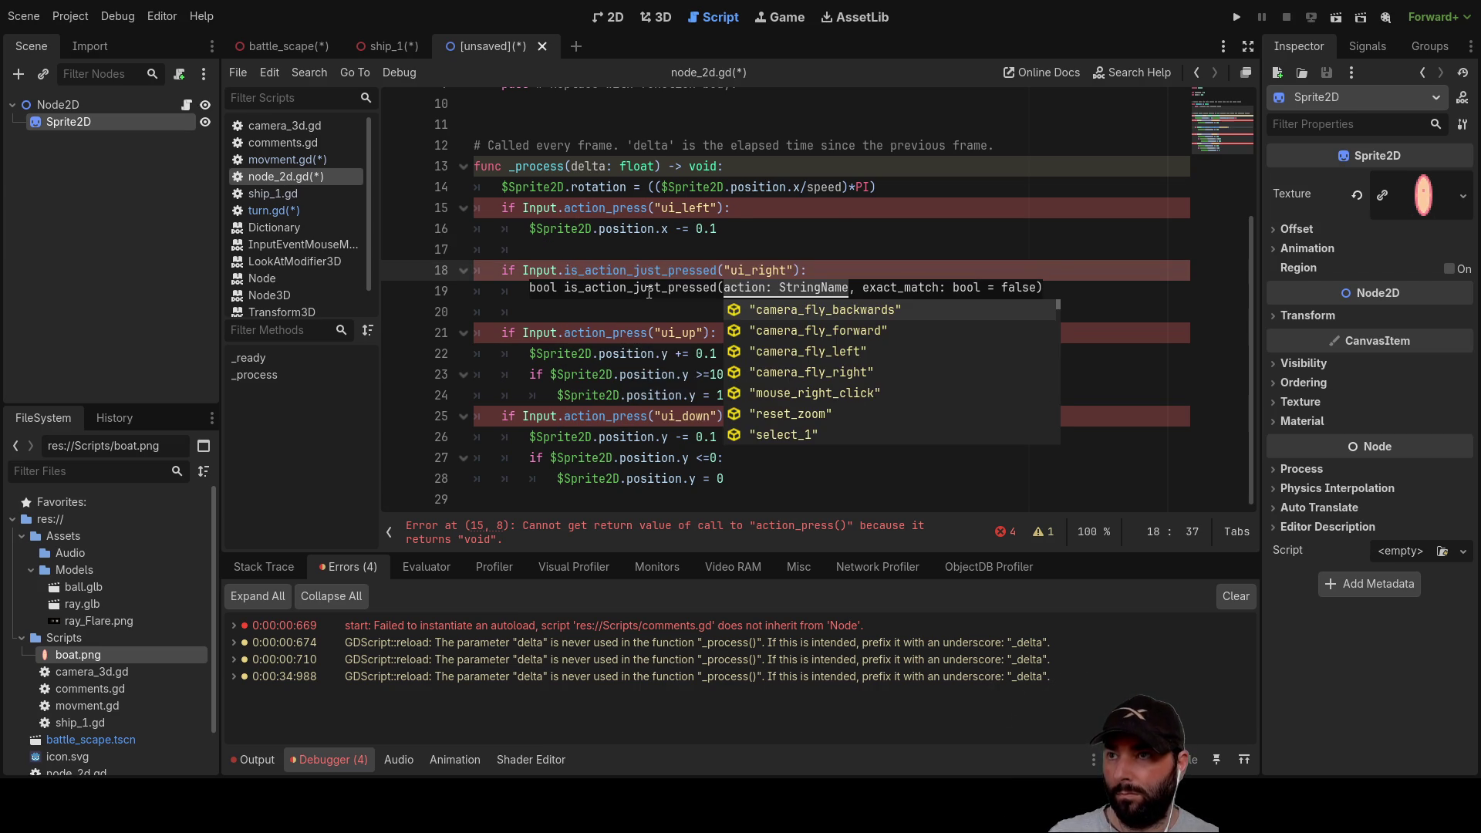
{"action": "left_click_drag", "start_coordinate": [567, 269], "coordinate": [719, 271]}
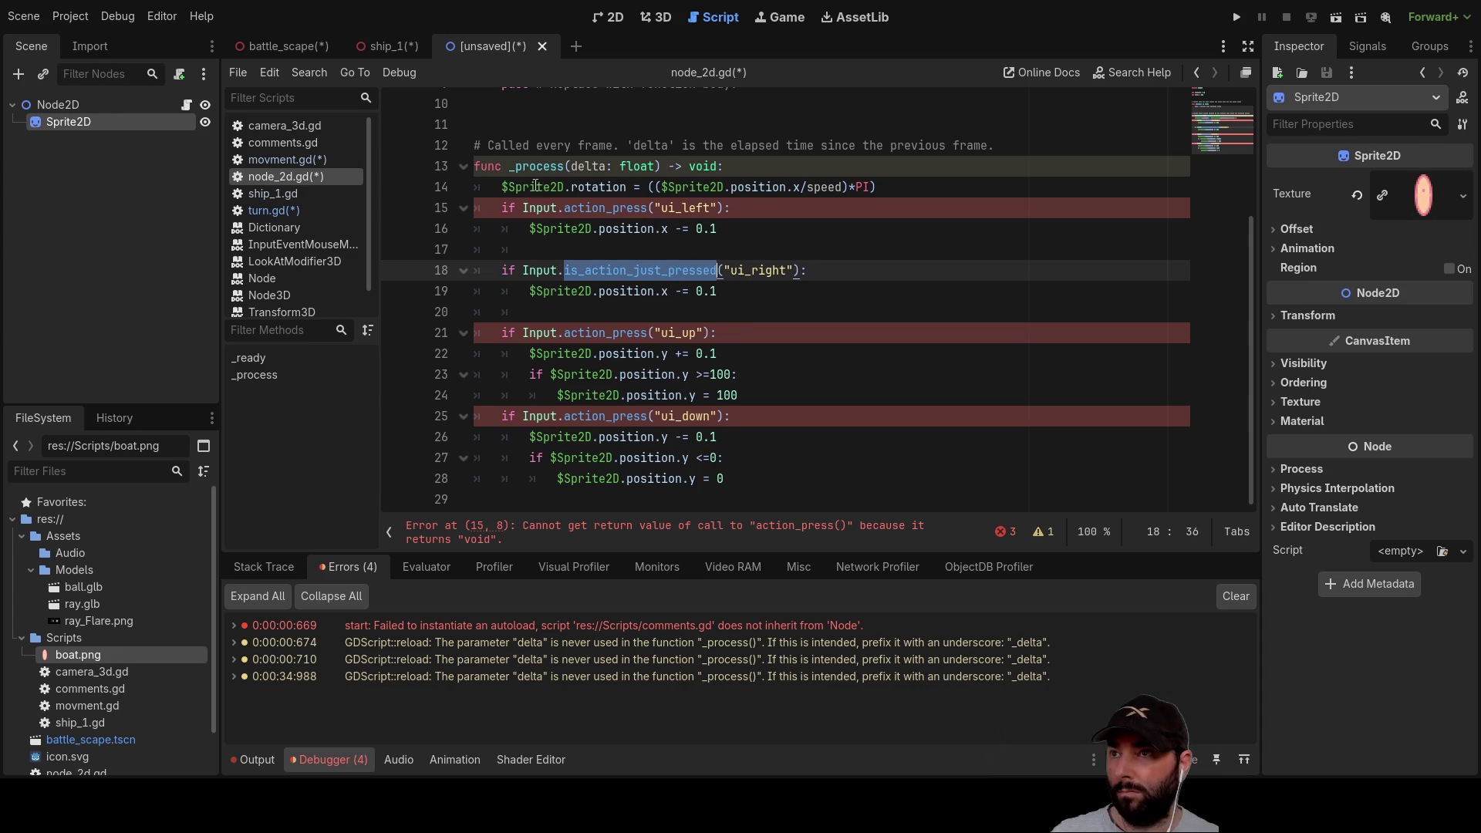
Step: Replace action_press with is_action_just_pressed on the ui_left, ui_up and ui_down checks
{"action": "left_click_drag", "start_coordinate": [565, 208], "coordinate": [648, 209]}
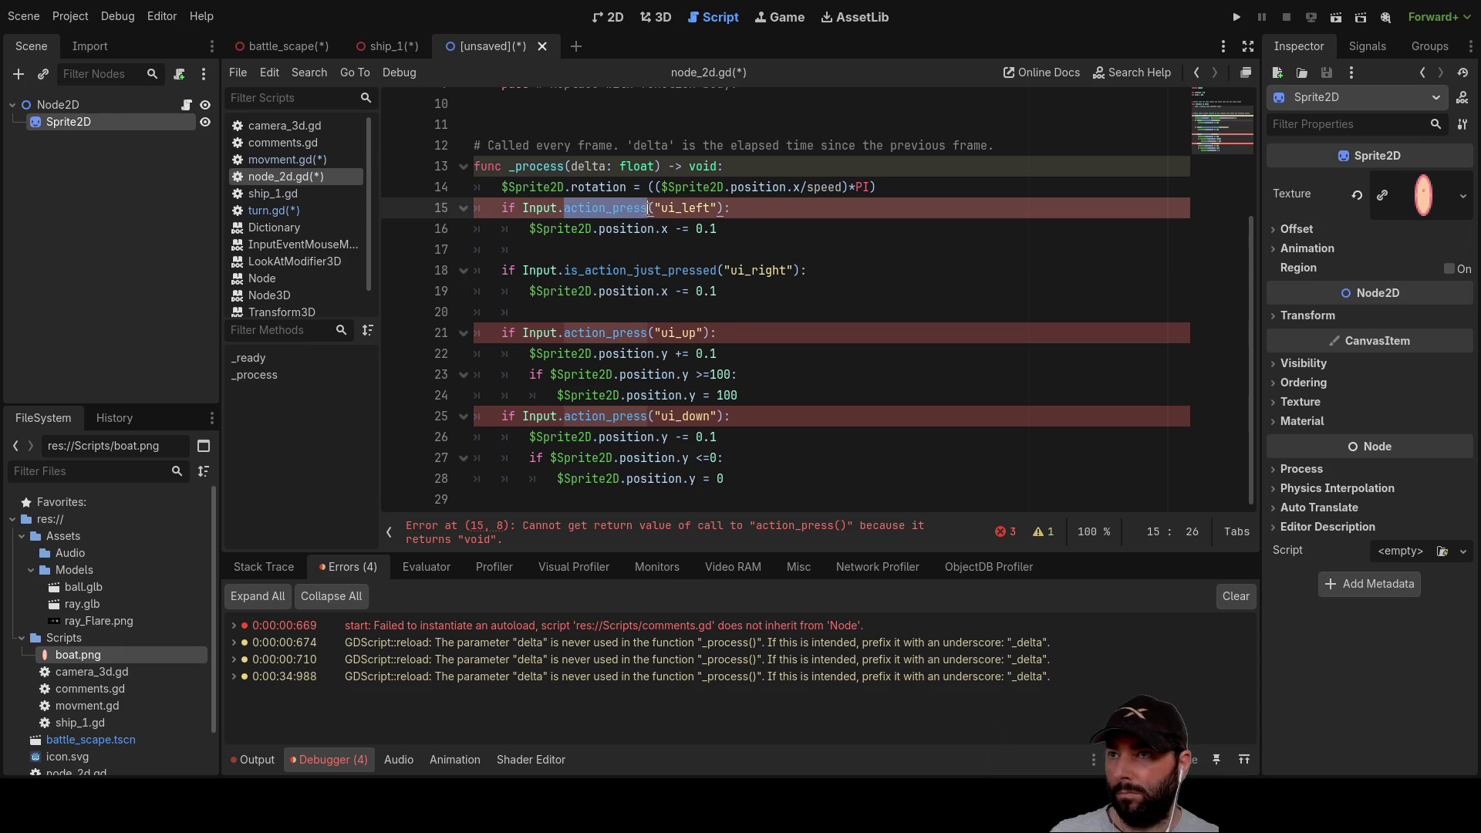
{"action": "key", "text": "ctrl+v"}
{"action": "left_click_drag", "start_coordinate": [565, 333], "coordinate": [648, 334]}
{"action": "key", "text": "ctrl+v"}
{"action": "left_click_drag", "start_coordinate": [566, 418], "coordinate": [648, 417]}
{"action": "key", "text": "ctrl+v"}
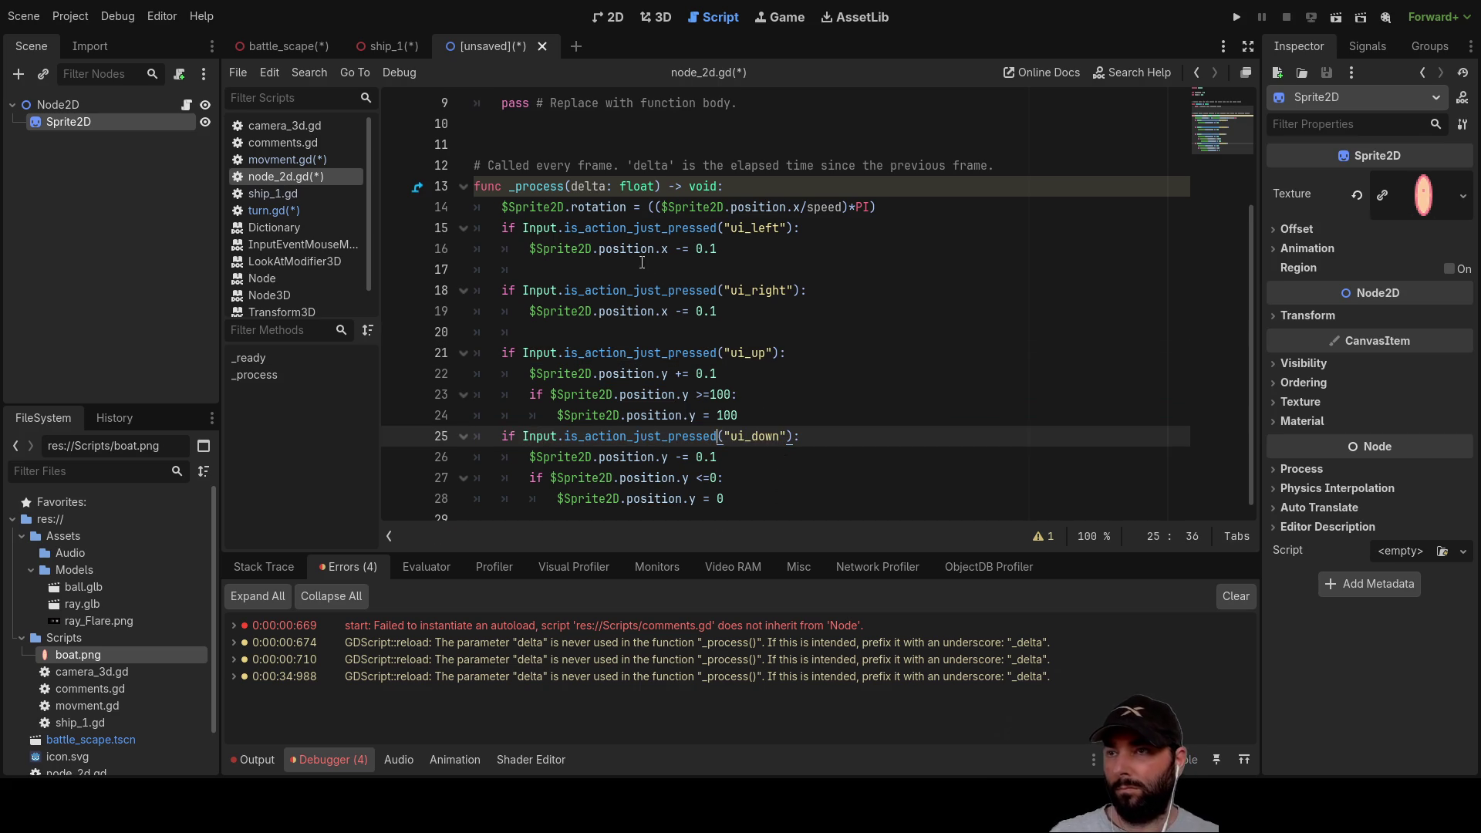
Step: Begin an indented 'if' on line 17 inside the ui_left block
{"action": "left_click", "coordinate": [564, 265]}
{"action": "key", "text": "Tab"}
{"action": "type", "text": "if"}
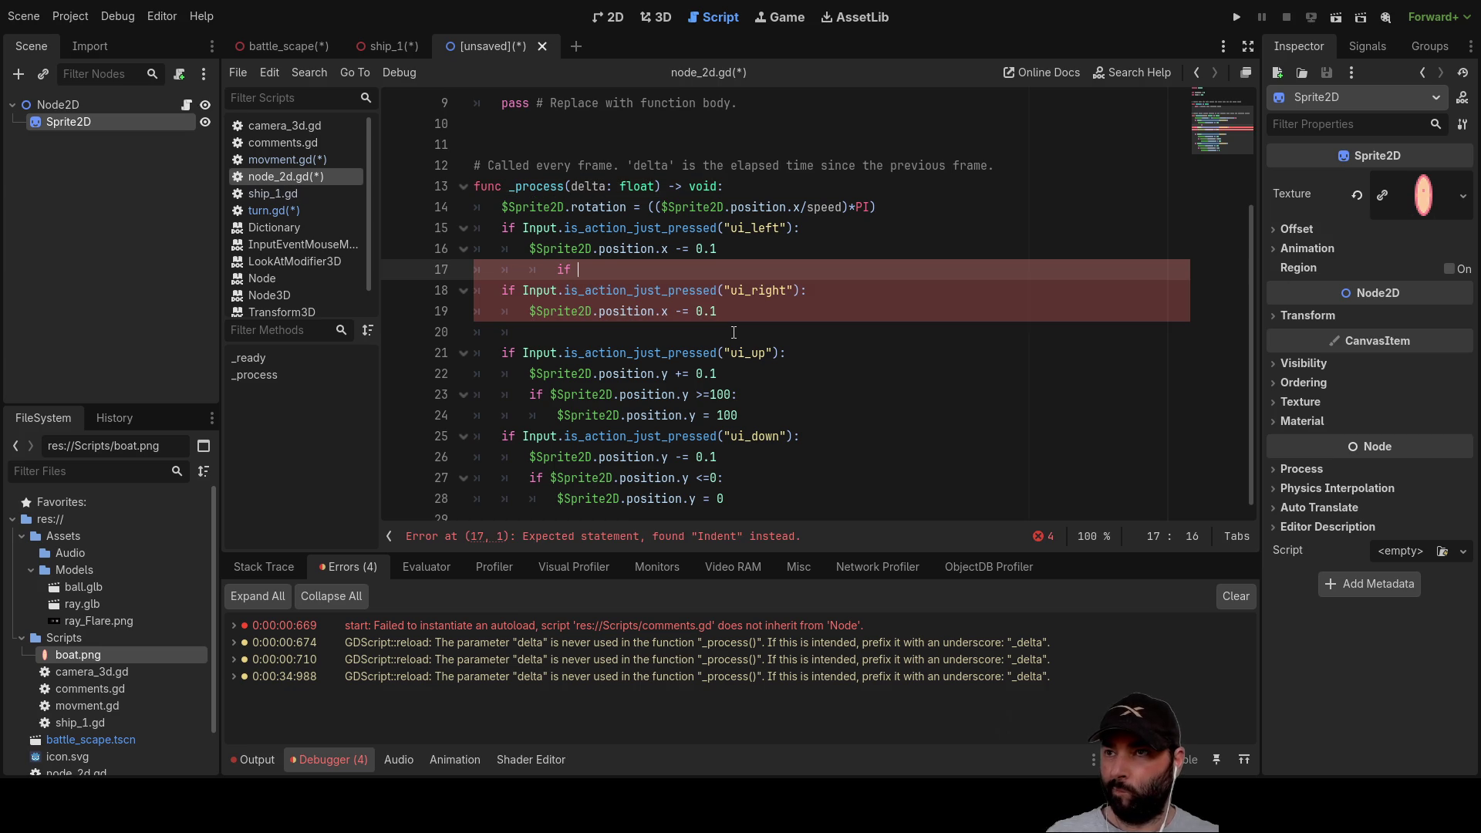
Step: Extend line 17 to 'if $Sprite2D.position.x <'
{"action": "key", "text": "Up"}
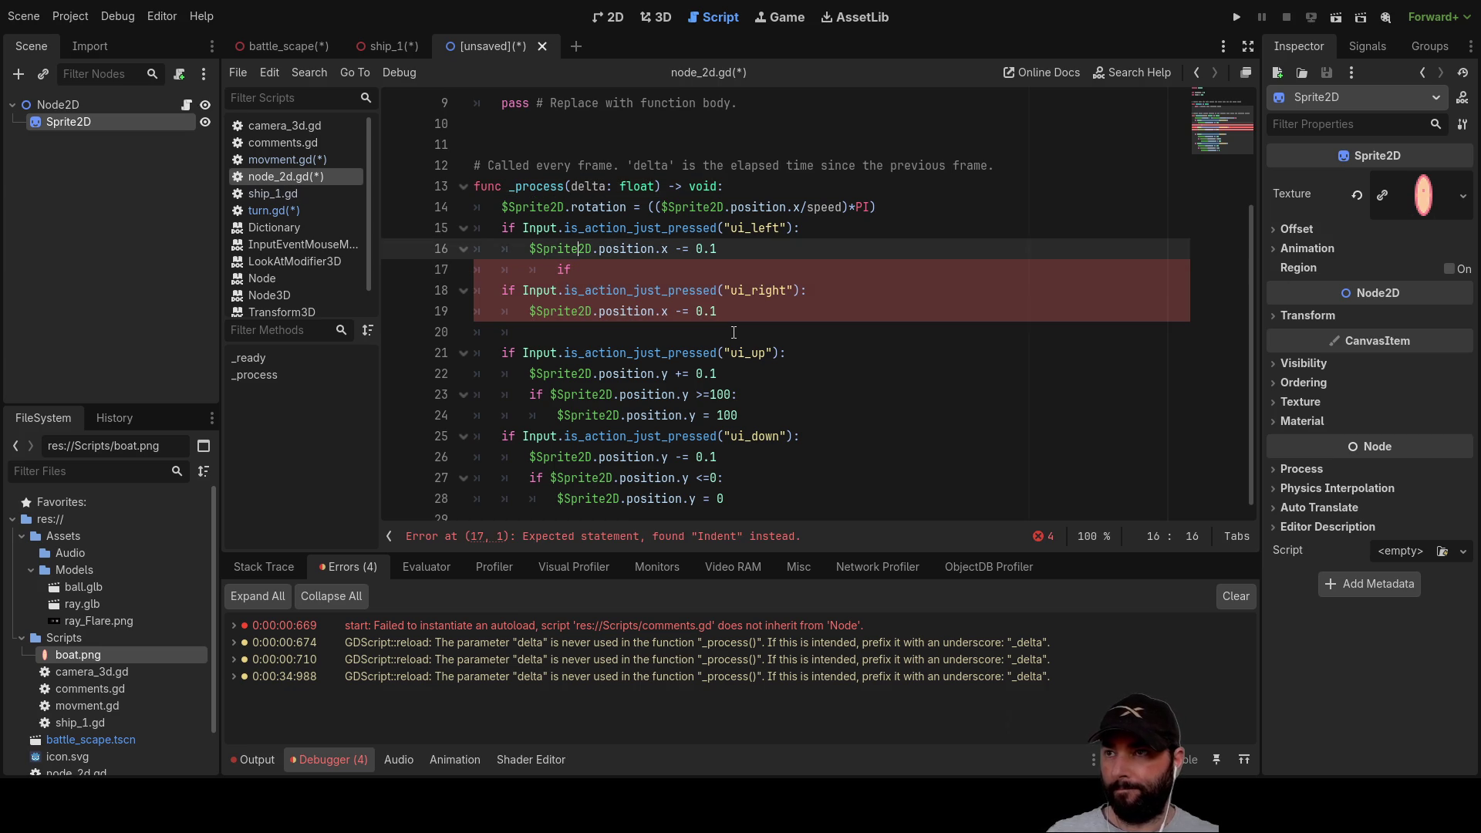
{"action": "key", "text": "Home"}
{"action": "key", "text": "ctrl+shift+Right"}
{"action": "key", "text": "ctrl+shift+Right"}
{"action": "key", "text": "ctrl+shift+Right"}
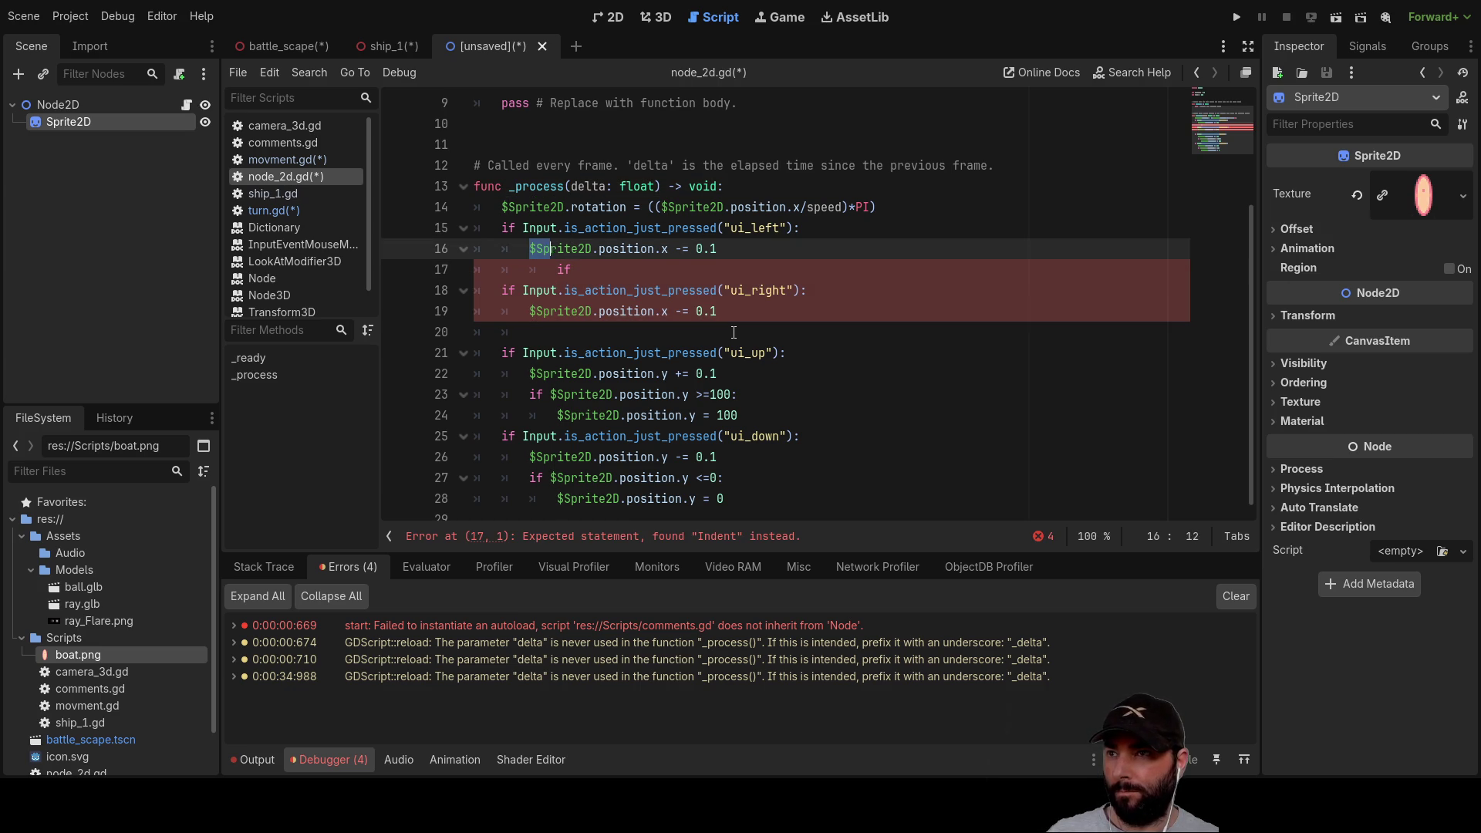
{"action": "key", "text": "ctrl+c"}
{"action": "key", "text": "Down"}
{"action": "key", "text": "ctrl+v"}
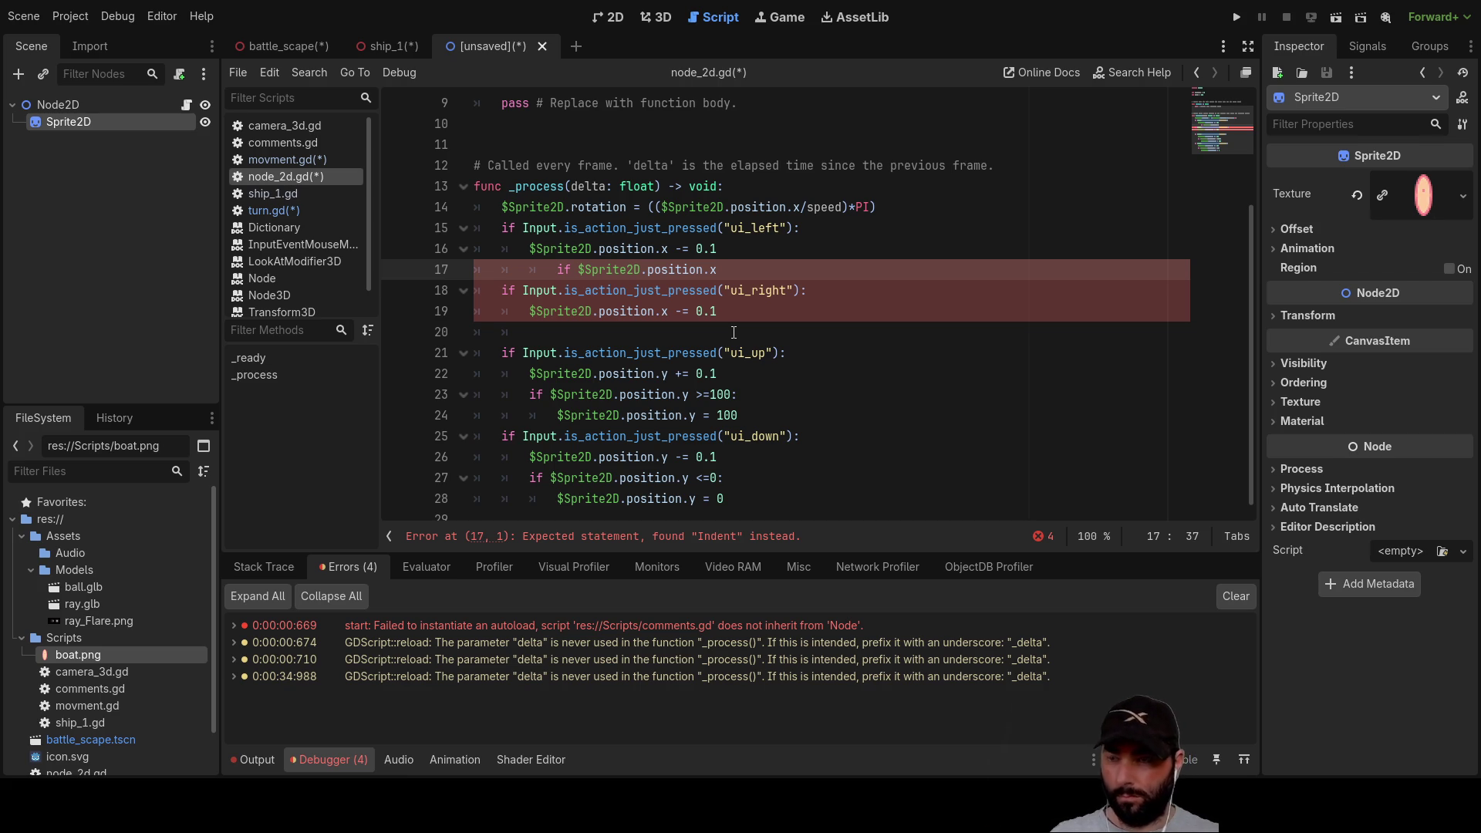
{"action": "type", "text": "<"}
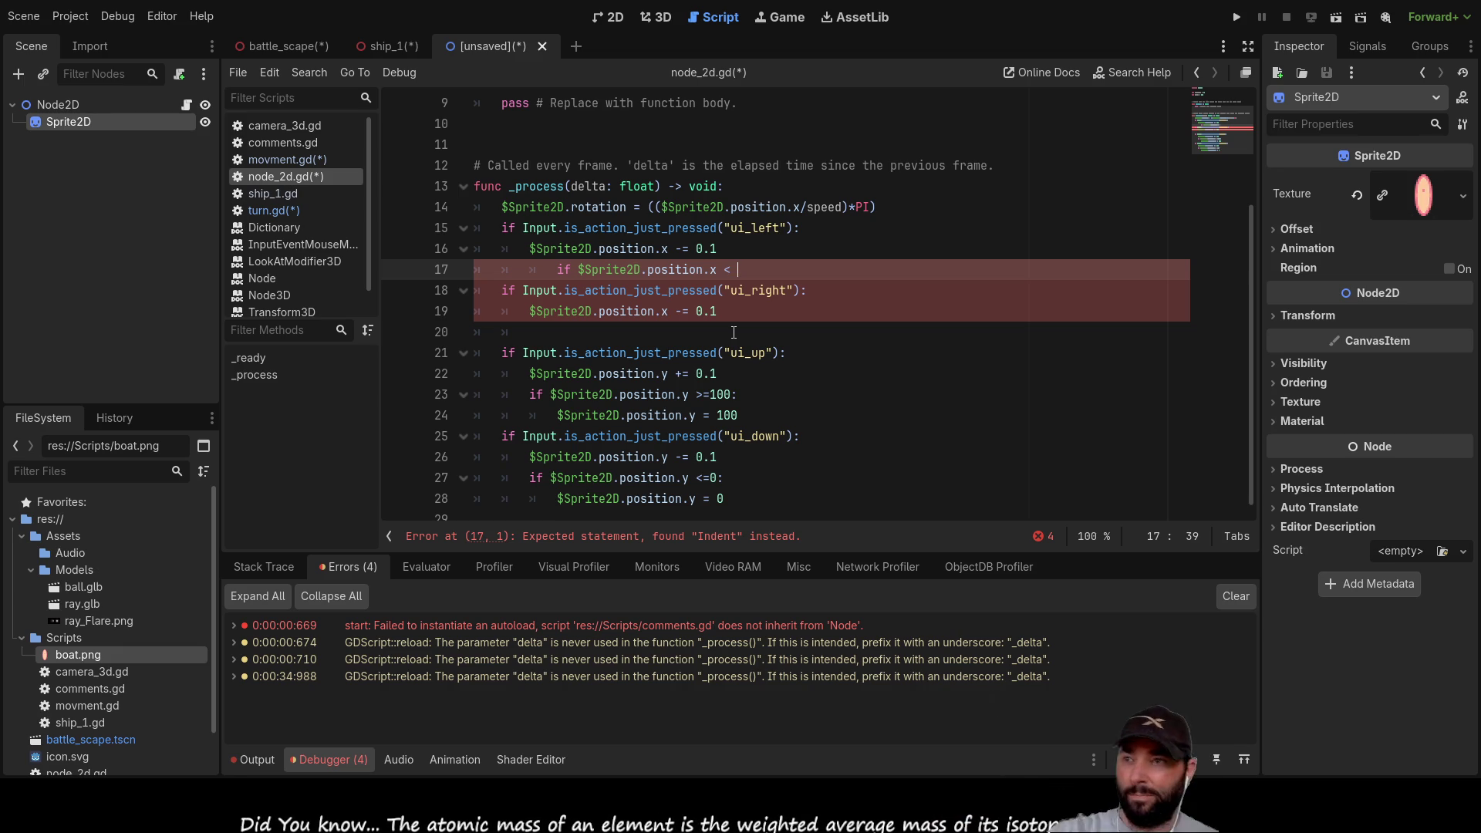
Step: Append position.y as the value compared after the less-than sign
{"action": "left_click_drag", "start_coordinate": [648, 274], "coordinate": [716, 271]}
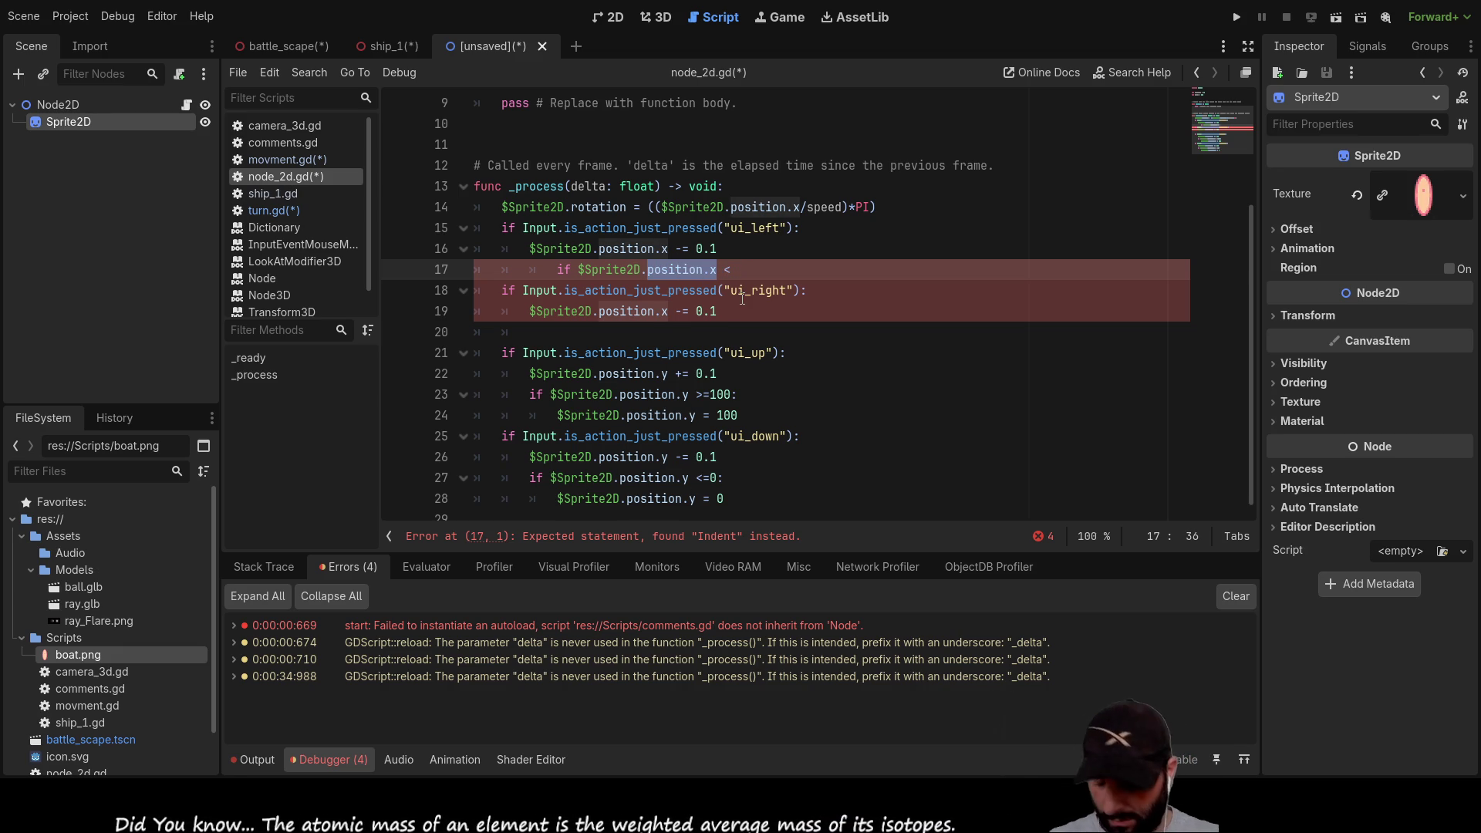
{"action": "key", "text": "ctrl+c"}
{"action": "key", "text": "End"}
{"action": "key", "text": "ctrl+v"}
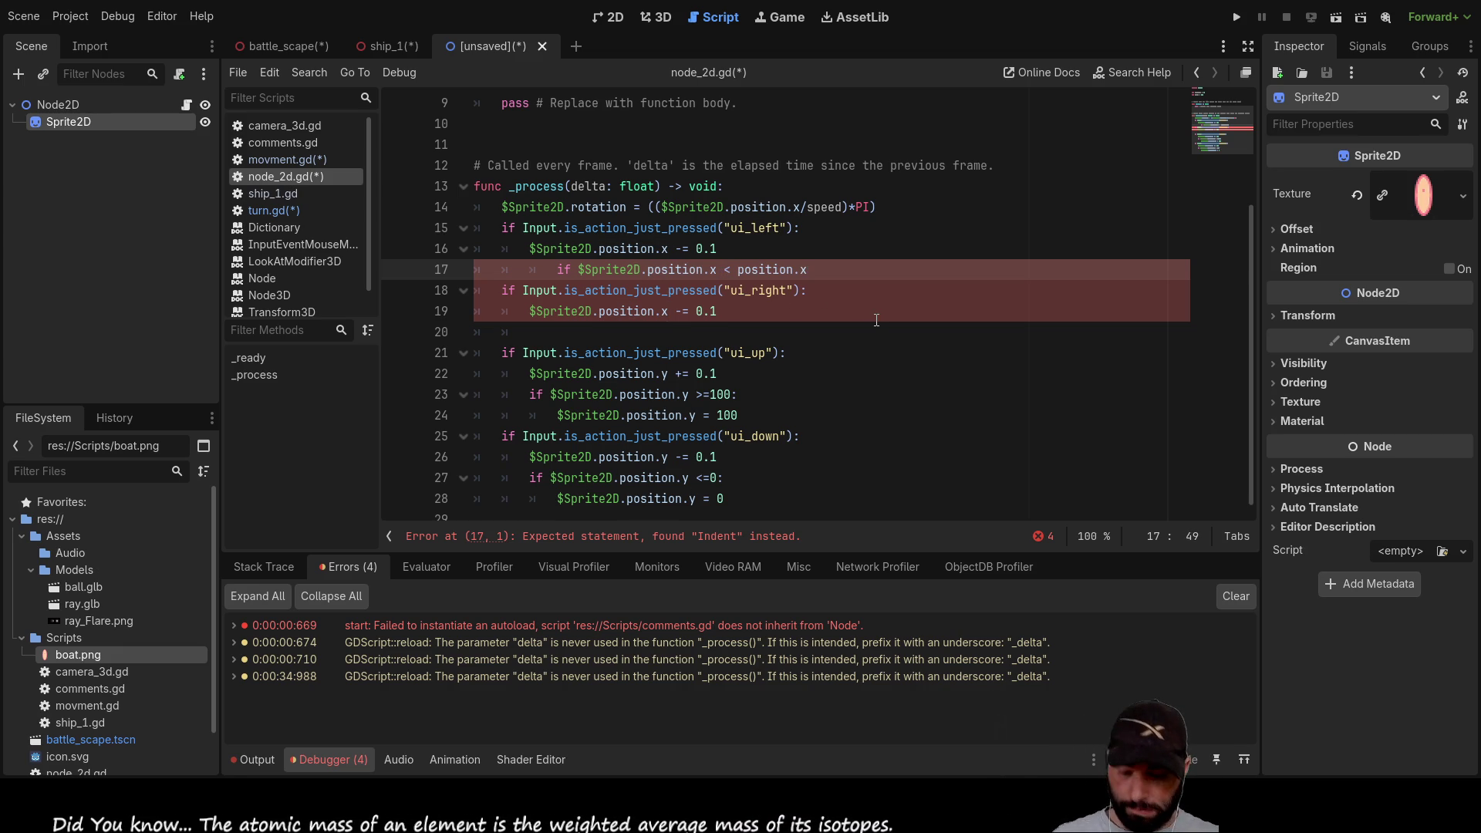
{"action": "key", "text": "BackSpace"}
{"action": "type", "text": "y"}
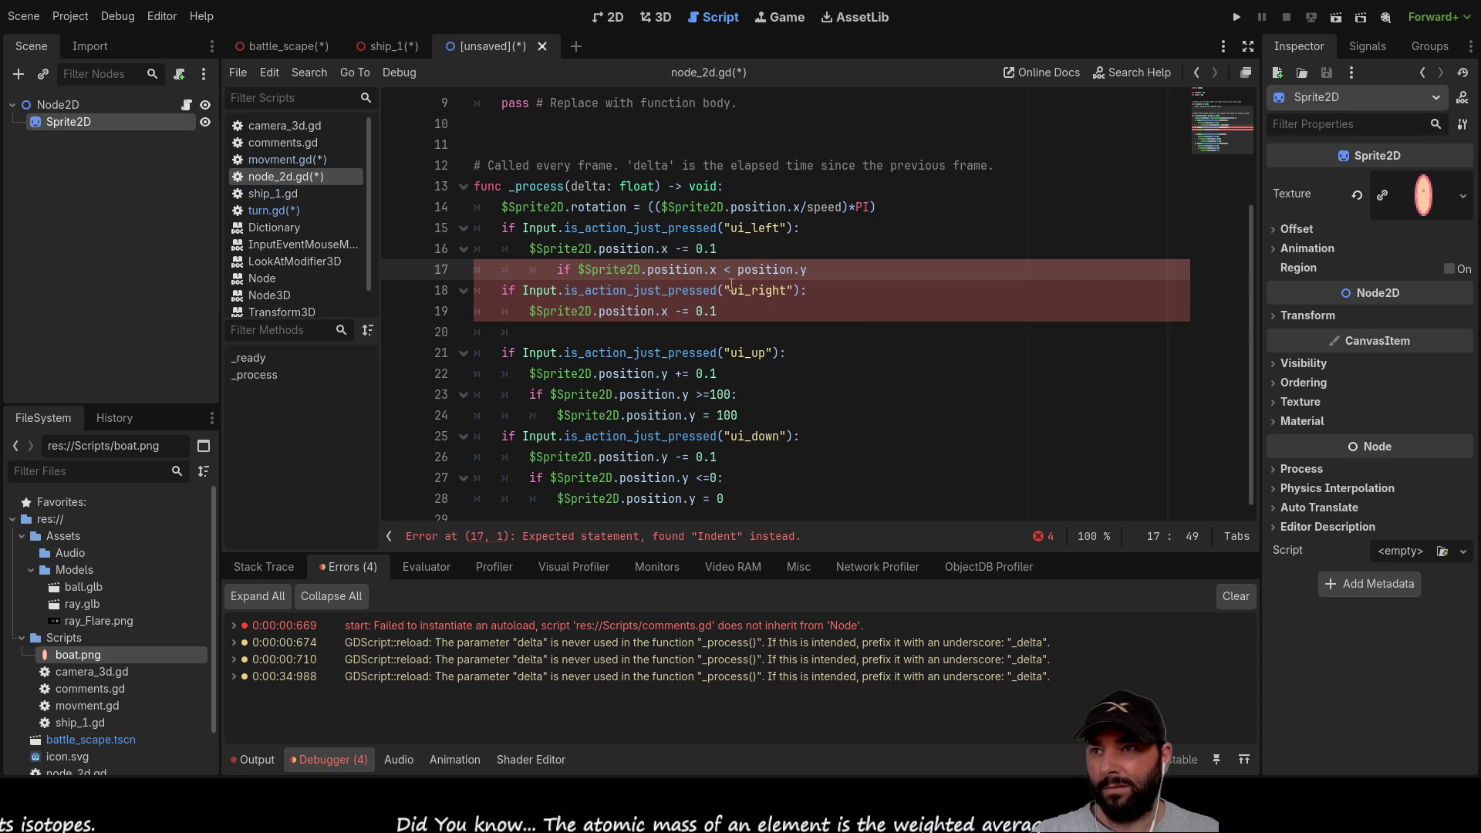
{"action": "scroll", "coordinate": [741, 269], "scroll_direction": "up", "scroll_amount": 3}
{"action": "scroll", "coordinate": [566, 215], "scroll_direction": "down", "scroll_amount": 1}
{"action": "scroll", "coordinate": [634, 245], "scroll_direction": "up", "scroll_amount": 1}
{"action": "left_click", "coordinate": [583, 140]}
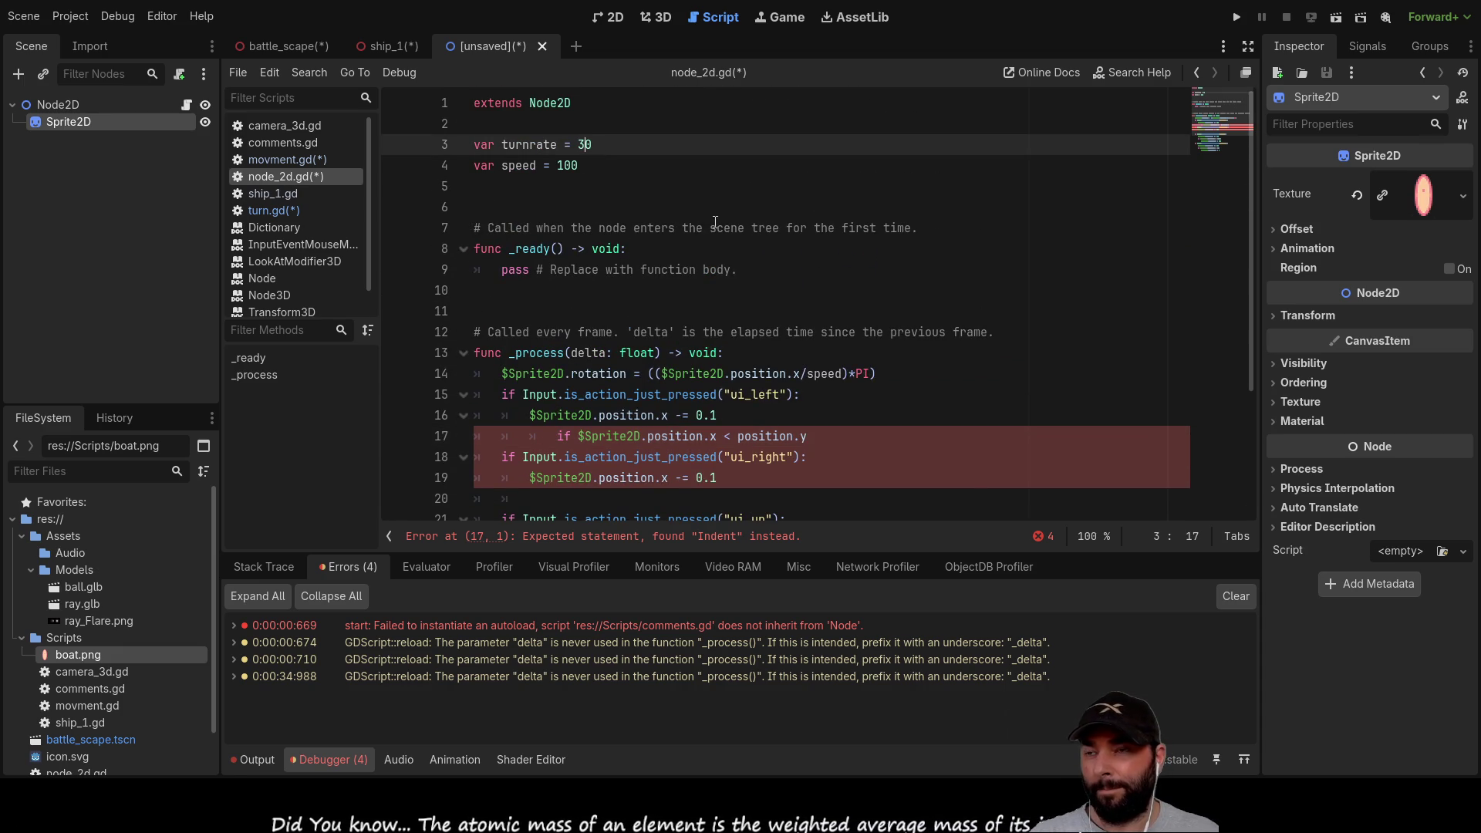
Step: Add a blank line above the ui_left check and insert * into the rotation formula
{"action": "scroll", "coordinate": [736, 247], "scroll_direction": "down", "scroll_amount": 3}
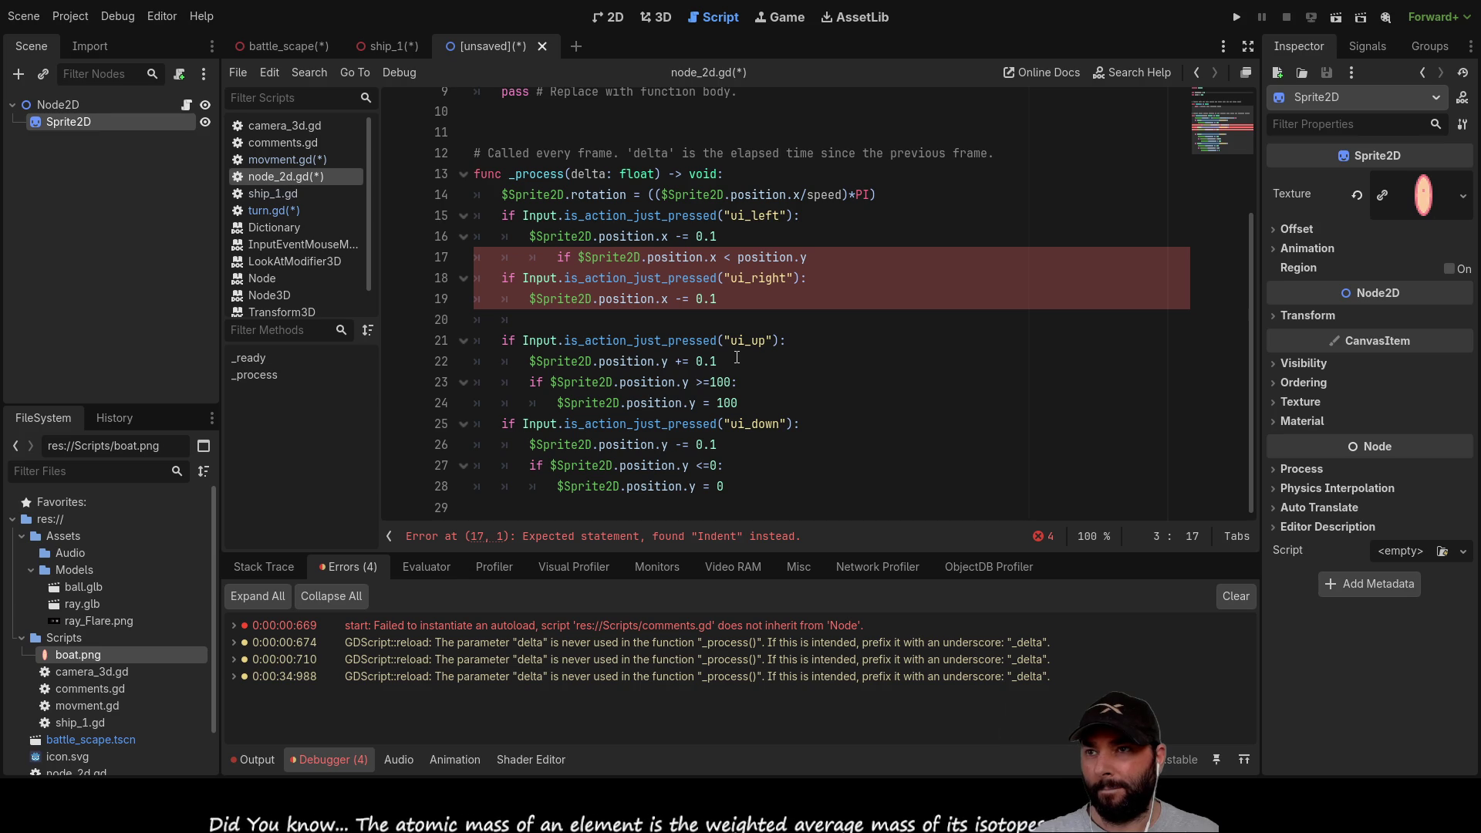
{"action": "scroll", "coordinate": [757, 347], "scroll_direction": "up", "scroll_amount": 3}
{"action": "scroll", "coordinate": [756, 351], "scroll_direction": "down", "scroll_amount": 1}
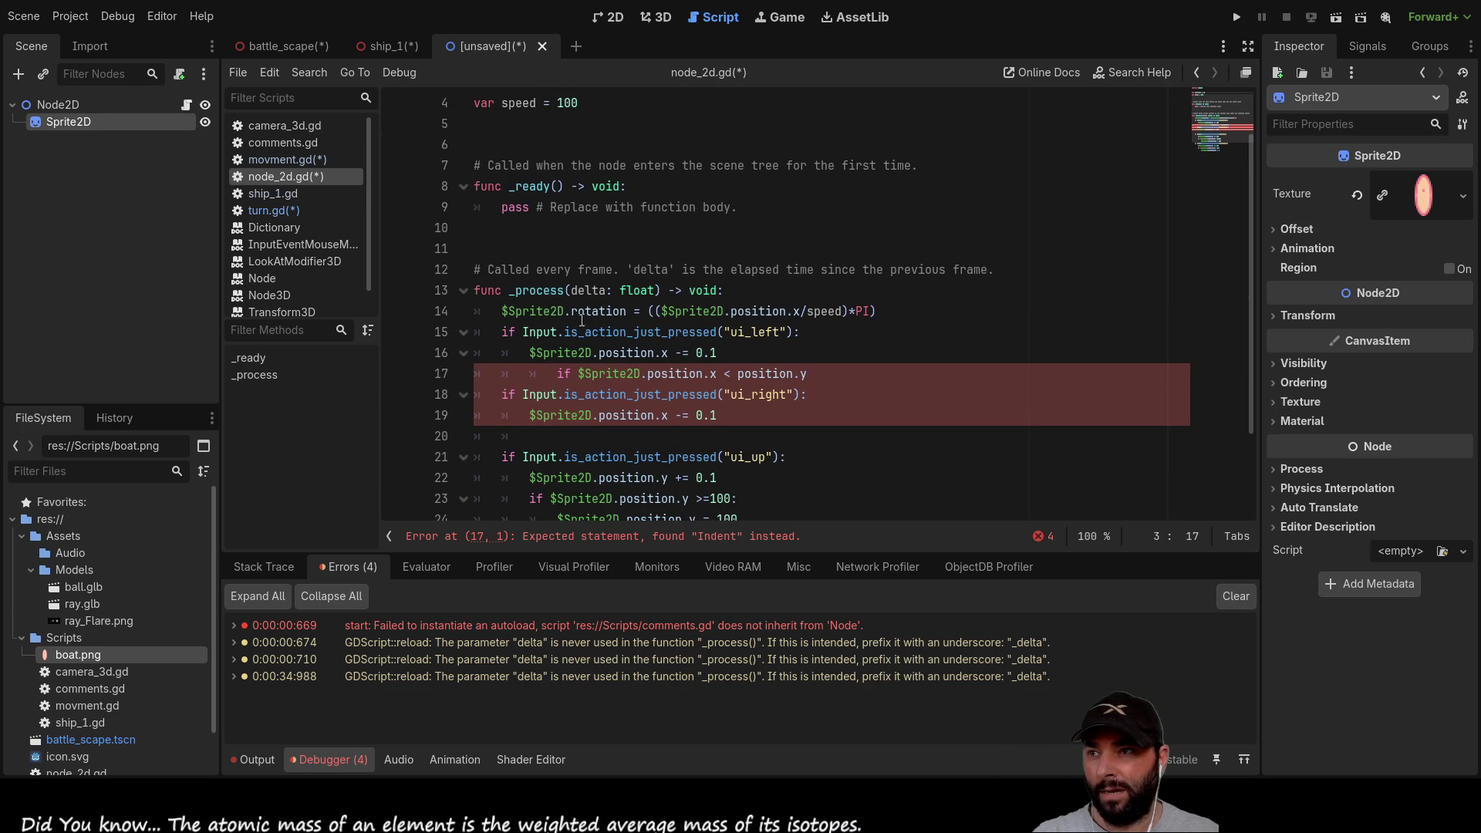
{"action": "left_click", "coordinate": [505, 331]}
{"action": "key", "text": "Return"}
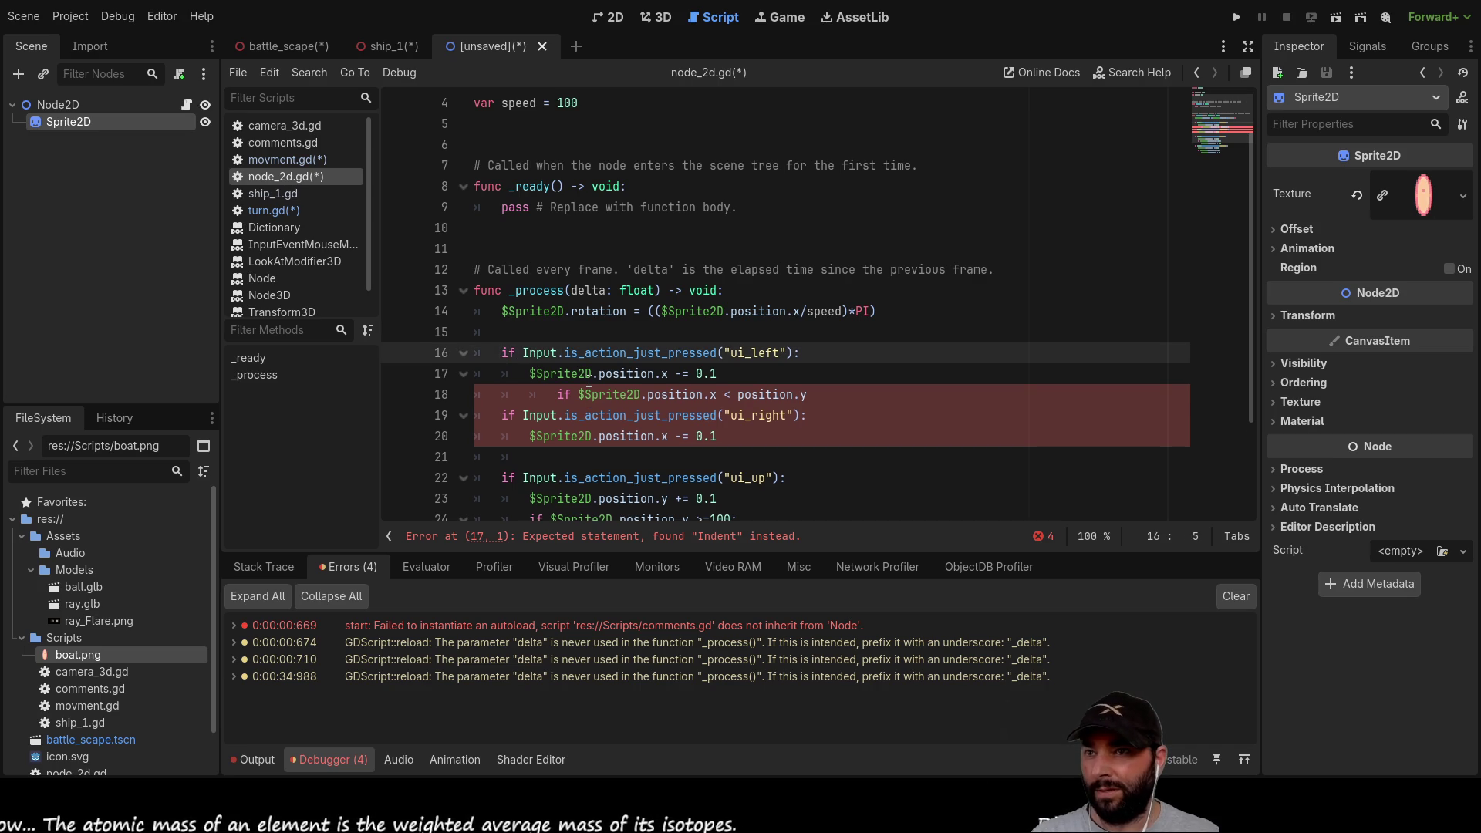
{"action": "key", "text": "Up"}
{"action": "key", "text": "Up"}
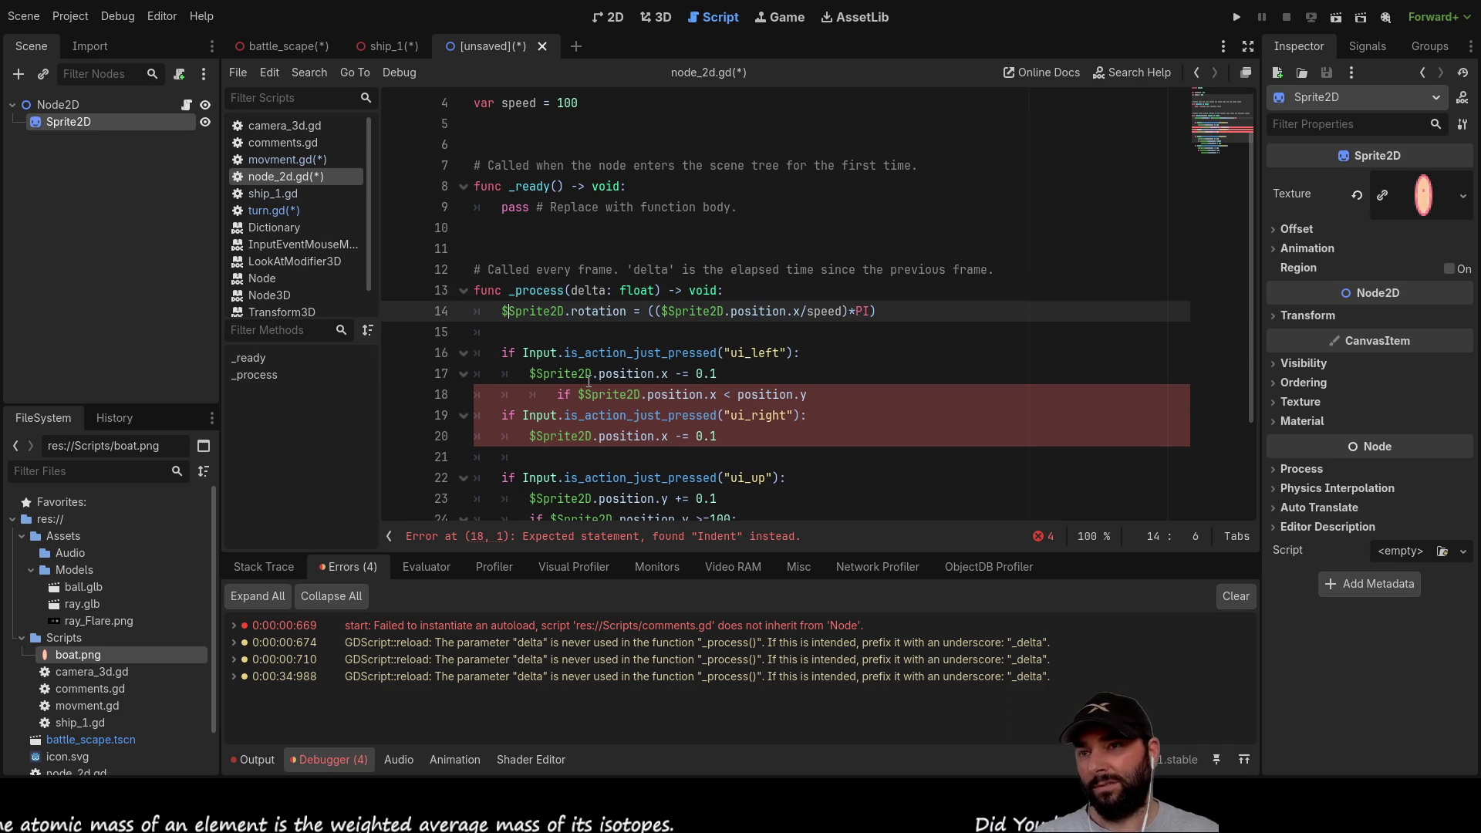
{"action": "key", "text": "End"}
{"action": "key", "text": "Left"}
{"action": "key", "text": "Left"}
{"action": "key", "text": "Left"}
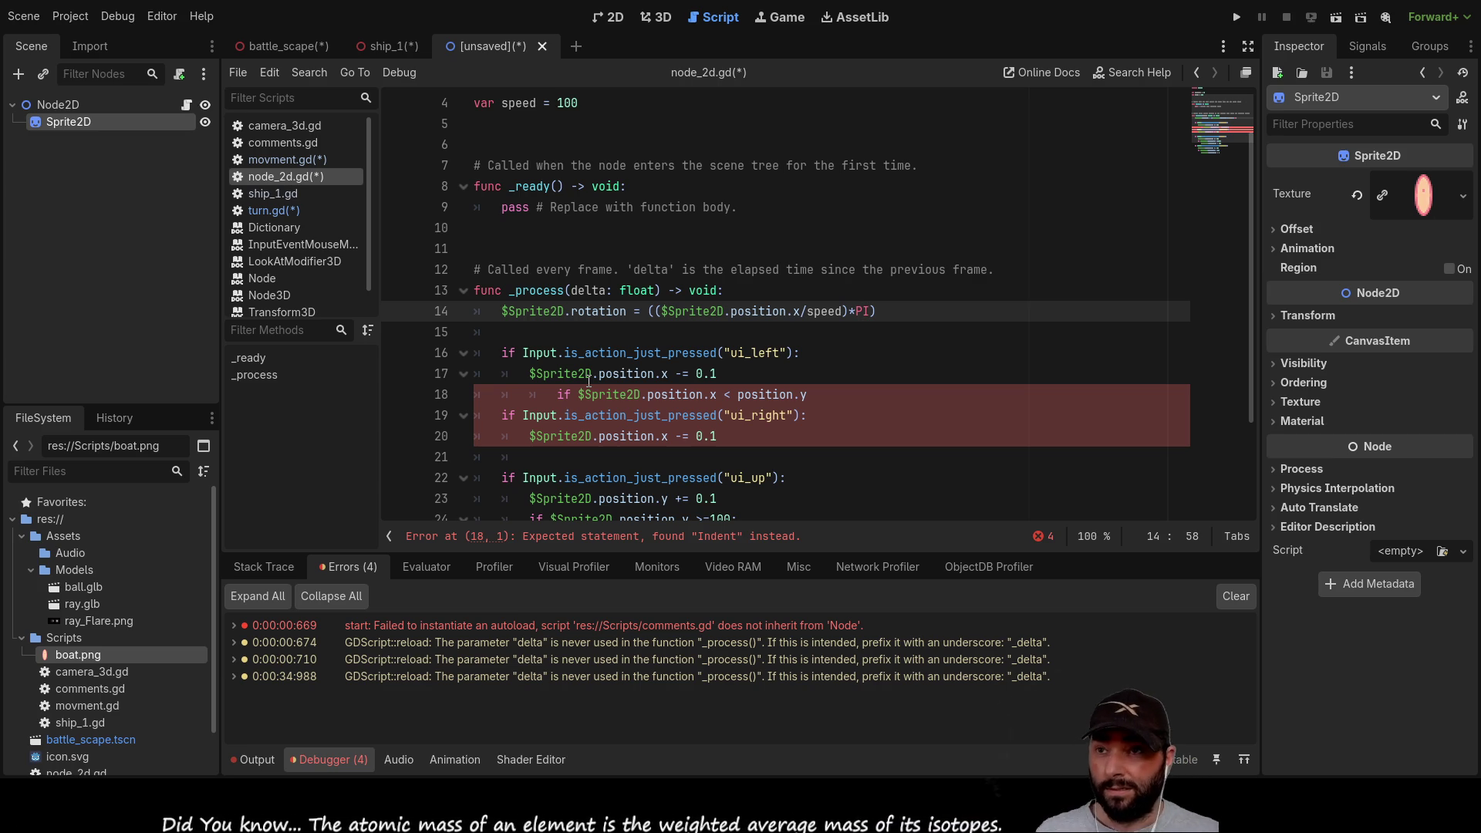
{"action": "type", "text": "*"}
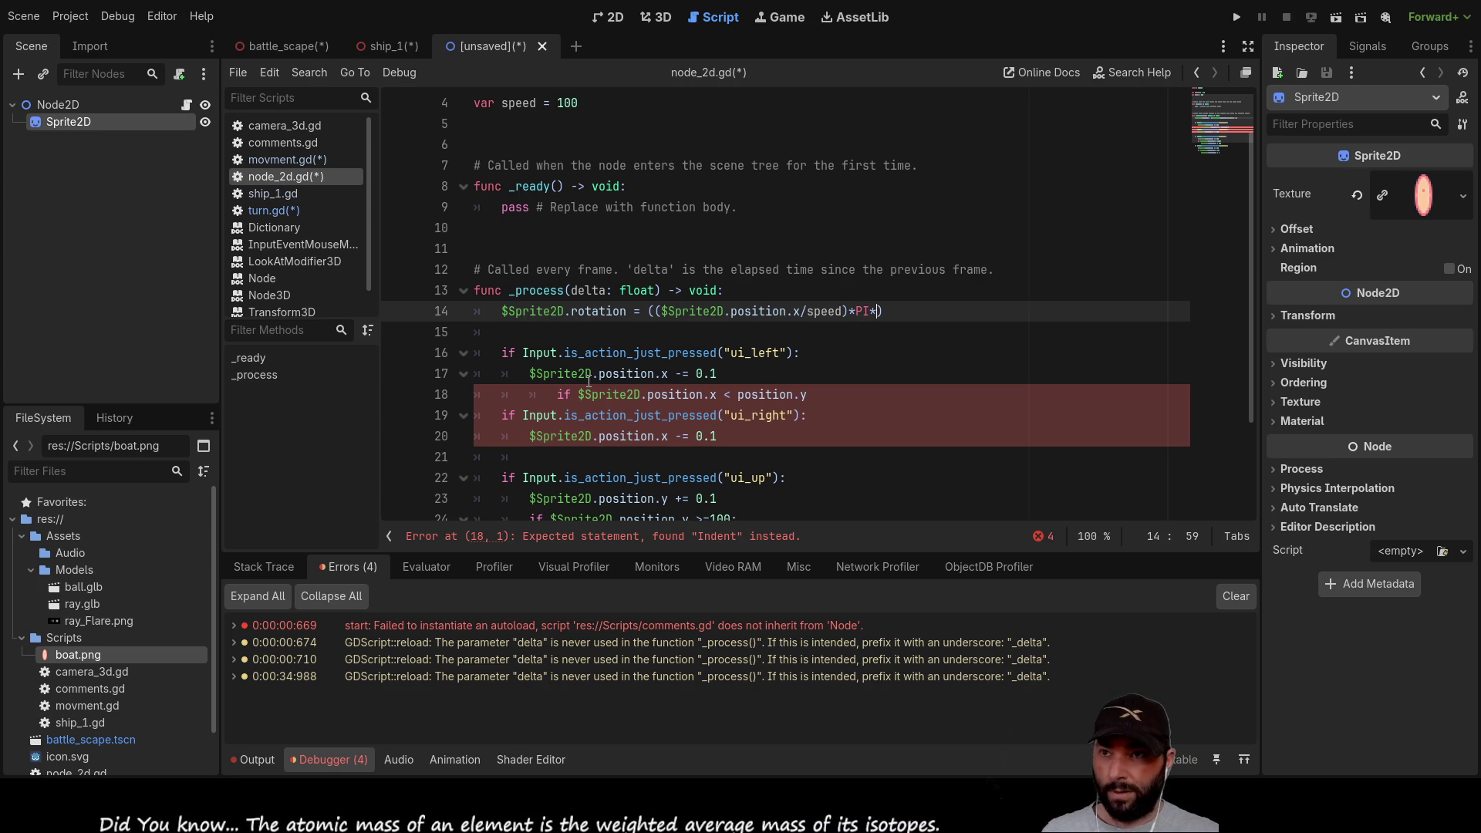
Step: Set turnrate to 1 on line 3 and select the turnrate variable name
{"action": "scroll", "coordinate": [675, 288], "scroll_direction": "up", "scroll_amount": 1}
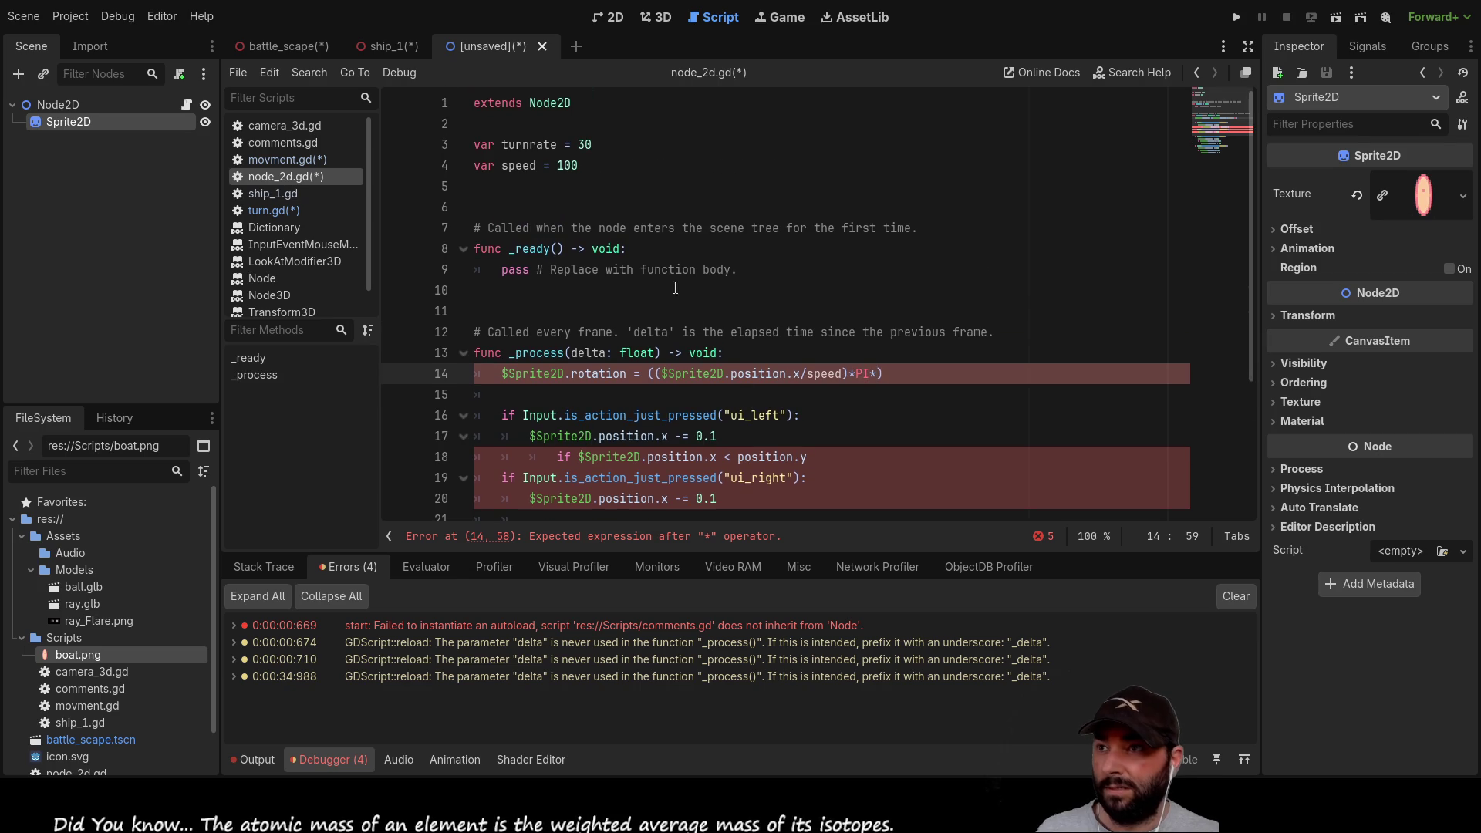
{"action": "left_click", "coordinate": [606, 153]}
{"action": "key", "text": "BackSpace"}
{"action": "key", "text": "BackSpace"}
{"action": "type", "text": "1"}
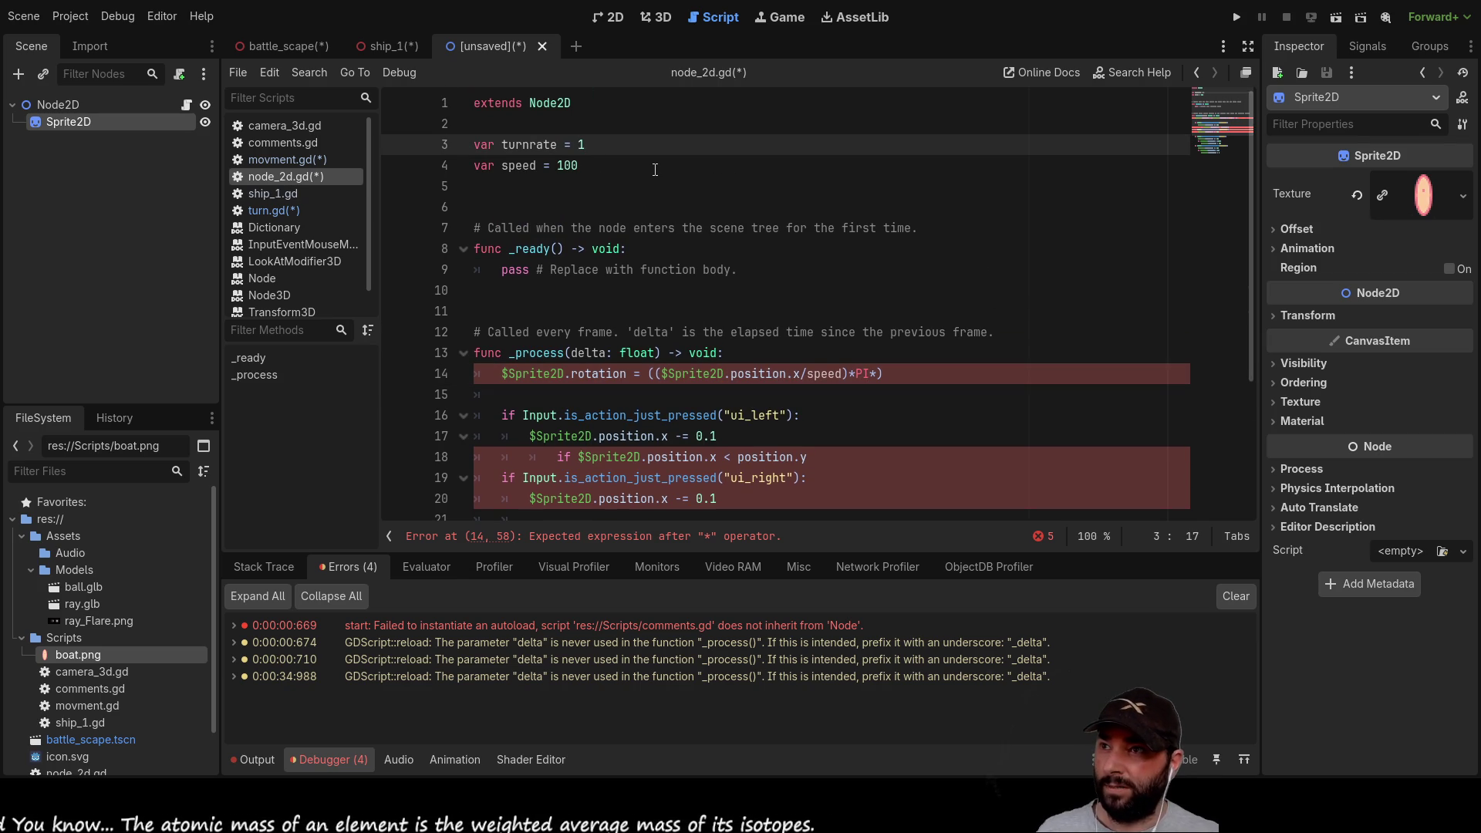
{"action": "key", "text": "ctrl+Left"}
{"action": "key", "text": "ctrl+Left"}
{"action": "key", "text": "shift+Right"}
{"action": "key", "text": "shift+Right"}
{"action": "key", "text": "shift+Right"}
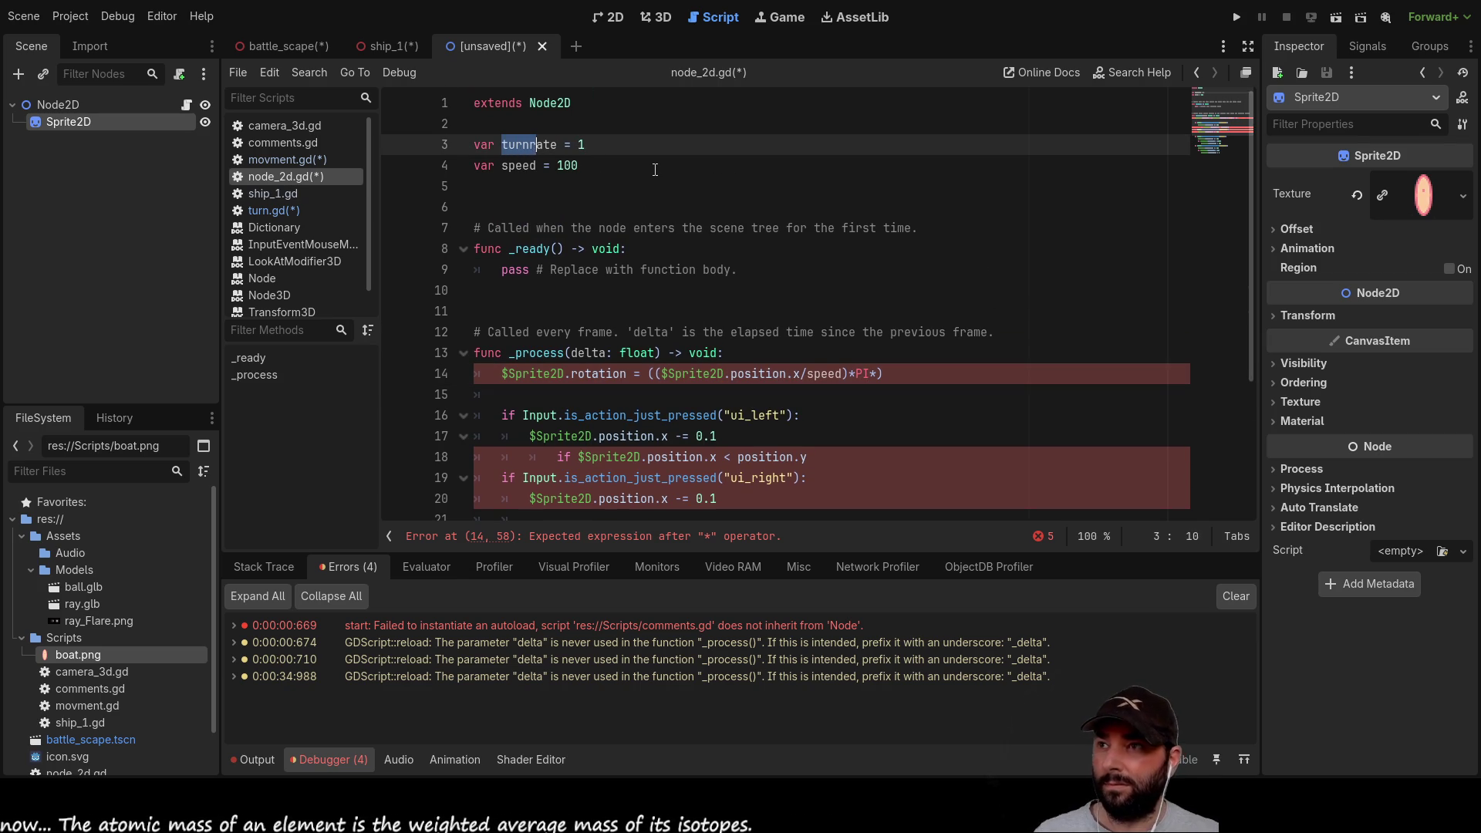
{"action": "key", "text": "shift+Right"}
{"action": "key", "text": "ctrl+c"}
Step: Complete the rotation as (($Sprite2D.position.x/speed)*PI*turnrate)
{"action": "scroll", "coordinate": [655, 170], "scroll_direction": "down", "scroll_amount": 2}
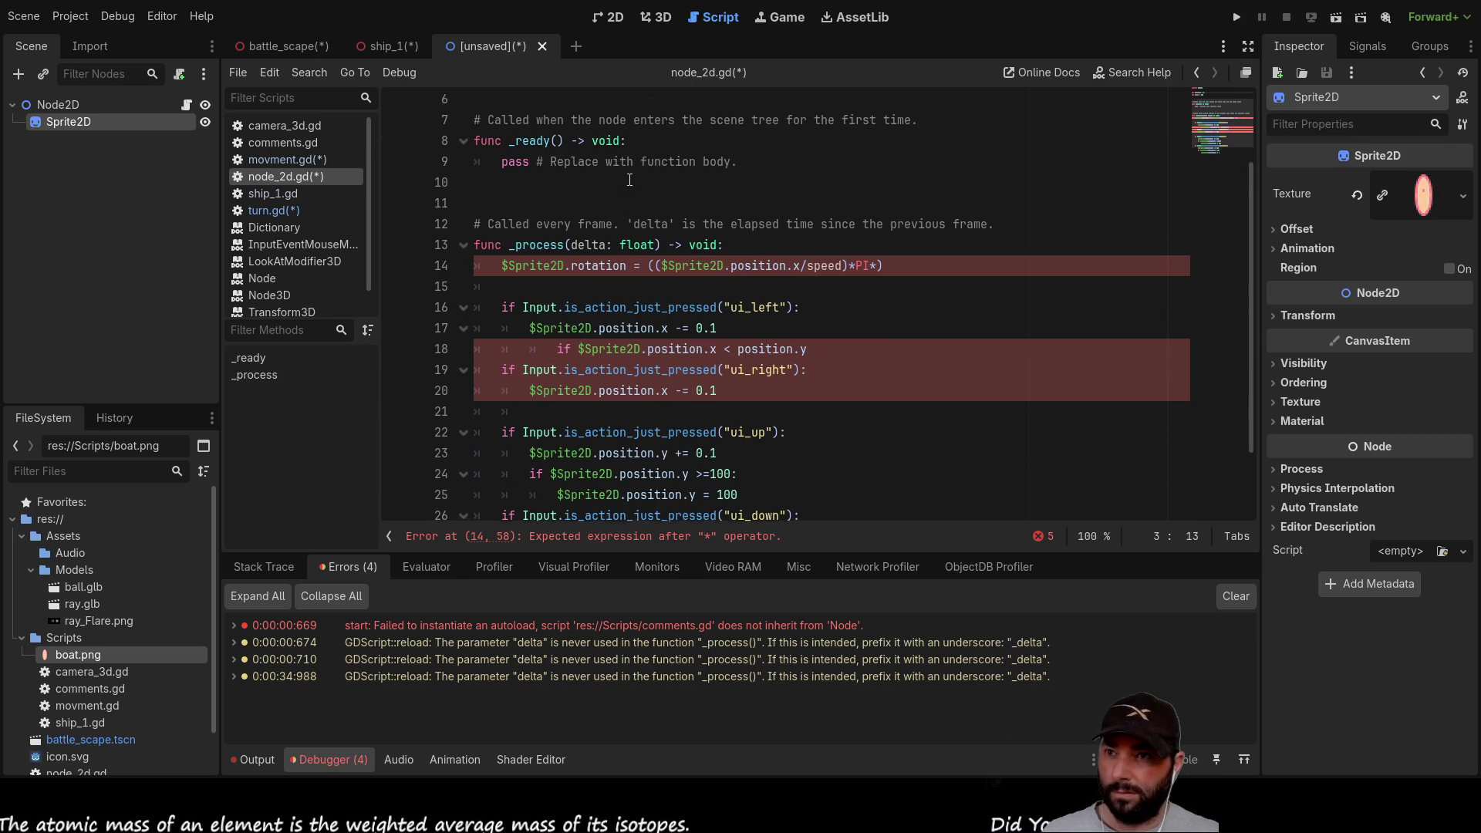
{"action": "left_click", "coordinate": [876, 249]}
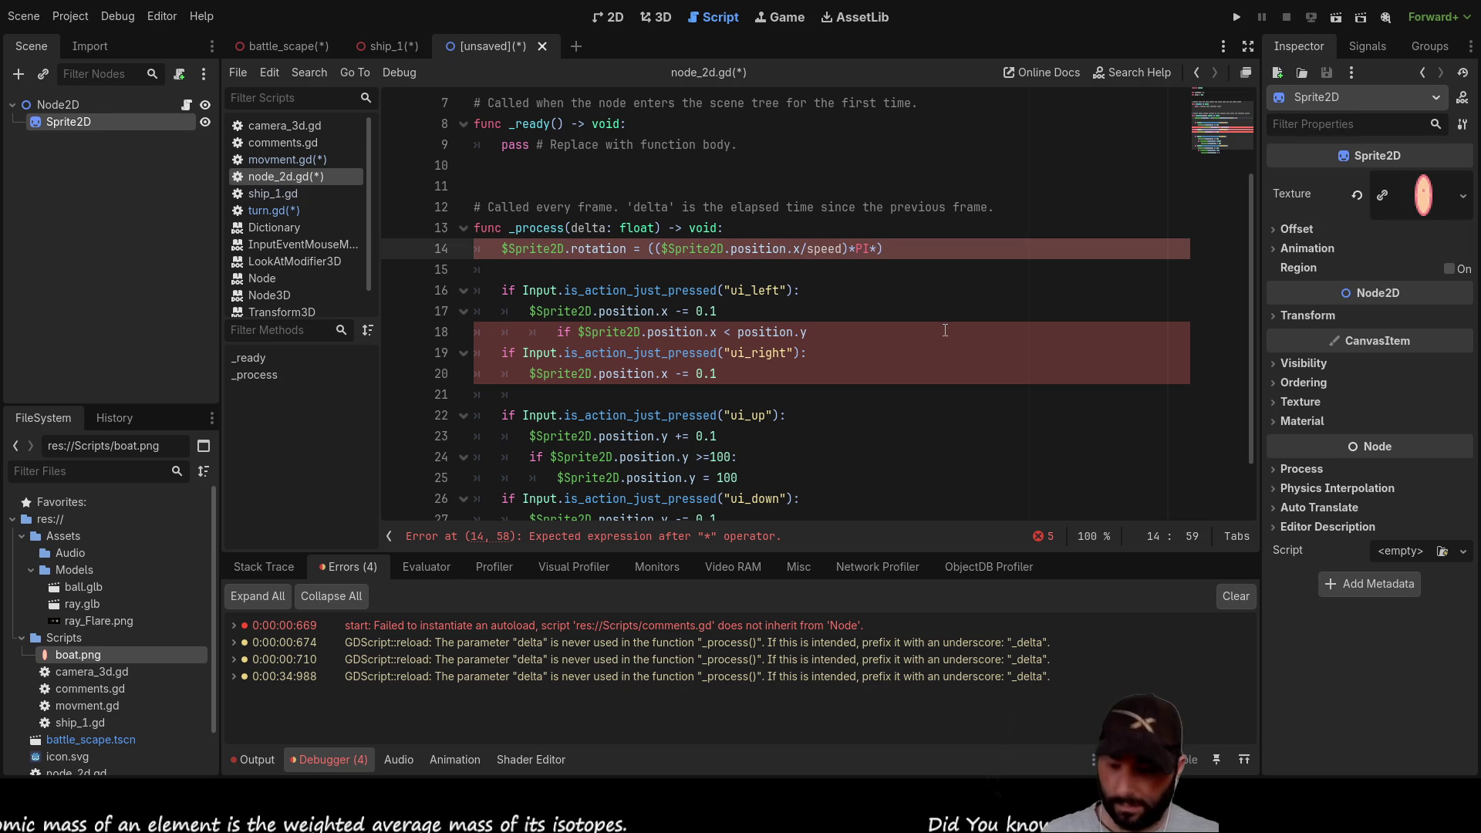
{"action": "key", "text": "ctrl+v"}
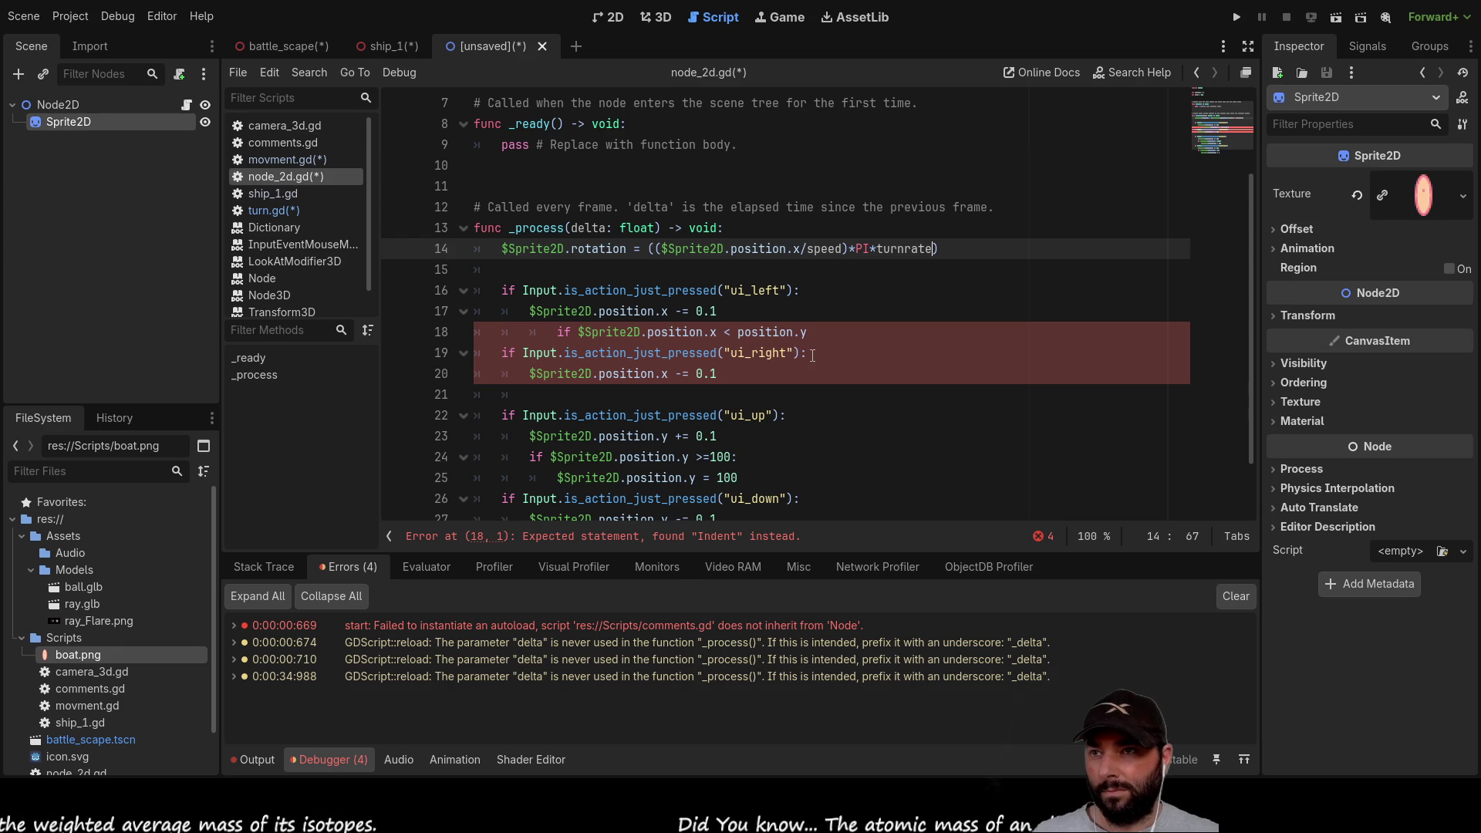
{"action": "scroll", "coordinate": [752, 378], "scroll_direction": "up", "scroll_amount": 2}
{"action": "scroll", "coordinate": [752, 378], "scroll_direction": "down", "scroll_amount": 2}
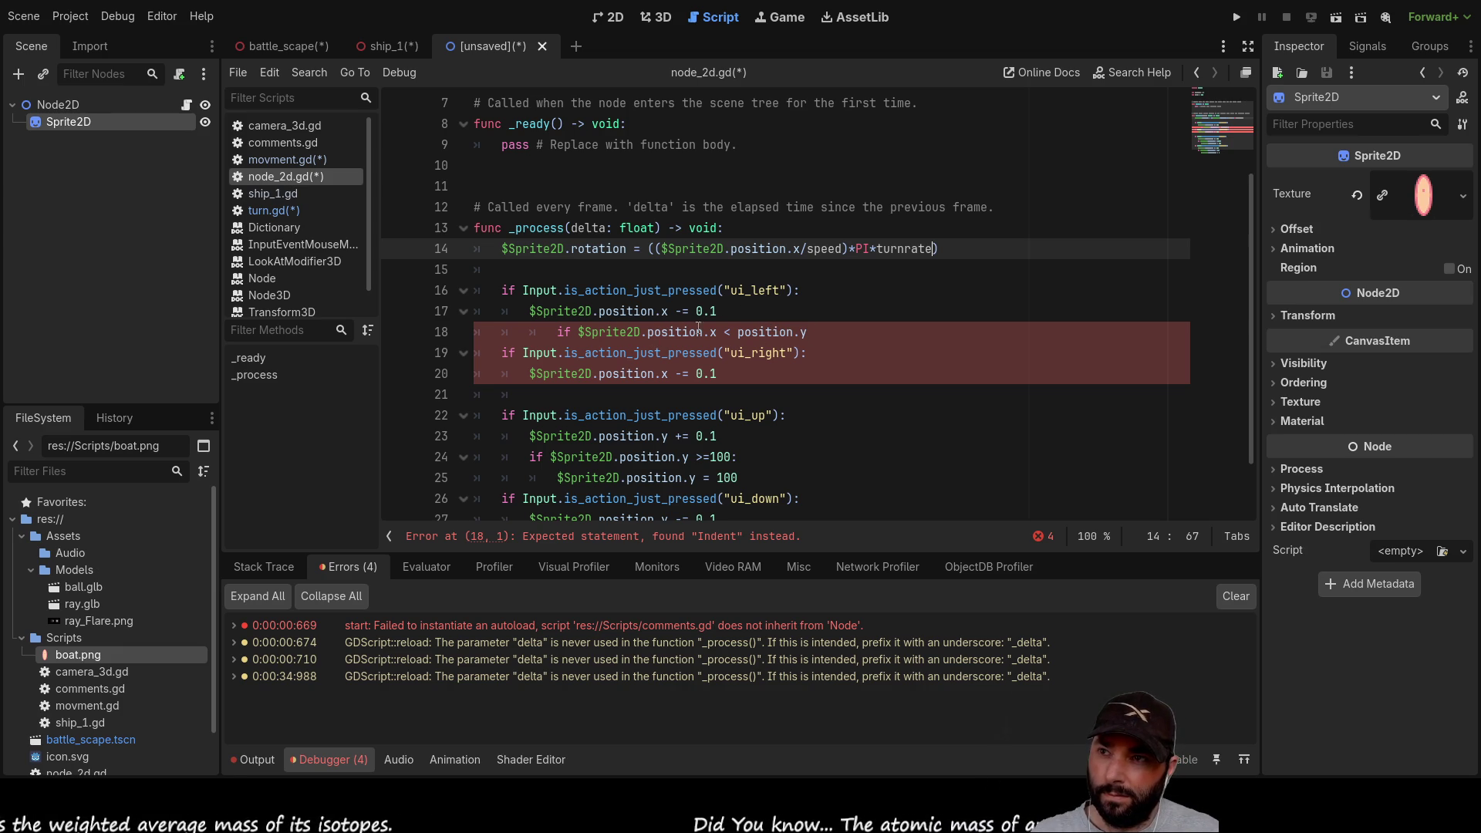
{"action": "left_click", "coordinate": [828, 331]}
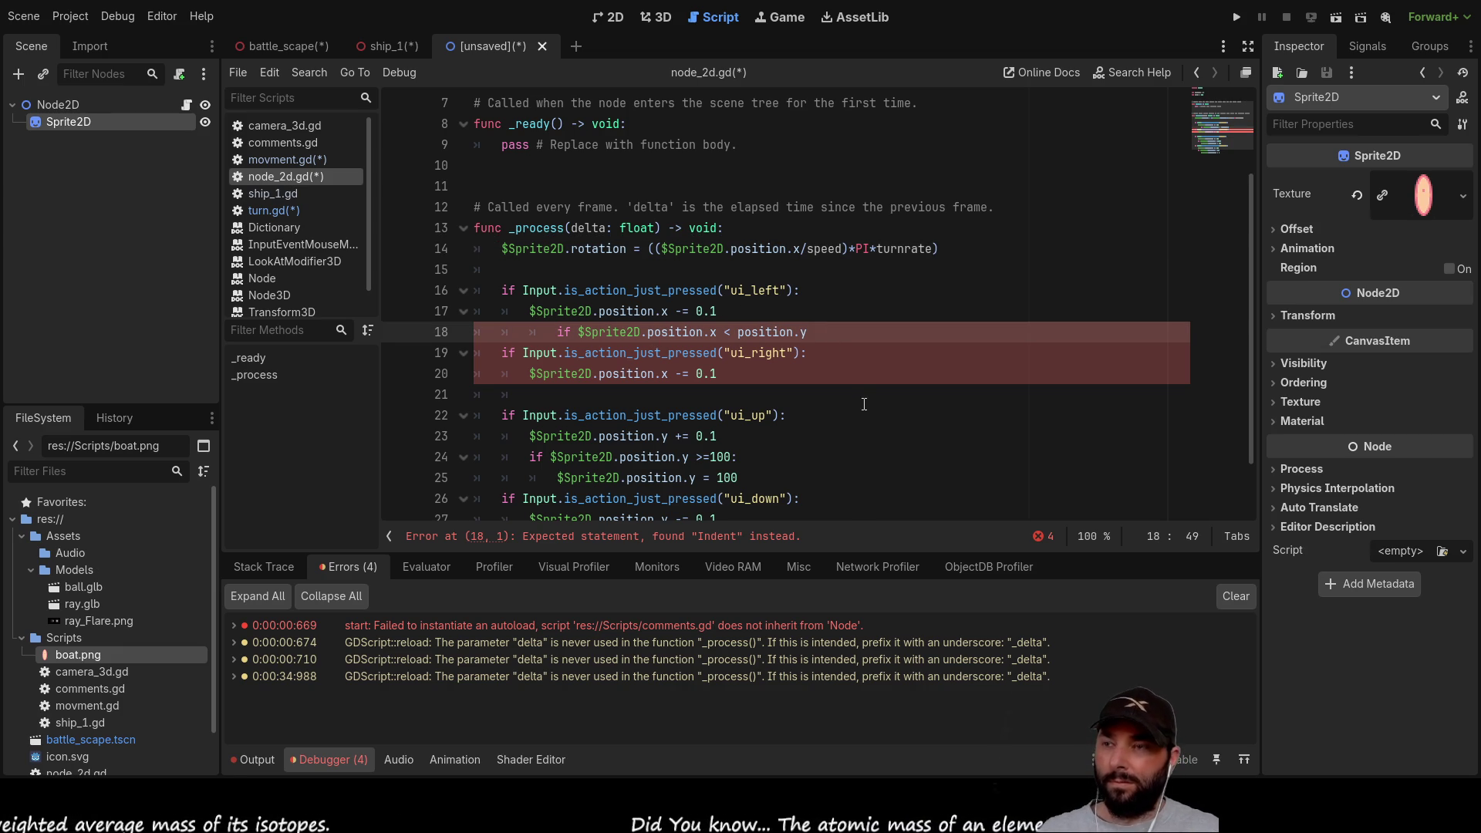
Step: Make line 18 read 'if $Sprite2D.position.x < $Sprite2D.position.y:' and open a new line below it
{"action": "key", "text": "Left"}
{"action": "key", "text": "Left"}
{"action": "key", "text": "Left"}
{"action": "key", "text": "Right"}
{"action": "key", "text": "Right"}
{"action": "key", "text": "Right"}
{"action": "key", "text": "Right"}
{"action": "key", "text": "Right"}
{"action": "key", "text": "Right"}
{"action": "key", "text": "Right"}
{"action": "key", "text": "Right"}
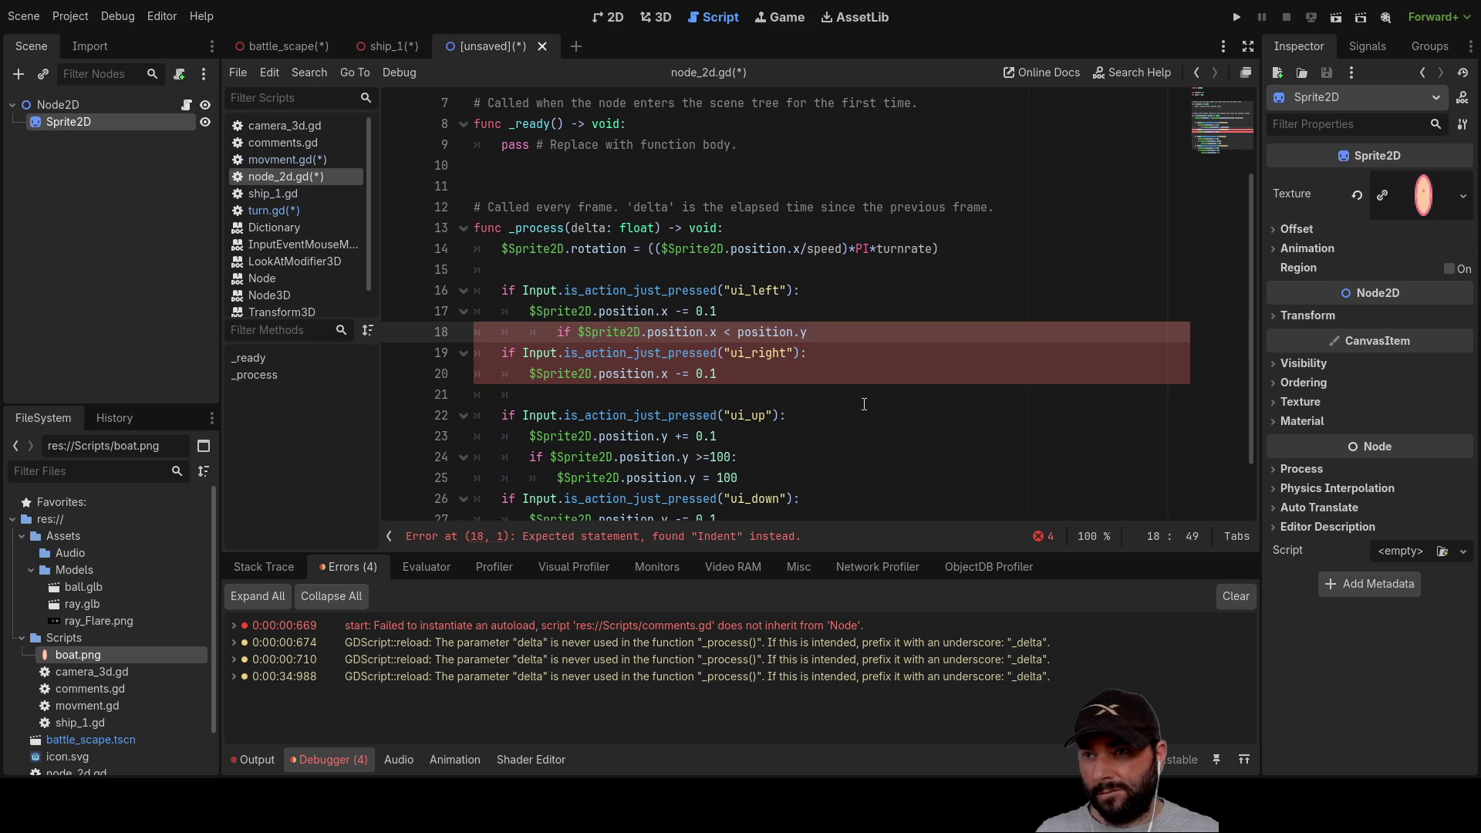
{"action": "type", "text": ":"}
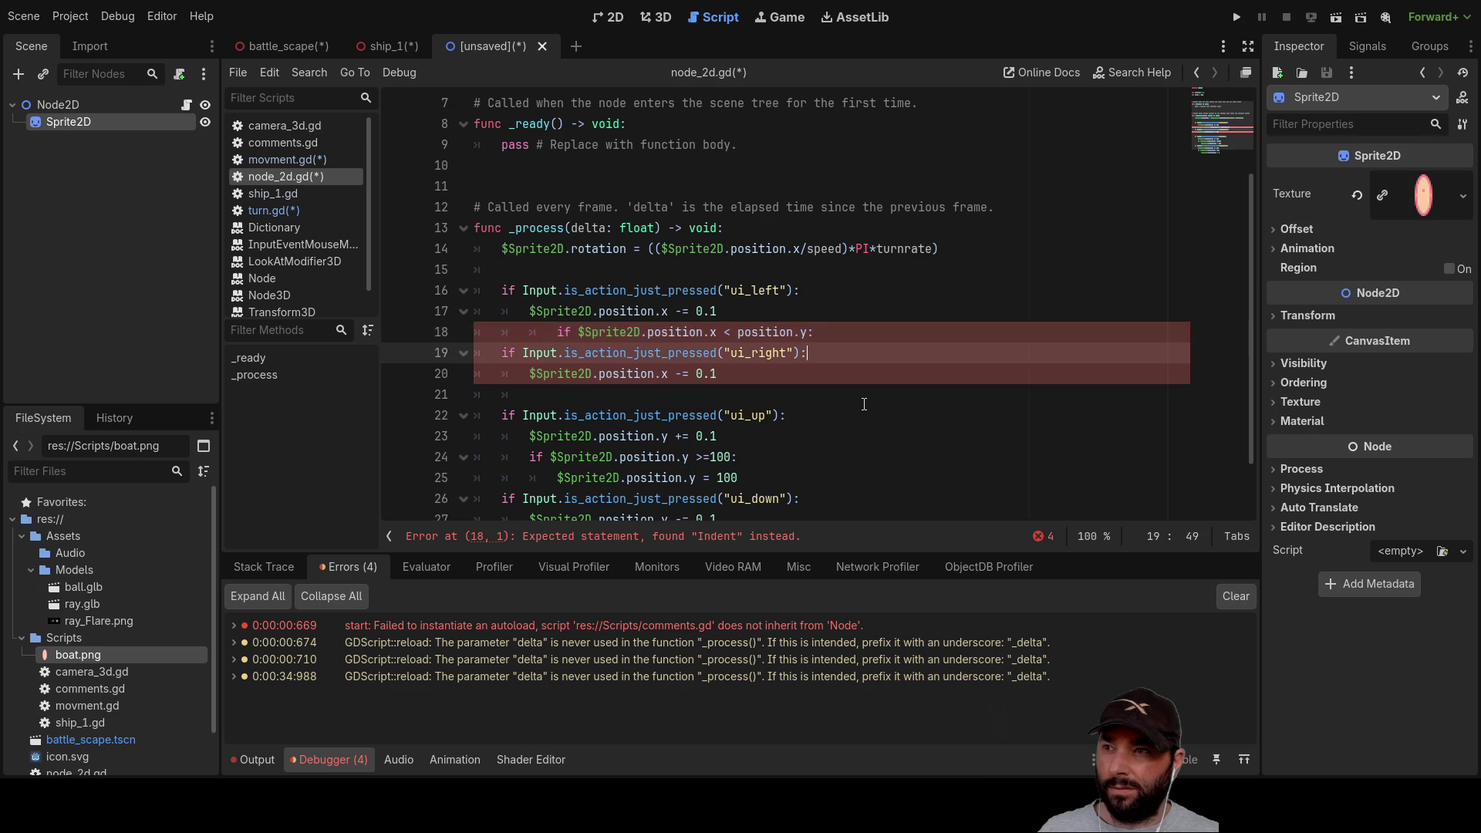
{"action": "key", "text": "Return"}
{"action": "key", "text": "BackSpace"}
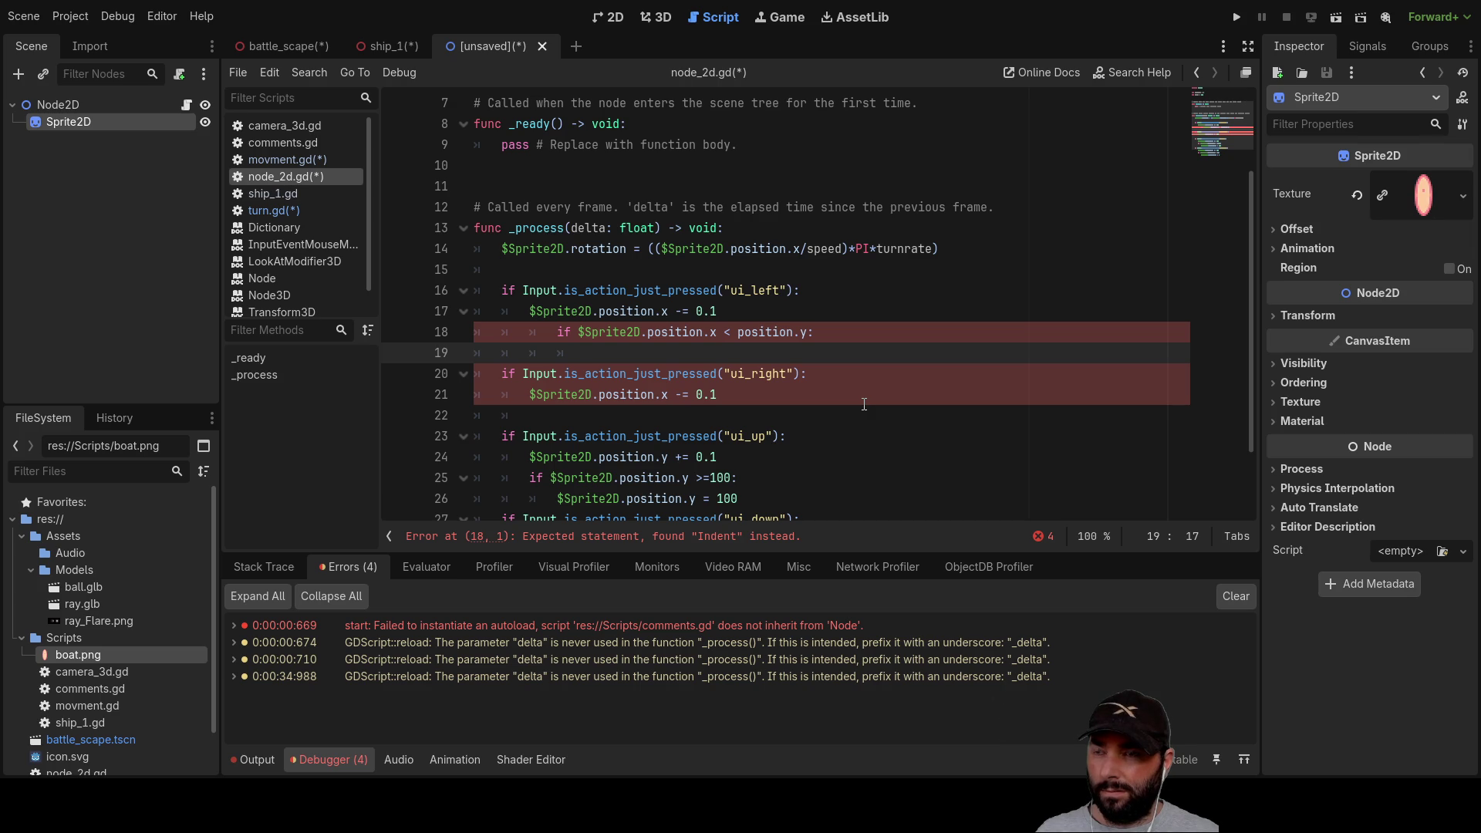
{"action": "key", "text": "Up"}
{"action": "key", "text": "Right"}
{"action": "key", "text": "Right"}
{"action": "key", "text": "Right"}
{"action": "key", "text": "shift+Right"}
{"action": "key", "text": "shift+Right"}
{"action": "key", "text": "shift+Right"}
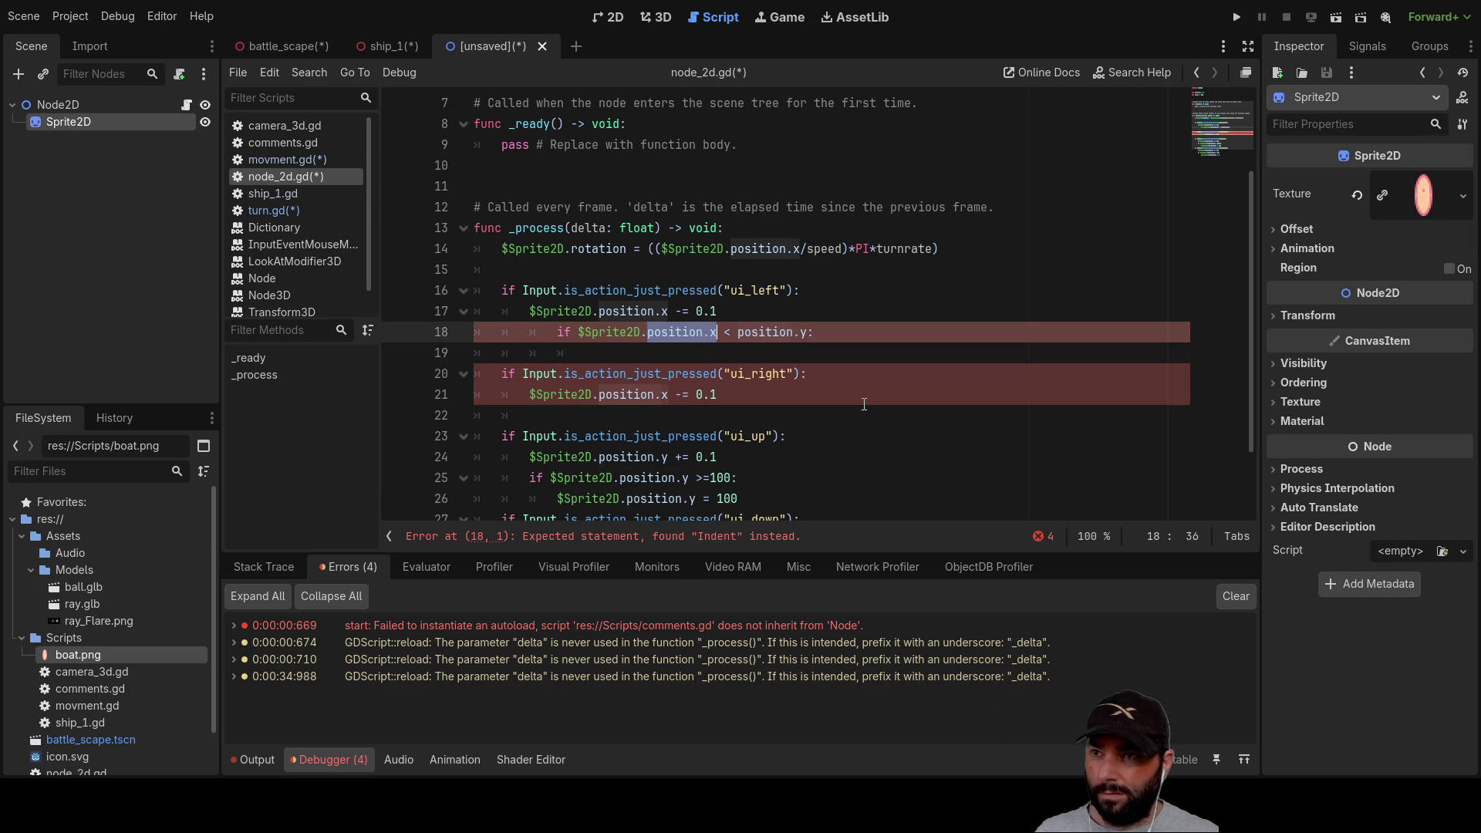
{"action": "key", "text": "Left"}
{"action": "key", "text": "Left"}
{"action": "key", "text": "Left"}
{"action": "key", "text": "Left"}
{"action": "key", "text": "Left"}
{"action": "key", "text": "Left"}
{"action": "key", "text": "shift+Right"}
{"action": "key", "text": "shift+Right"}
{"action": "key", "text": "shift+Right"}
{"action": "key", "text": "ctrl+c"}
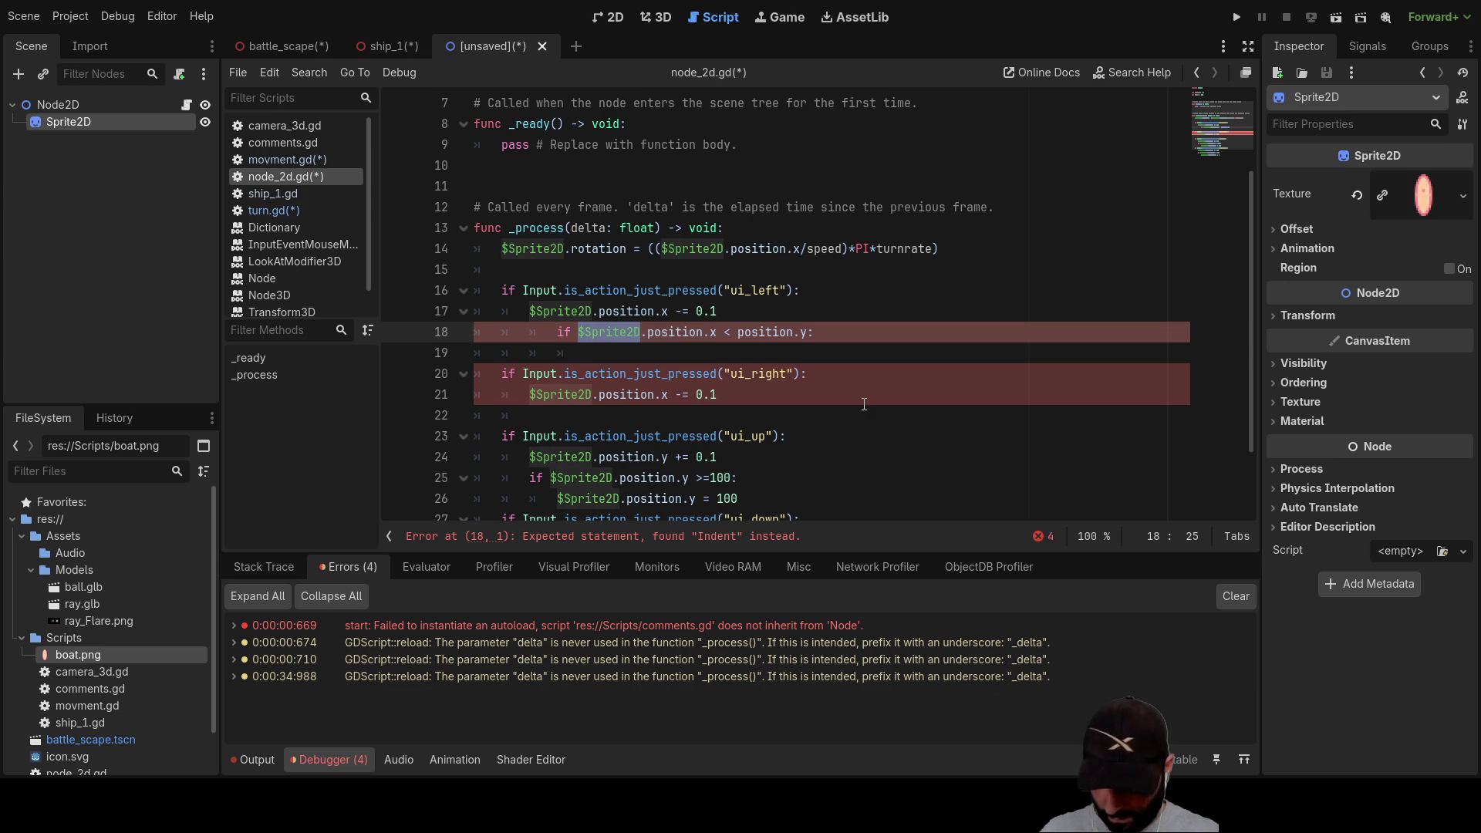
{"action": "key", "text": "Right"}
{"action": "key", "text": "Right"}
{"action": "key", "text": "Right"}
{"action": "type", "text": "$Sprite2D"}
{"action": "type", "text": "."}
Step: Write line 19 as '$Sprite2D.position.x = $Sprite2D.position.y'
{"action": "key", "text": "End"}
{"action": "key", "text": "Down"}
{"action": "key", "text": "ctrl+v"}
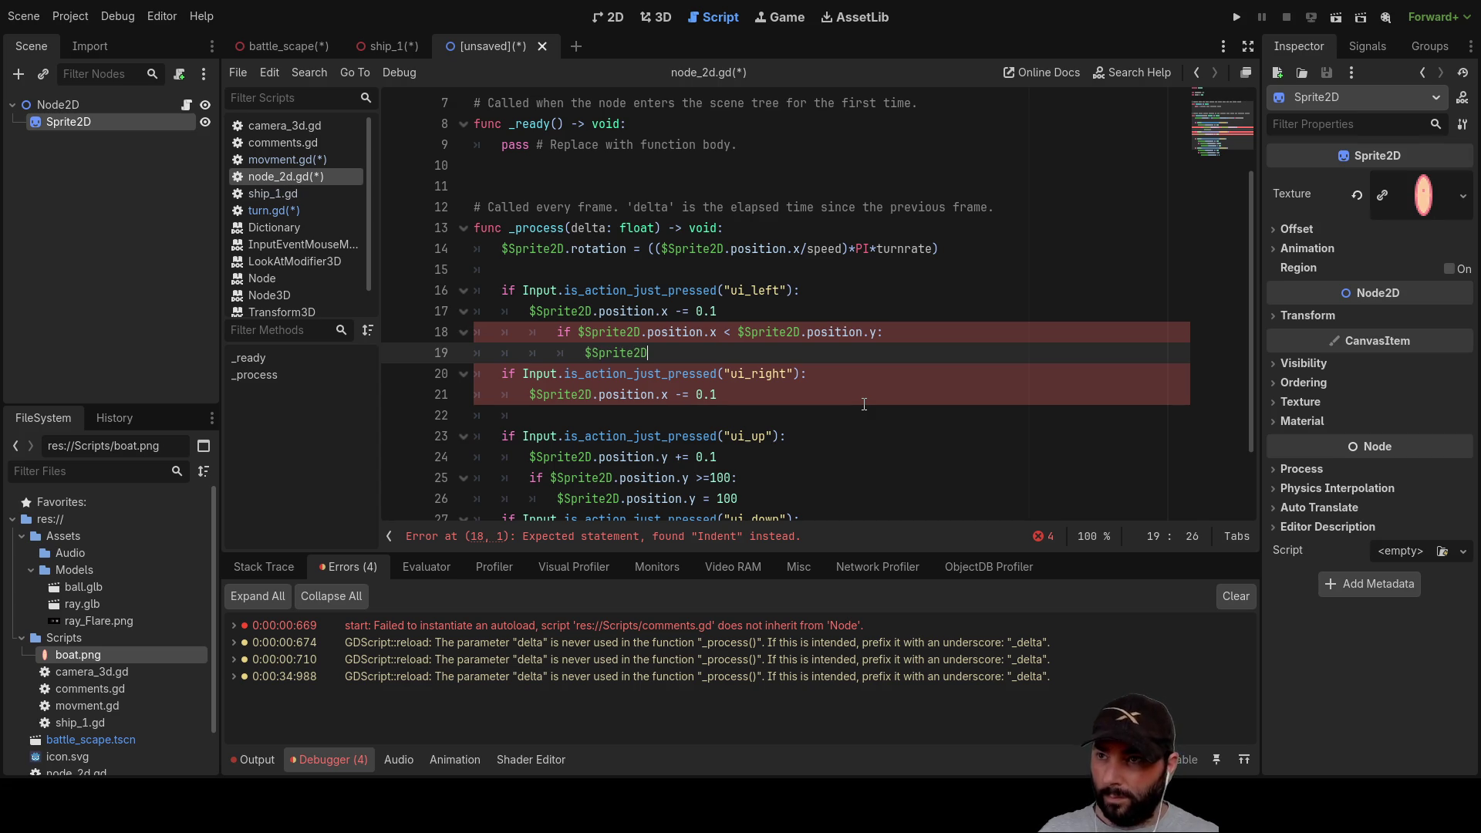
{"action": "type", "text": ".x "}
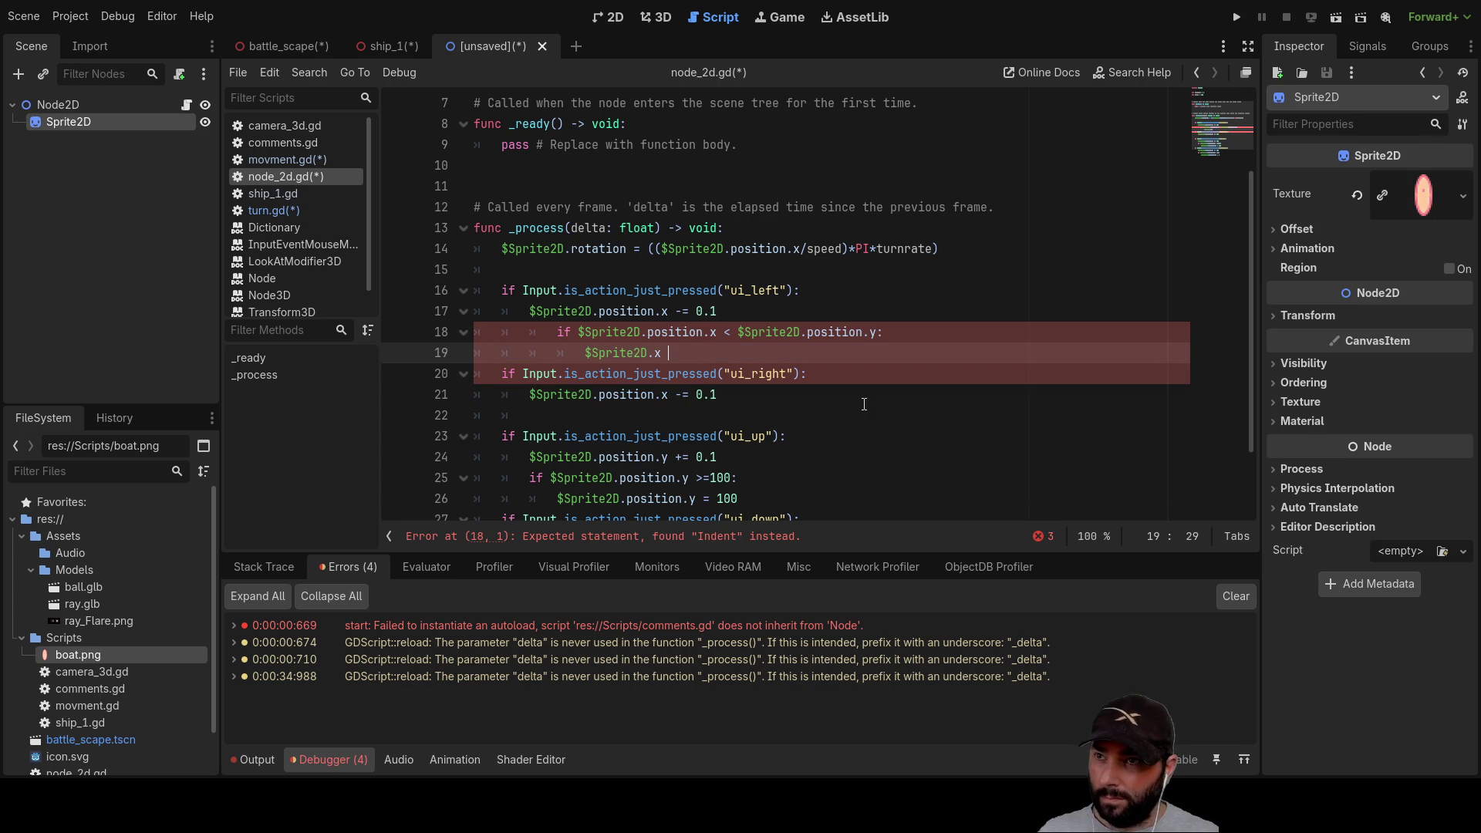
{"action": "type", "text": "="}
{"action": "key", "text": "ctrl+v"}
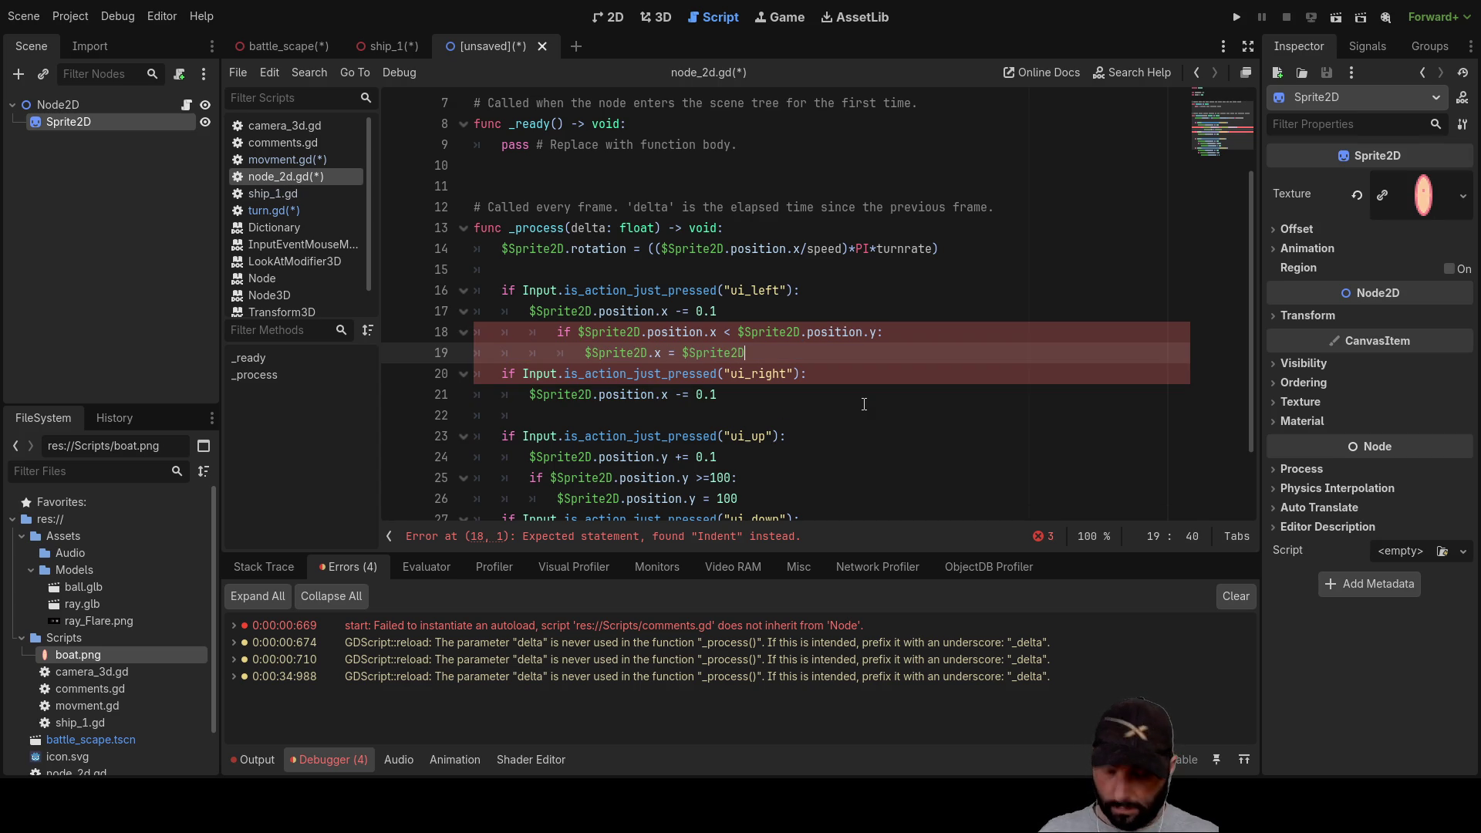
{"action": "key", "text": "Left"}
{"action": "key", "text": "Left"}
{"action": "key", "text": "Left"}
{"action": "key", "text": "Left"}
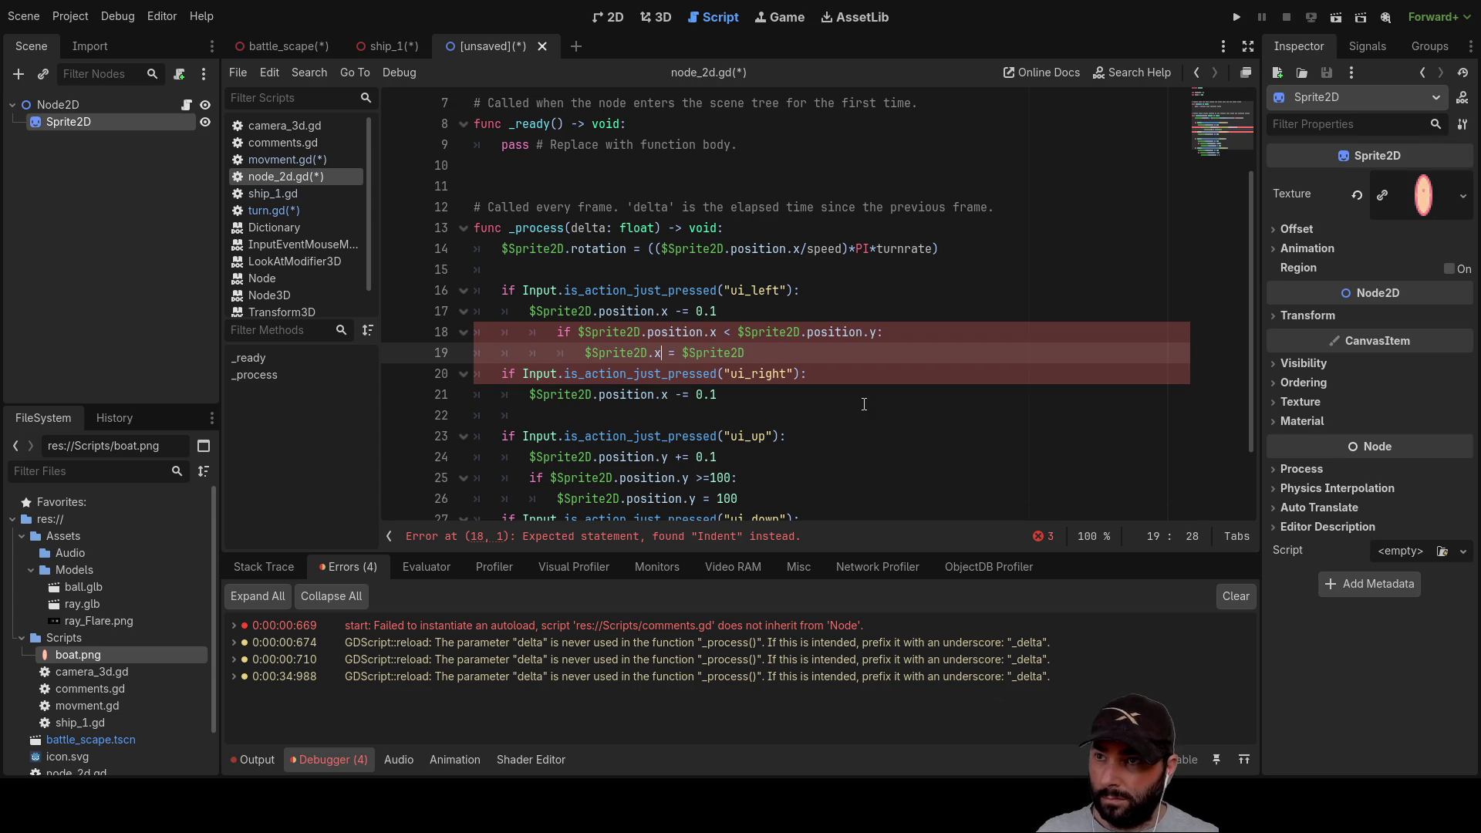
{"action": "type", "text": "position"}
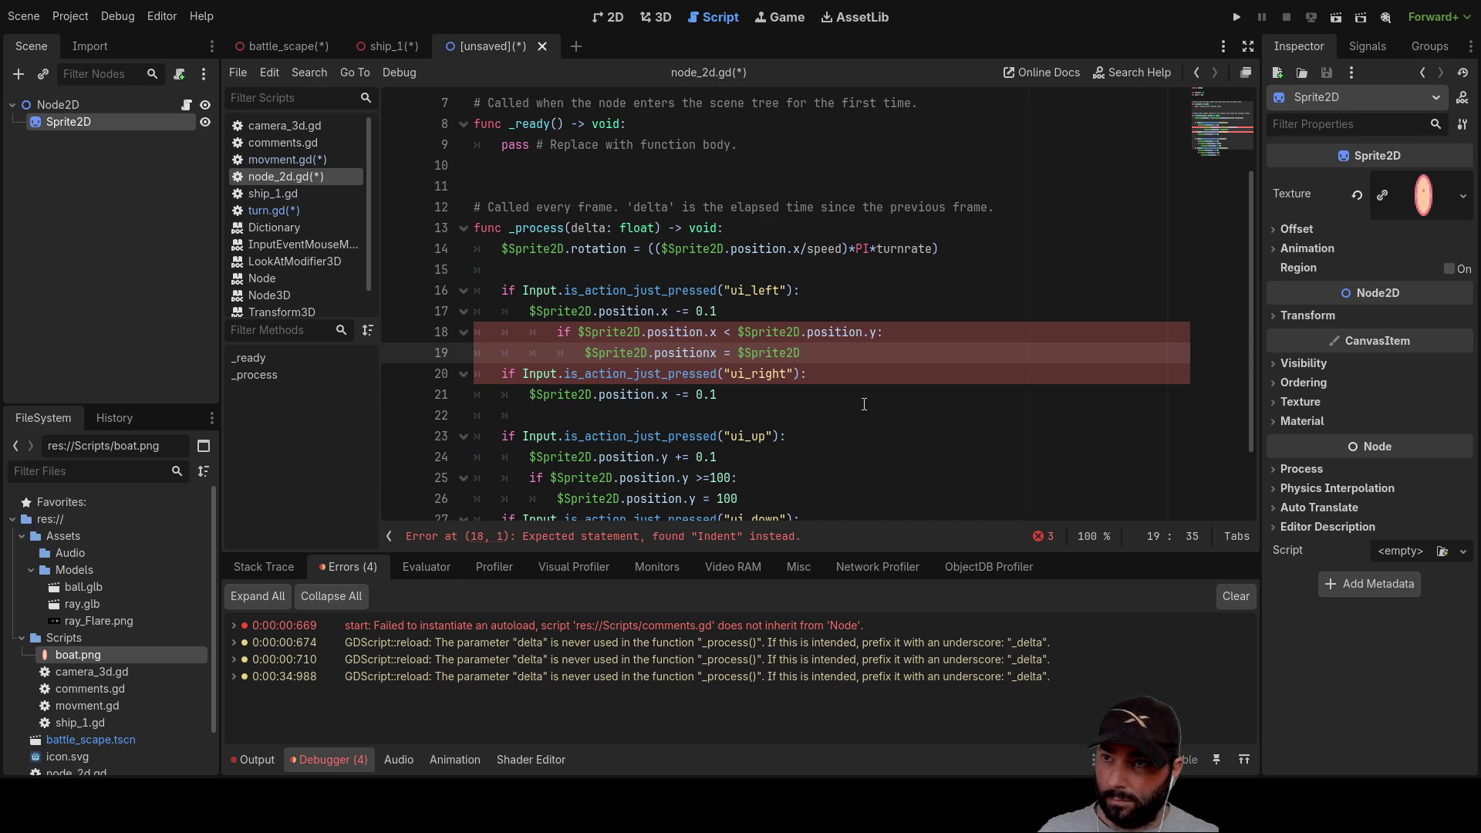
{"action": "type", "text": "."}
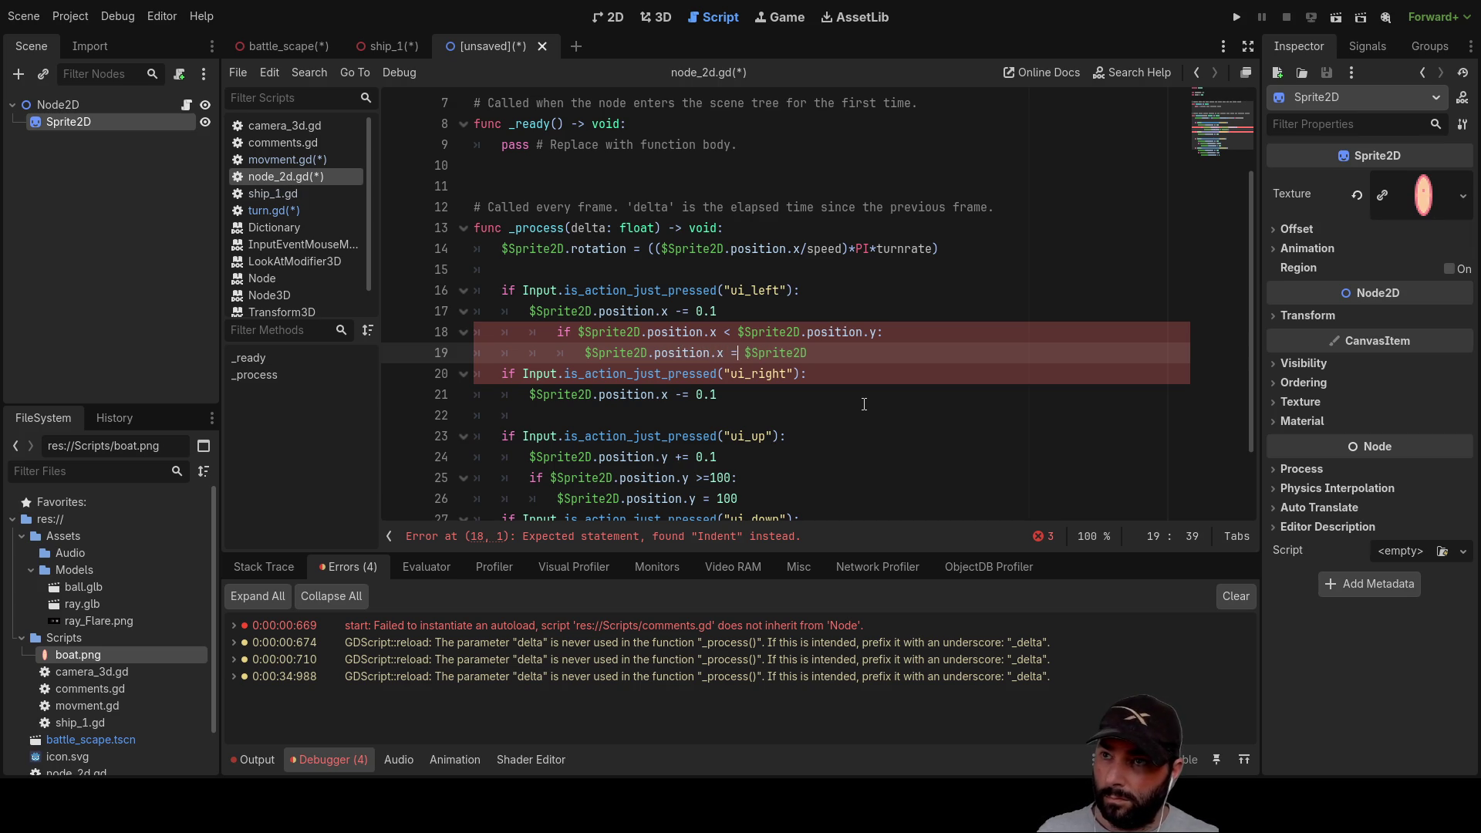
{"action": "key", "text": "End"}
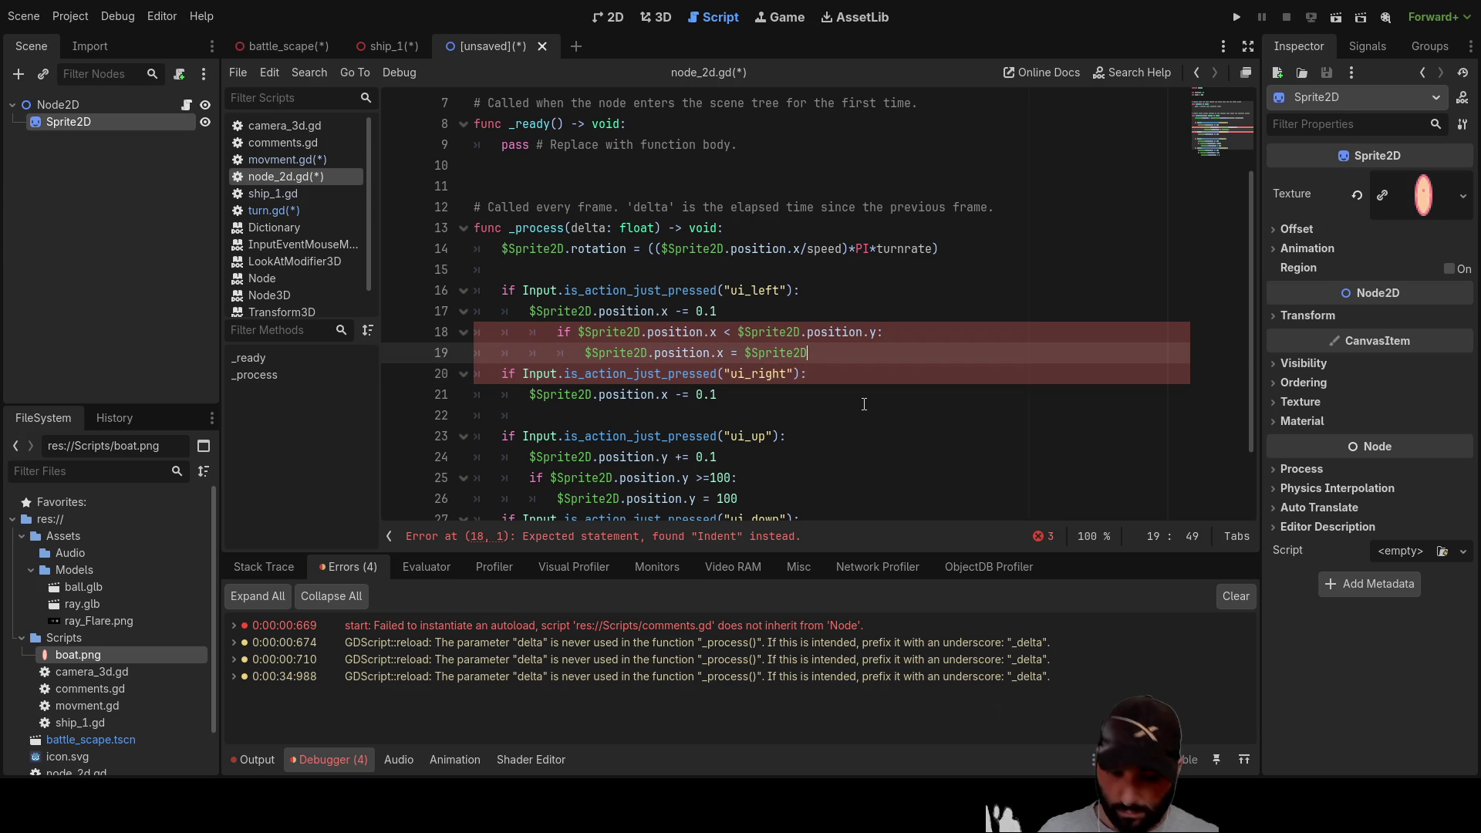
{"action": "type", "text": ".position.y"}
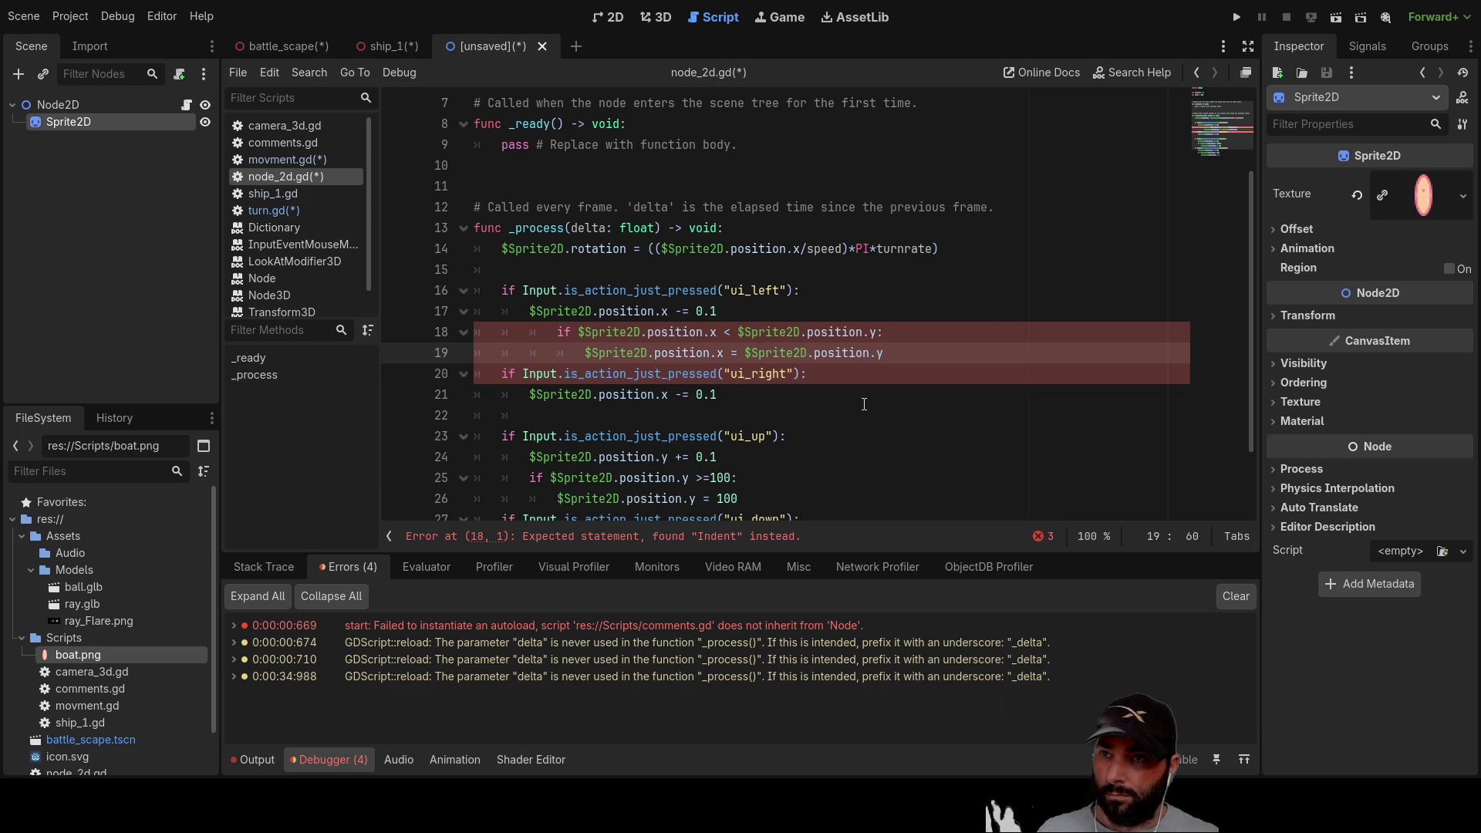
{"action": "key", "text": "Left"}
{"action": "key", "text": "Left"}
{"action": "key", "text": "Left"}
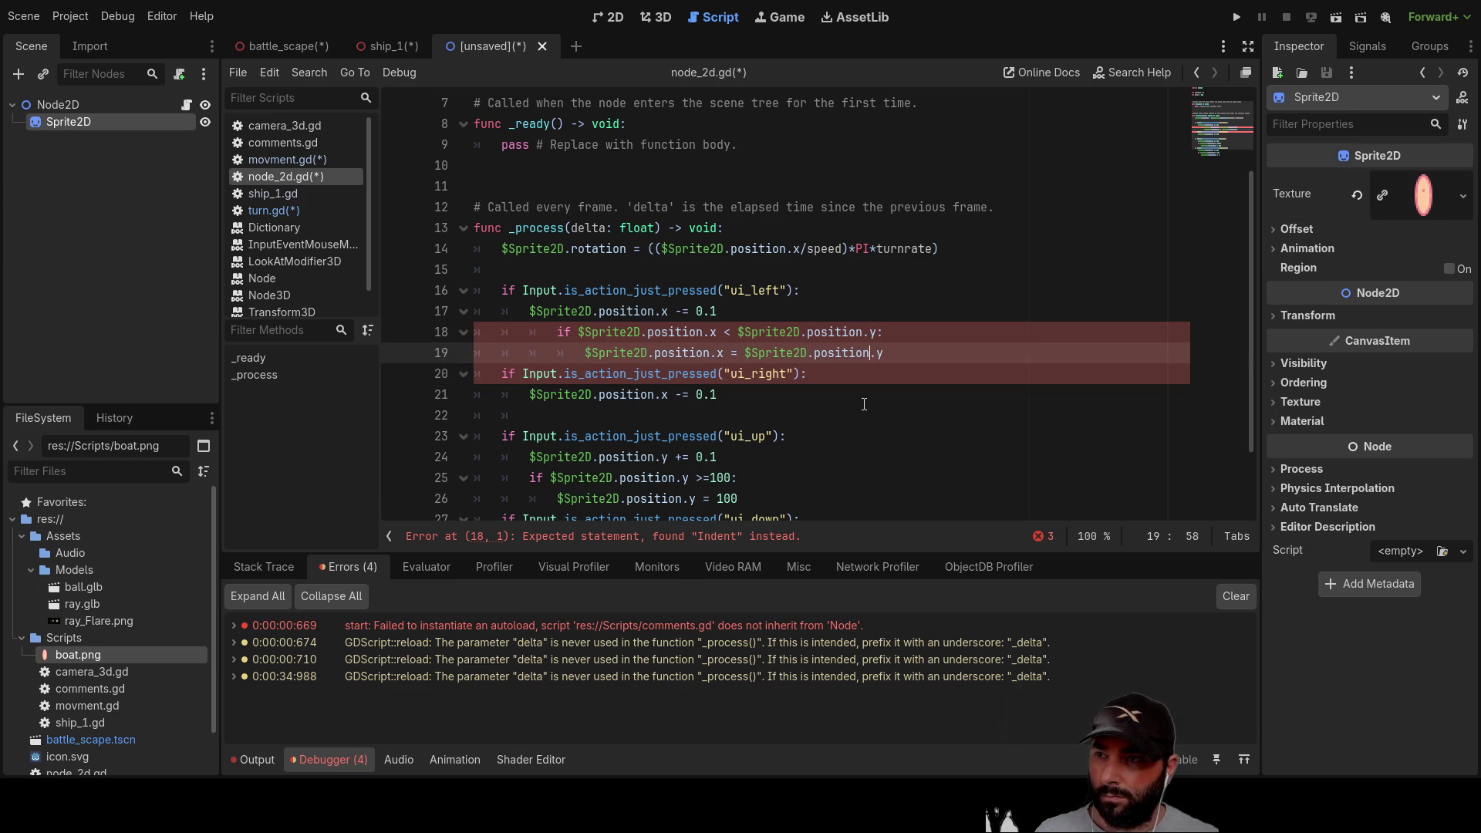
{"action": "key", "text": "Left"}
{"action": "key", "text": "Left"}
{"action": "key", "text": "Left"}
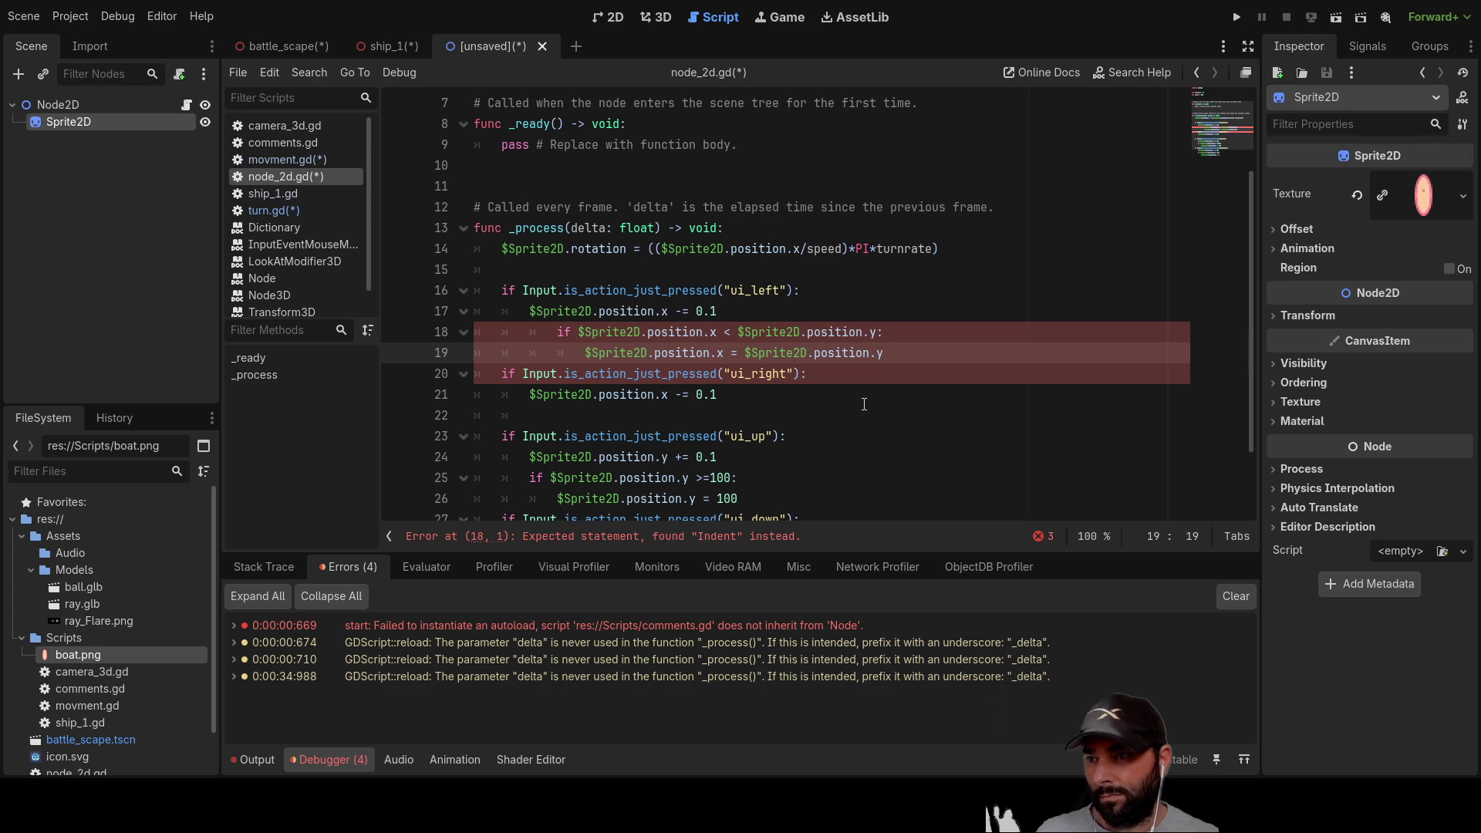
{"action": "key", "text": "Up"}
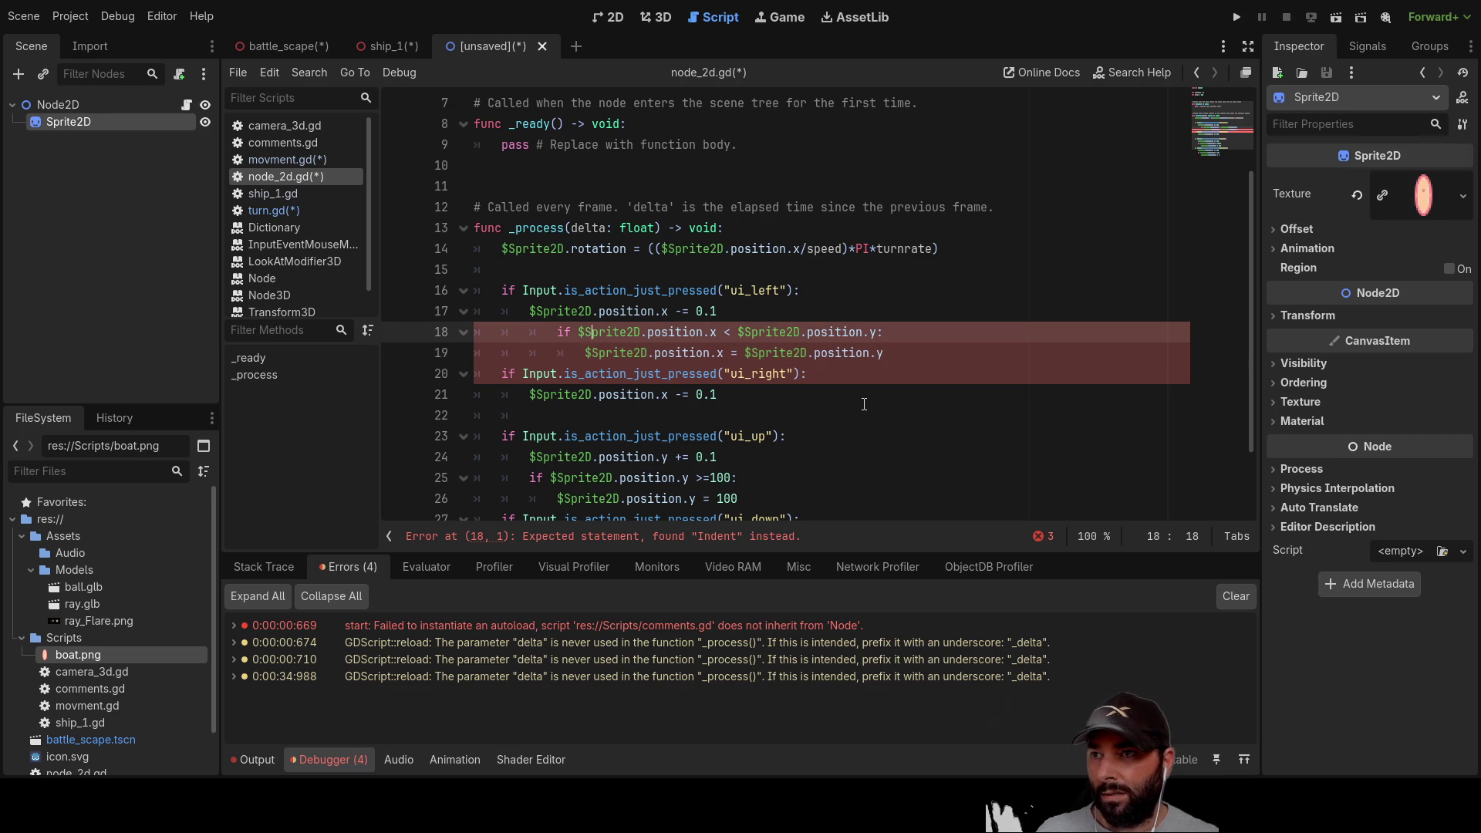
Step: Fix the indentation of lines 18–19 and select the new bound check for copying
{"action": "key", "text": "BackSpace"}
{"action": "key", "text": "Down"}
{"action": "key", "text": "Delete"}
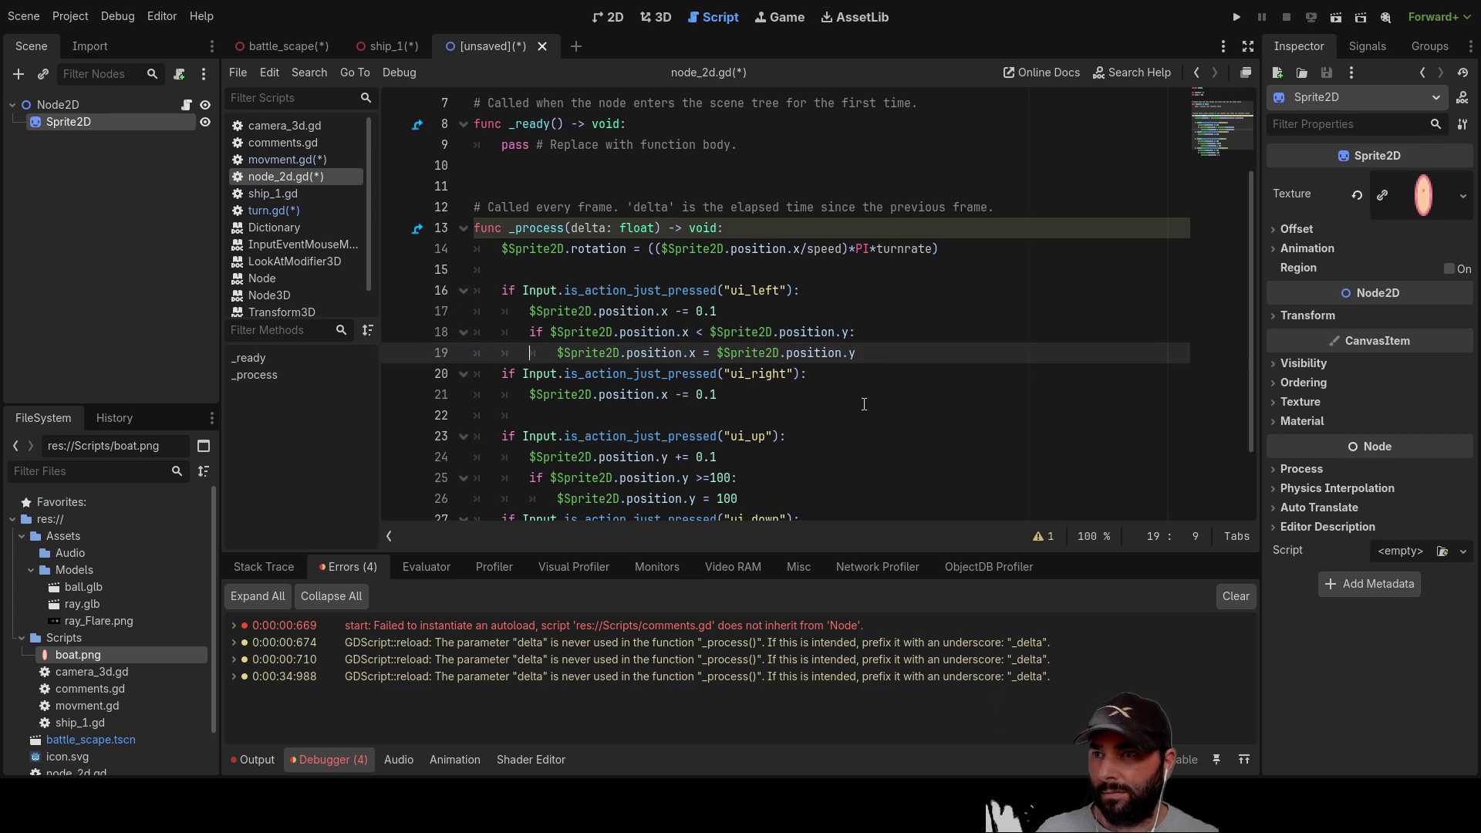
{"action": "key", "text": "Down"}
{"action": "key", "text": "Up"}
{"action": "key", "text": "Up"}
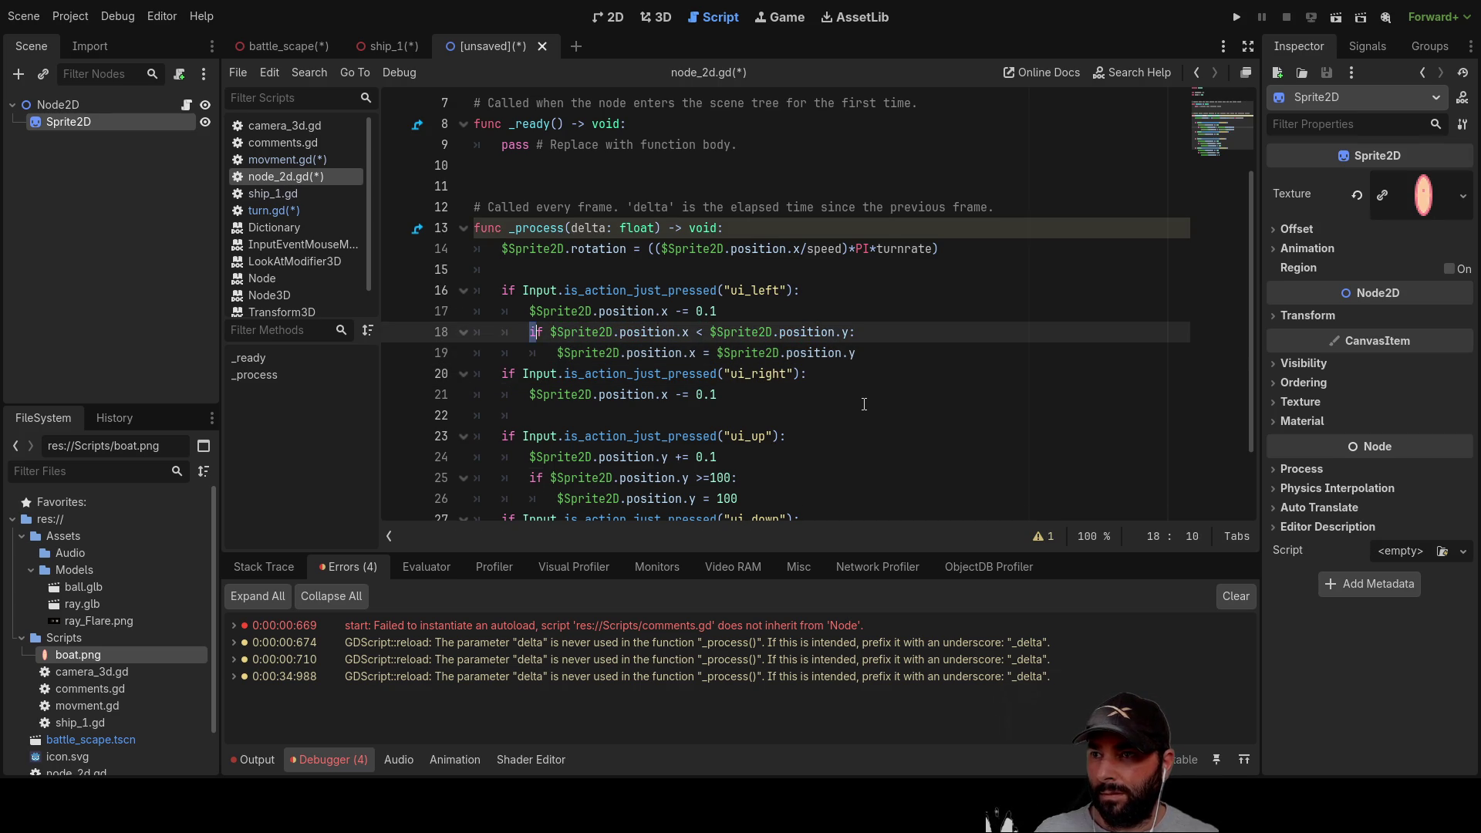
{"action": "key", "text": "shift+Down"}
{"action": "key", "text": "shift+Right"}
{"action": "key", "text": "shift+Right"}
{"action": "key", "text": "shift+Right"}
{"action": "key", "text": "shift+Right"}
{"action": "key", "text": "shift+Right"}
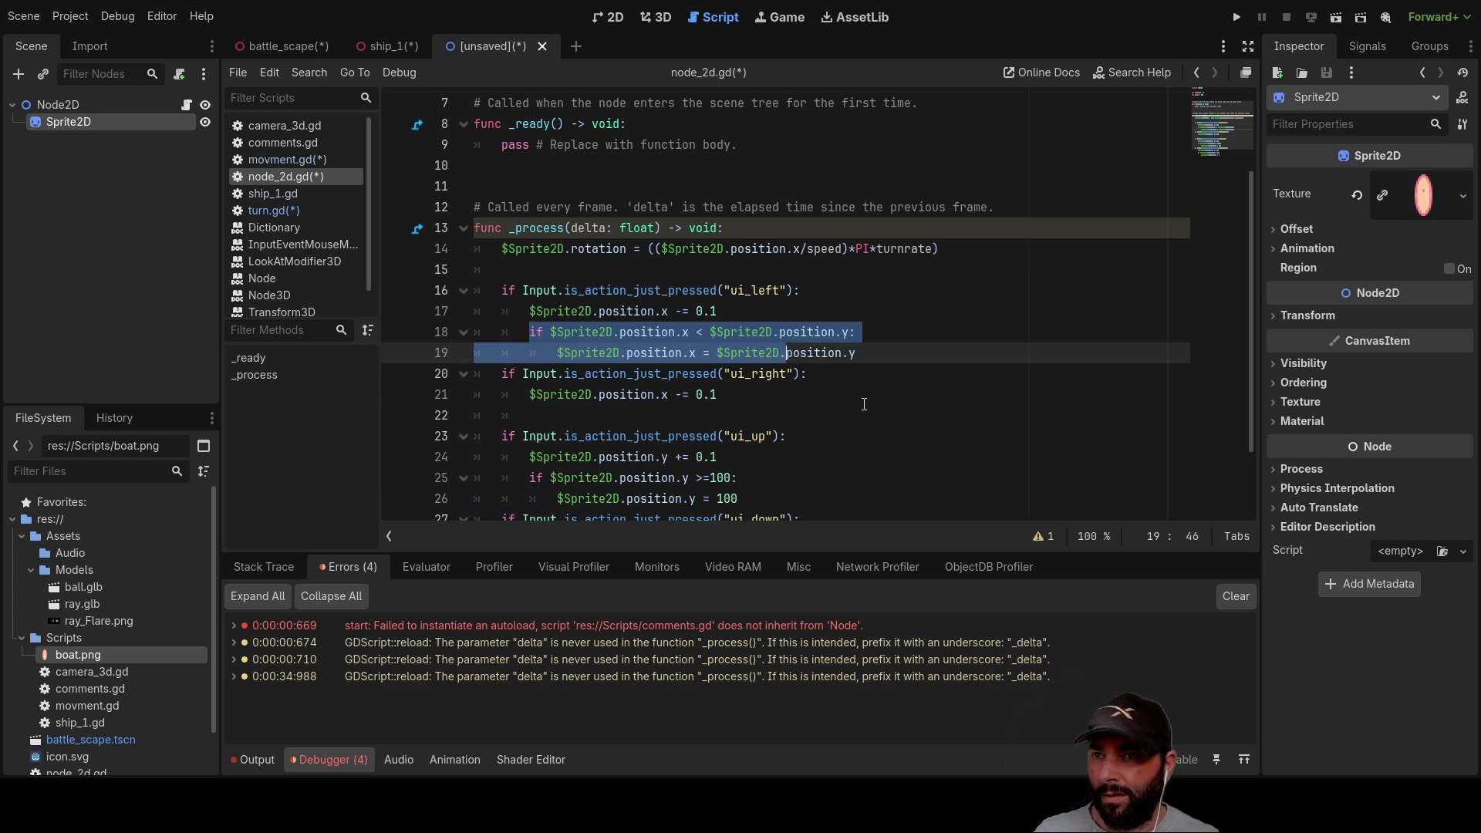
{"action": "key", "text": "shift+Right"}
{"action": "key", "text": "ctrl+c"}
Step: Paste the bound check into the ui_right block and flip its comparison to greater than
{"action": "key", "text": "Down"}
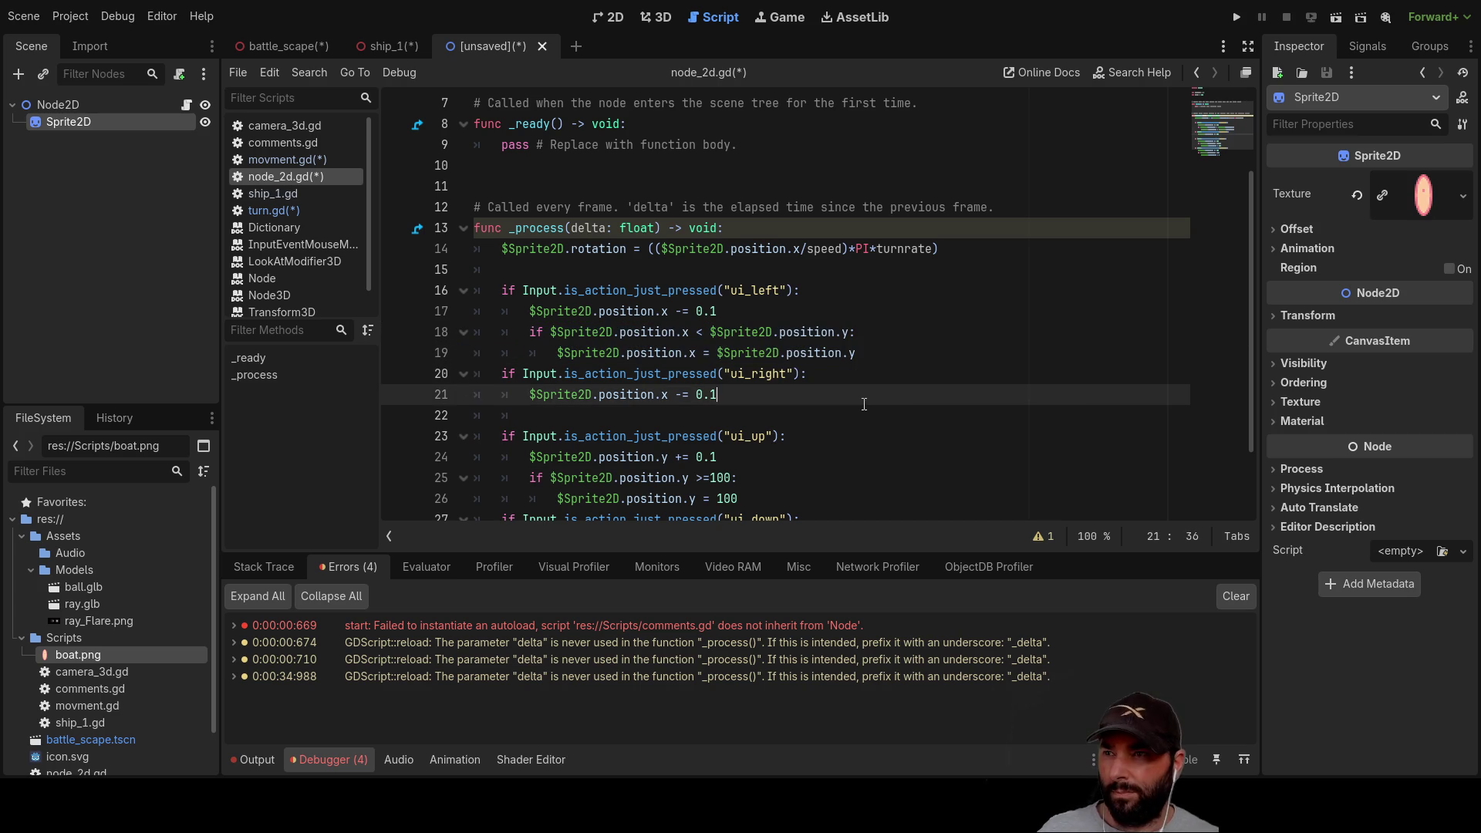
{"action": "key", "text": "Down"}
{"action": "key", "text": "Down"}
{"action": "key", "text": "Tab"}
{"action": "key", "text": "BackSpace"}
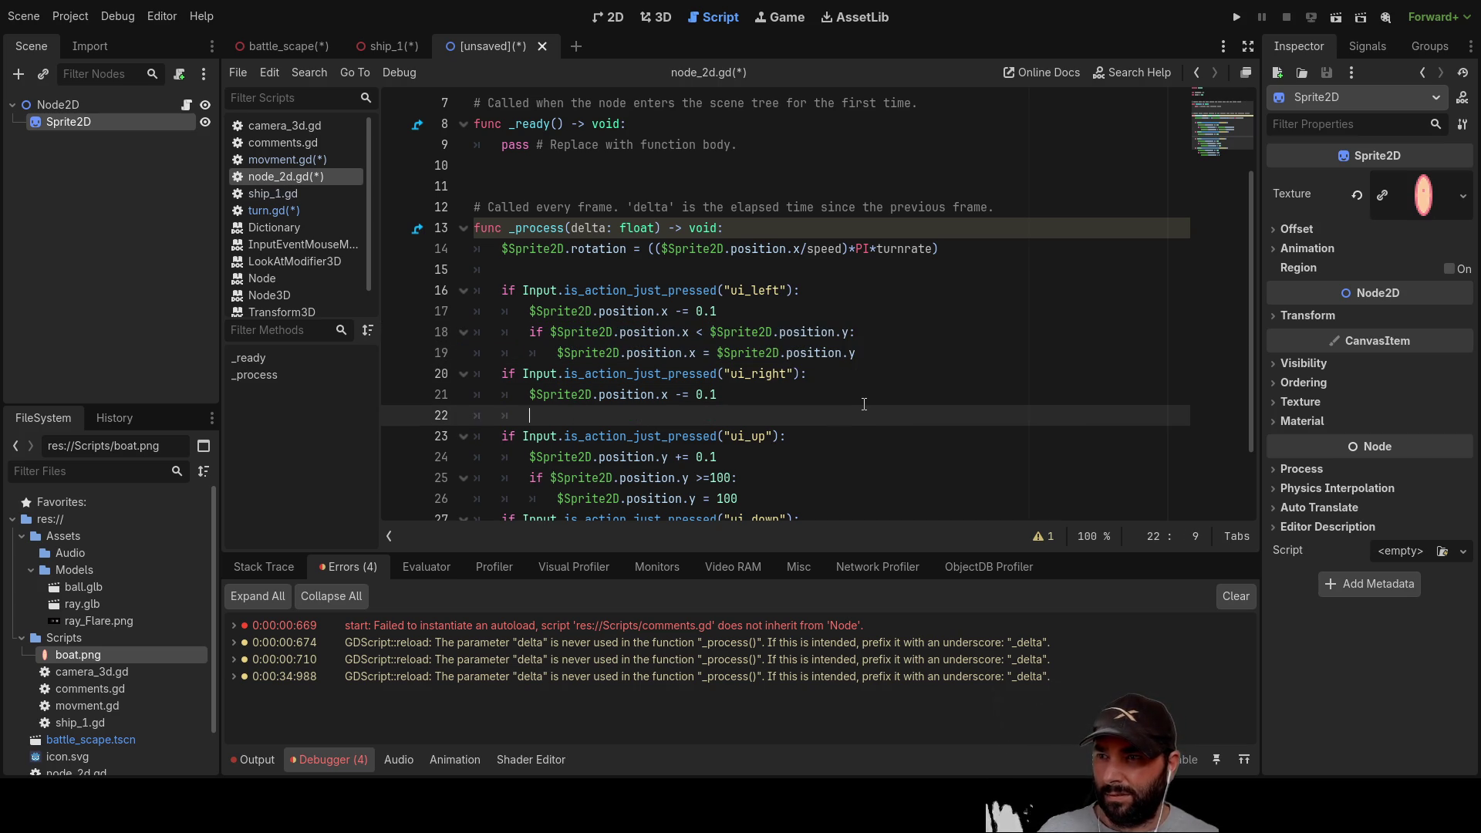
{"action": "key", "text": "ctrl+v"}
{"action": "key", "text": "Left"}
{"action": "key", "text": "Left"}
{"action": "key", "text": "Left"}
{"action": "key", "text": "Left"}
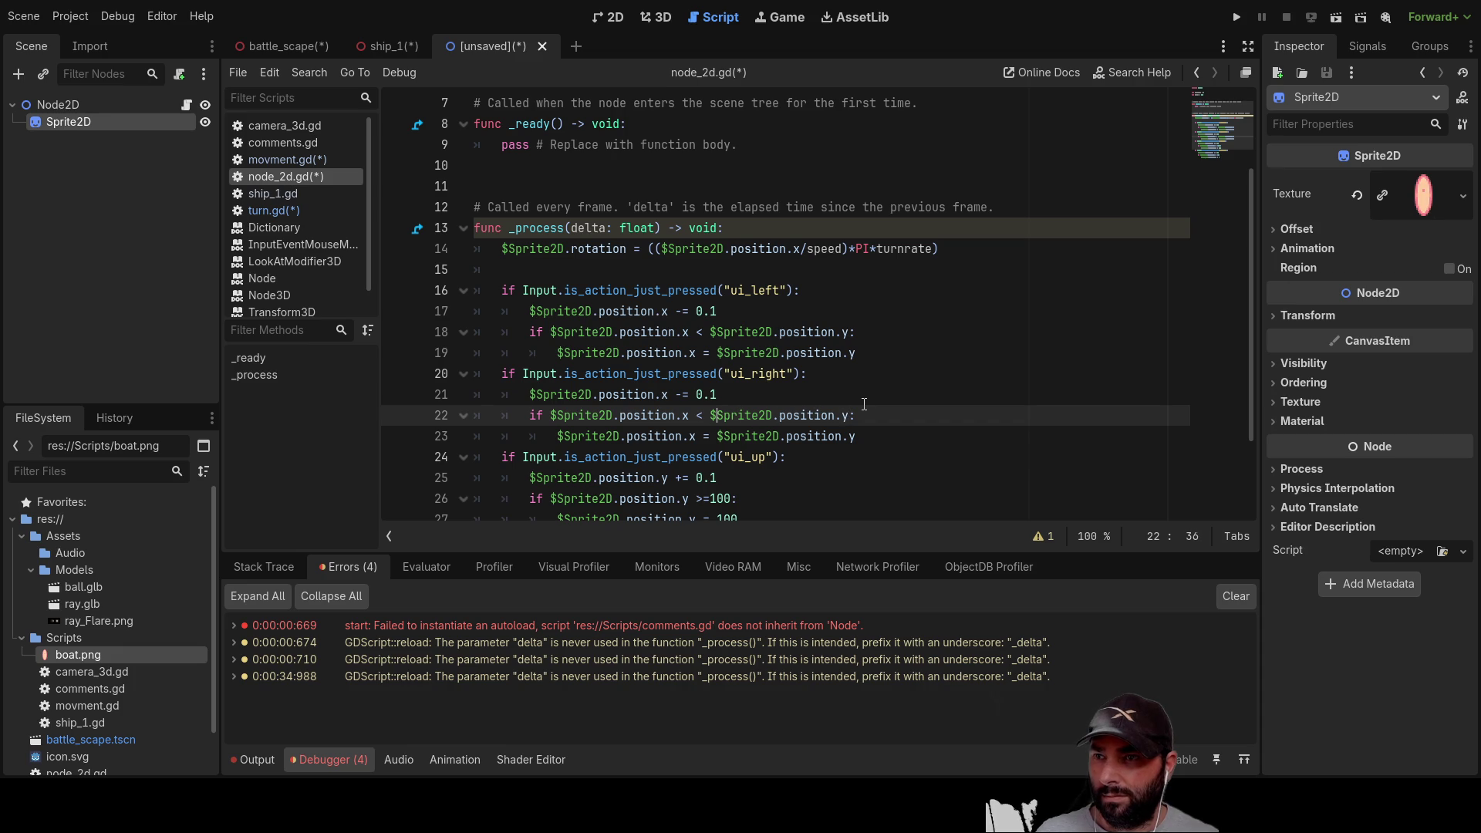
{"action": "key", "text": "Delete"}
{"action": "type", "text": ">"}
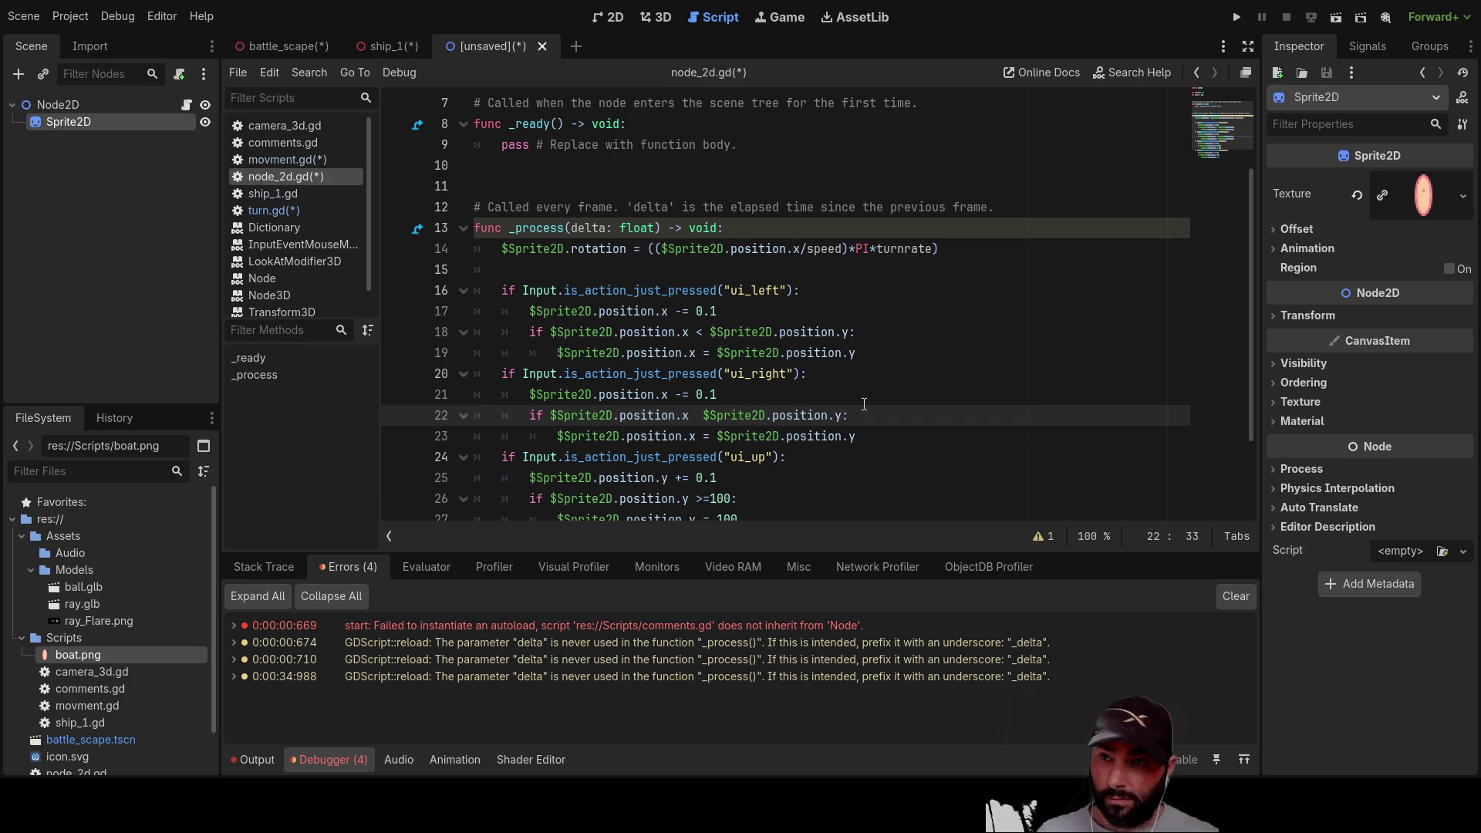
Step: Negate the y bound, using -$Sprite2D.position.y in both the line 18 check and line 19
{"action": "key", "text": "Down"}
{"action": "key", "text": "Right"}
{"action": "key", "text": "Right"}
{"action": "key", "text": "Right"}
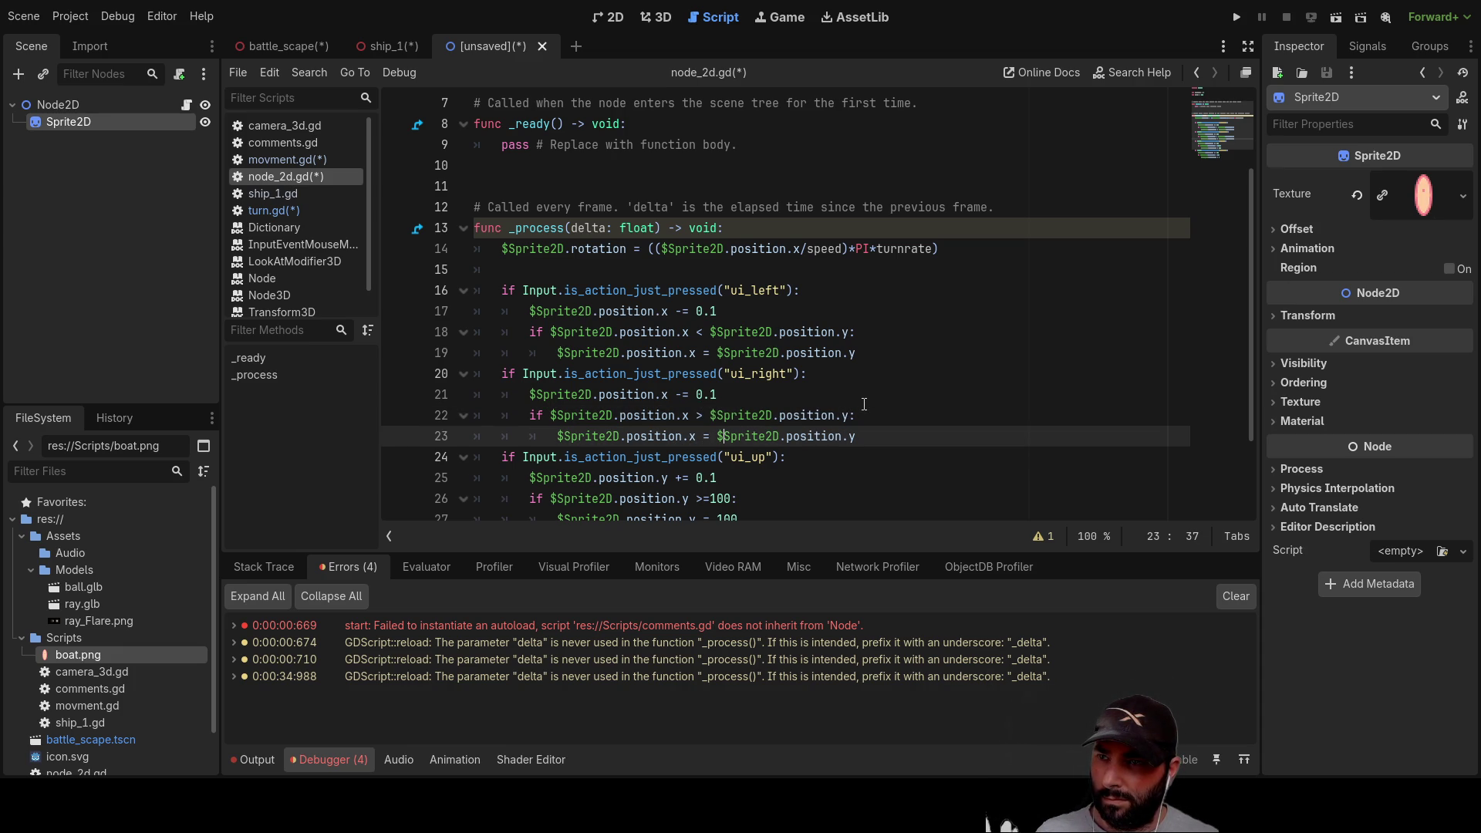
{"action": "key", "text": "Up"}
{"action": "key", "text": "Down"}
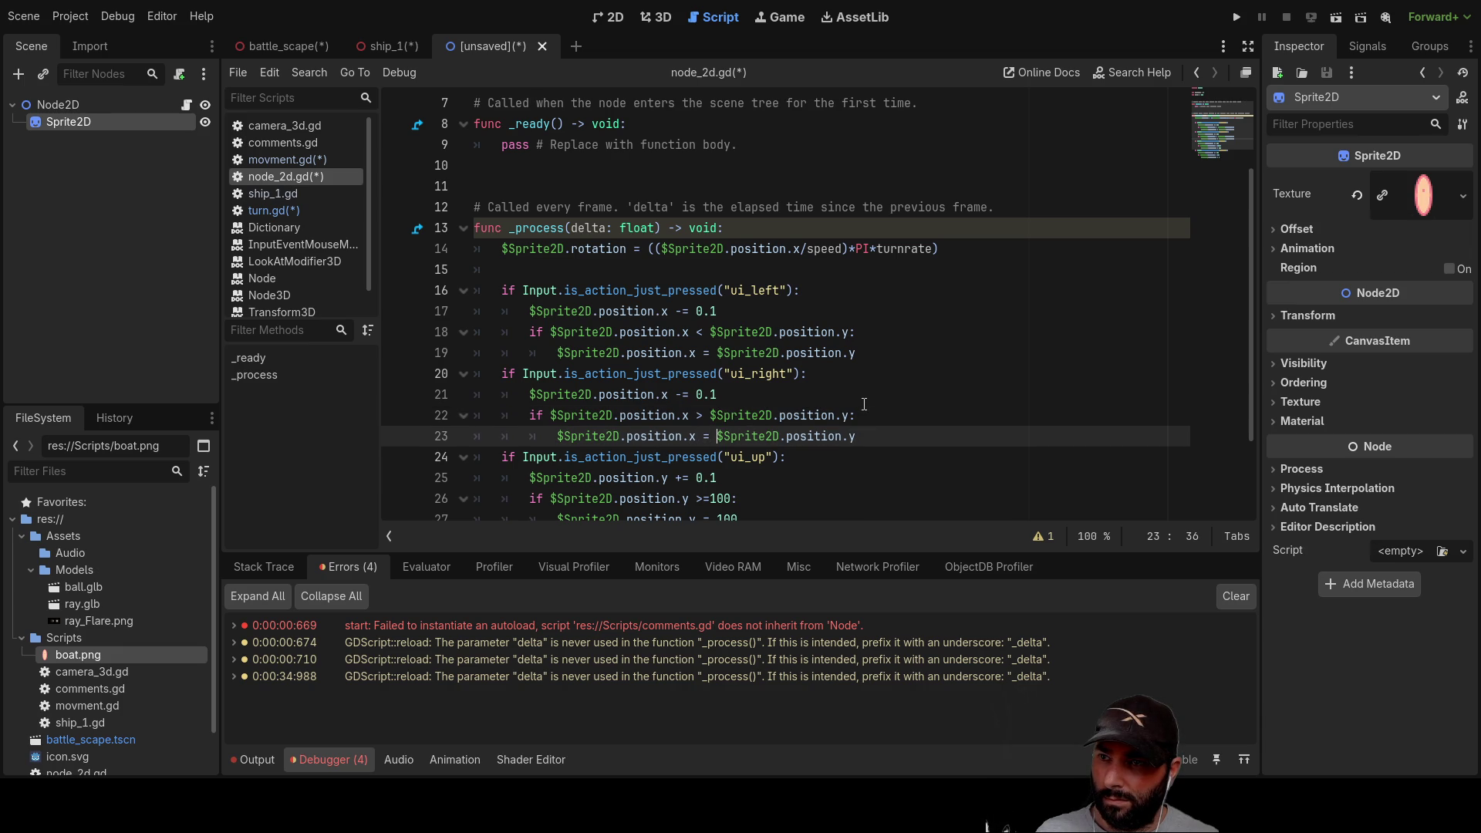
{"action": "key", "text": "Up"}
{"action": "key", "text": "Up"}
{"action": "key", "text": "Up"}
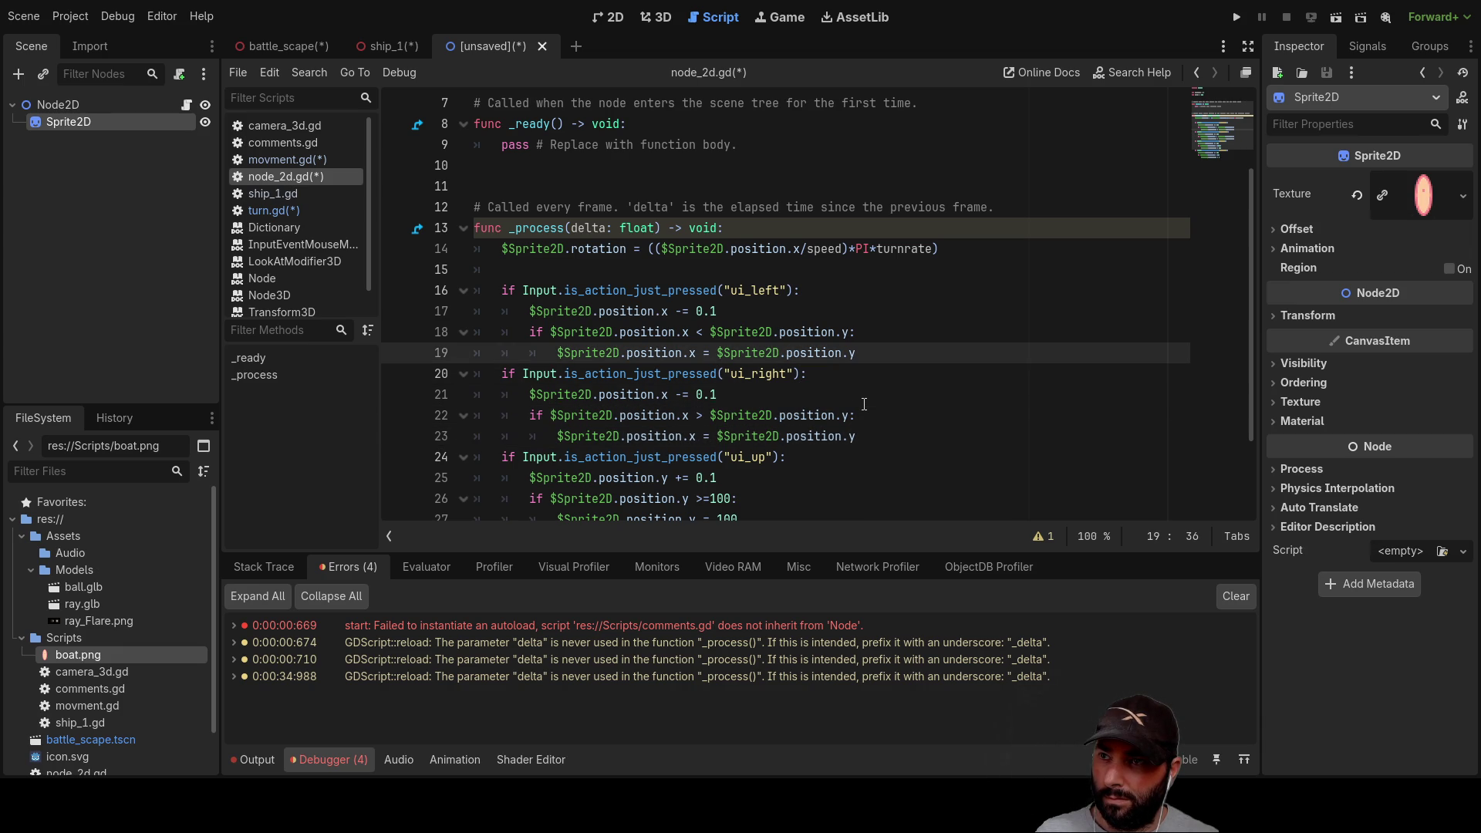
{"action": "key", "text": "Up"}
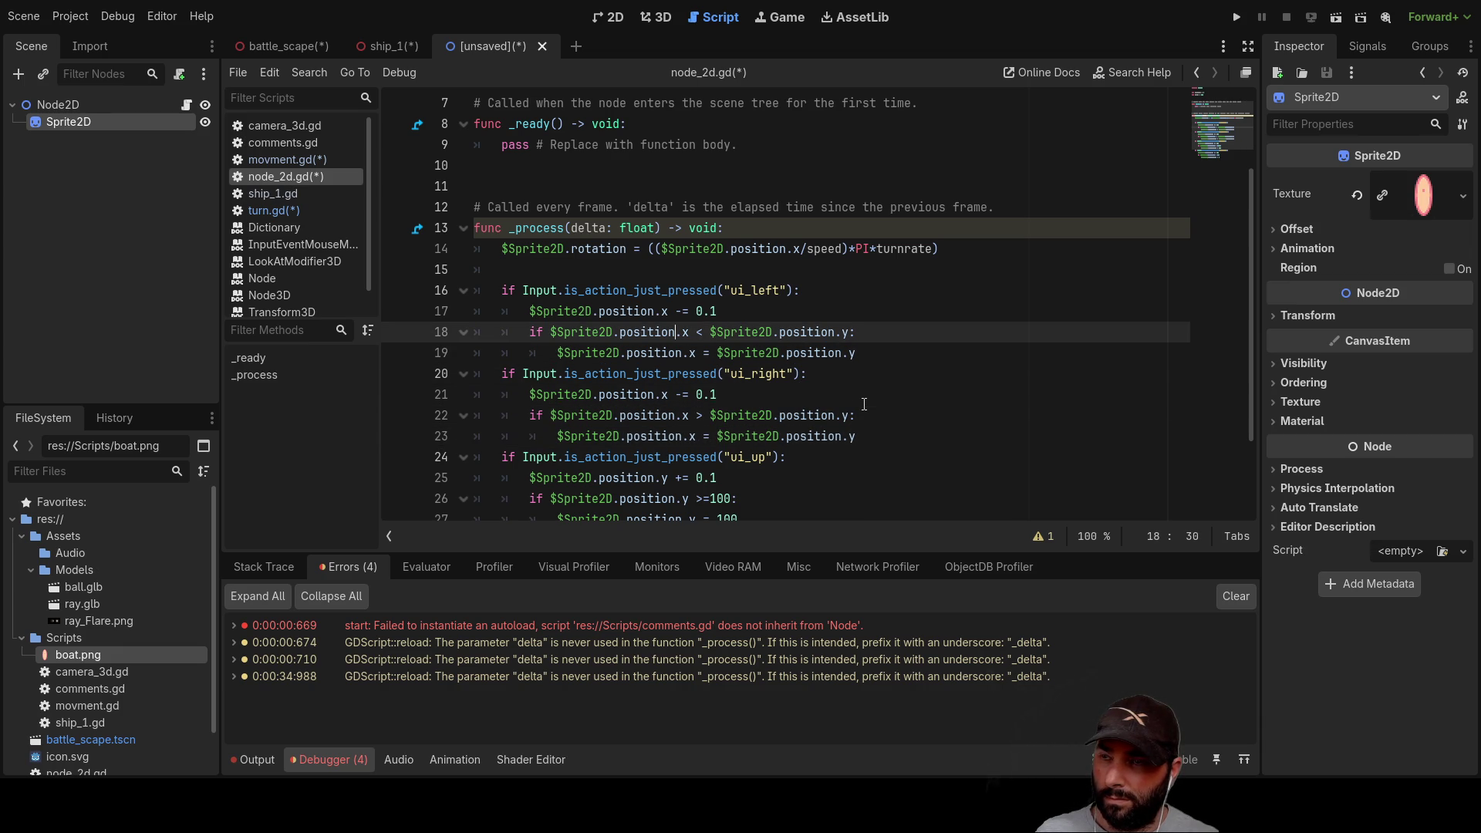
{"action": "key", "text": "Right"}
{"action": "key", "text": "Right"}
{"action": "key", "text": "Right"}
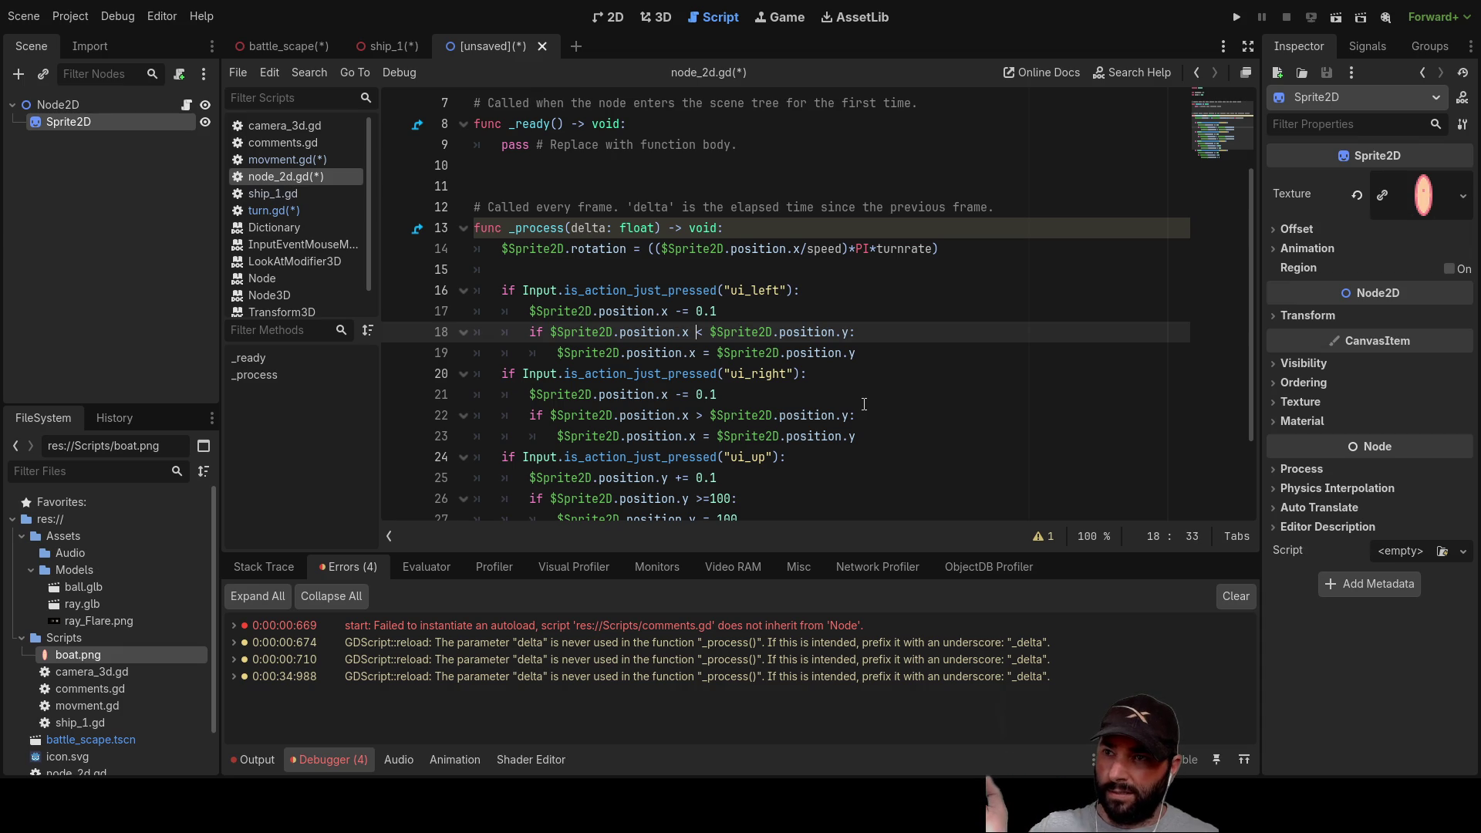
{"action": "key", "text": "Right"}
{"action": "type", "text": "-"}
{"action": "key", "text": "Down"}
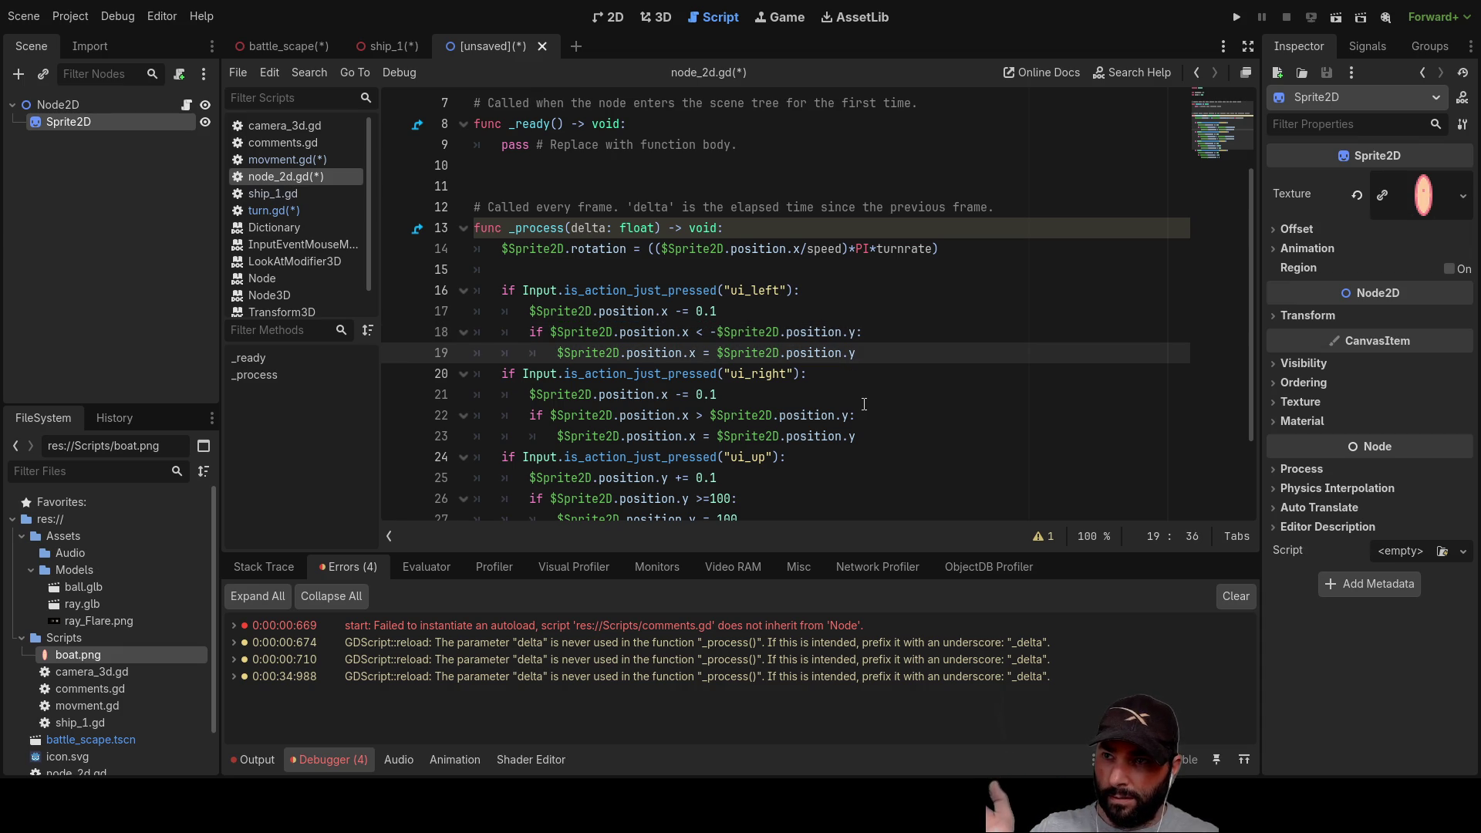
{"action": "type", "text": "-"}
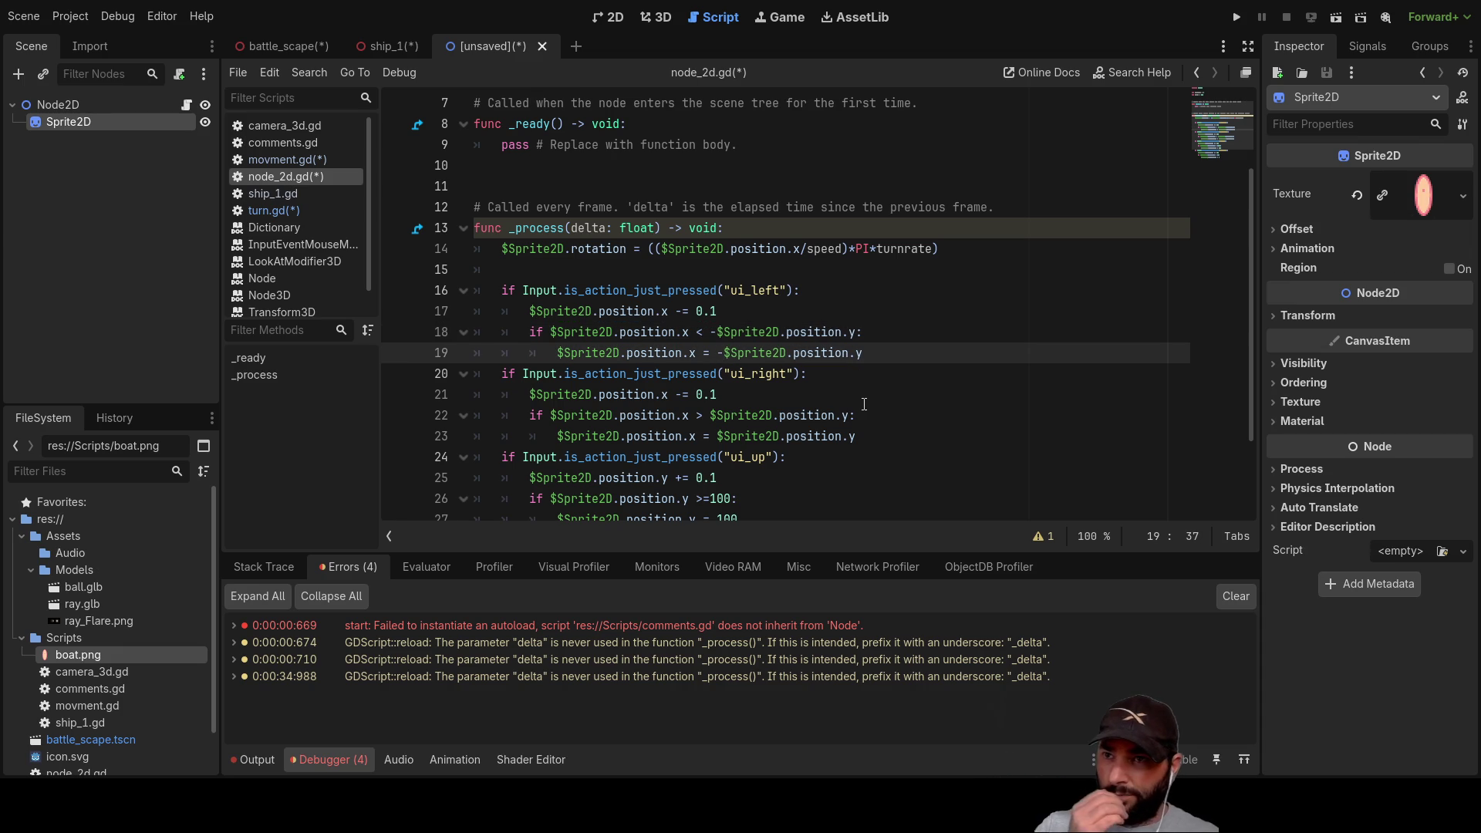
{"action": "scroll", "coordinate": [689, 322], "scroll_direction": "down", "scroll_amount": 2}
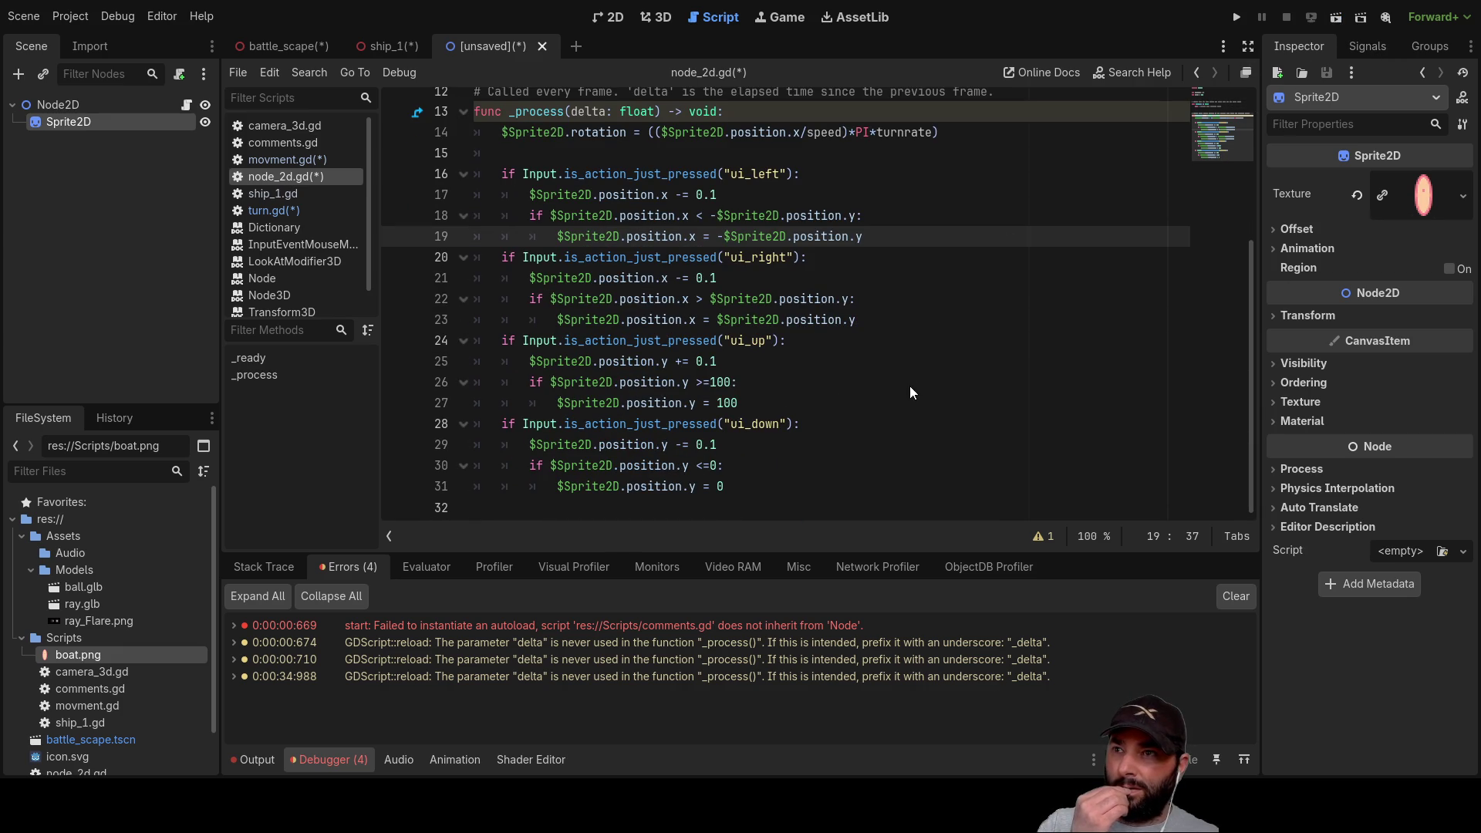
Step: Save and test-run the scene, then add a Camera2D child under Node2D and view it in 2D
{"action": "key", "text": "F5"}
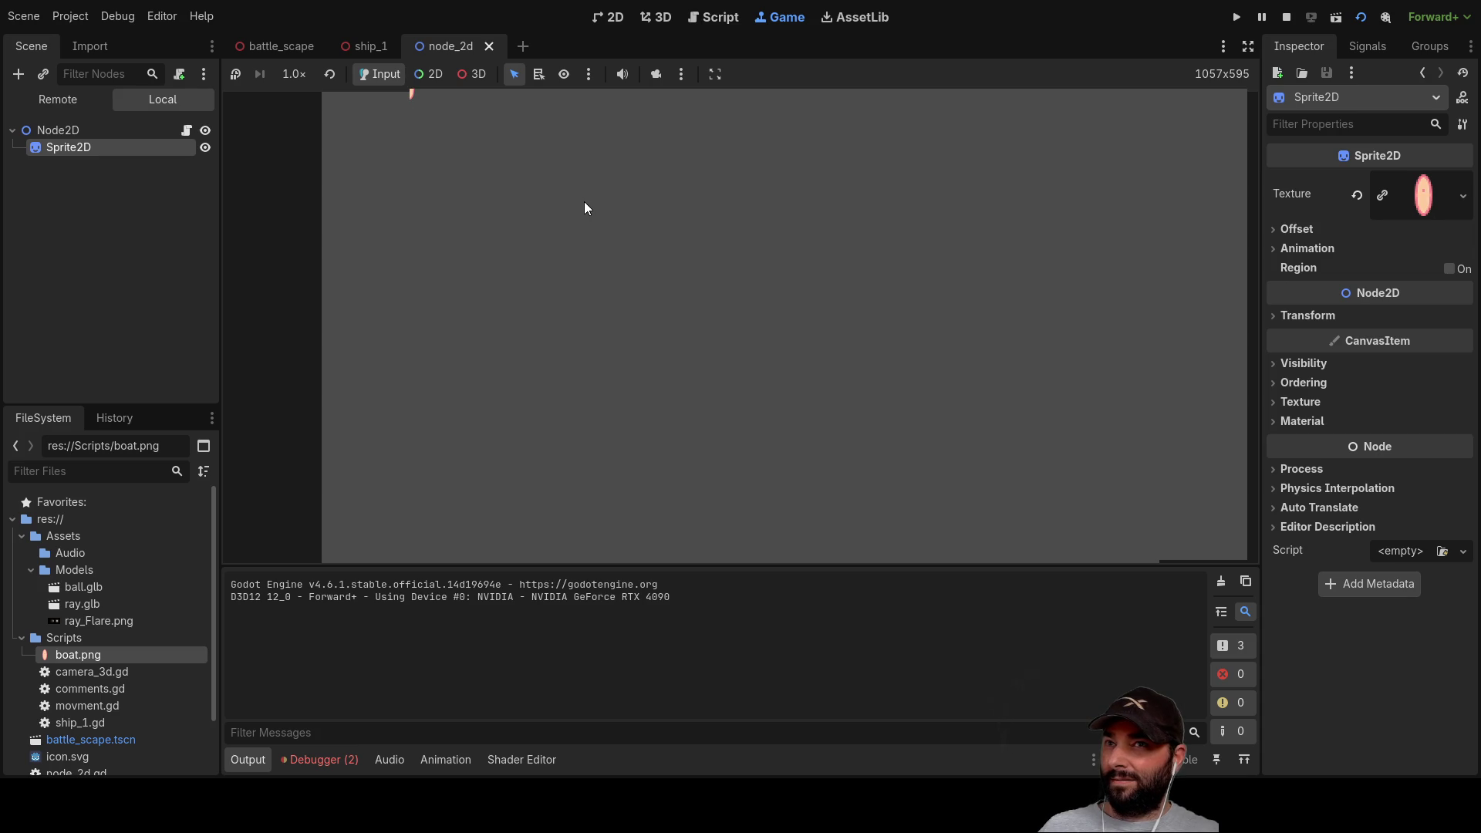
{"action": "left_click", "coordinate": [1286, 16]}
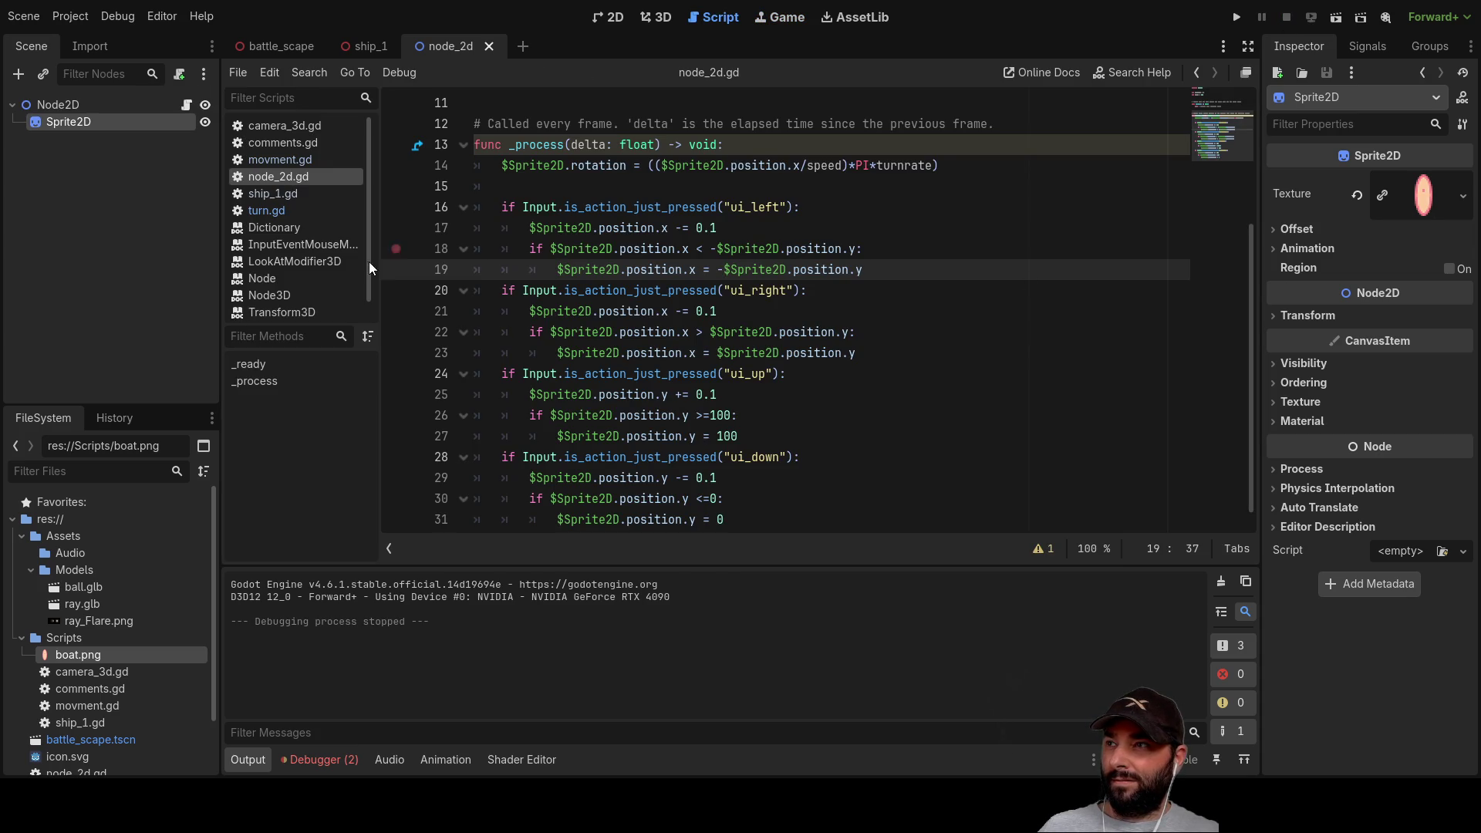
{"action": "left_click", "coordinate": [74, 104]}
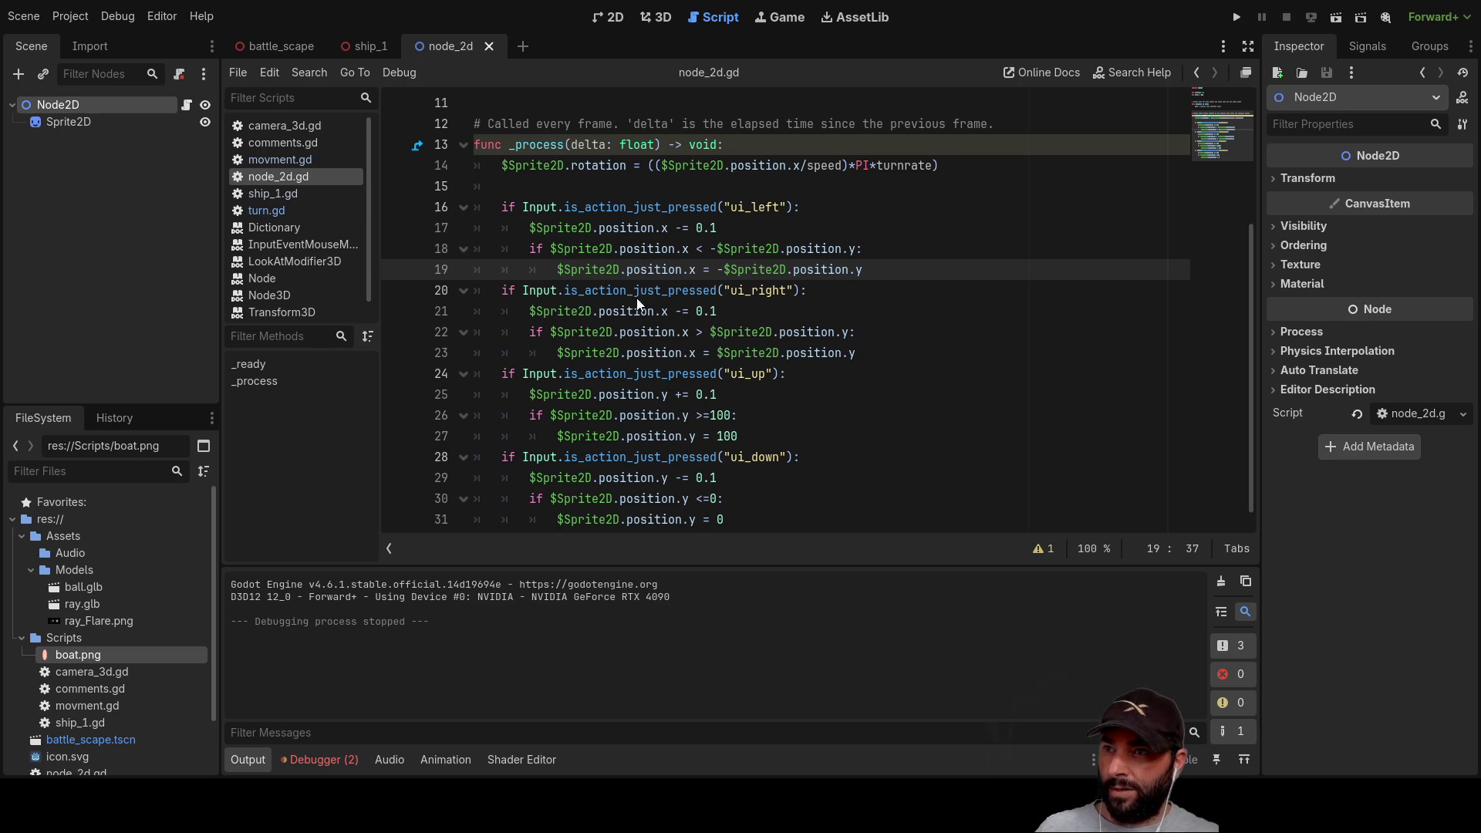
{"action": "key", "text": "ctrl+shift+z"}
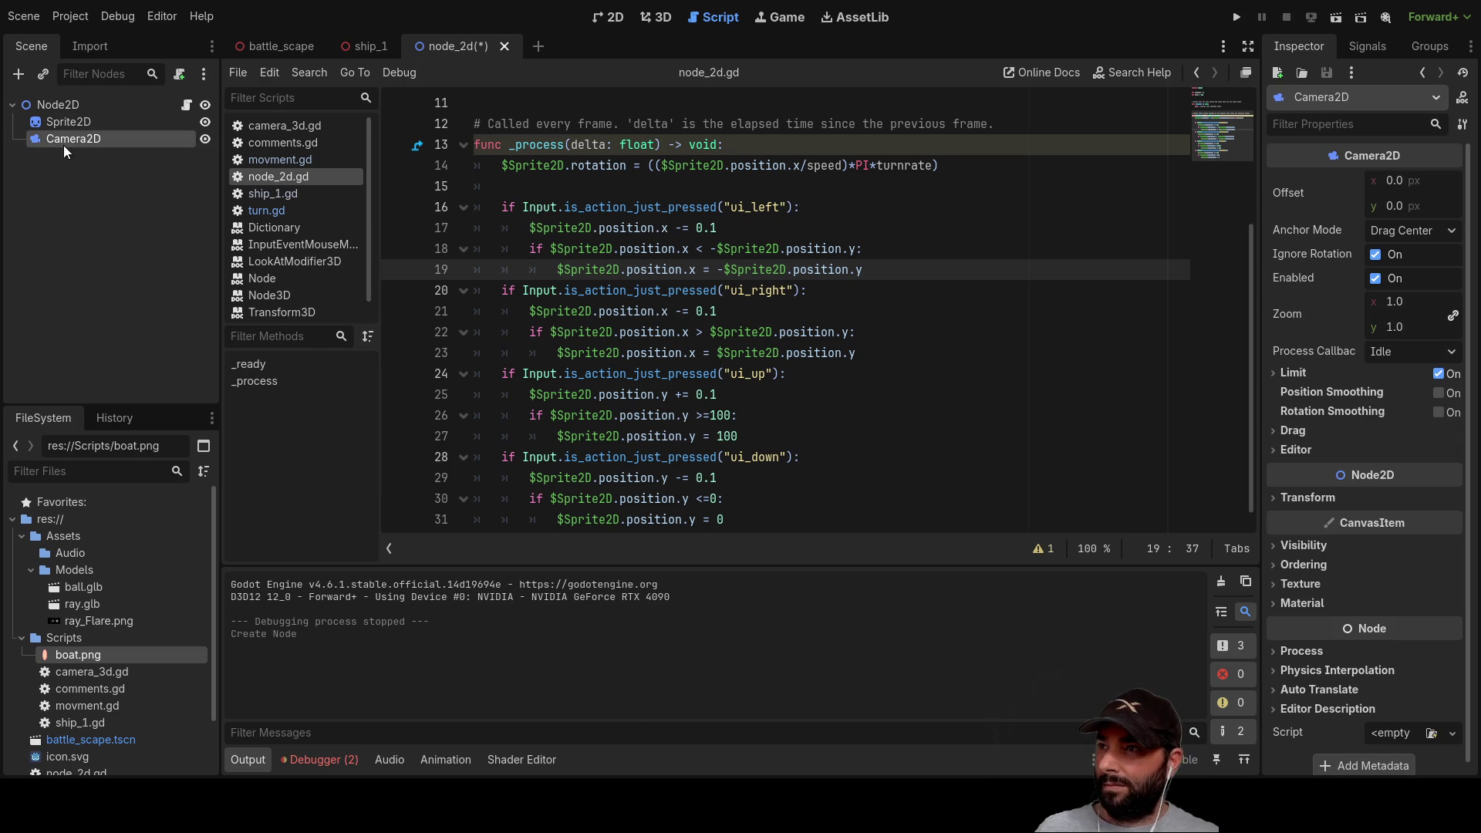
{"action": "left_click", "coordinate": [598, 17]}
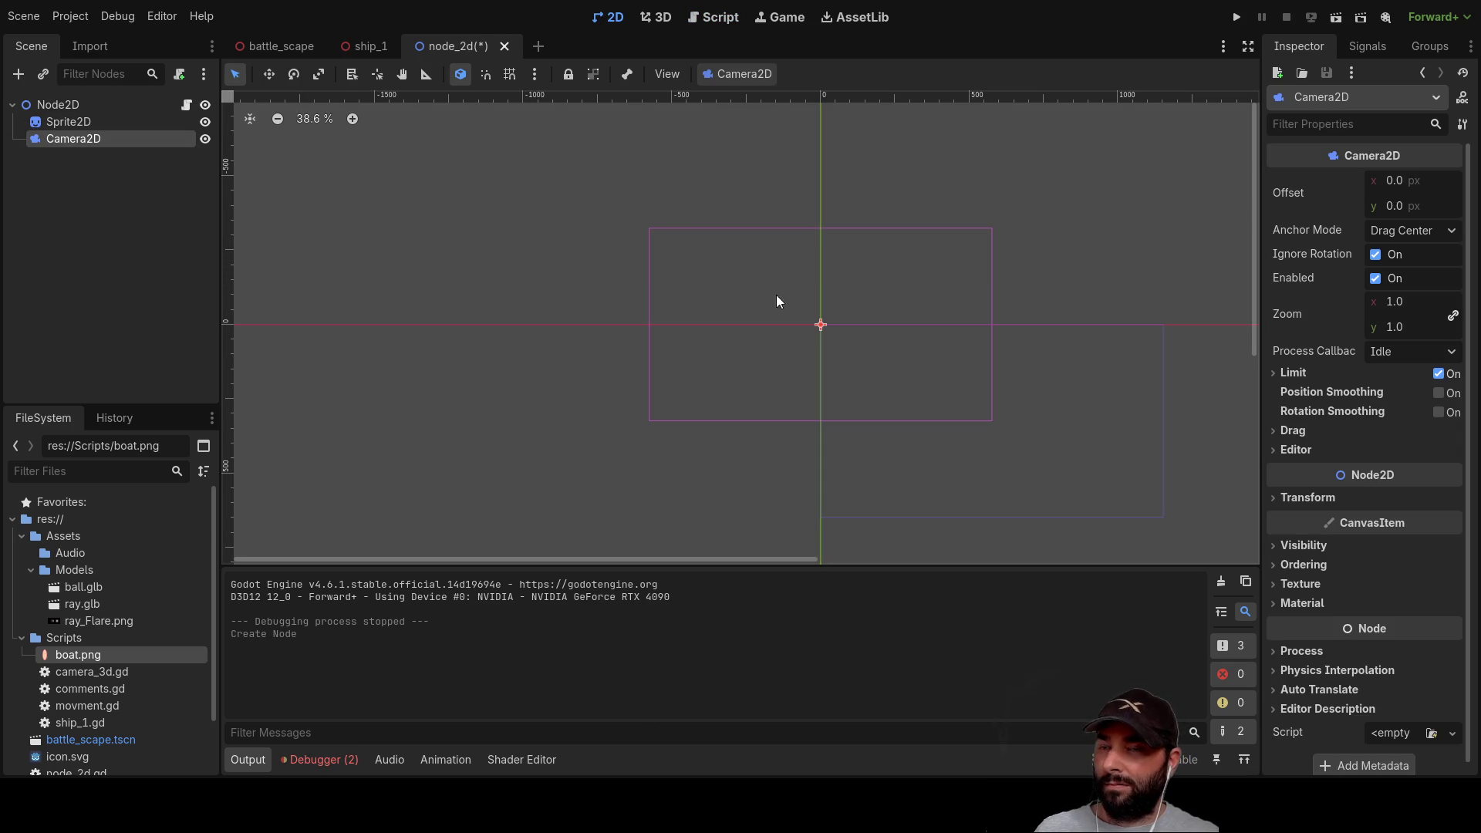
{"action": "scroll", "coordinate": [848, 339], "scroll_direction": "up", "scroll_amount": 4}
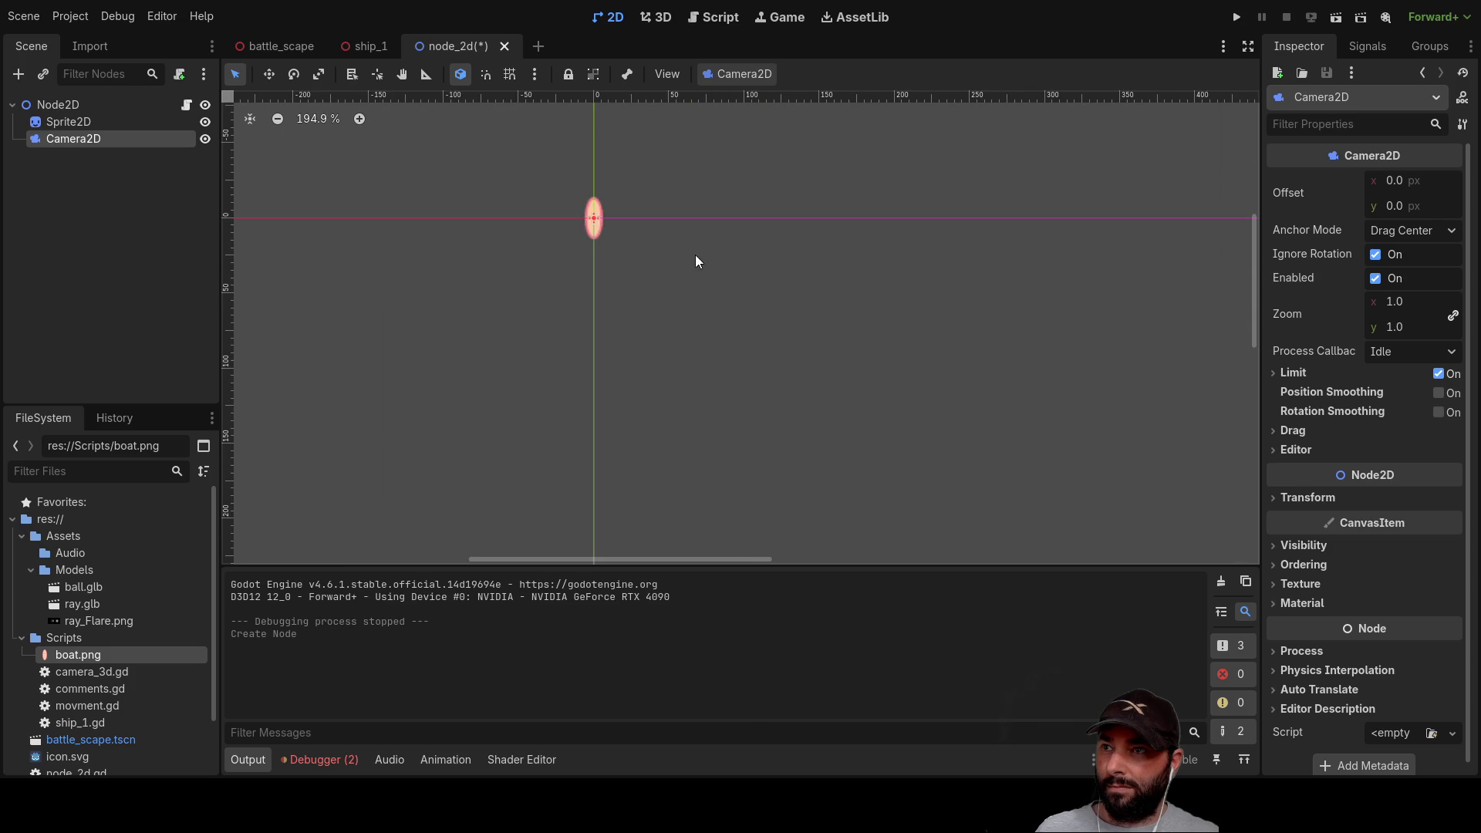
Step: Run the current scene with the new Camera2D to see the centred boat sprite, then stop it
{"action": "left_click", "coordinate": [1339, 20]}
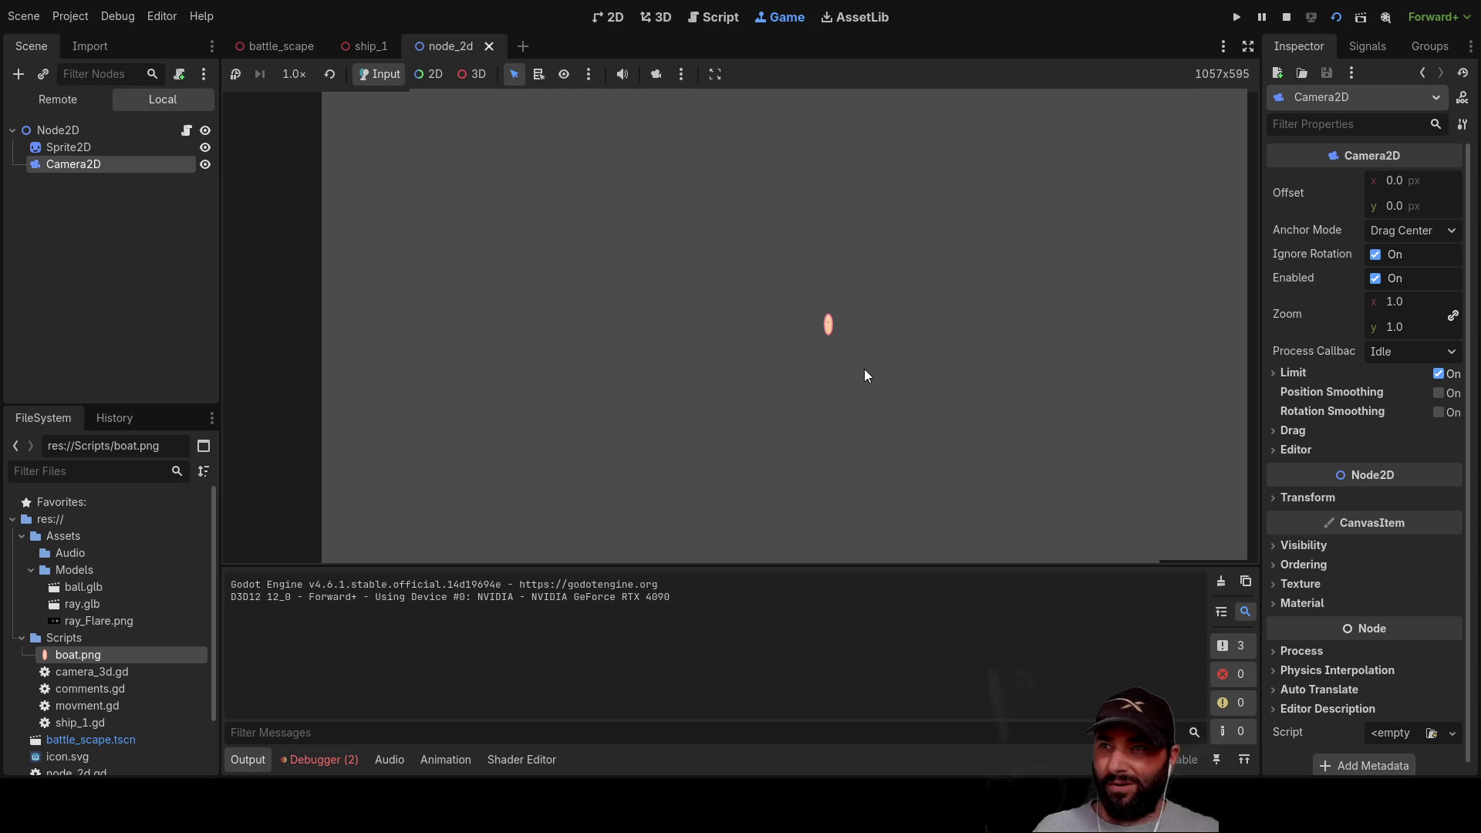
{"action": "left_click", "coordinate": [1286, 16]}
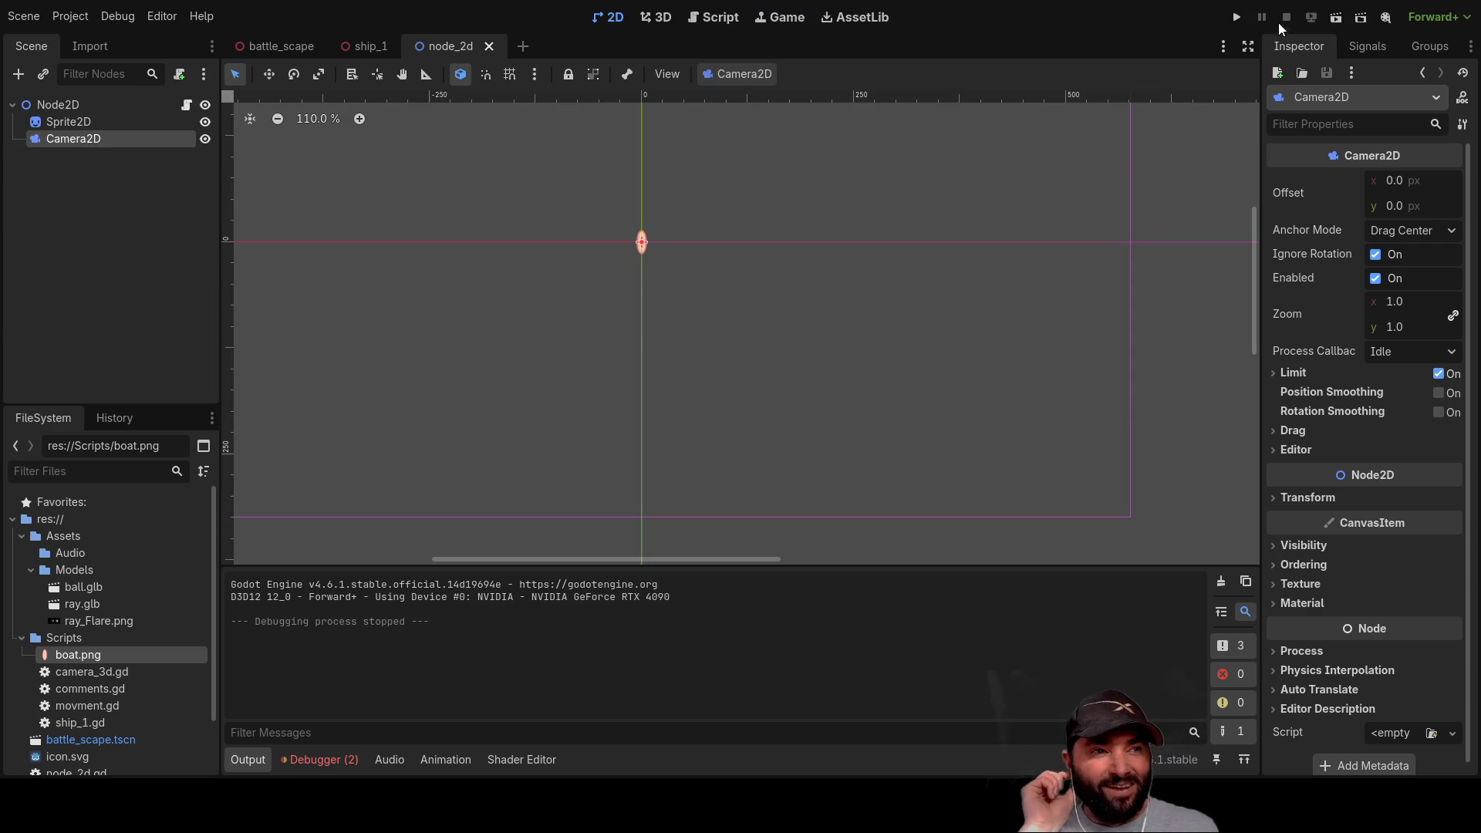
{"action": "scroll", "coordinate": [746, 285], "scroll_direction": "up", "scroll_amount": 5}
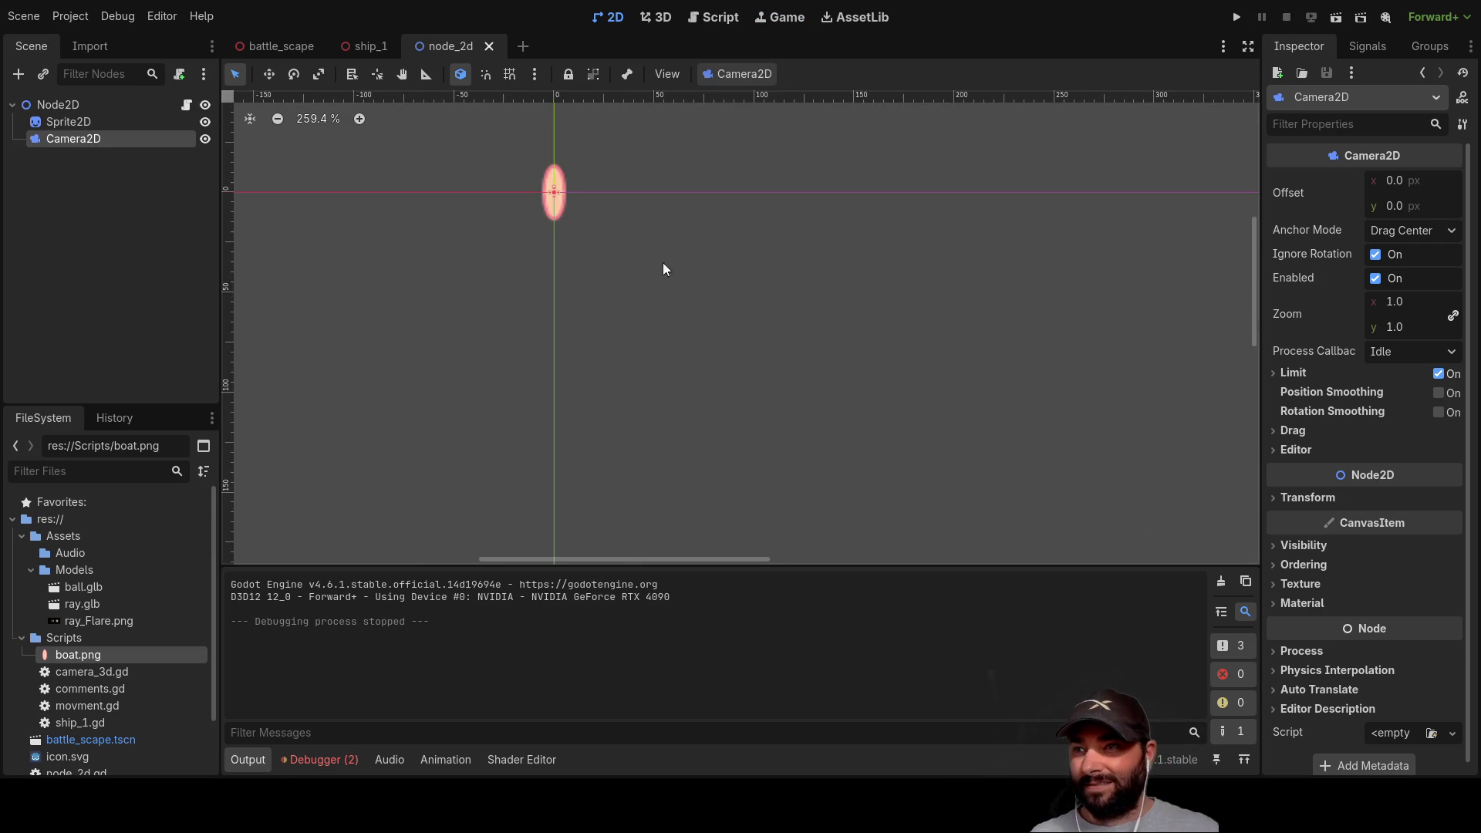
{"action": "scroll", "coordinate": [788, 345], "scroll_direction": "down", "scroll_amount": 4}
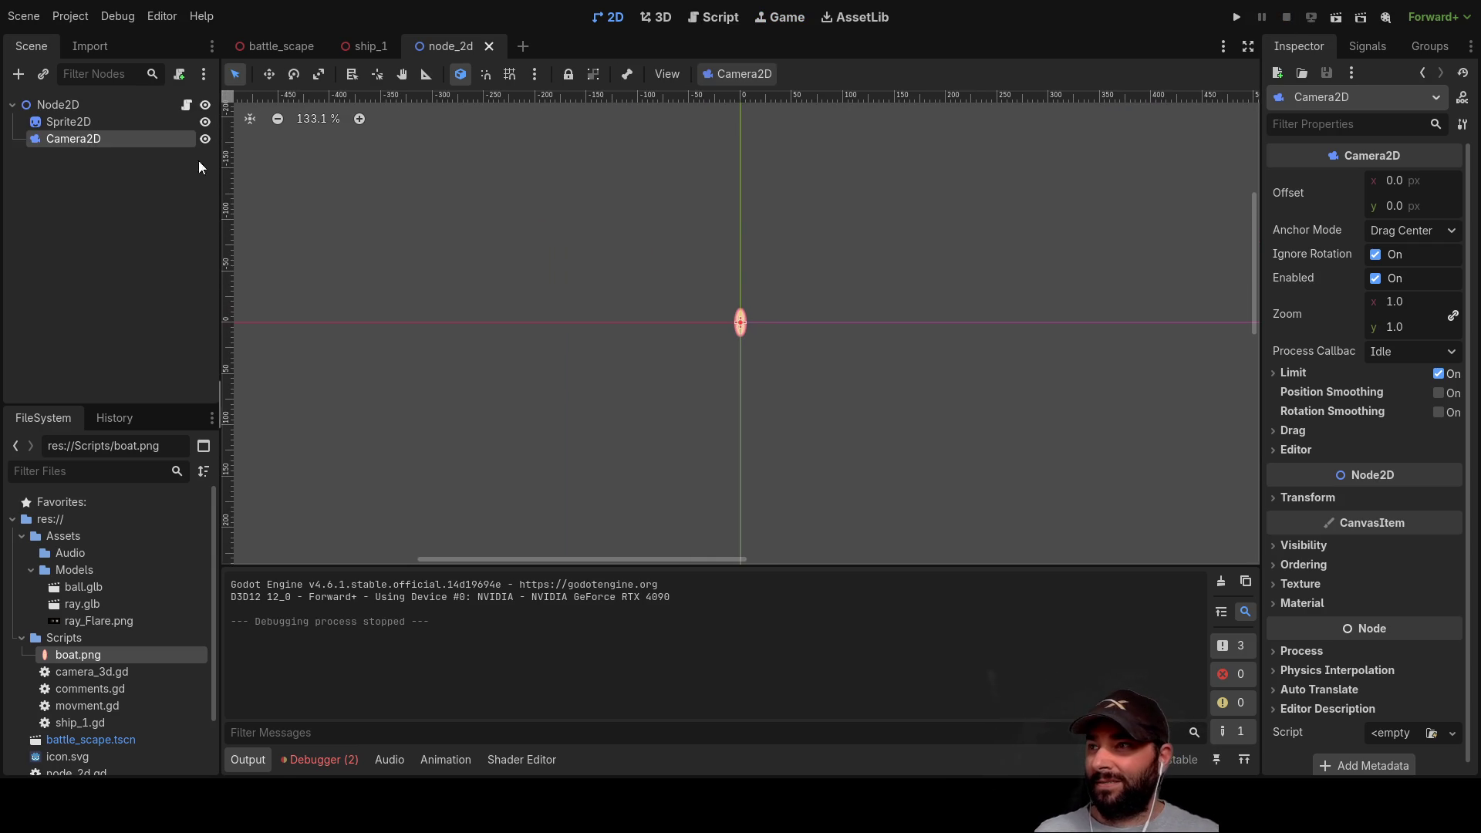
{"action": "left_click", "coordinate": [80, 104]}
{"action": "left_click", "coordinate": [76, 122]}
{"action": "left_click", "coordinate": [72, 139]}
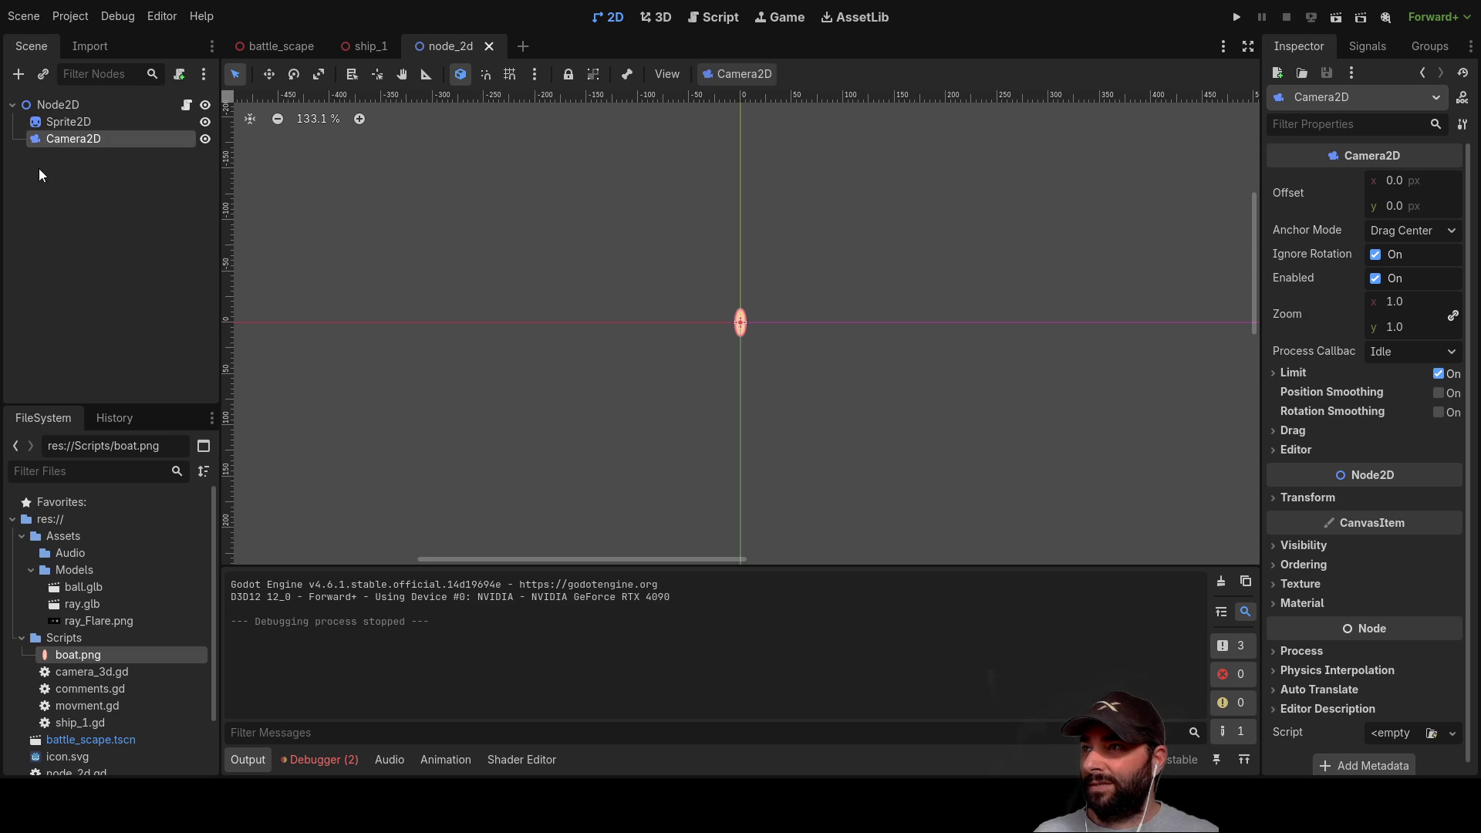
{"action": "mouse_move", "coordinate": [39, 141]}
{"action": "left_mouse_down"}
{"action": "mouse_move", "coordinate": [37, 106]}
{"action": "mouse_move", "coordinate": [71, 137]}
{"action": "left_mouse_up"}
{"action": "key", "text": "Up"}
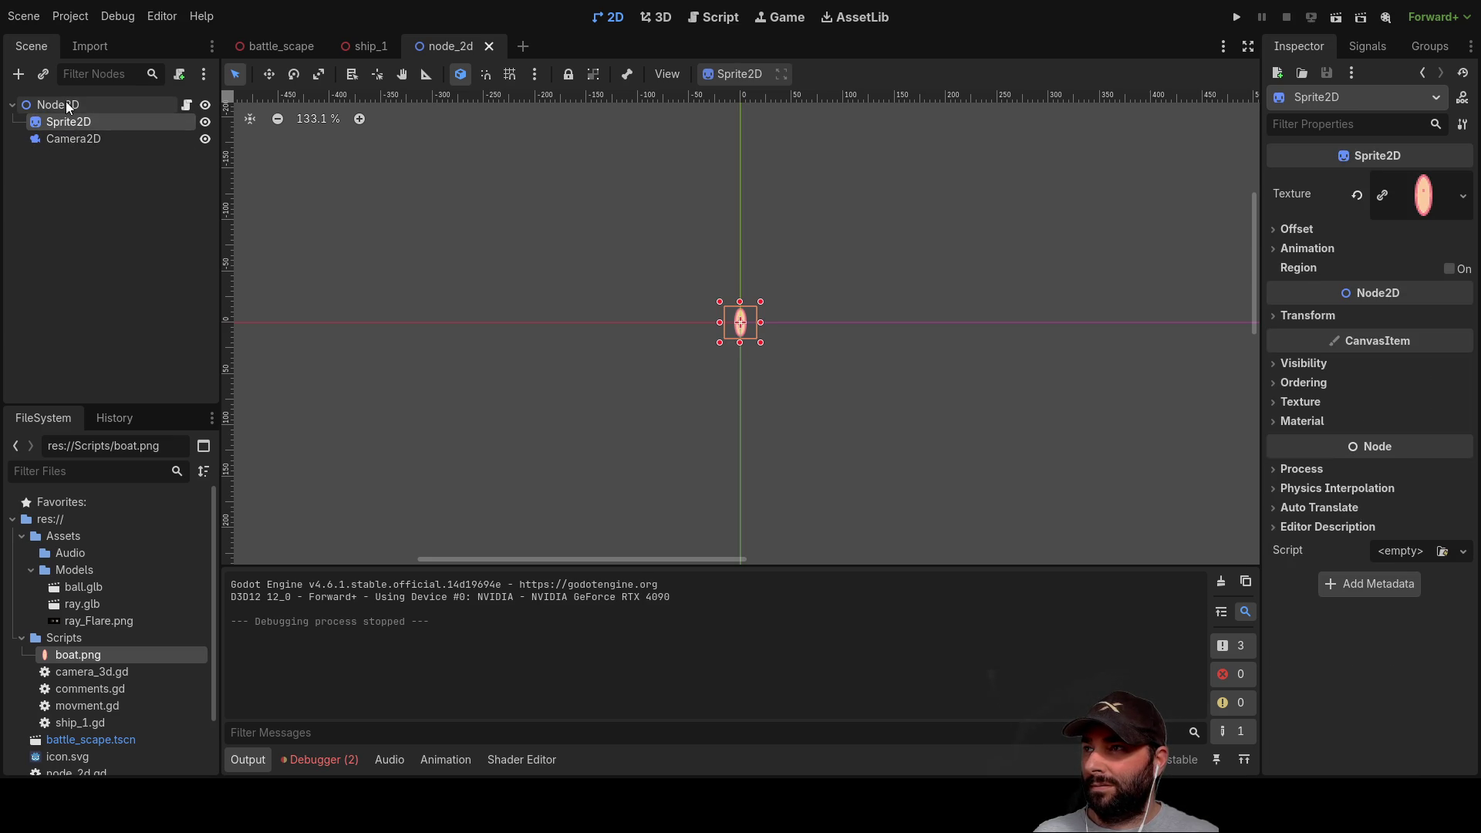
{"action": "left_click", "coordinate": [66, 105]}
{"action": "left_click", "coordinate": [54, 139]}
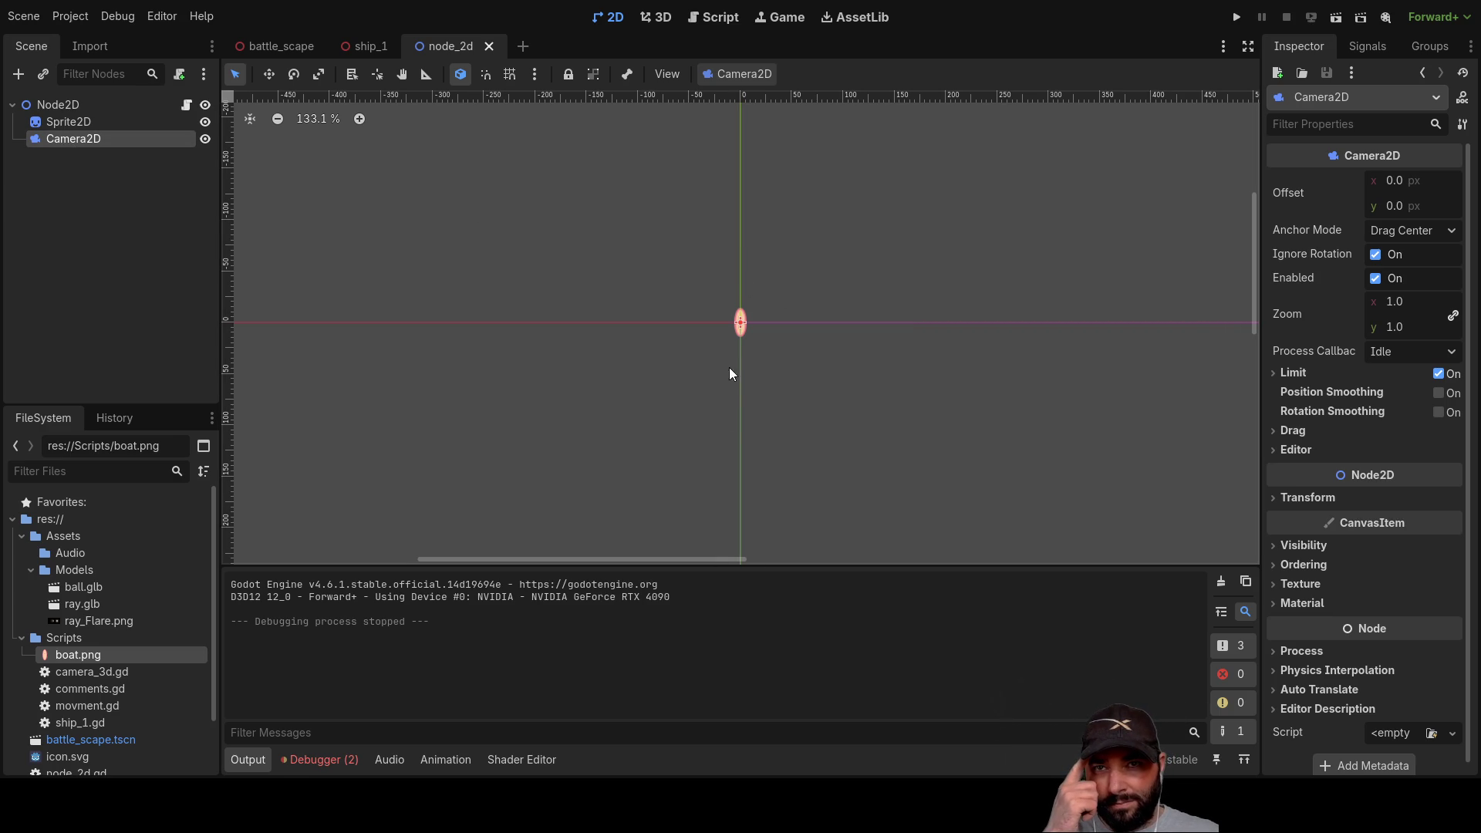
{"action": "left_click", "coordinate": [60, 104]}
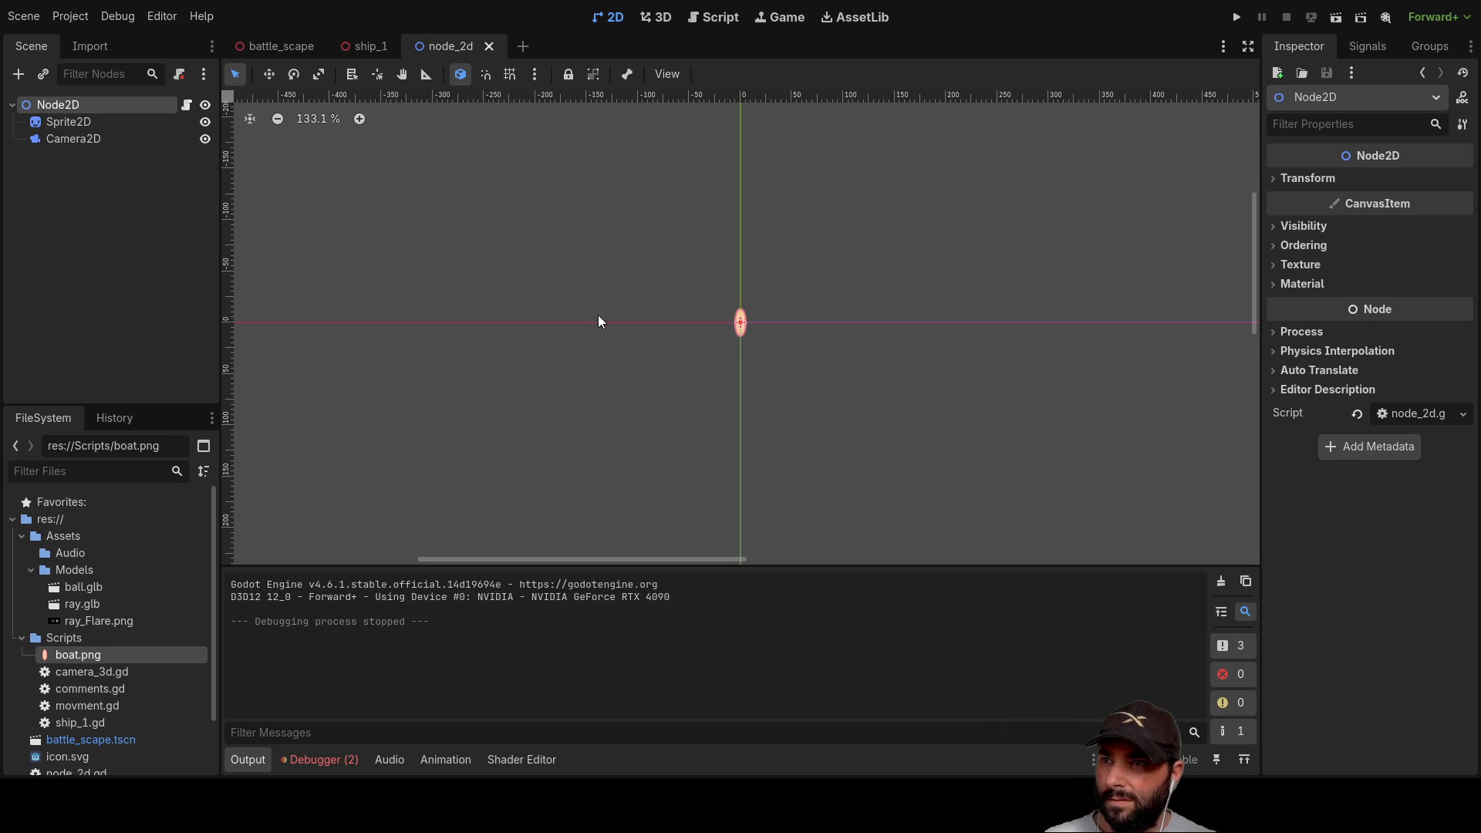
Step: Add Sprite2D2 with the boat.png texture and move it left of the original to (-89, -1)
{"action": "key", "text": "ctrl+a"}
{"action": "key", "text": "Return"}
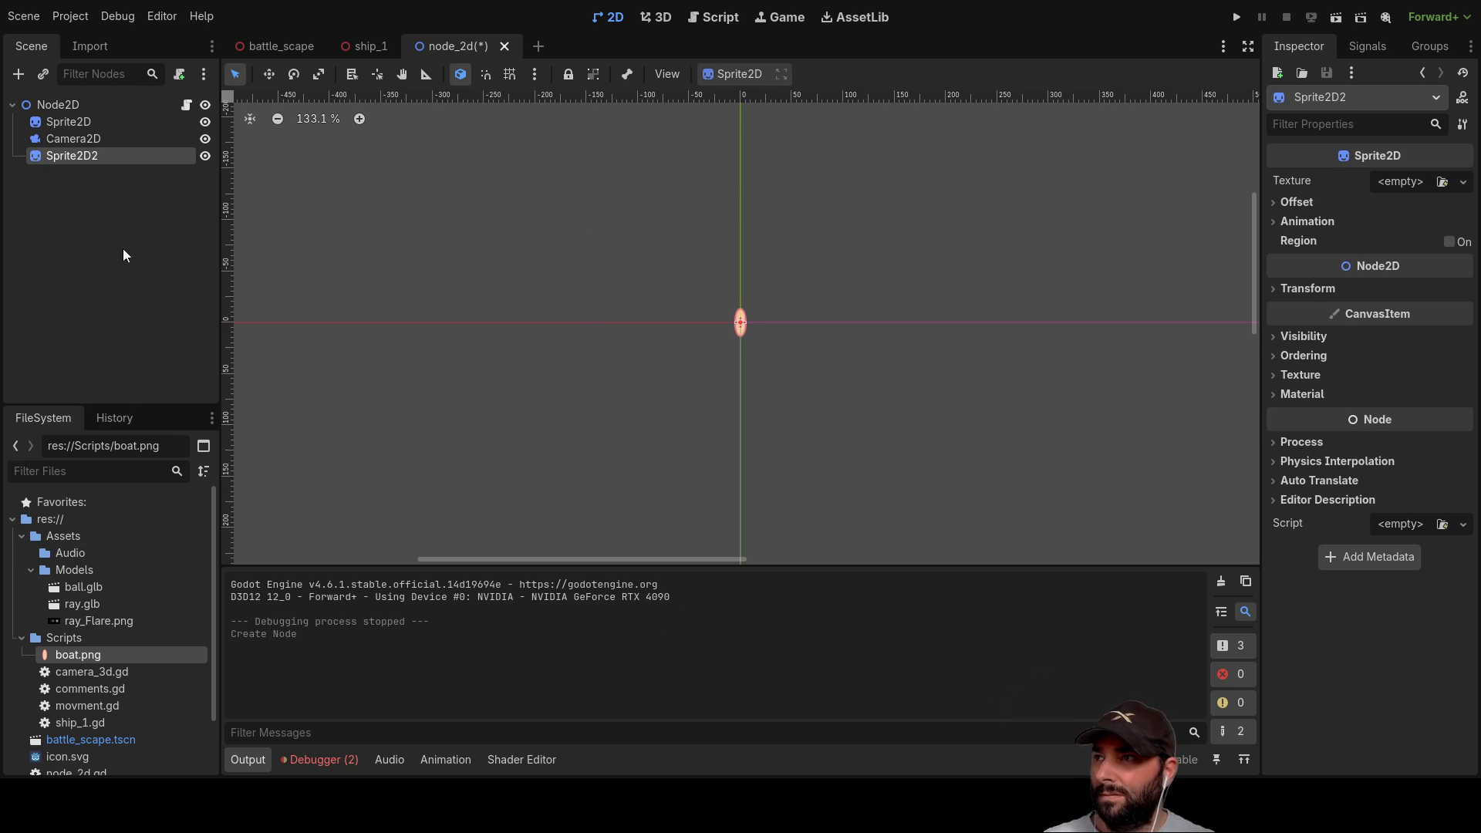
{"action": "mouse_move", "coordinate": [85, 655]}
{"action": "left_mouse_down"}
{"action": "mouse_move", "coordinate": [780, 483]}
{"action": "mouse_move", "coordinate": [1450, 204]}
{"action": "mouse_move", "coordinate": [1423, 185]}
{"action": "left_mouse_up"}
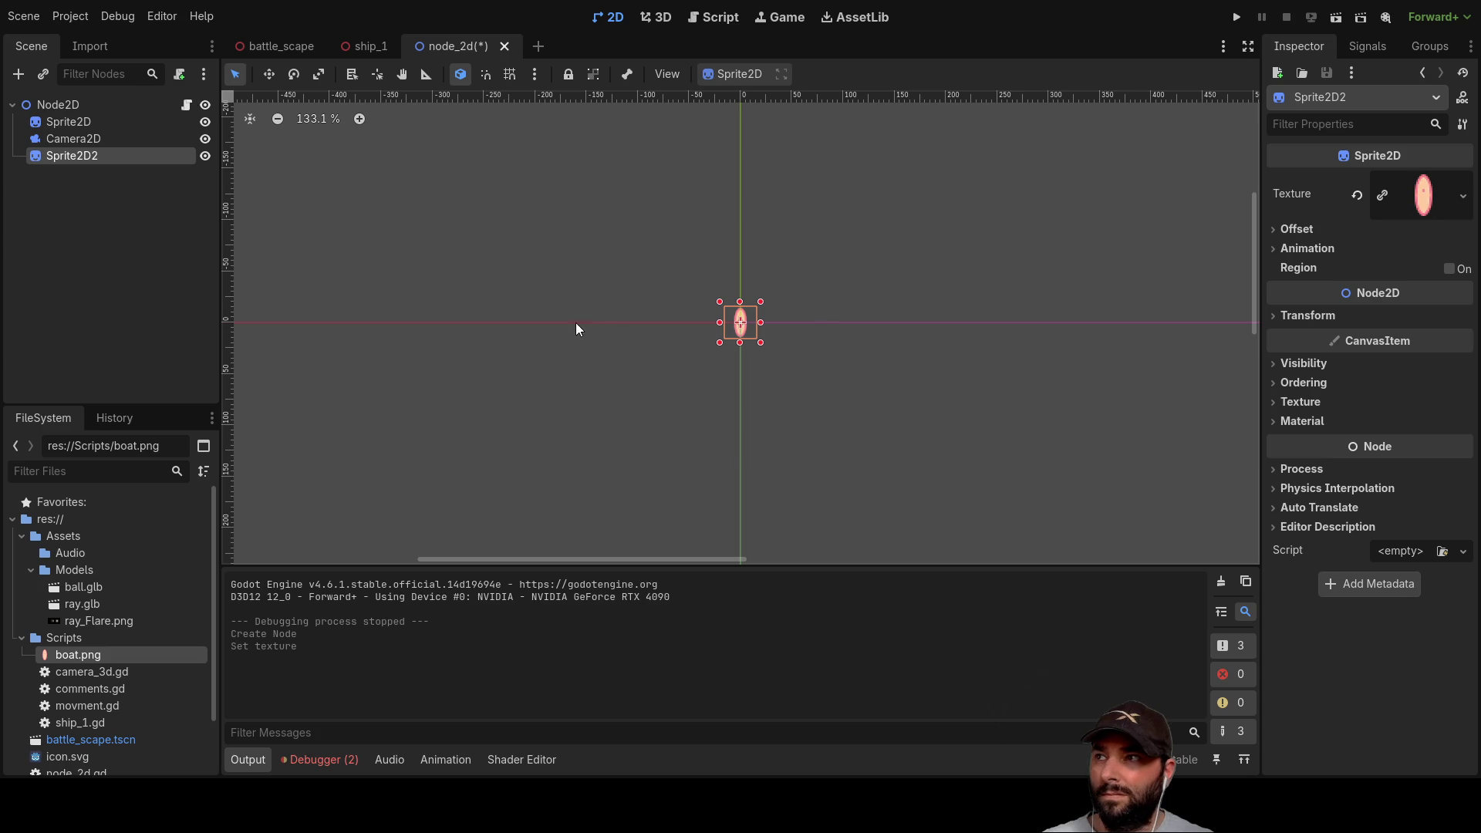
{"action": "scroll", "coordinate": [689, 355], "scroll_direction": "up", "scroll_amount": 3}
{"action": "left_click_drag", "start_coordinate": [748, 321], "coordinate": [626, 319]}
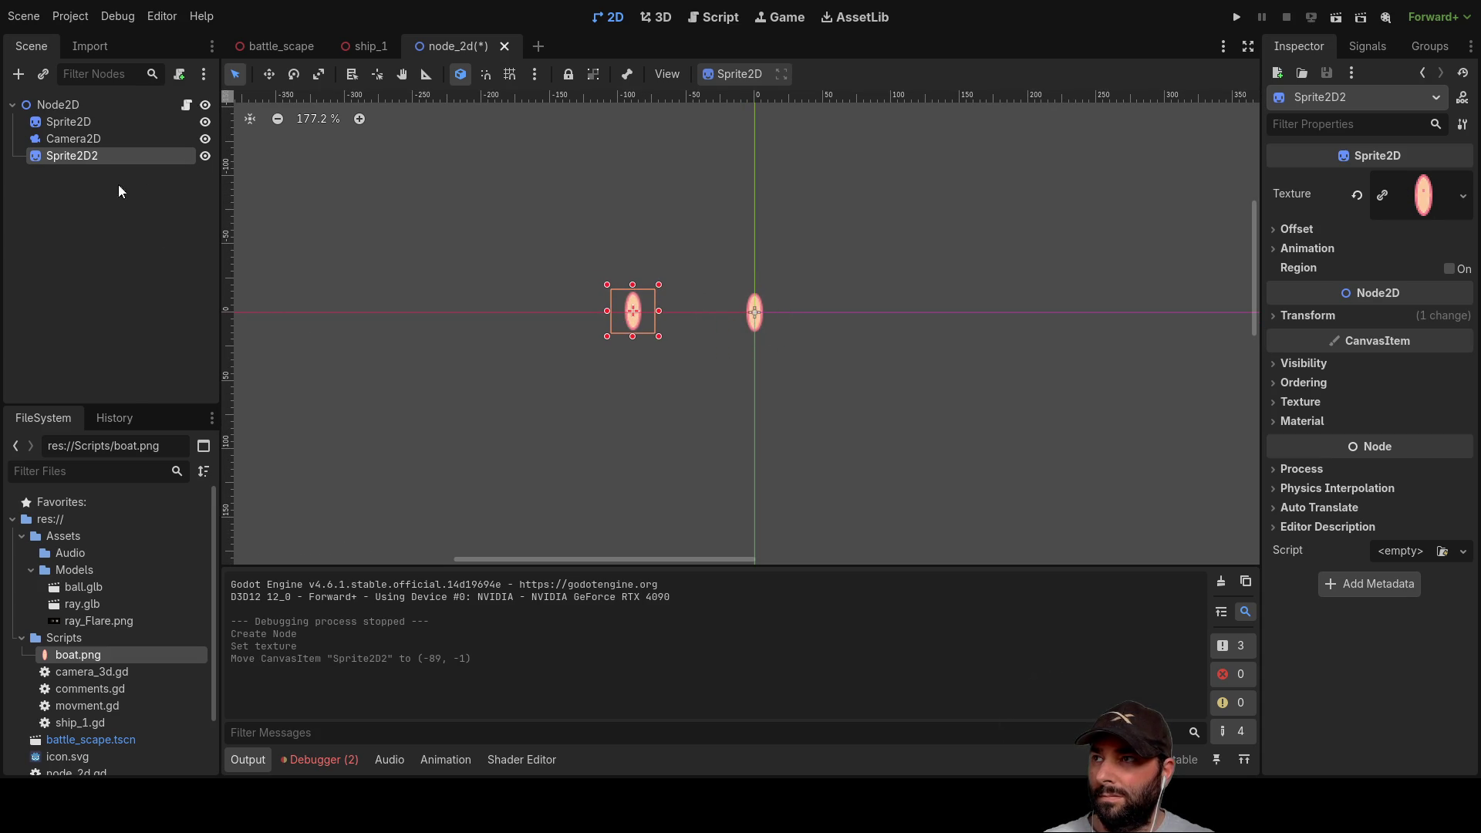
Step: Paste a copy as Sprite2D3 at (140, 76), test-run the scene, and reopen node_2d.gd
{"action": "left_click", "coordinate": [72, 105]}
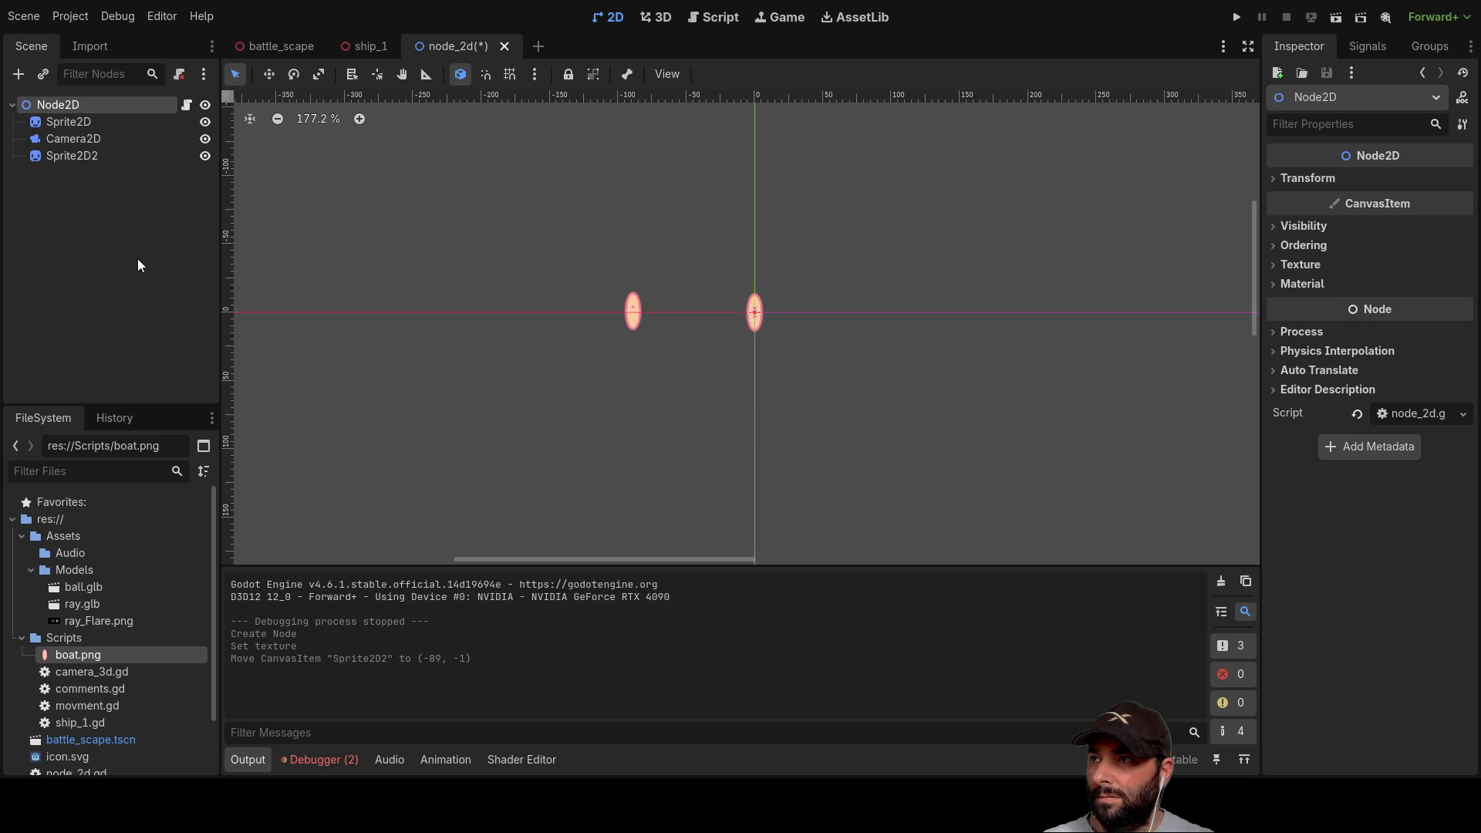
{"action": "key", "text": "ctrl+v"}
{"action": "left_click_drag", "start_coordinate": [628, 318], "coordinate": [941, 423]}
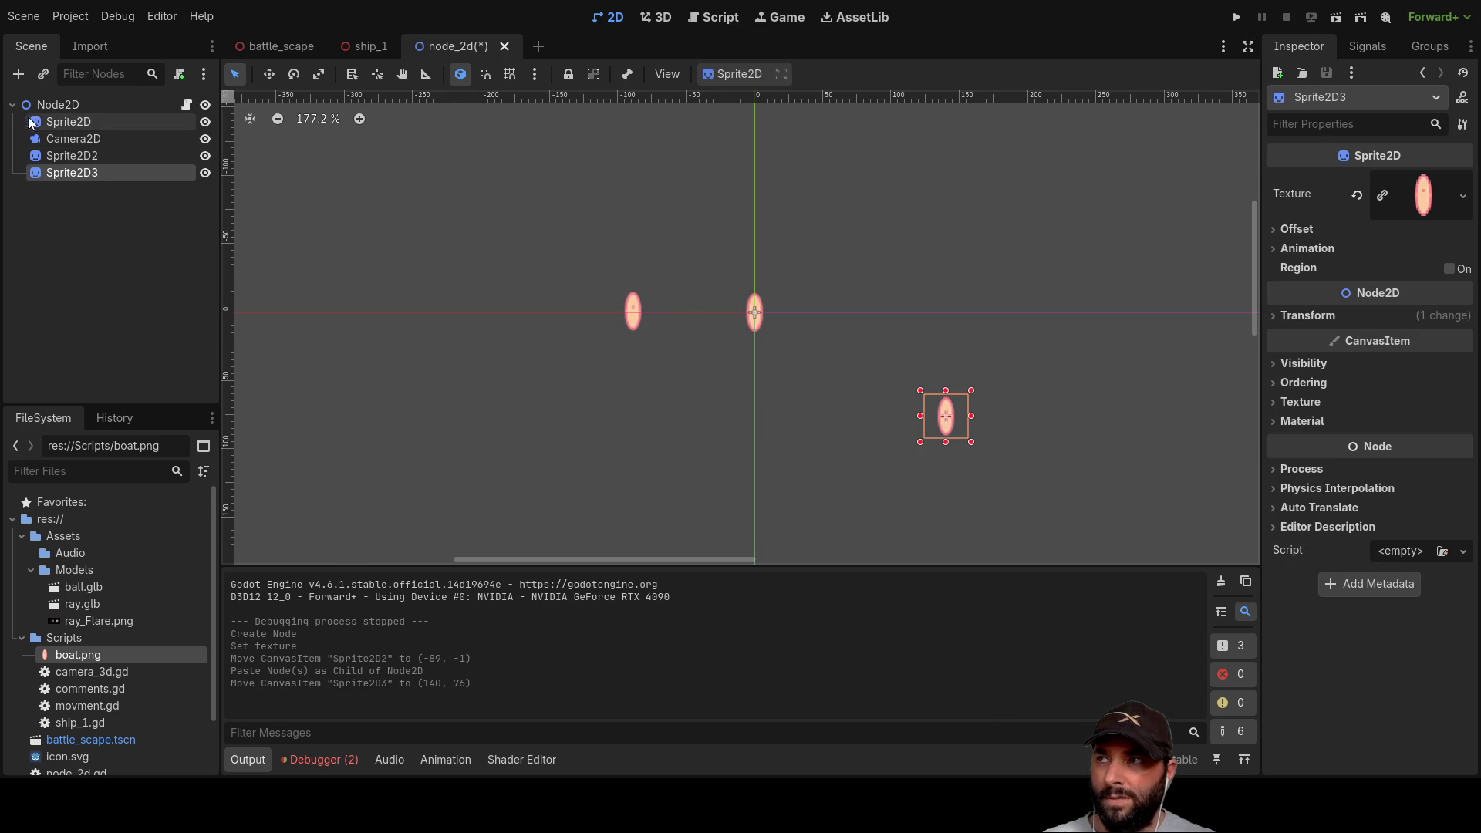
{"action": "left_click", "coordinate": [76, 102]}
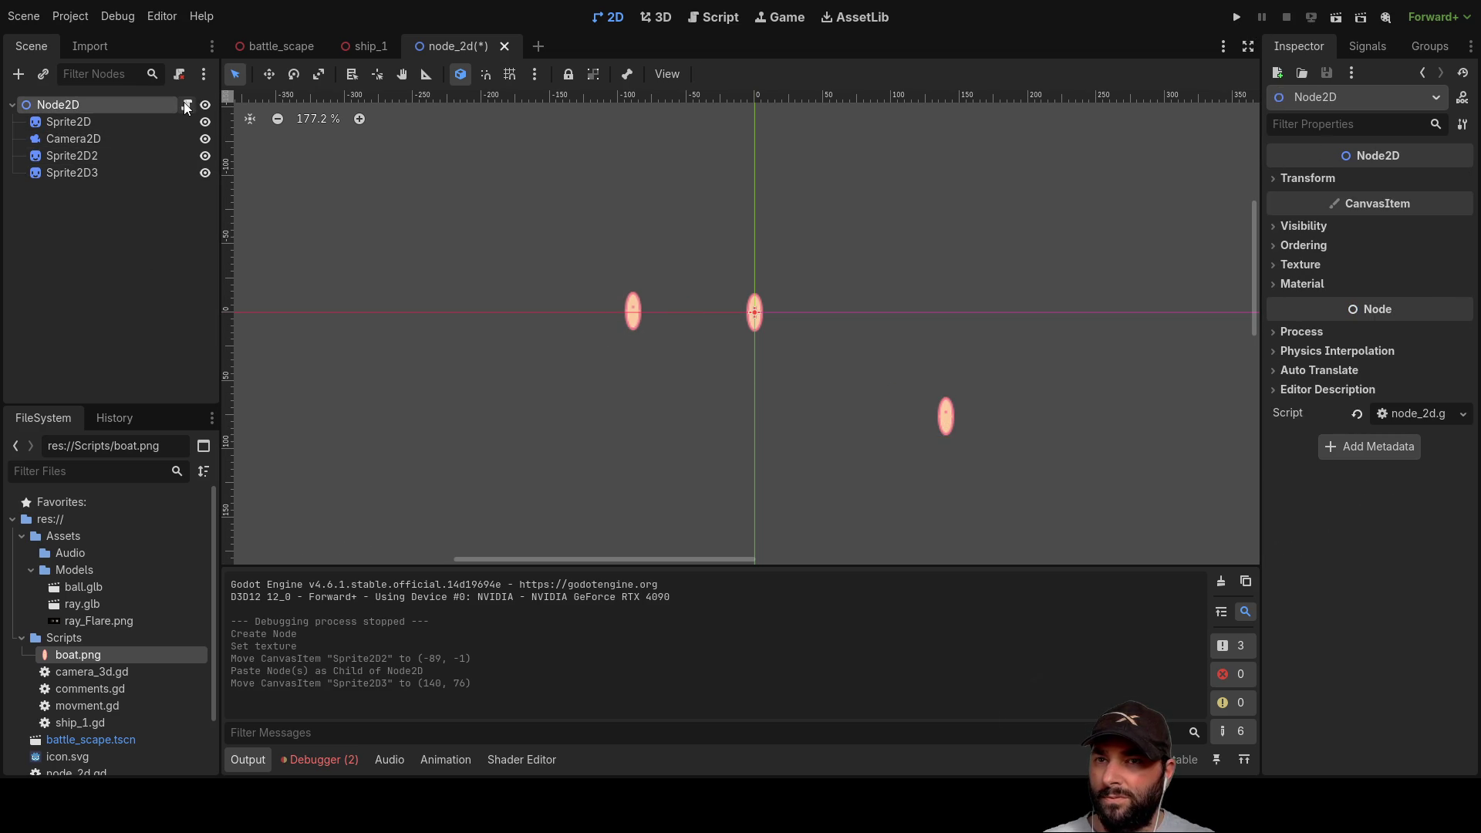
{"action": "left_click", "coordinate": [1338, 21]}
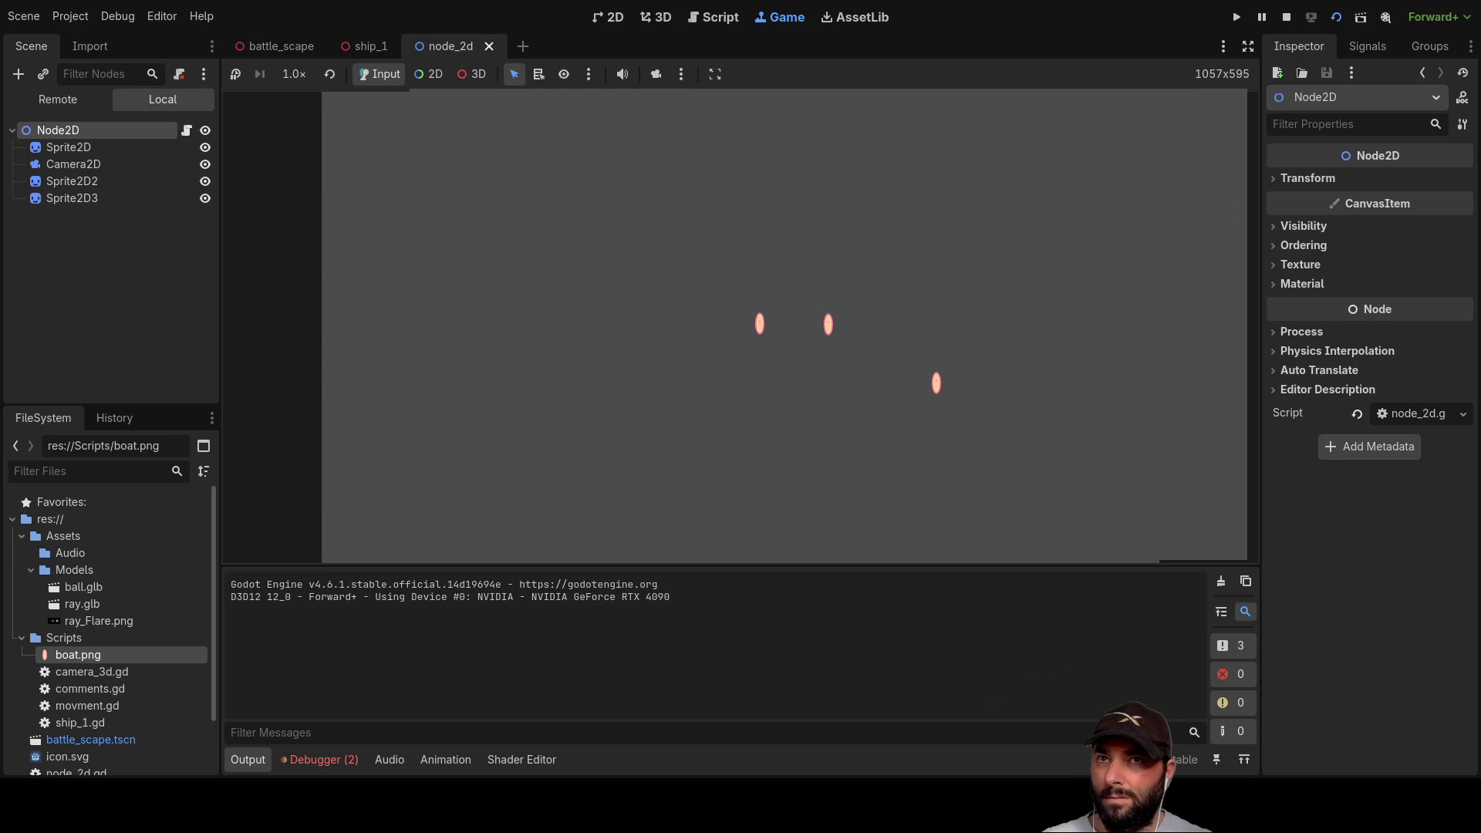
{"action": "left_click", "coordinate": [1286, 17]}
{"action": "left_click", "coordinate": [734, 19]}
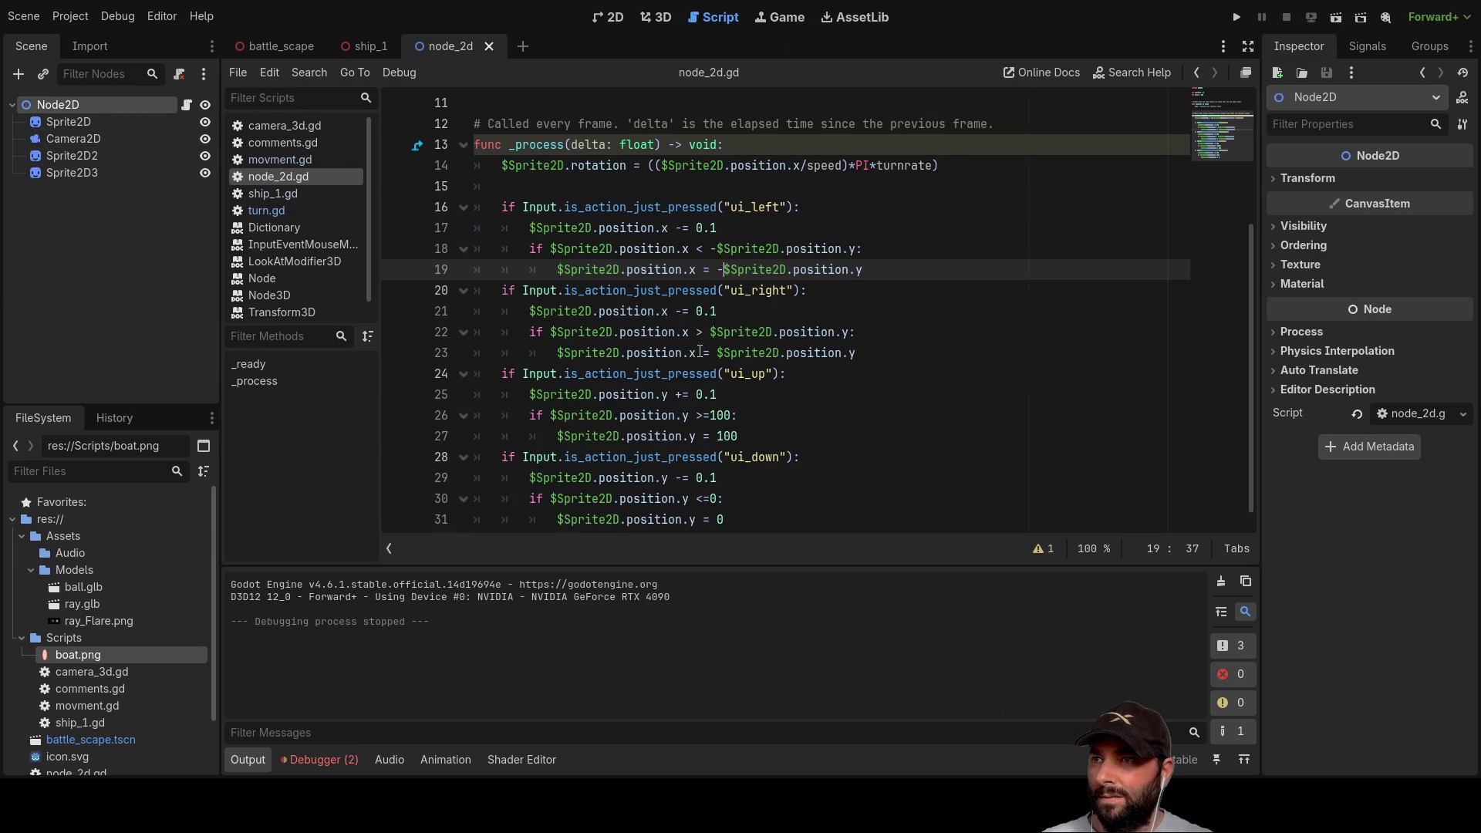
Step: Add print("hello i loaded") above pass in the _ready function
{"action": "scroll", "coordinate": [693, 359], "scroll_direction": "up", "scroll_amount": 4}
{"action": "left_click", "coordinate": [505, 272]}
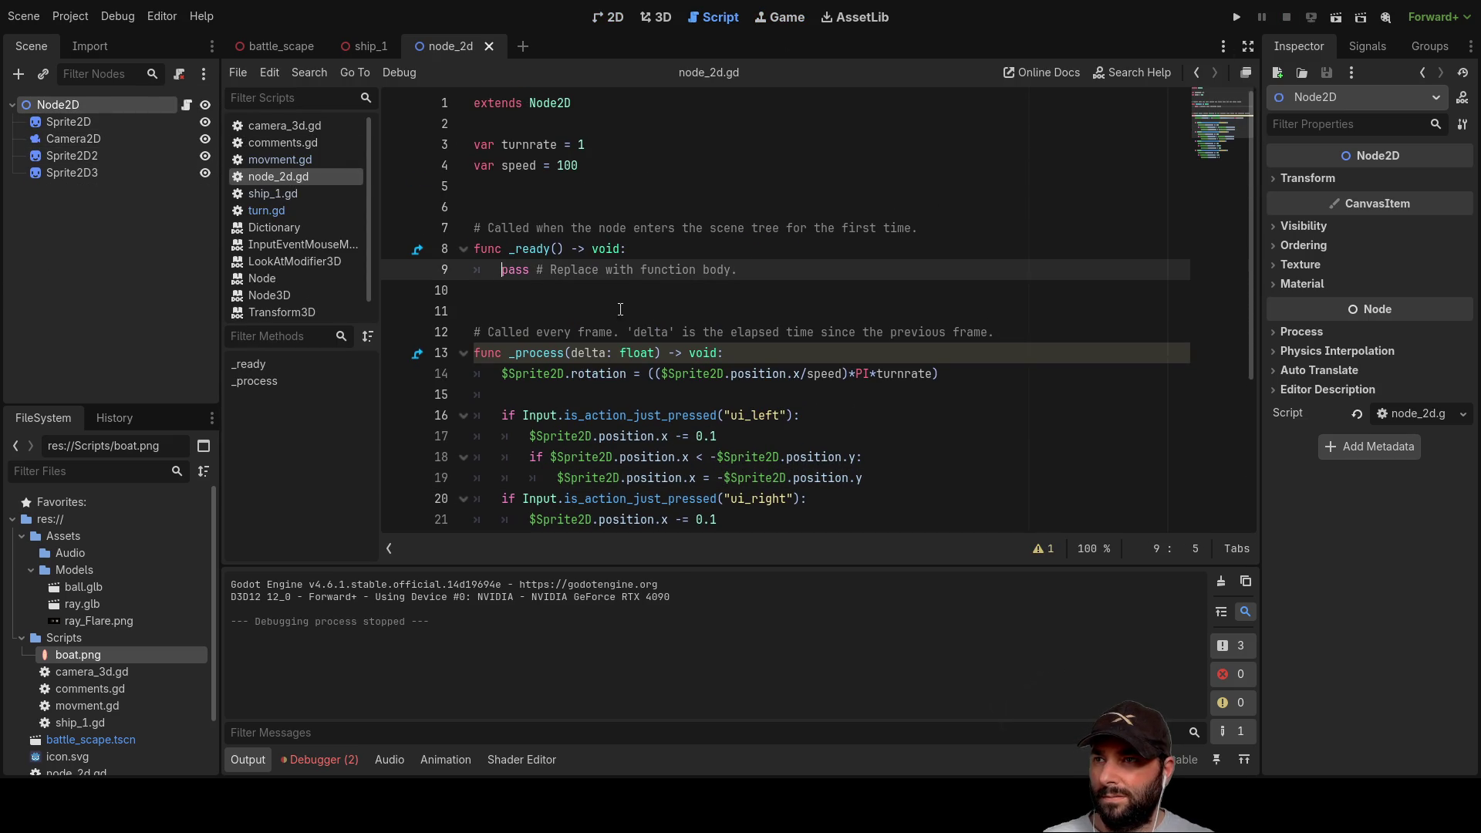
{"action": "key", "text": "ctrl+shift+Return"}
{"action": "type", "text": "rint"}
{"action": "type", "text": "(\"h"}
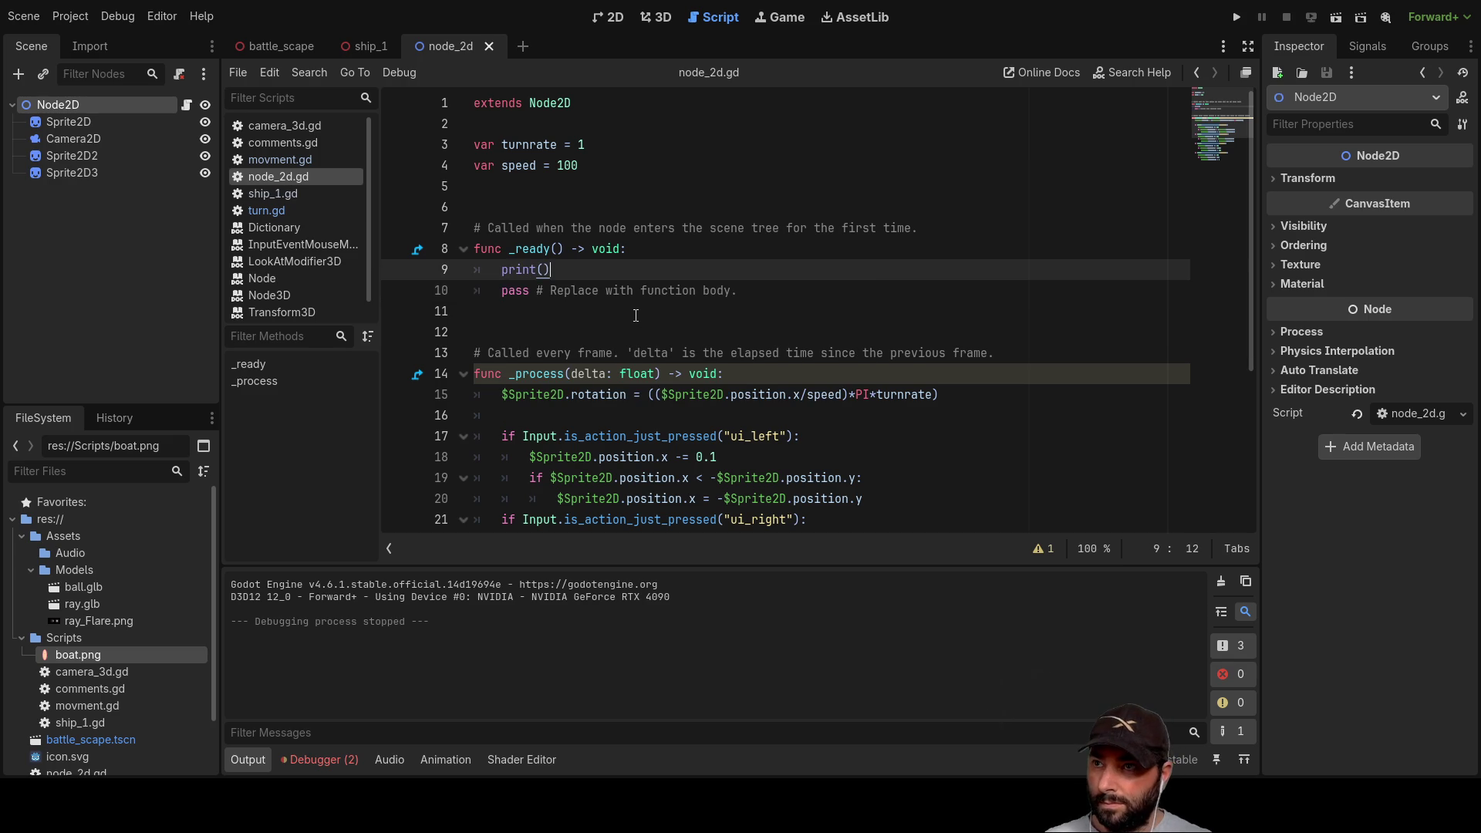
{"action": "type", "text": "ello i loaded"}
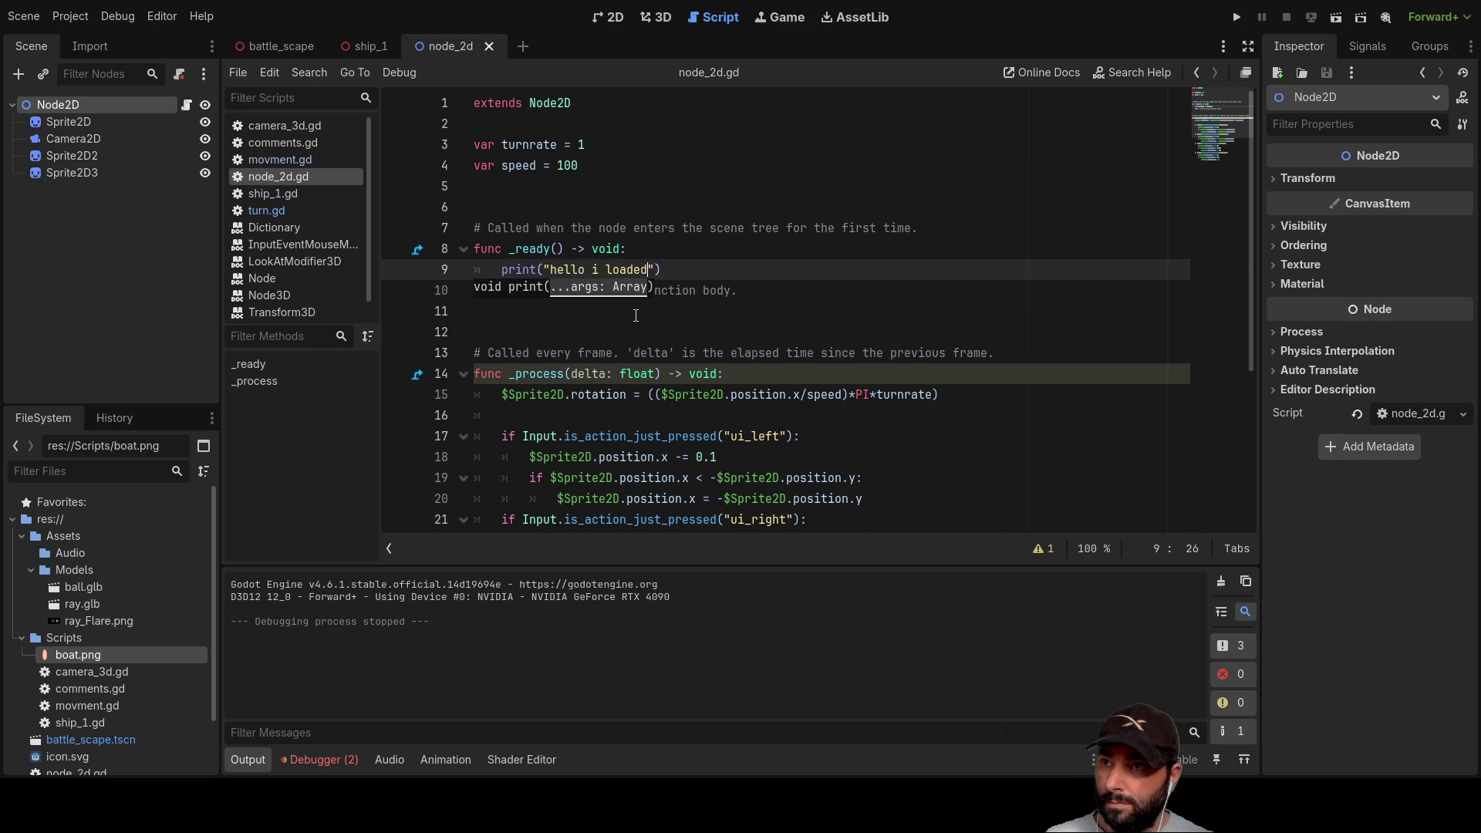
{"action": "key", "text": "Down"}
Step: Insert print("up") above the movement line in the ui_up branch
{"action": "scroll", "coordinate": [636, 315], "scroll_direction": "down", "scroll_amount": 2}
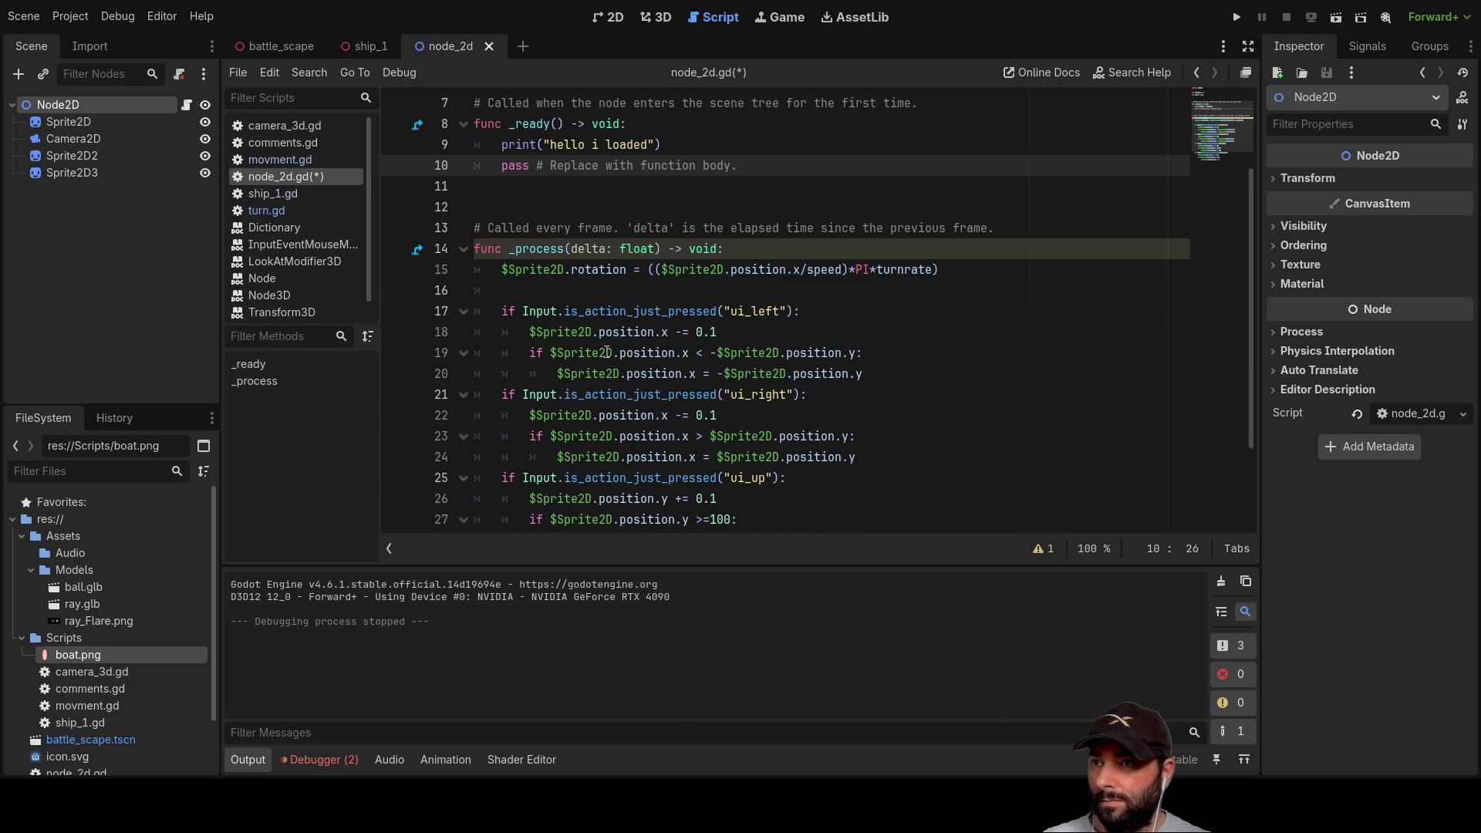
{"action": "scroll", "coordinate": [543, 359], "scroll_direction": "down", "scroll_amount": 2}
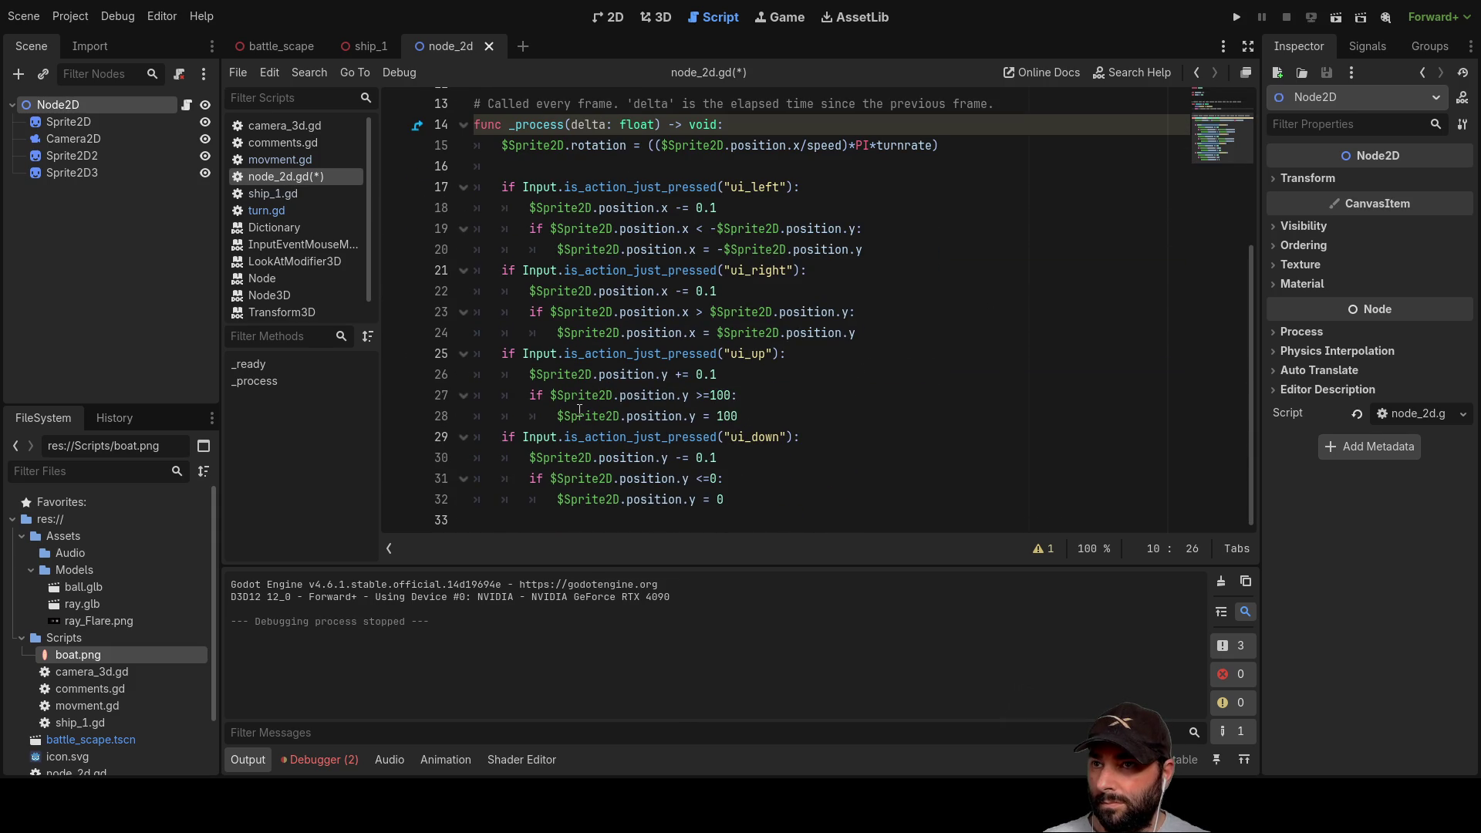
{"action": "left_click", "coordinate": [530, 376]}
{"action": "key", "text": "Return"}
{"action": "key", "text": "Up"}
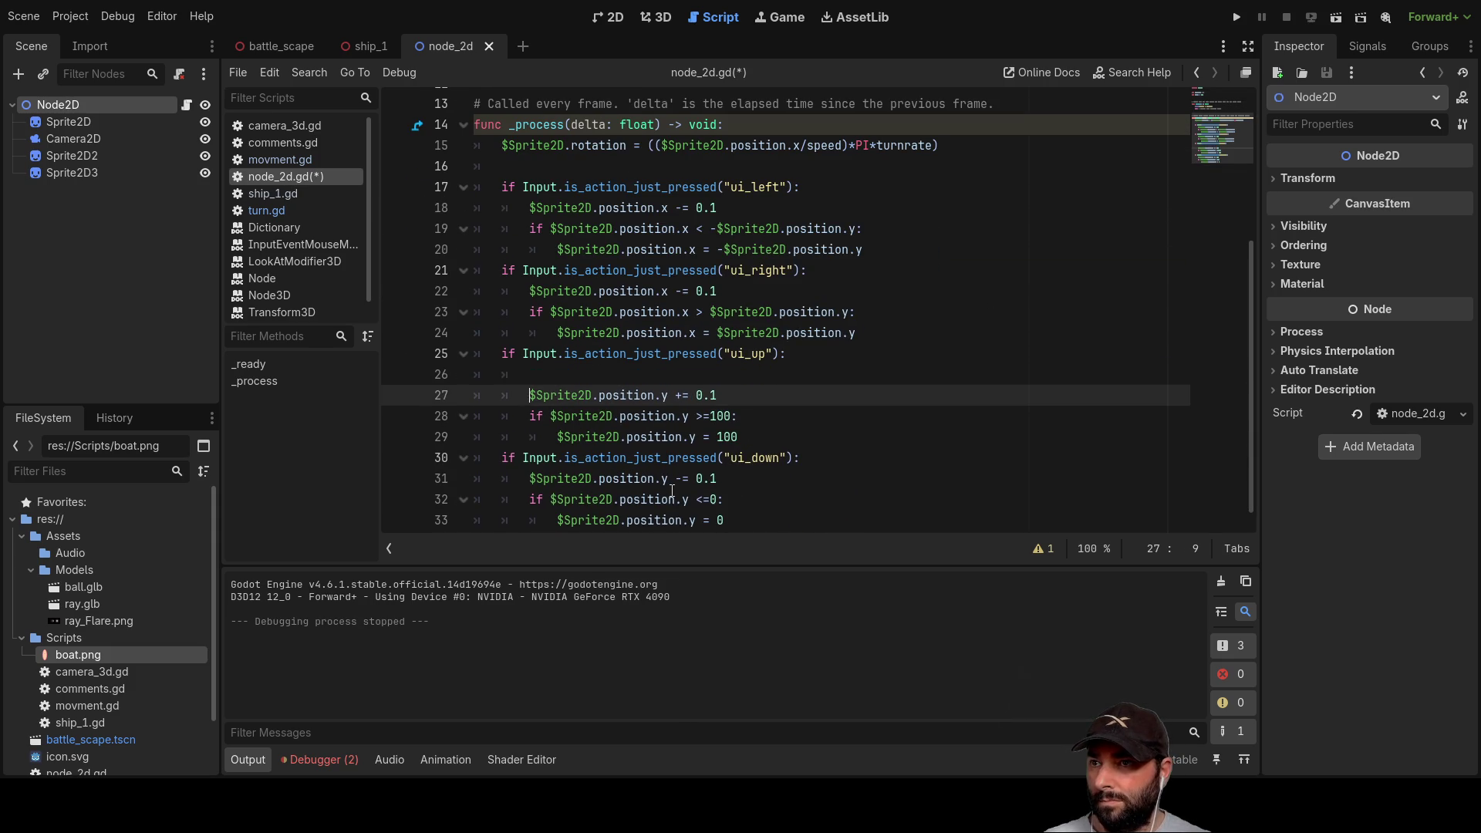
{"action": "type", "text": "print"}
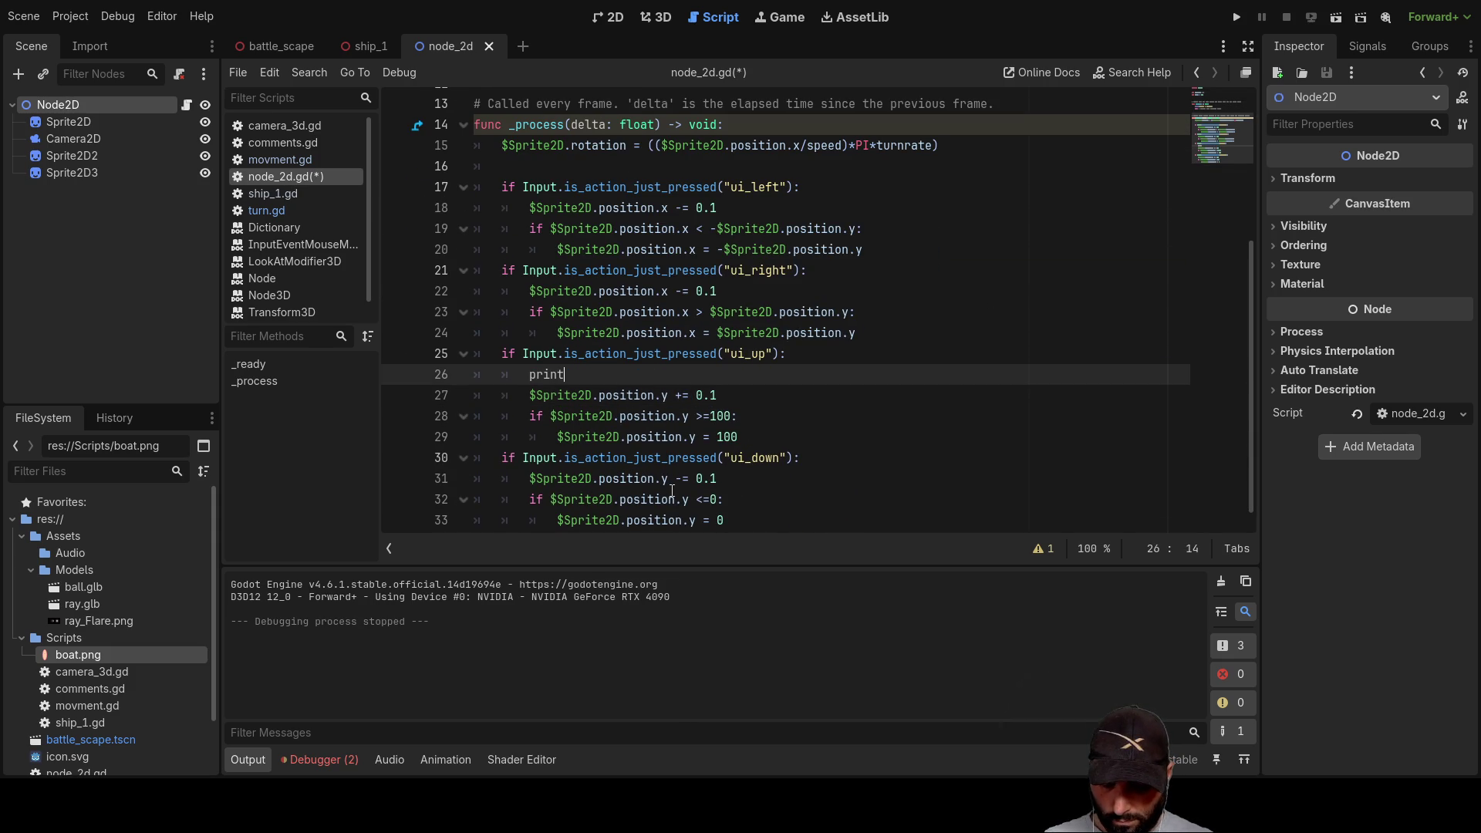
{"action": "type", "text": "()up"}
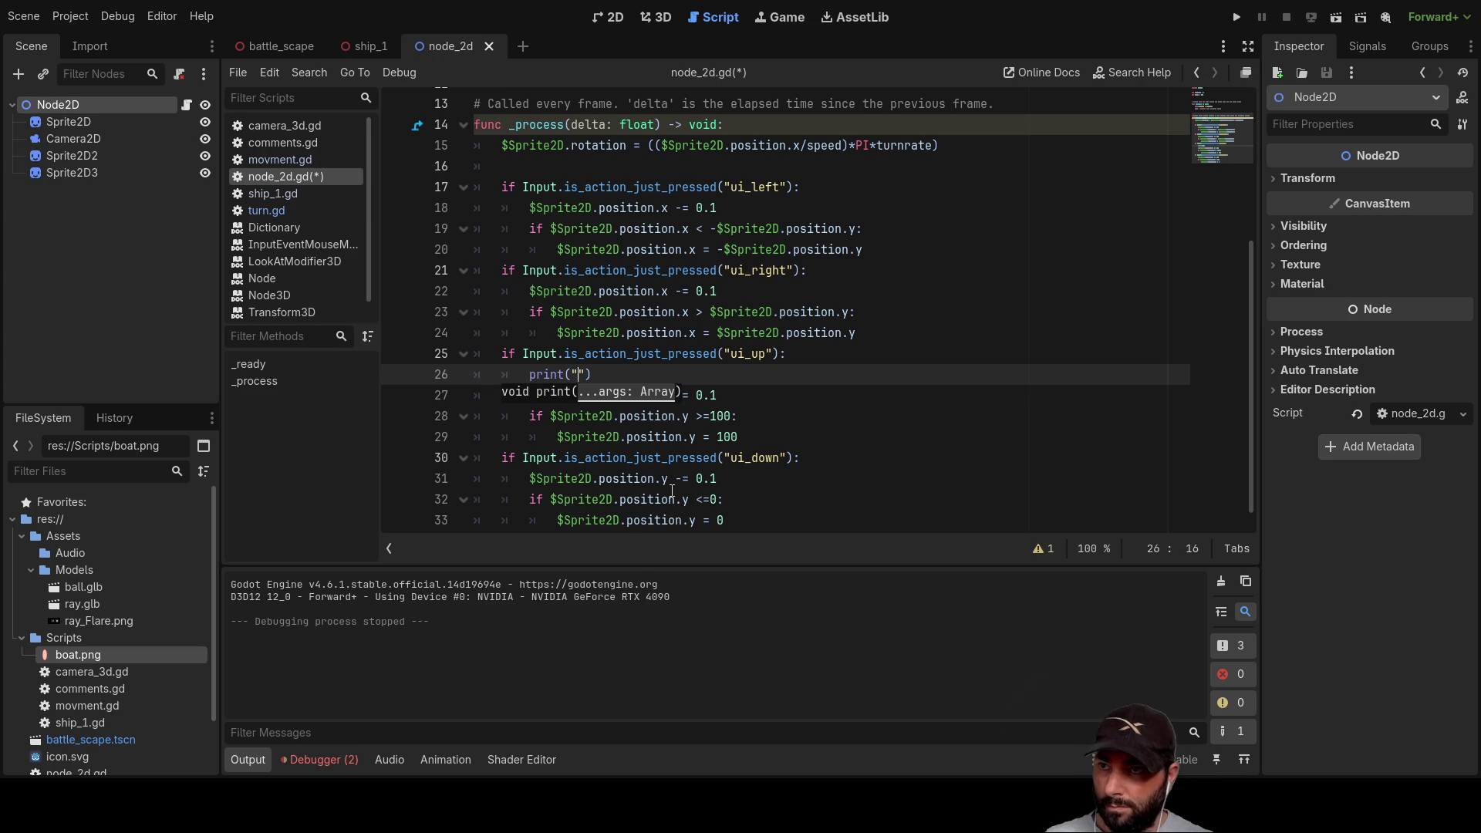
Step: Copy the print into the ui_down branch and change it to print("down")
{"action": "key", "text": "Up"}
{"action": "key", "text": "Up"}
{"action": "key", "text": "Up"}
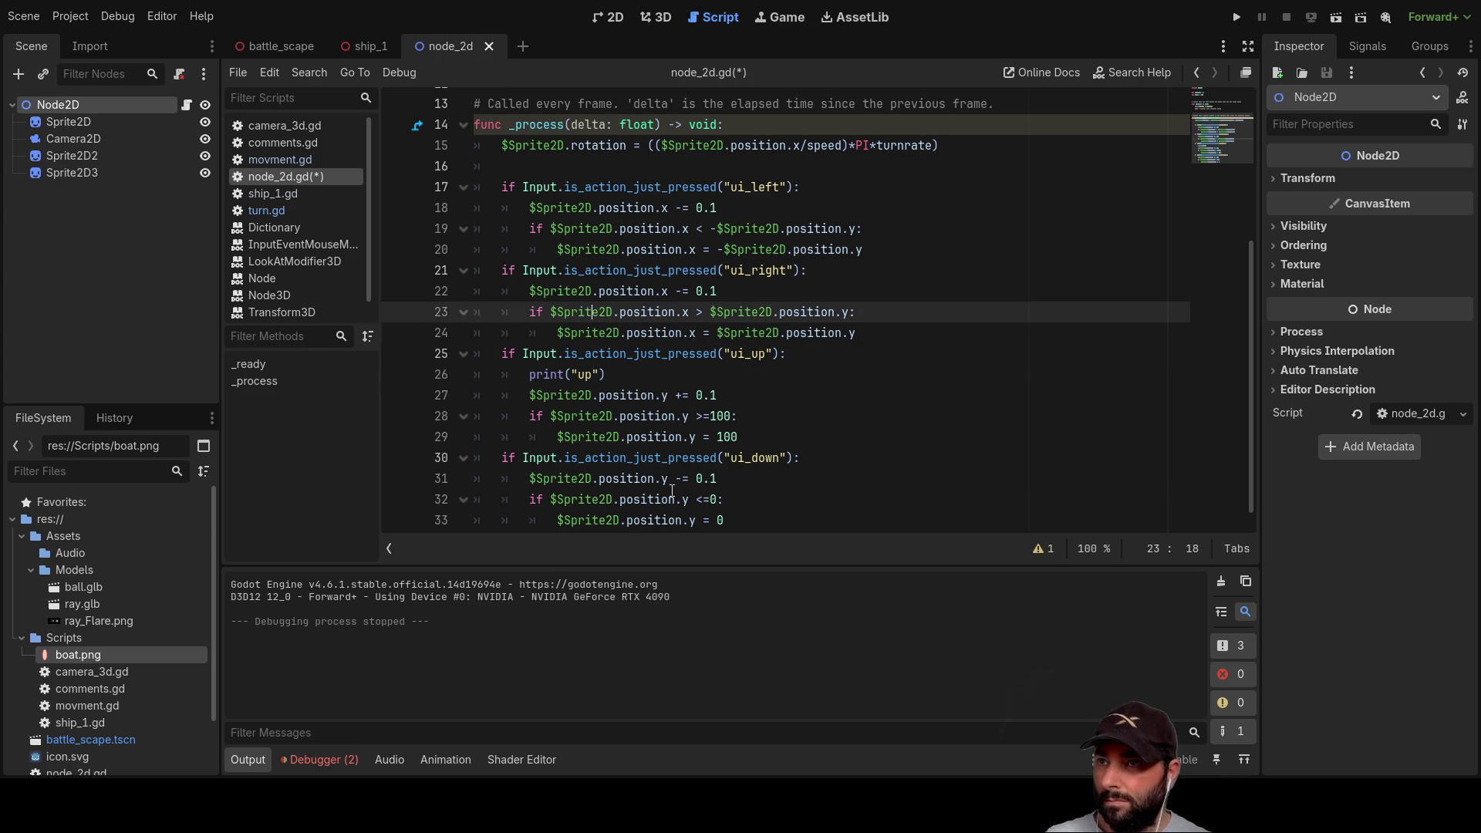
{"action": "key", "text": "Down"}
{"action": "key", "text": "Down"}
{"action": "key", "text": "Down"}
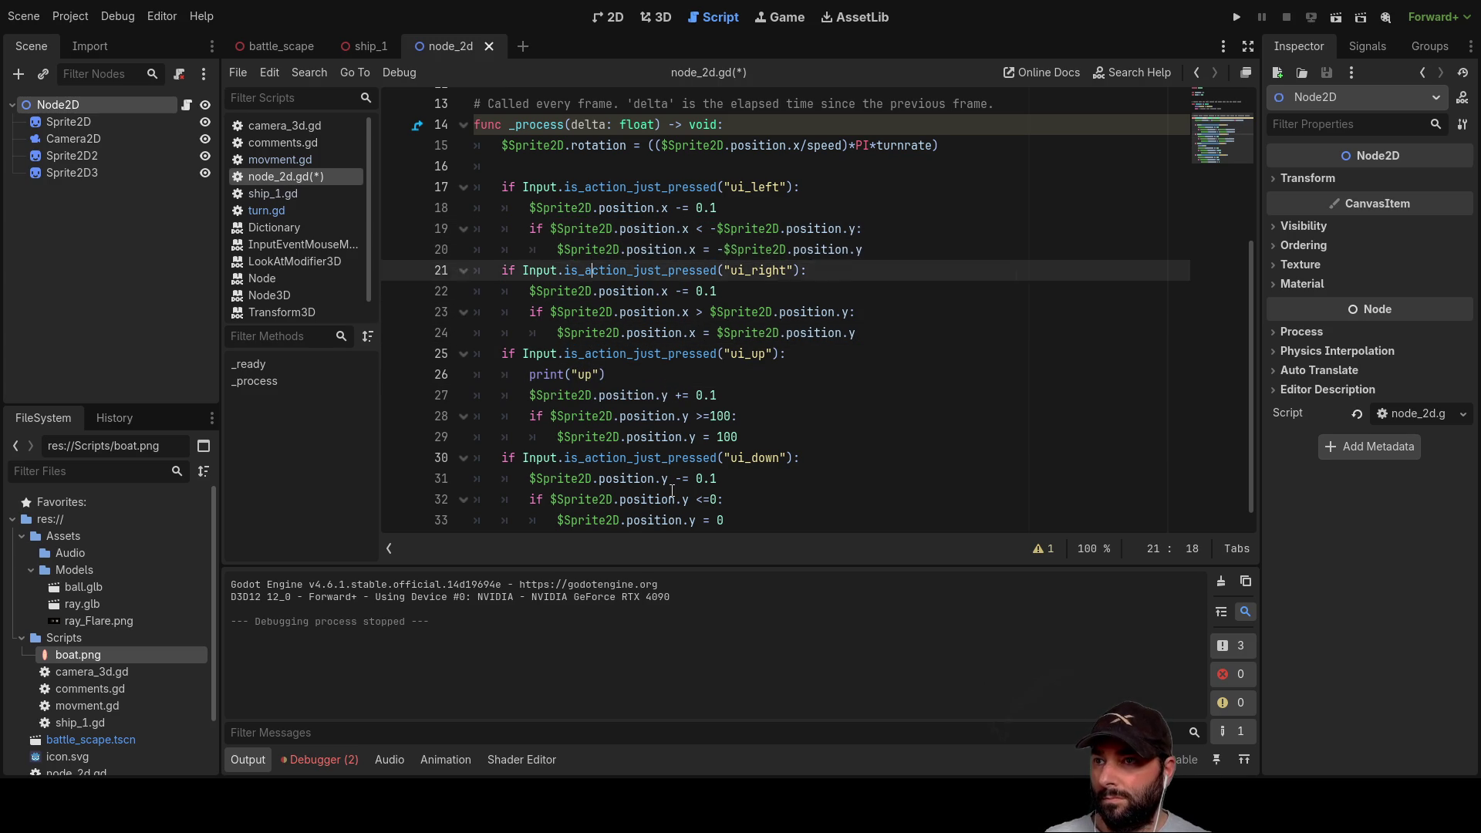
{"action": "key", "text": "Up"}
{"action": "key", "text": "Up"}
{"action": "key", "text": "Up"}
{"action": "key", "text": "Up"}
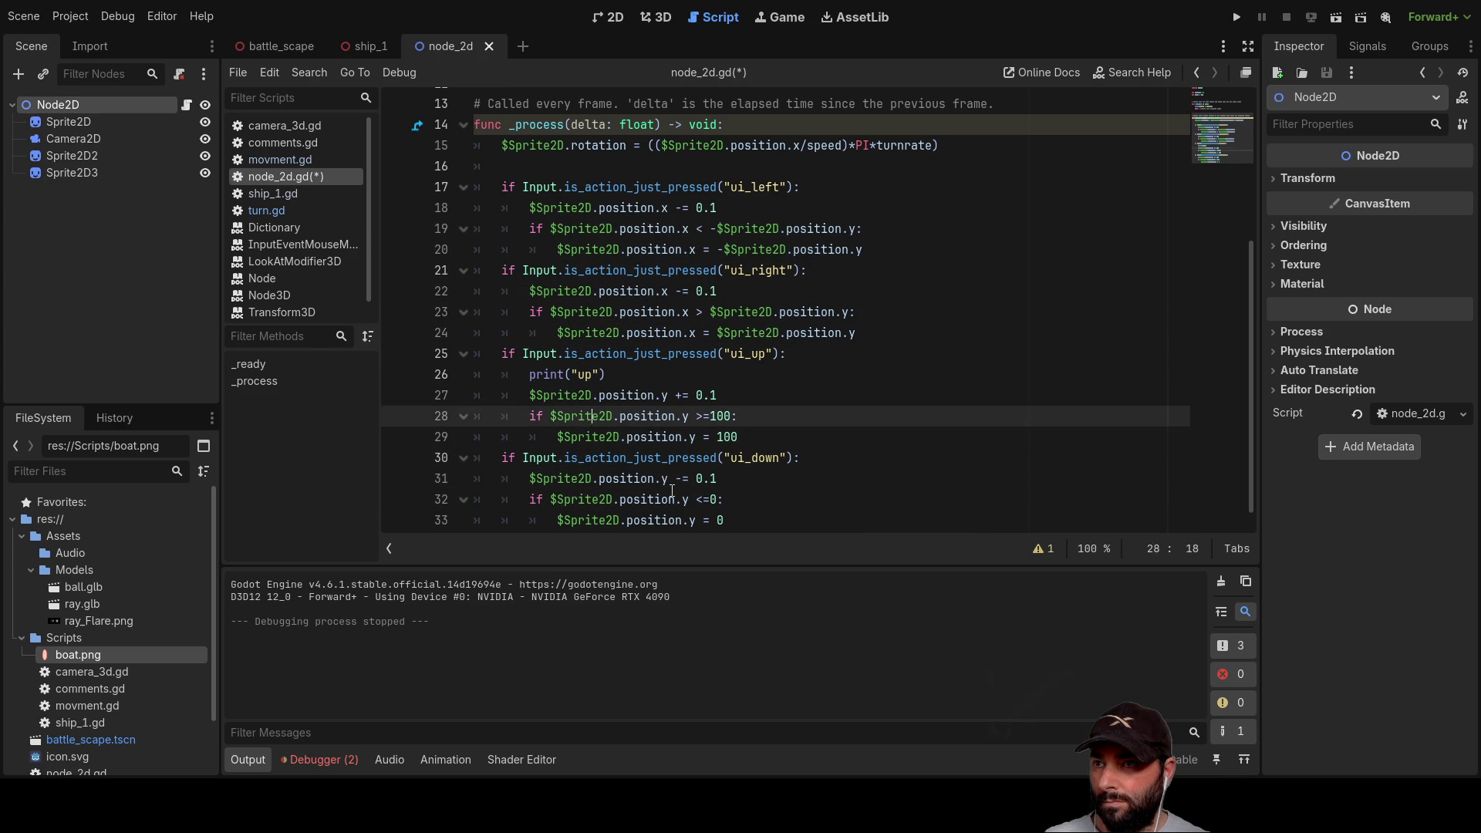
{"action": "key", "text": "Right"}
{"action": "key", "text": "shift+Left"}
{"action": "key", "text": "shift+Left"}
{"action": "key", "text": "shift+Left"}
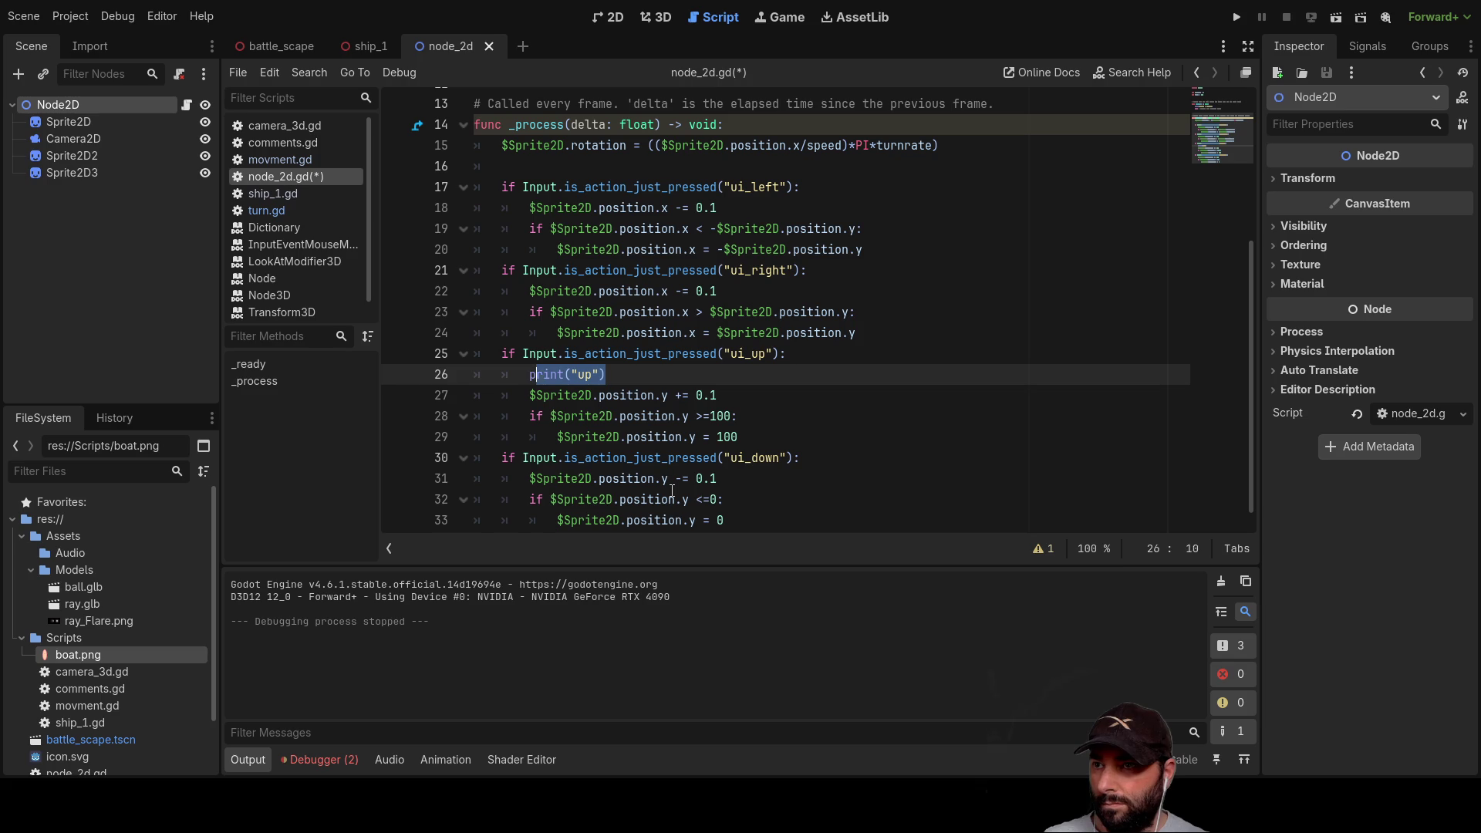
{"action": "key", "text": "Down"}
{"action": "key", "text": "Down"}
{"action": "key", "text": "Down"}
{"action": "key", "text": "Down"}
{"action": "key", "text": "Down"}
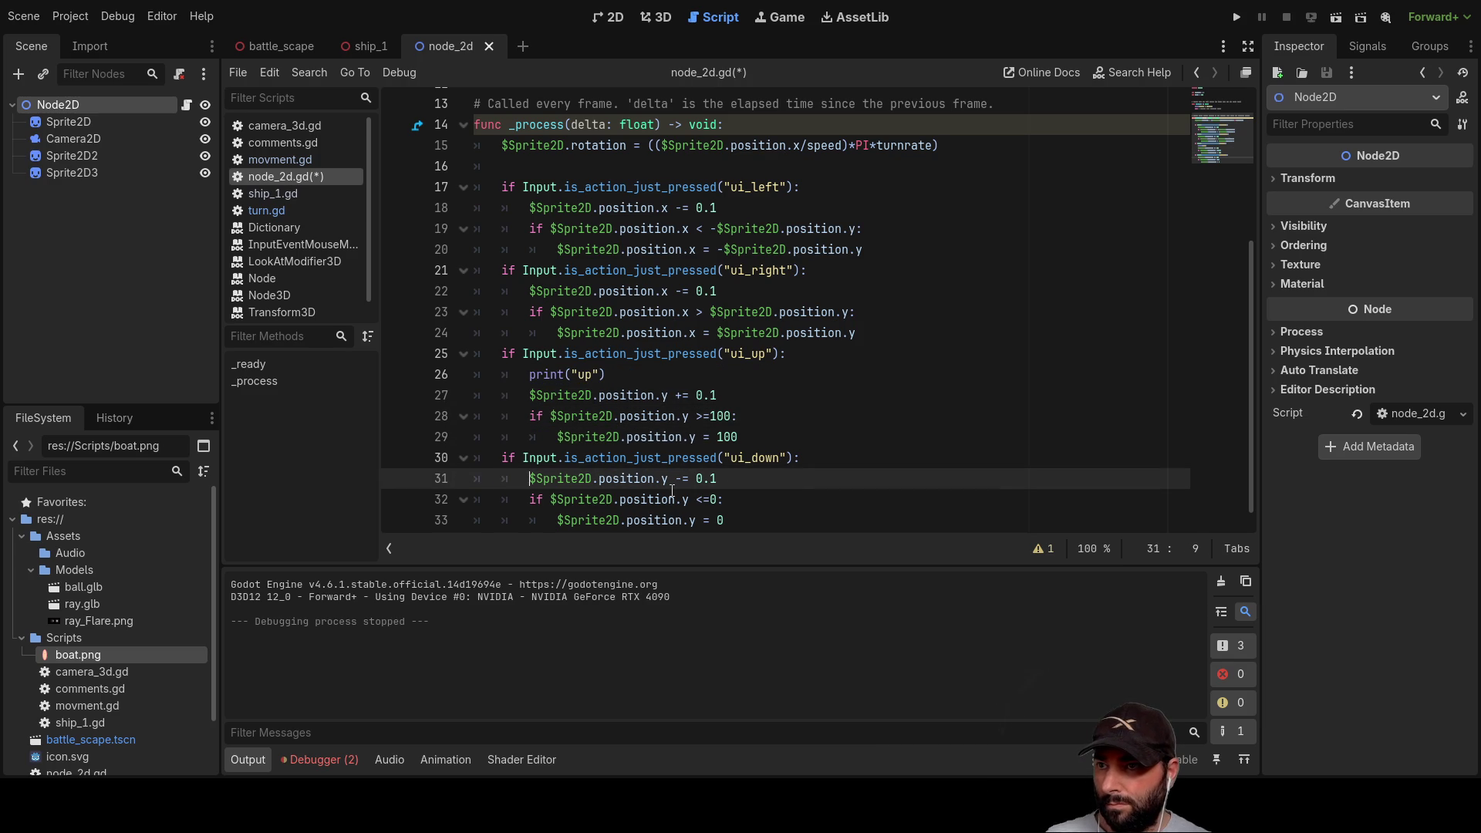
{"action": "key", "text": "Return"}
{"action": "key", "text": "Up"}
{"action": "type", "text": "print(\"up\")"}
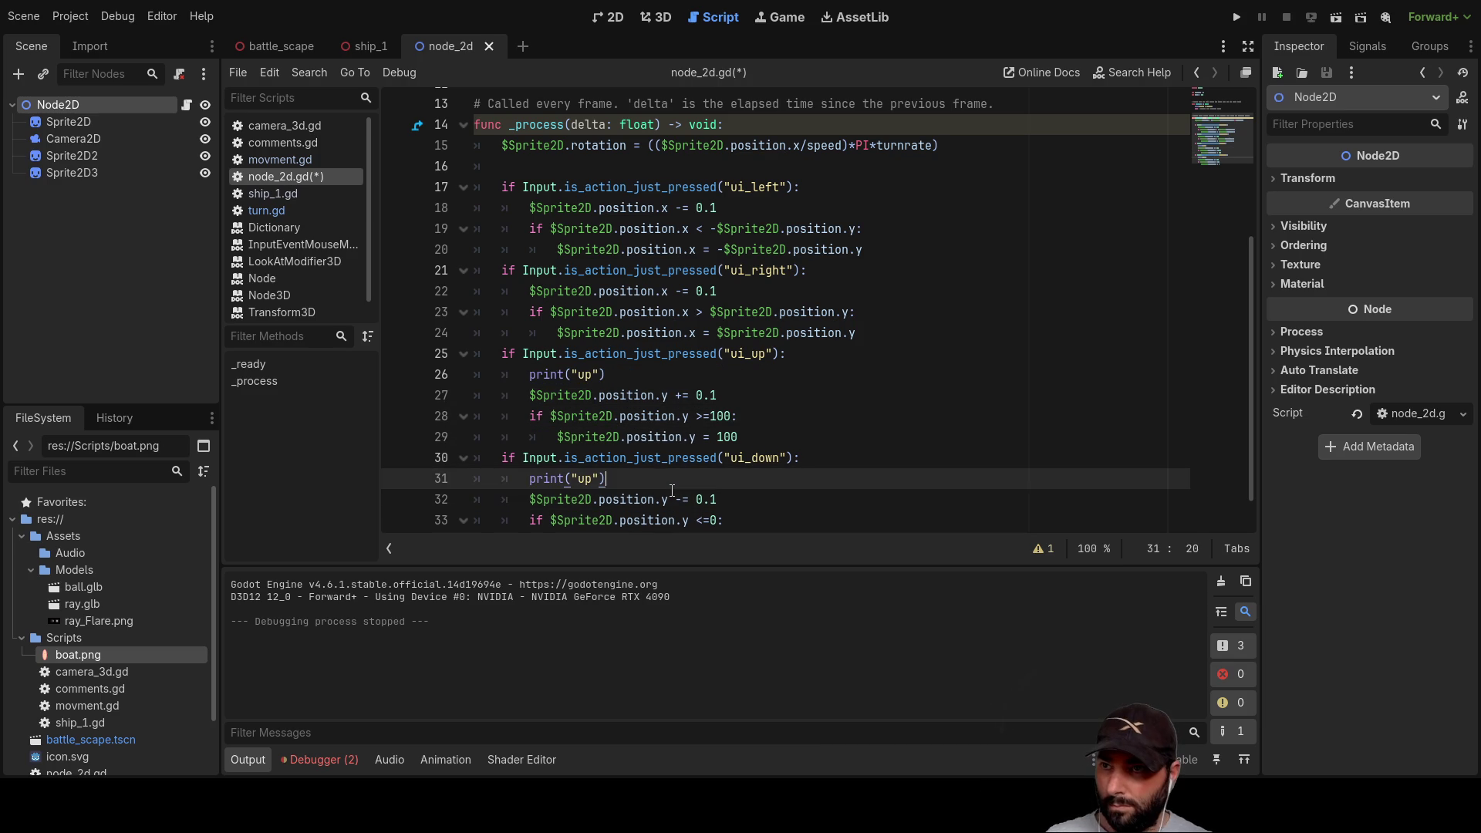
{"action": "key", "text": "BackSpace"}
{"action": "key", "text": "BackSpace"}
{"action": "type", "text": "down"}
{"action": "key", "text": "Escape"}
{"action": "key", "text": "Up"}
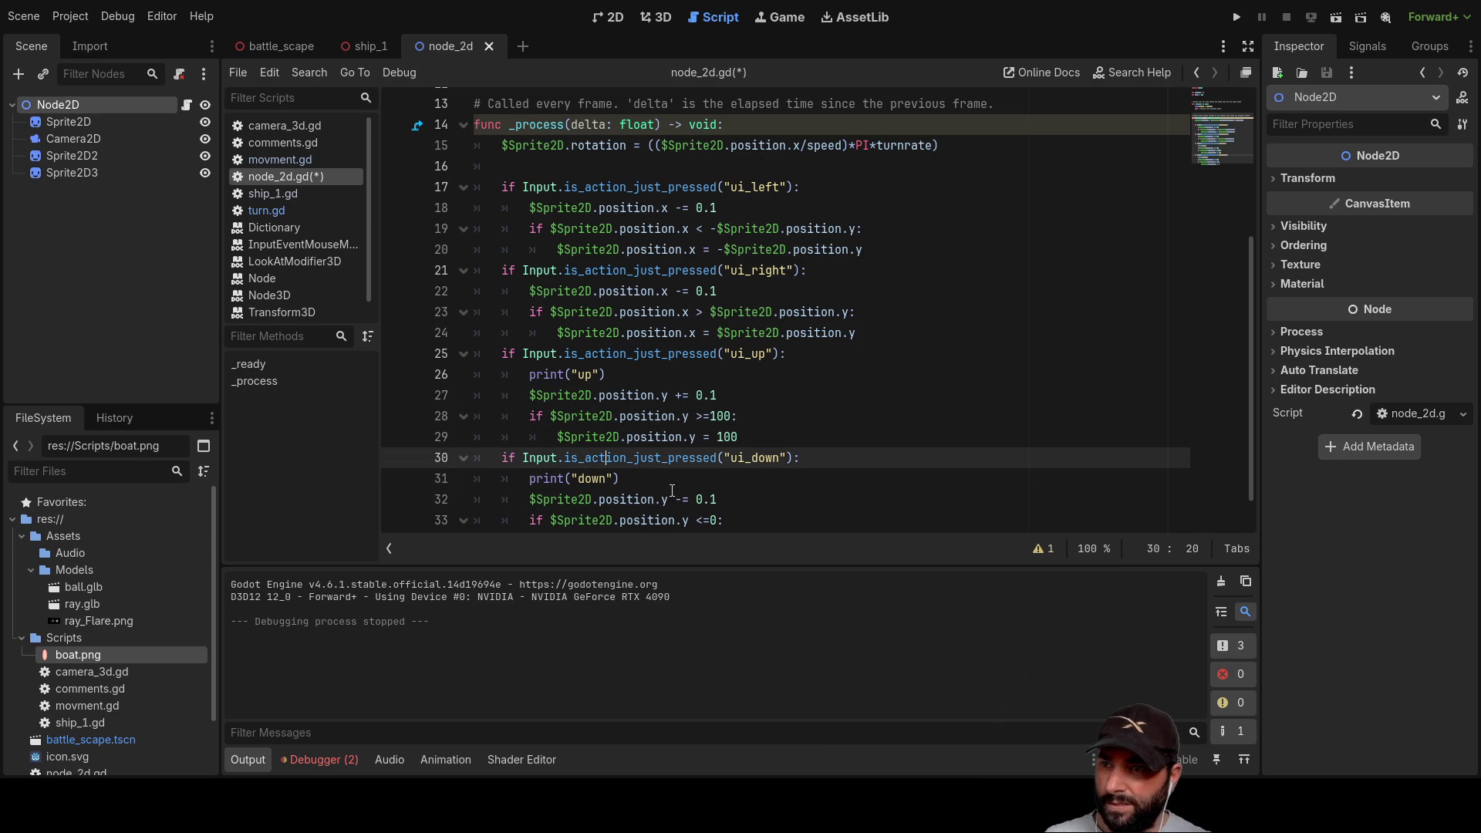
Step: Run the node_2d scene and press up repeatedly to confirm "up" prints in Output, then stop
{"action": "left_click", "coordinate": [1238, 19]}
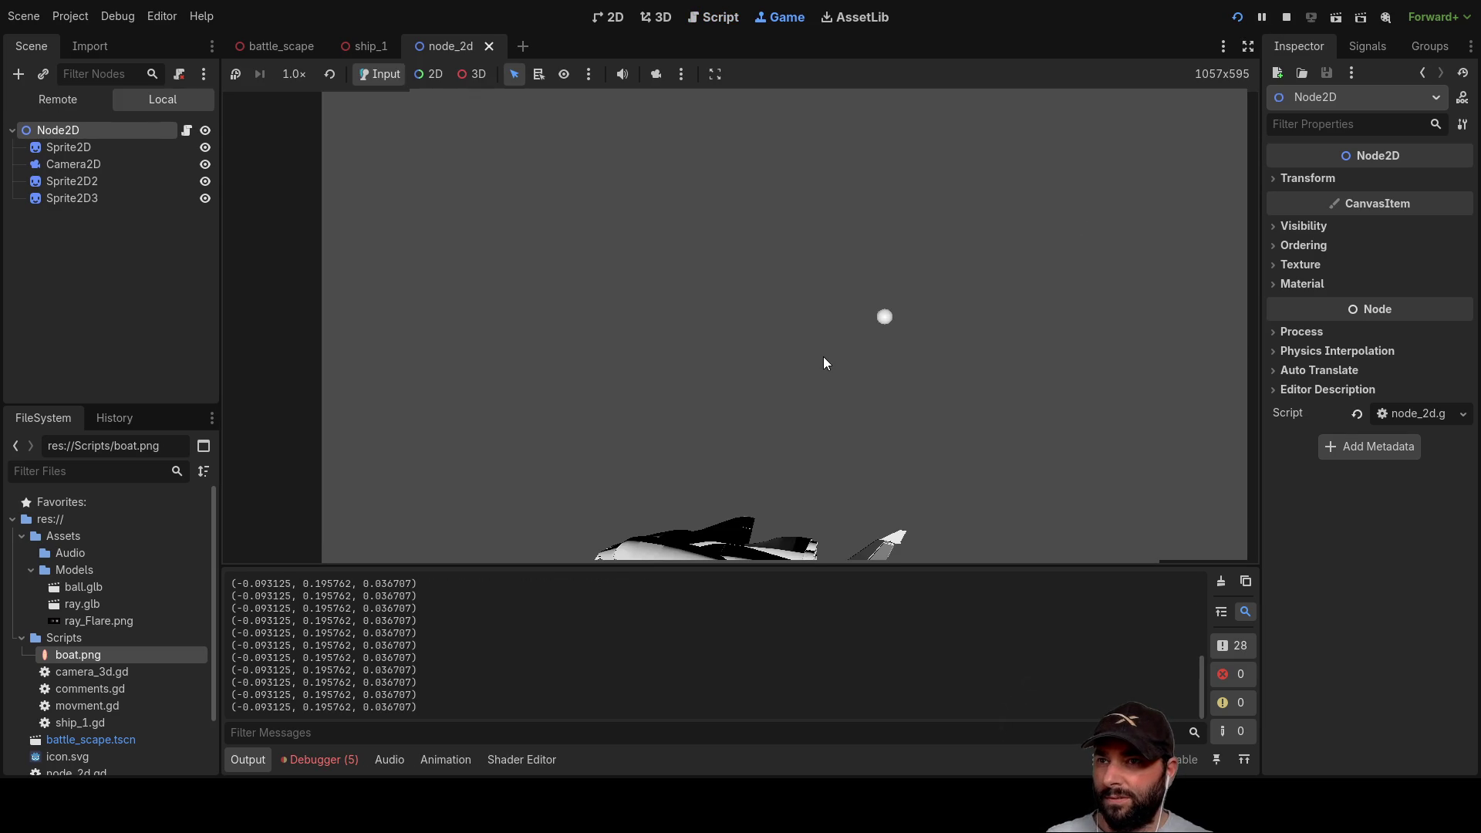
{"action": "left_click", "coordinate": [1287, 17]}
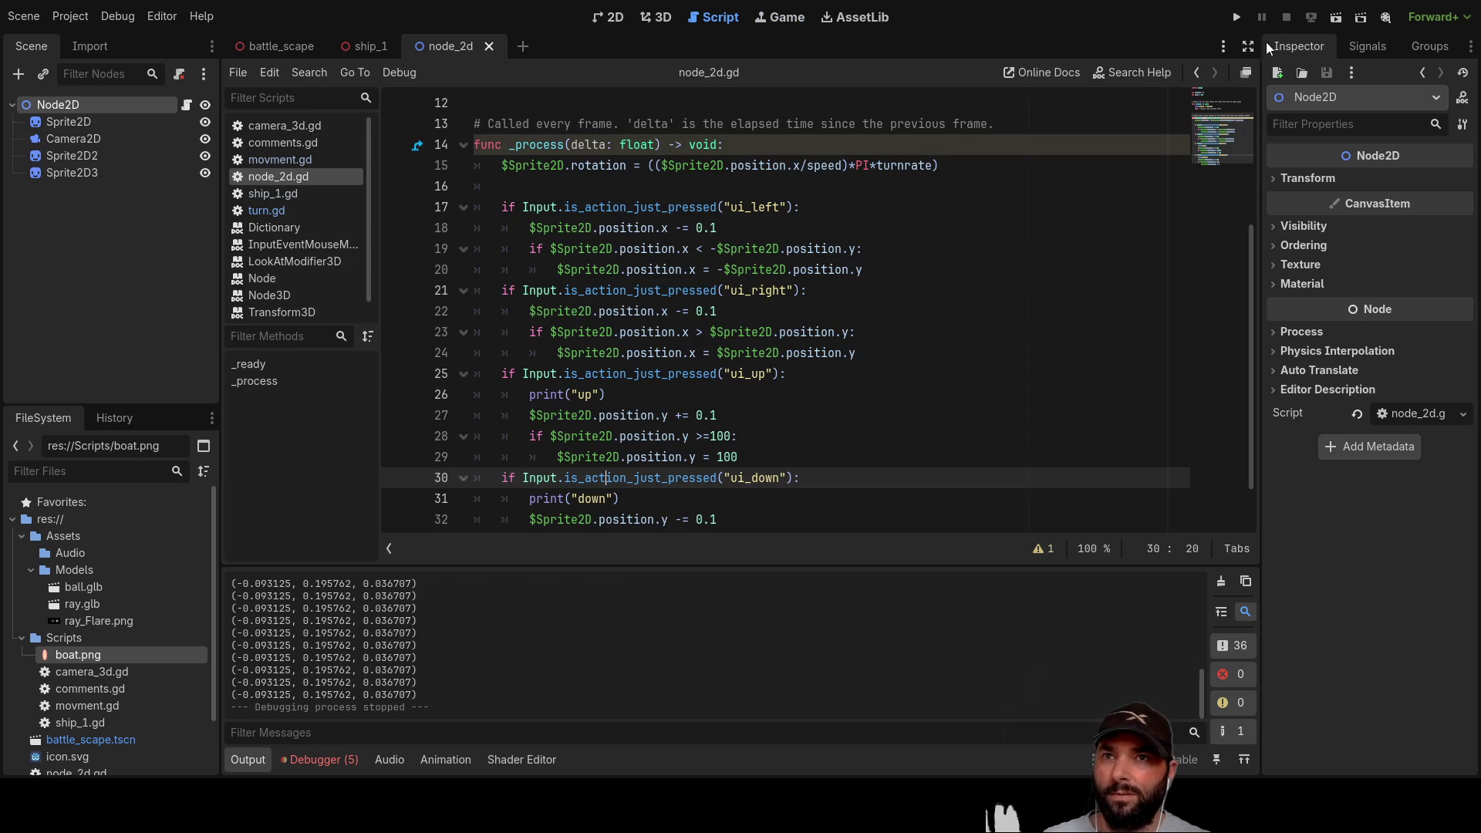
{"action": "left_click", "coordinate": [1335, 18]}
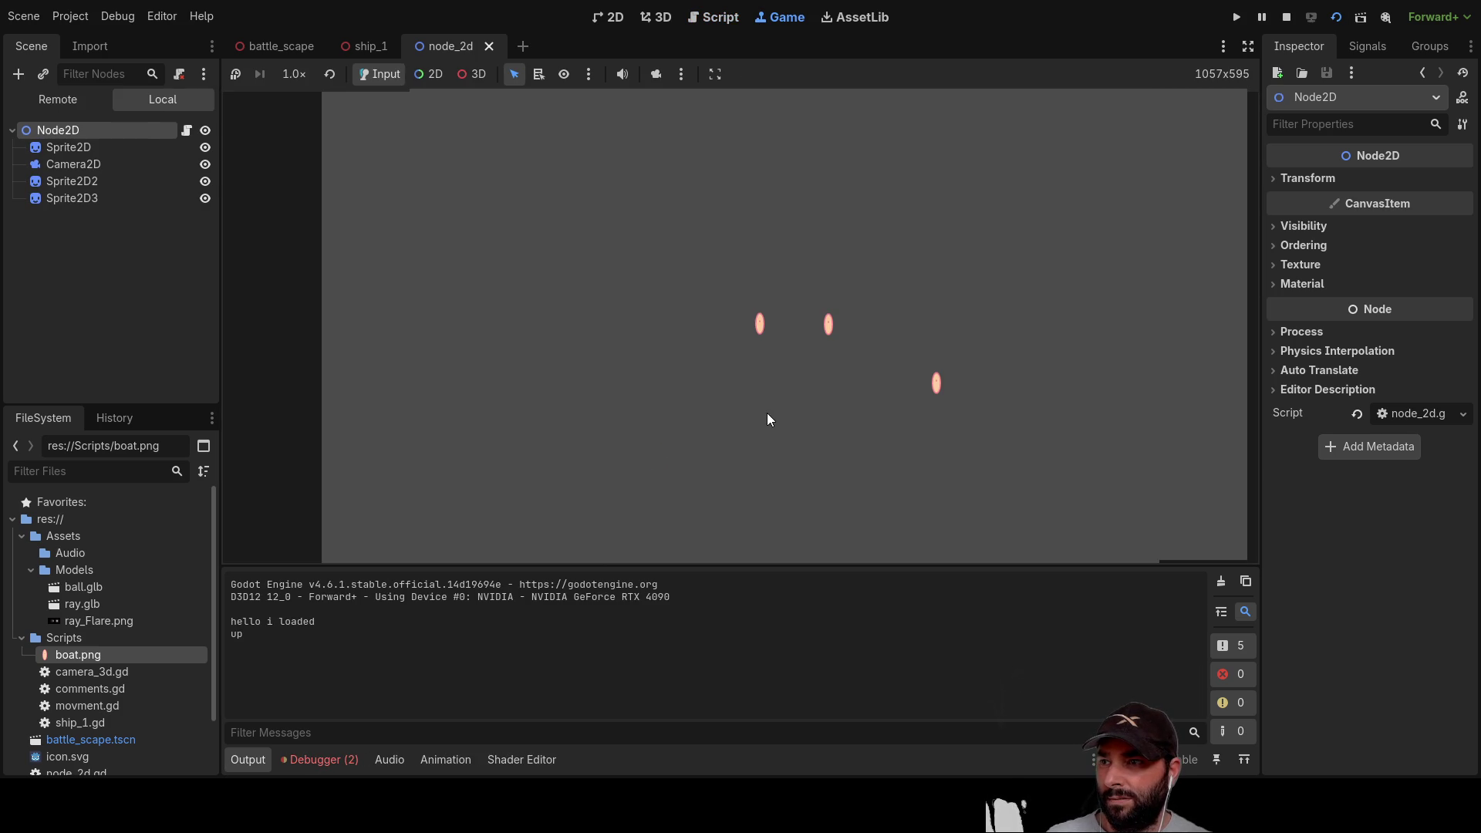
{"action": "key", "text": "Up"}
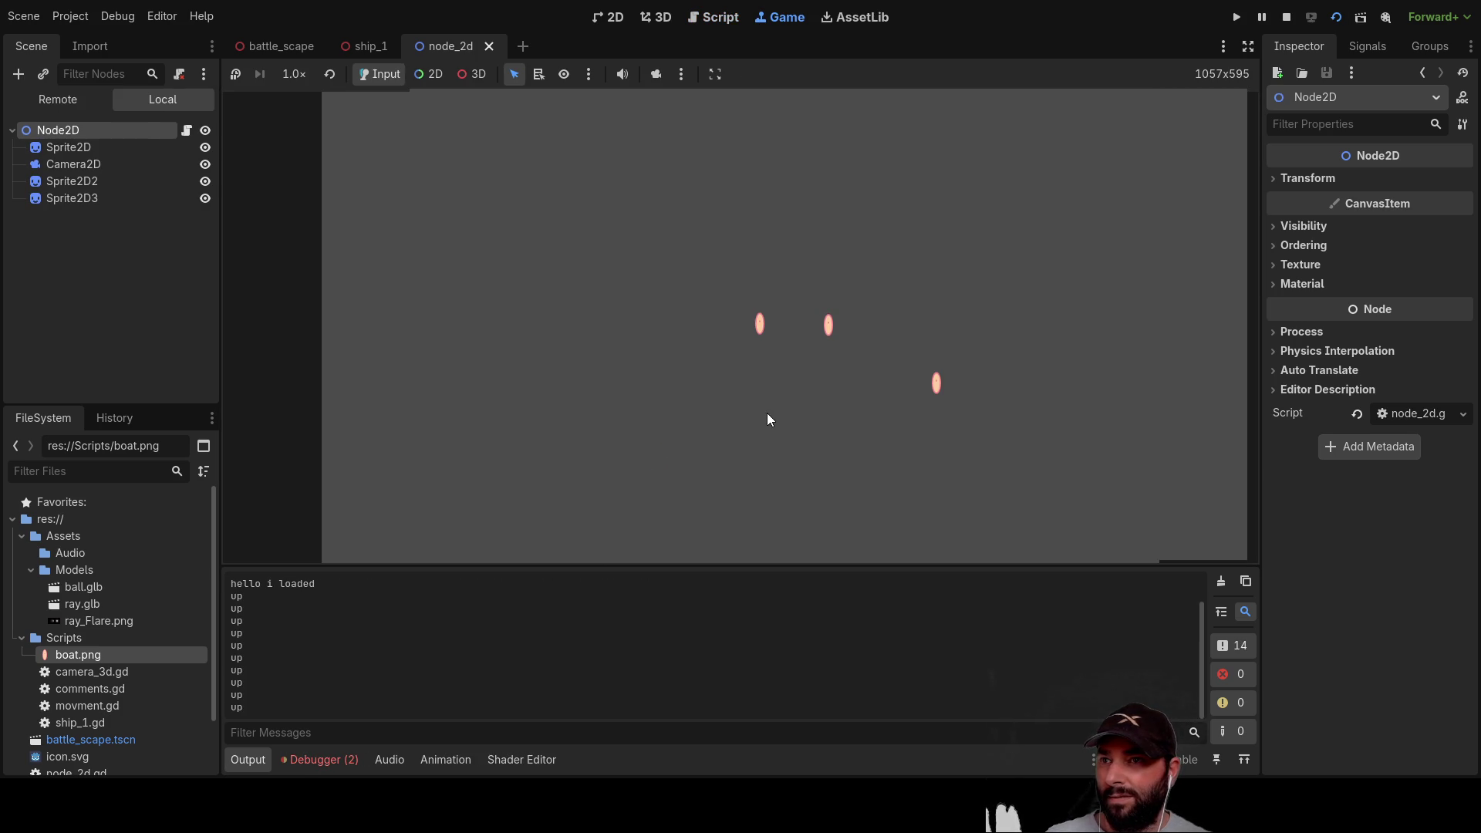
{"action": "key", "text": "Up"}
{"action": "key", "text": "Up"}
{"action": "key", "text": "Up"}
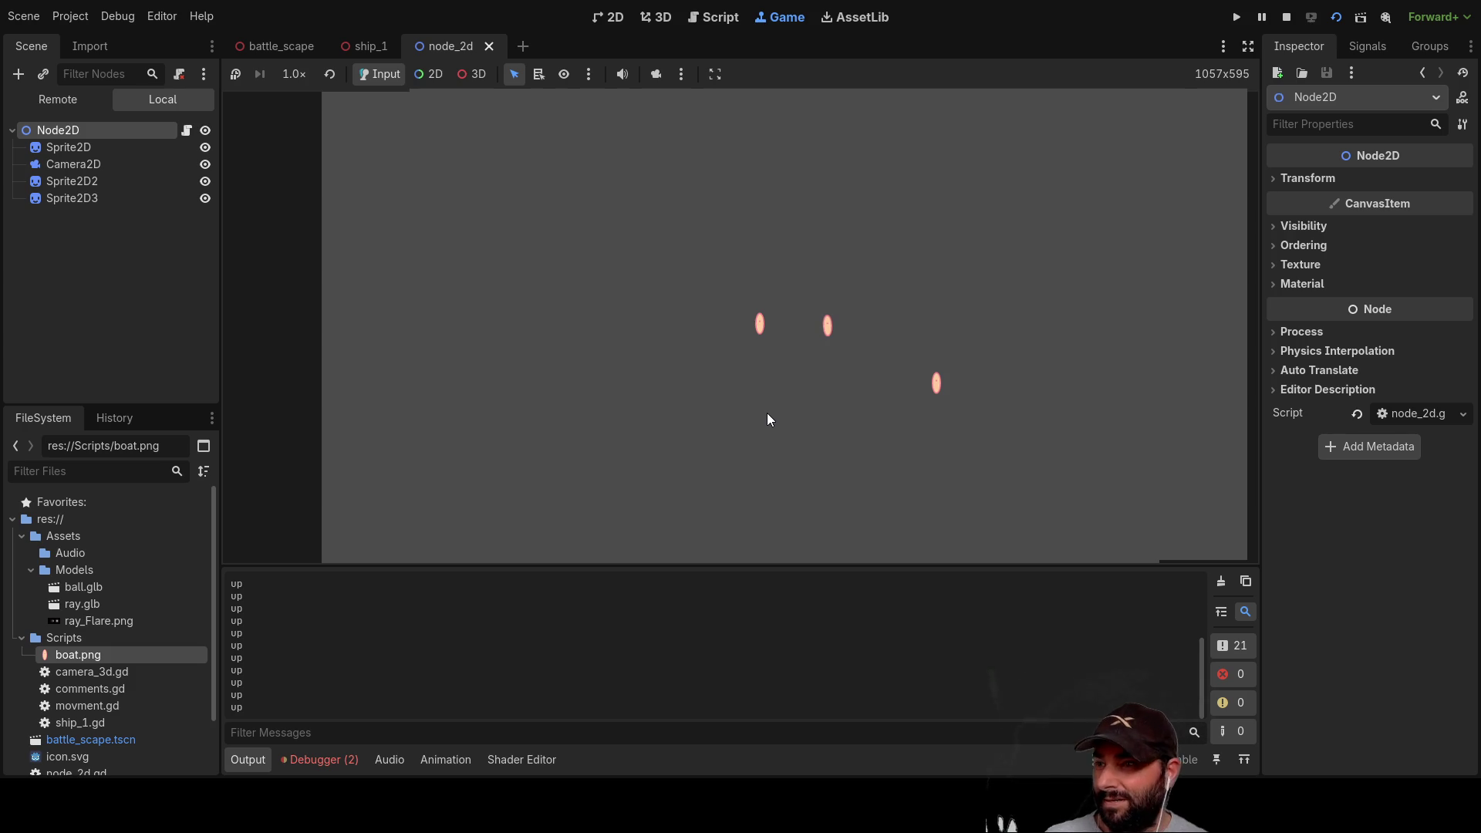
{"action": "left_click", "coordinate": [1286, 17]}
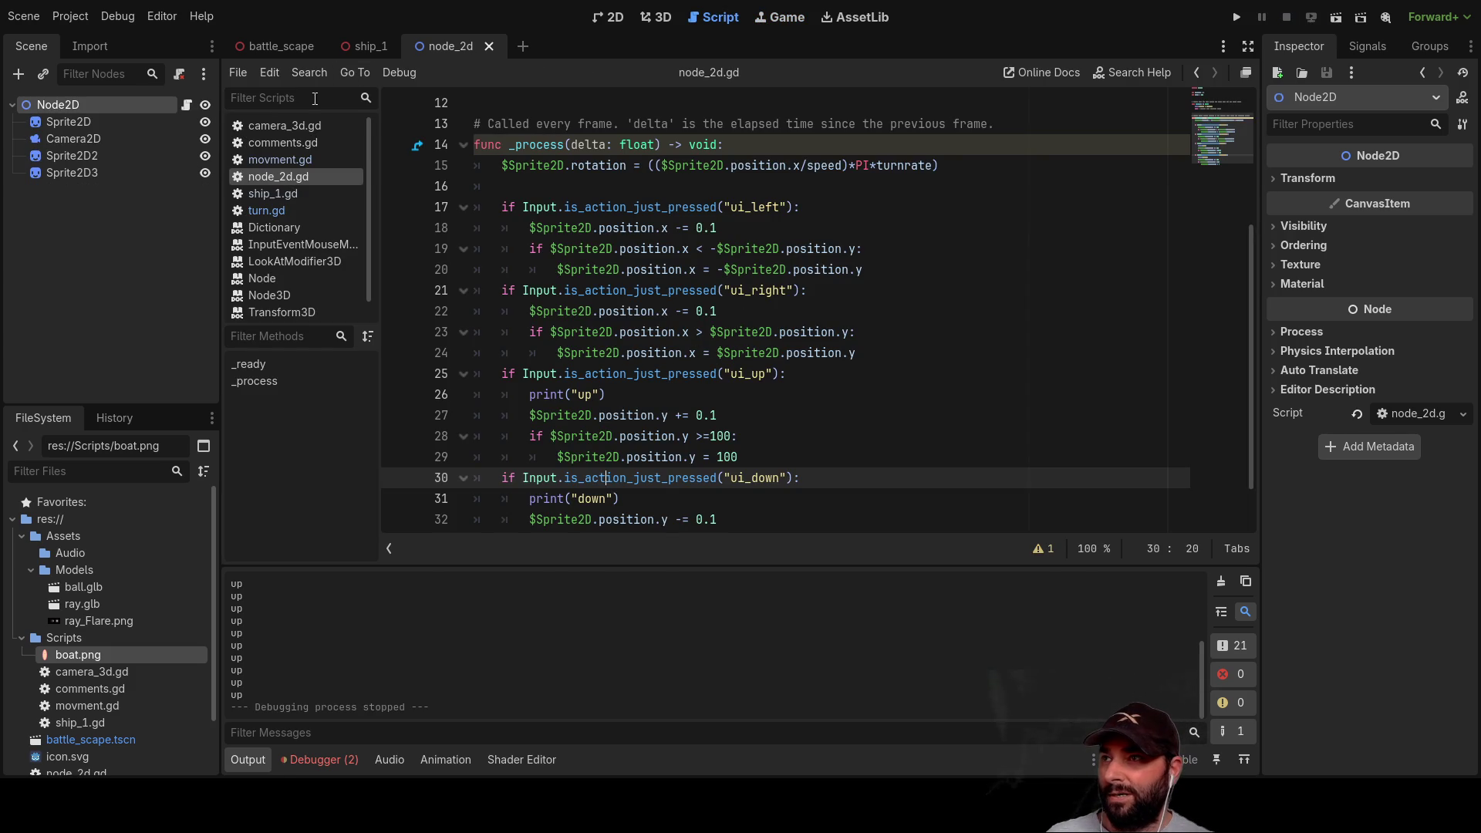
Step: Replace is_action_just_pressed with is_action_pressed on lines 25 and 30
{"action": "scroll", "coordinate": [309, 236], "scroll_direction": "down", "scroll_amount": 1}
{"action": "scroll", "coordinate": [308, 240], "scroll_direction": "up", "scroll_amount": 1}
{"action": "left_click", "coordinate": [286, 48]}
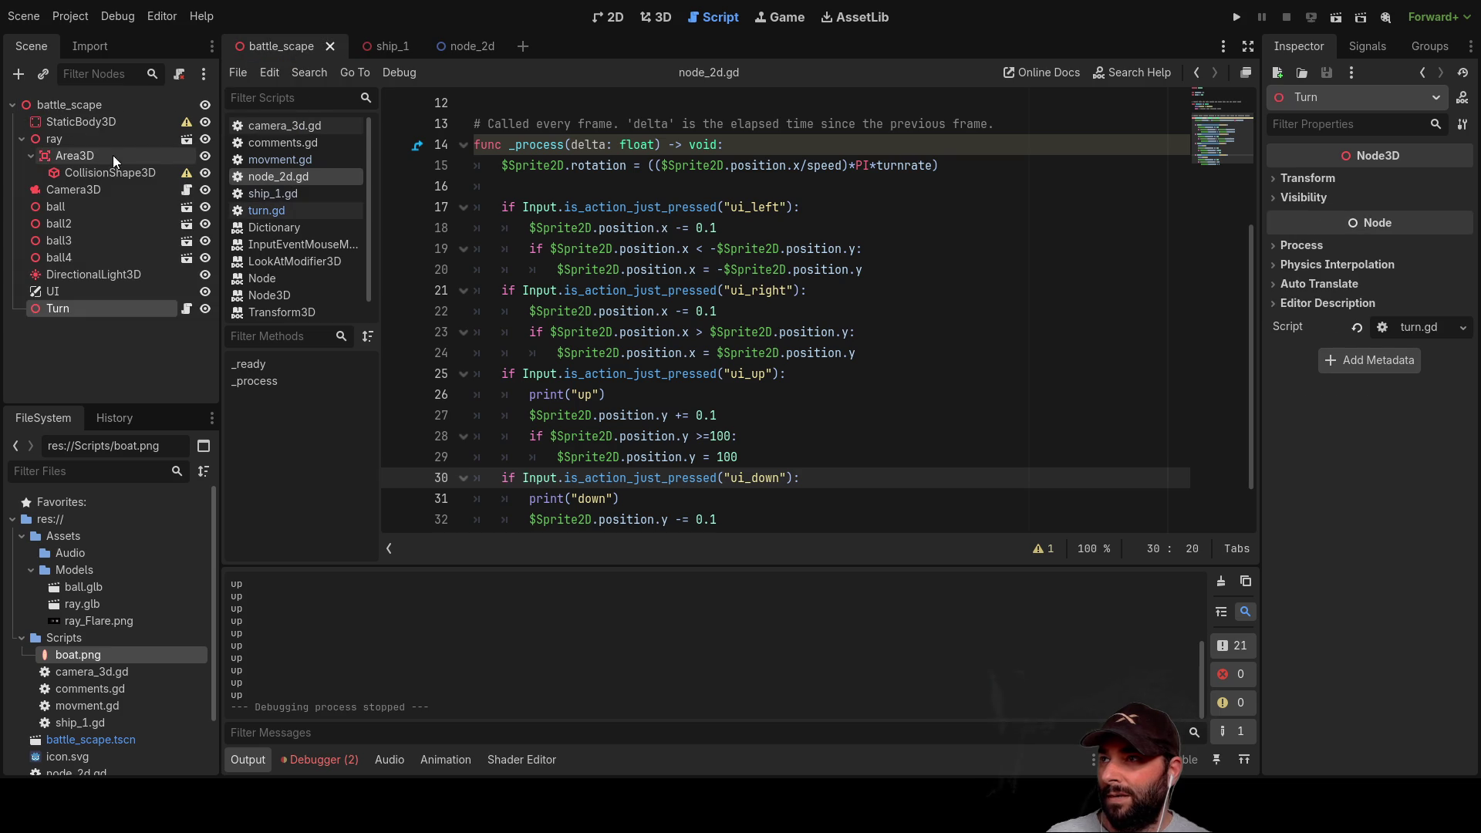
{"action": "left_click_drag", "start_coordinate": [564, 374], "coordinate": [718, 373]}
{"action": "type", "text": "is_action_pressed"}
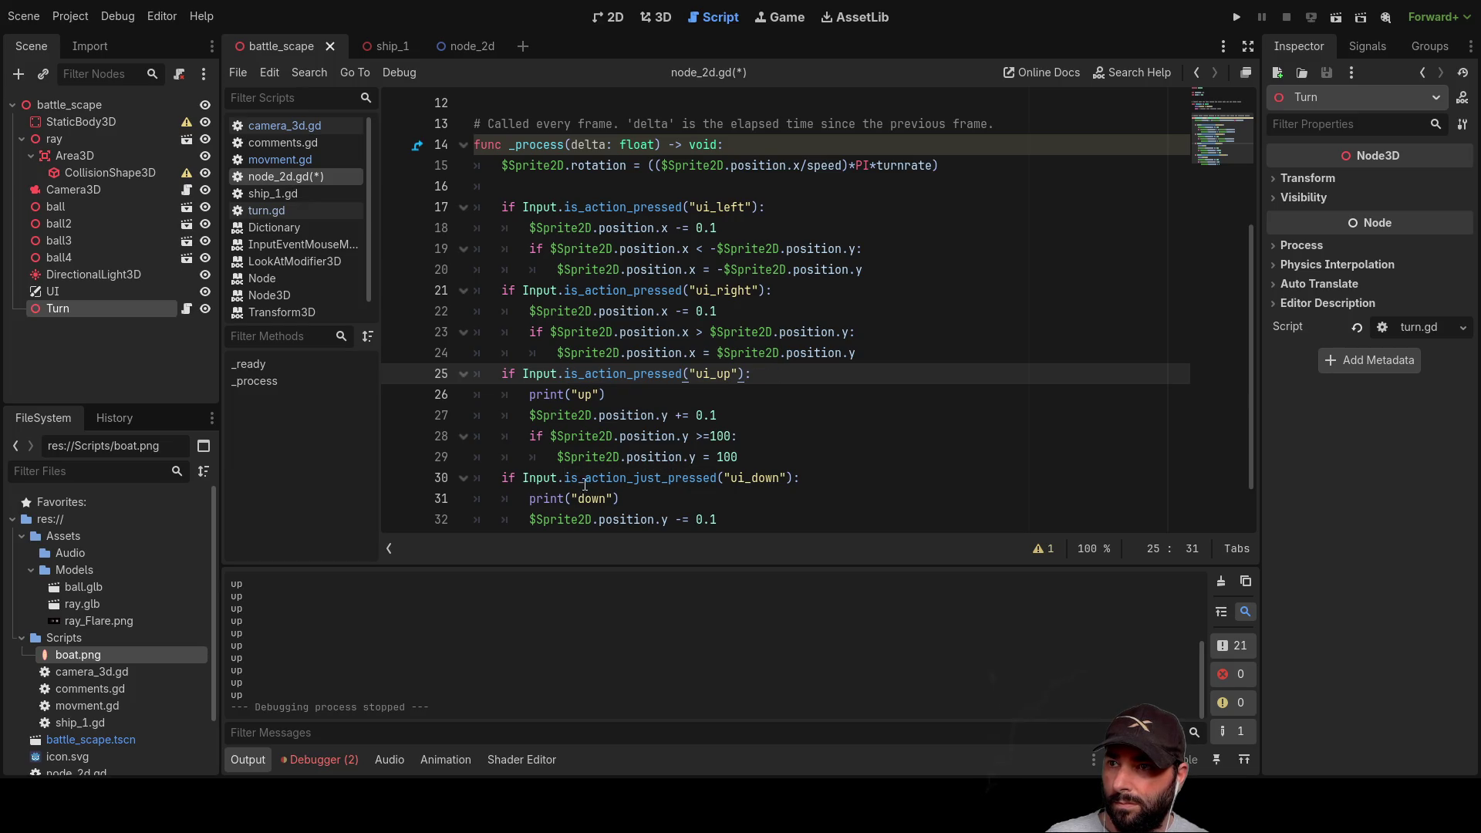
{"action": "left_click_drag", "start_coordinate": [564, 478], "coordinate": [720, 472]}
{"action": "type", "text": "is_action_pressed"}
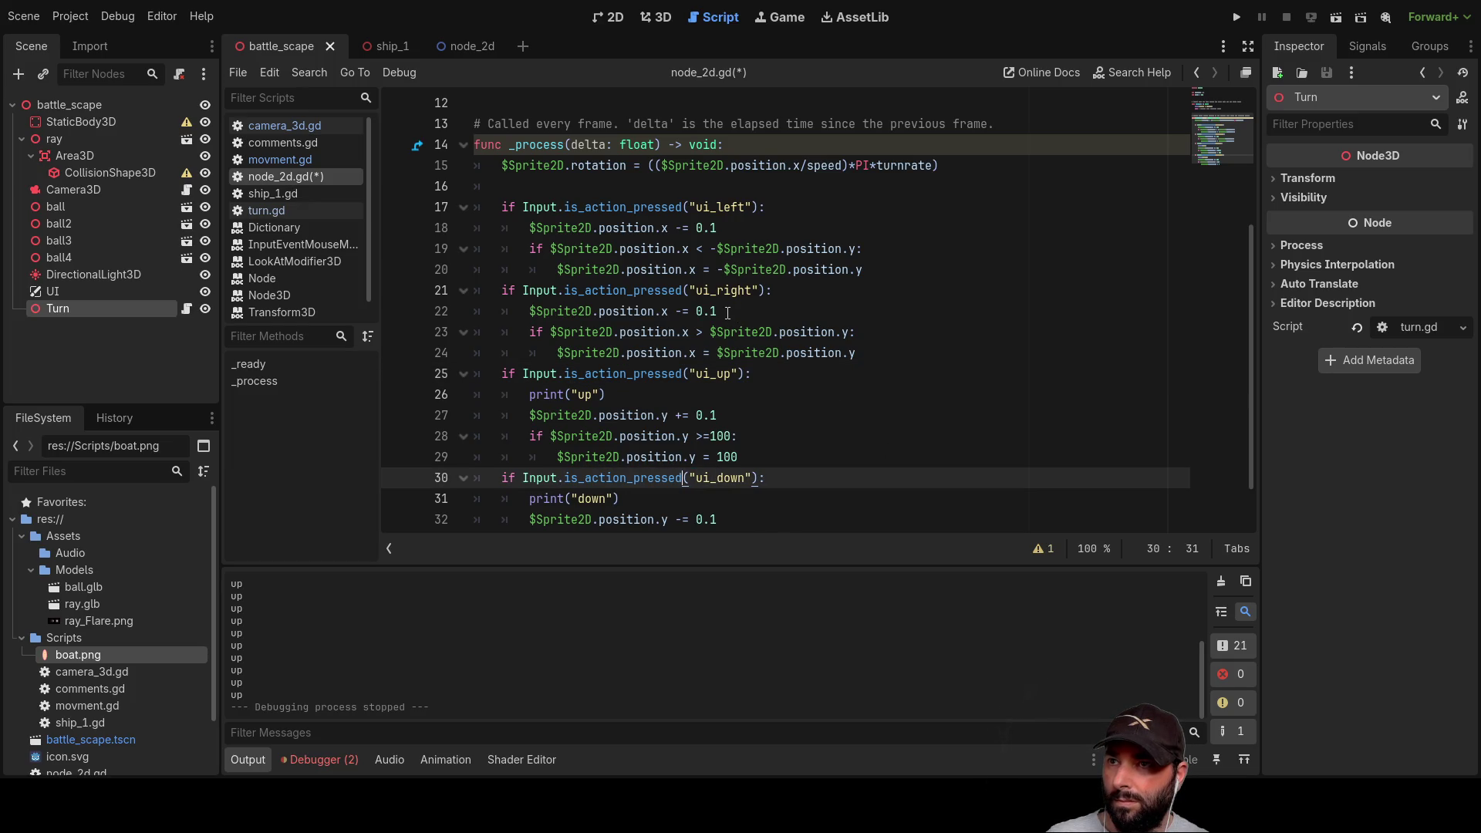
Step: Run and stop the project, then run the node_2d scene from its tab
{"action": "scroll", "coordinate": [774, 356], "scroll_direction": "down", "scroll_amount": 1}
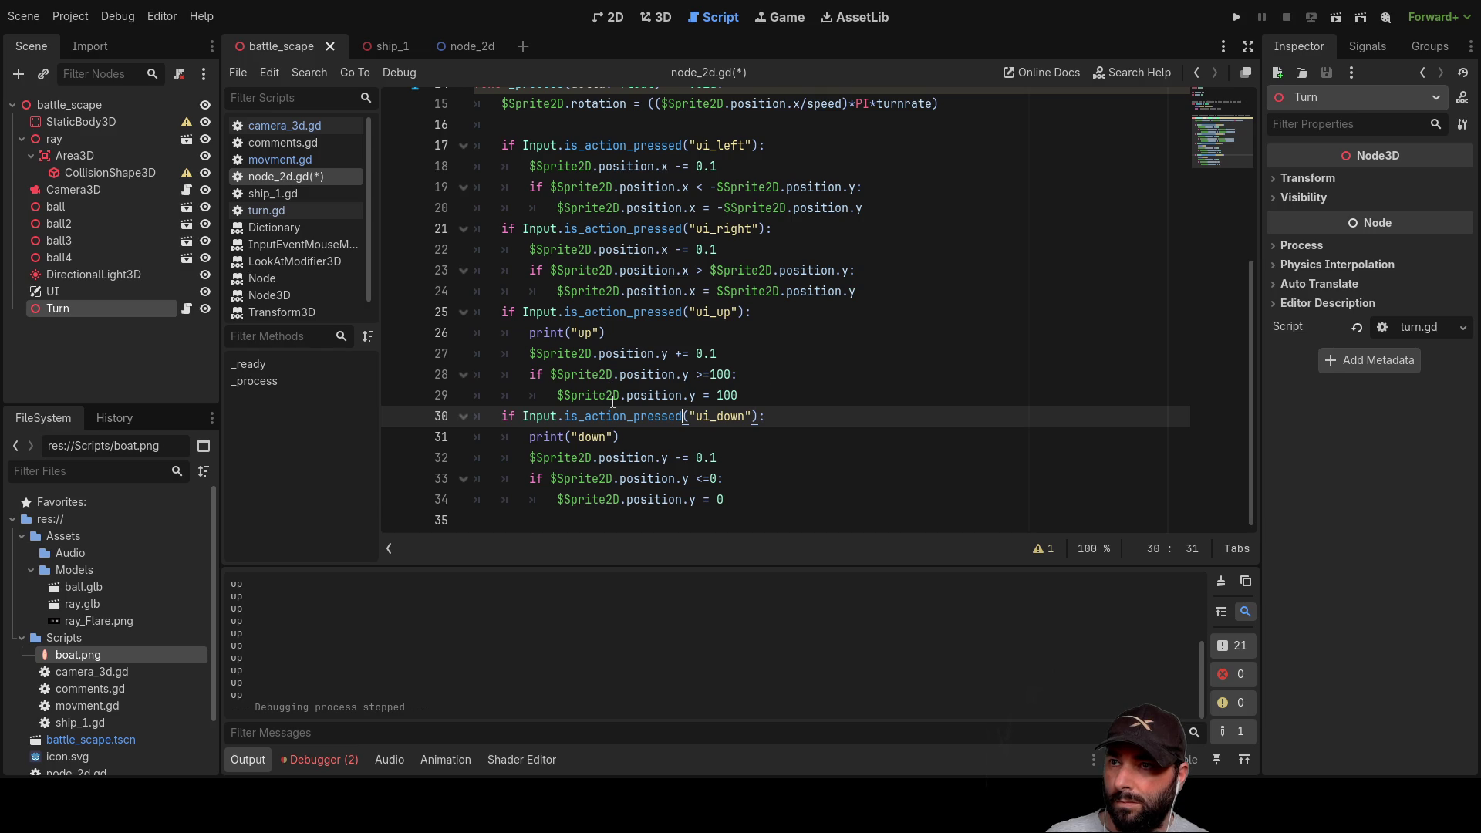
{"action": "key", "text": "F5"}
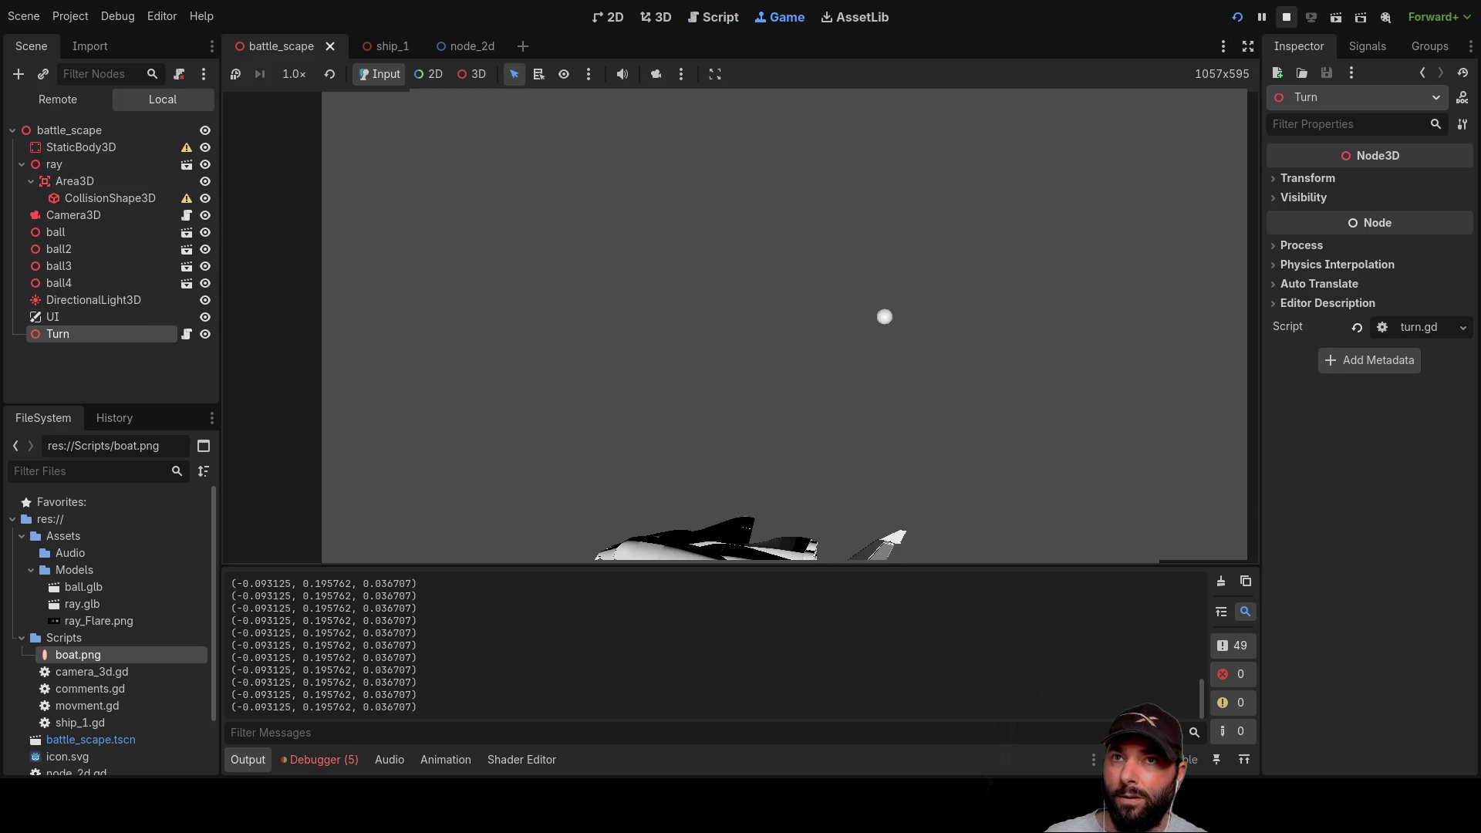
{"action": "left_click", "coordinate": [1286, 16]}
{"action": "left_click", "coordinate": [455, 46]}
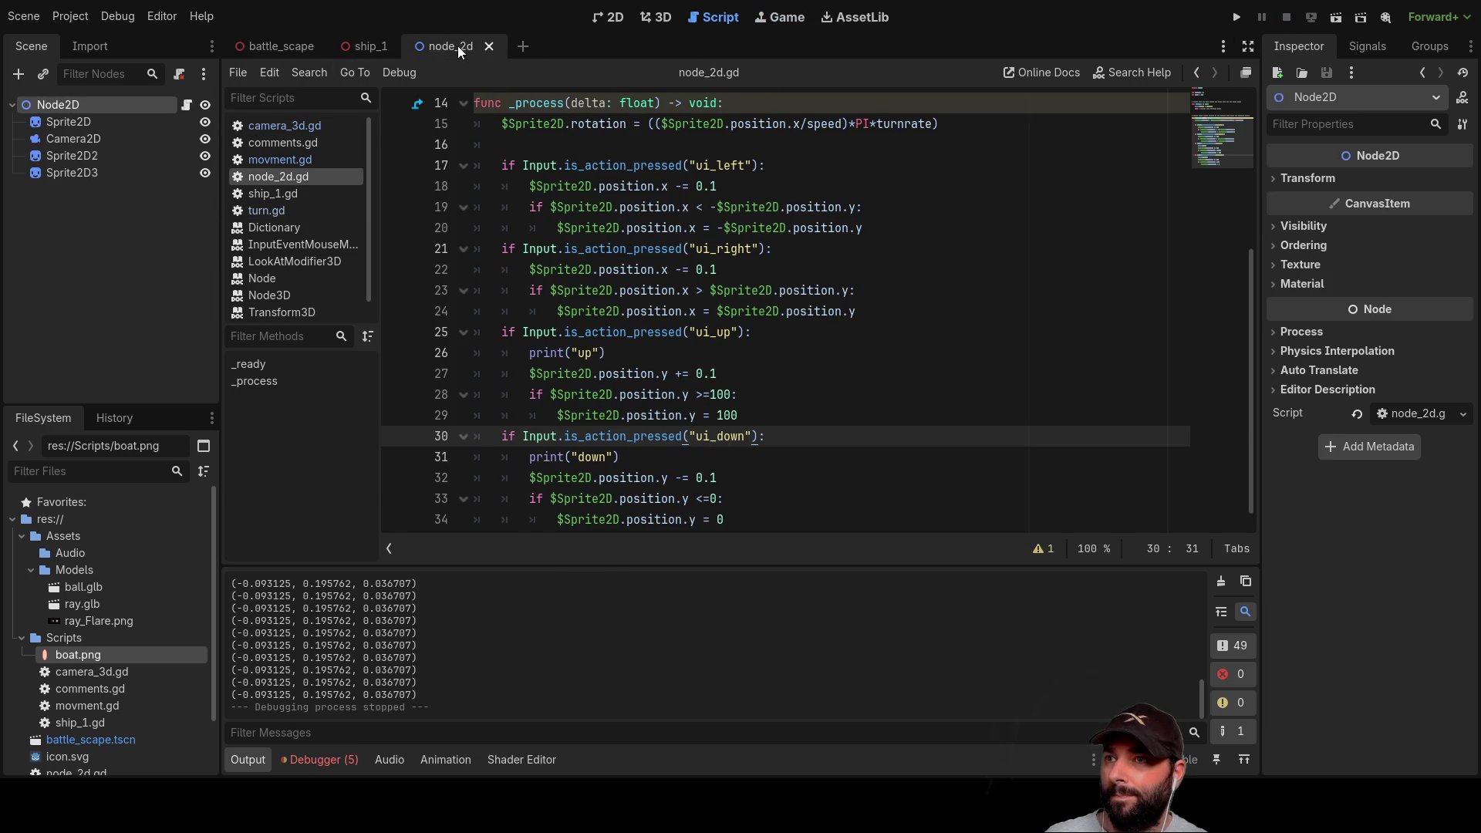
{"action": "left_click", "coordinate": [1346, 18]}
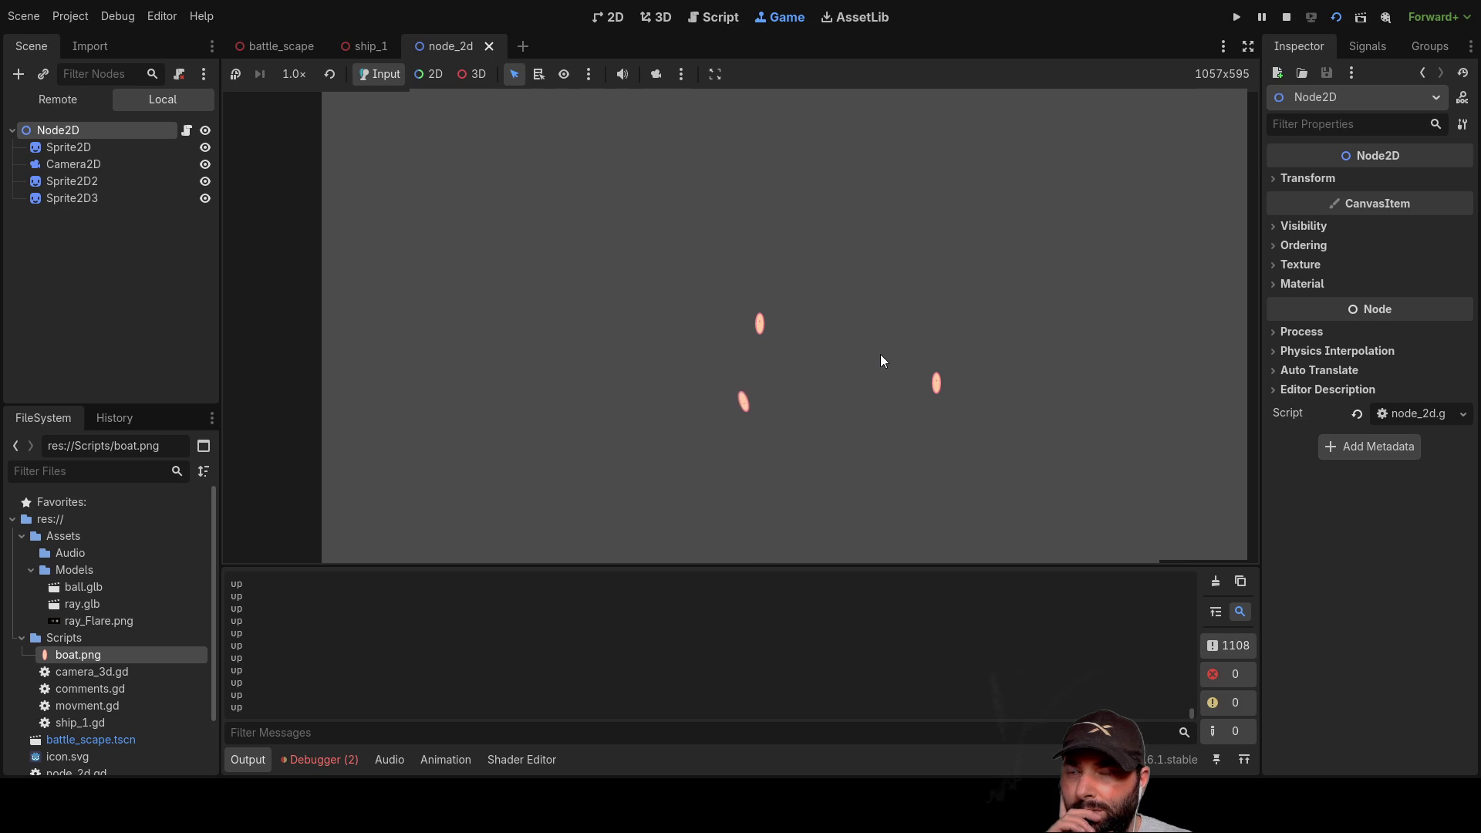
Step: Hold the down arrow in the running game until the middle boat turns back upright
{"action": "key", "text": "Down"}
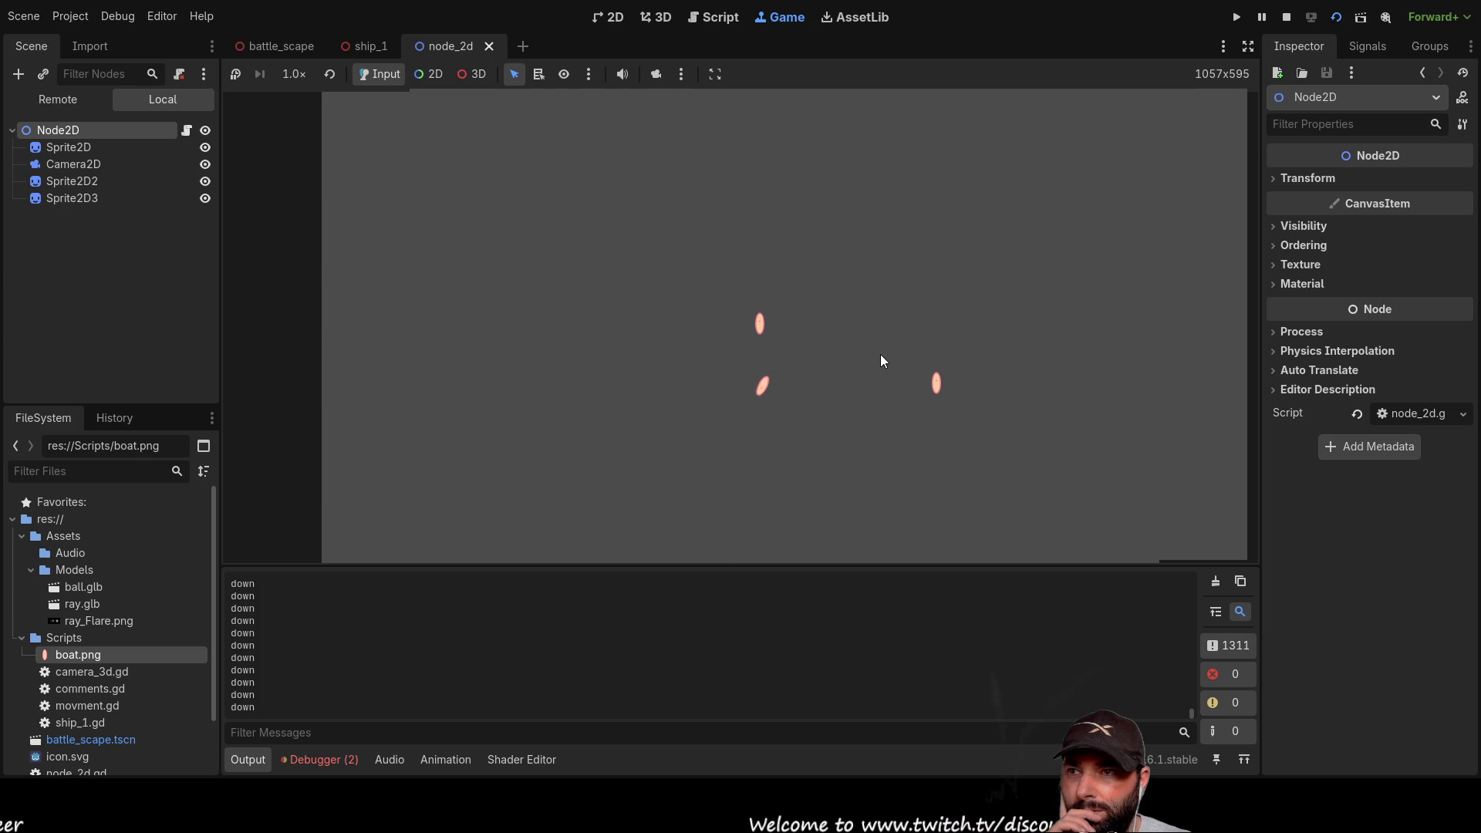
{"action": "key", "text": "Down"}
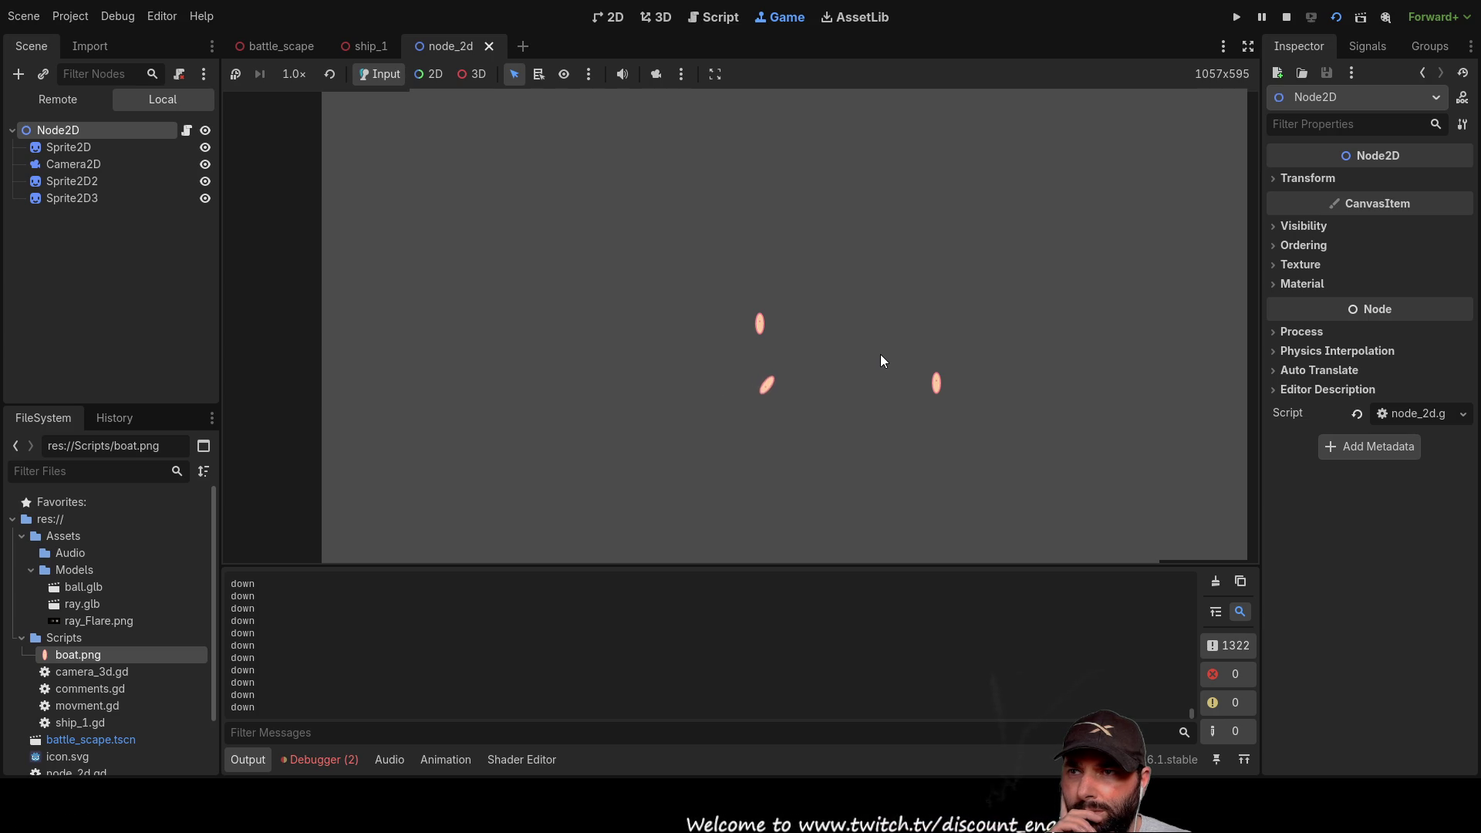
{"action": "key", "text": "Down"}
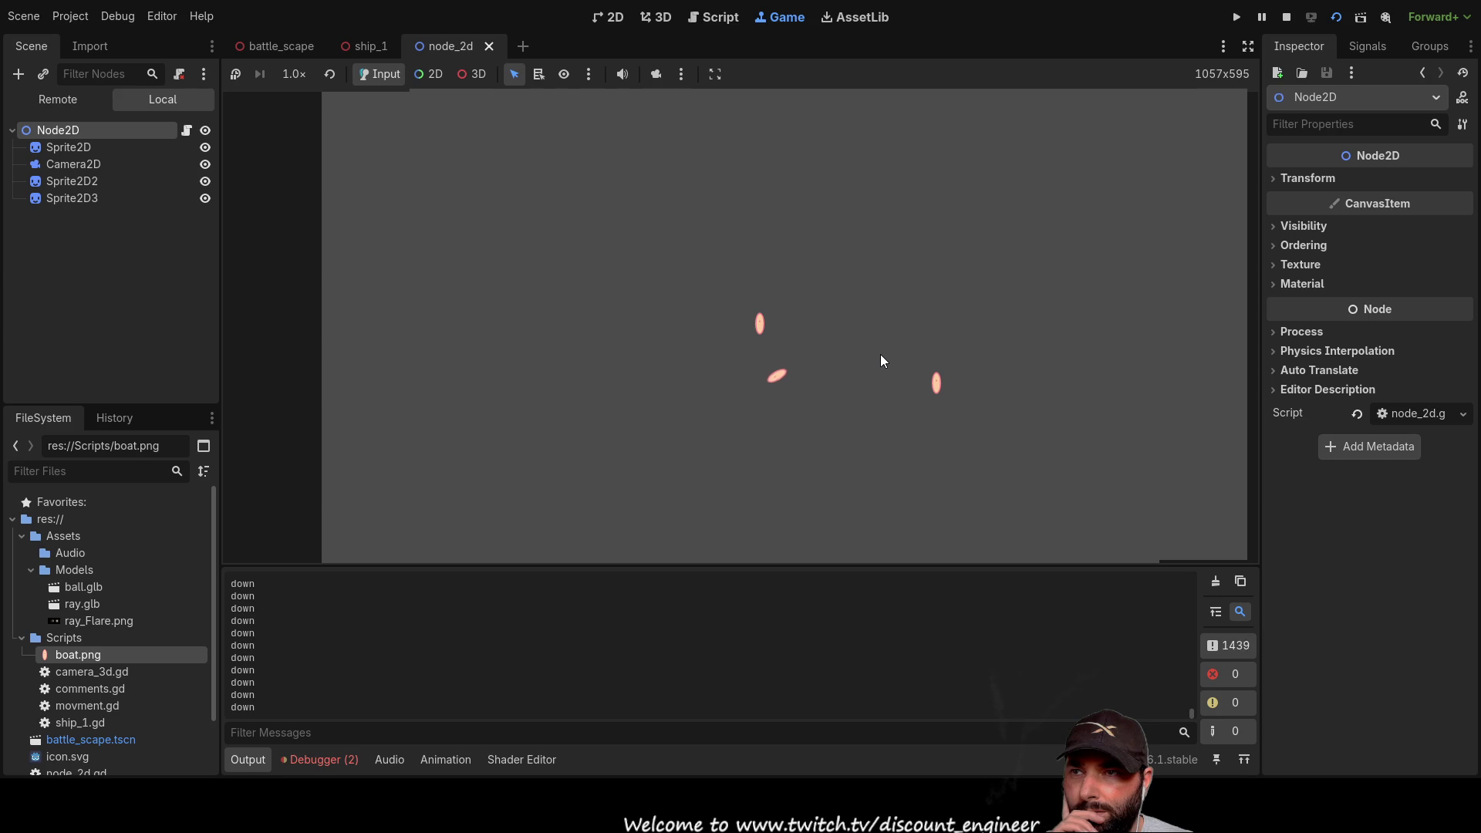
{"action": "key", "text": "Down"}
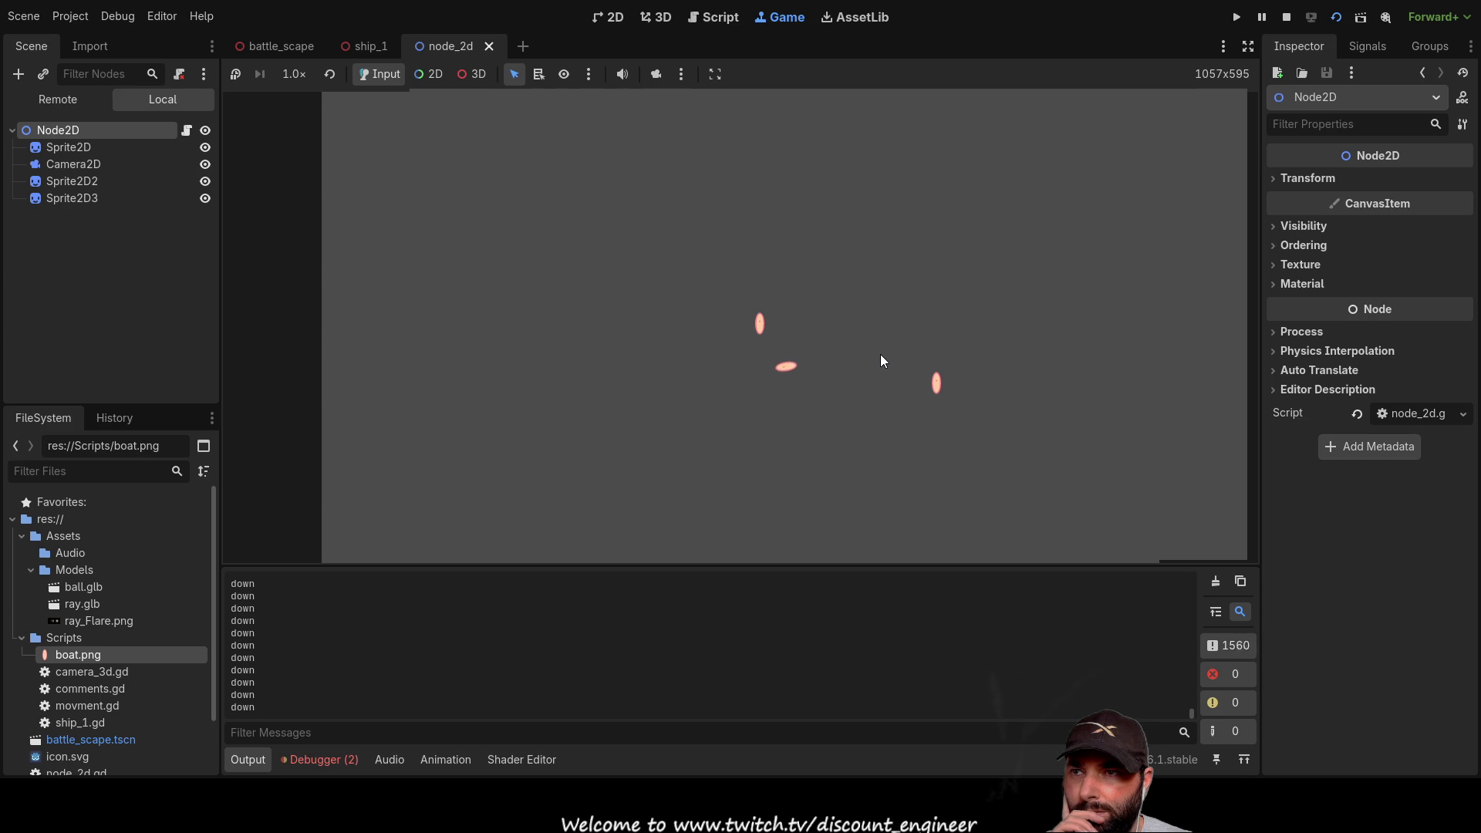
{"action": "key", "text": "Down"}
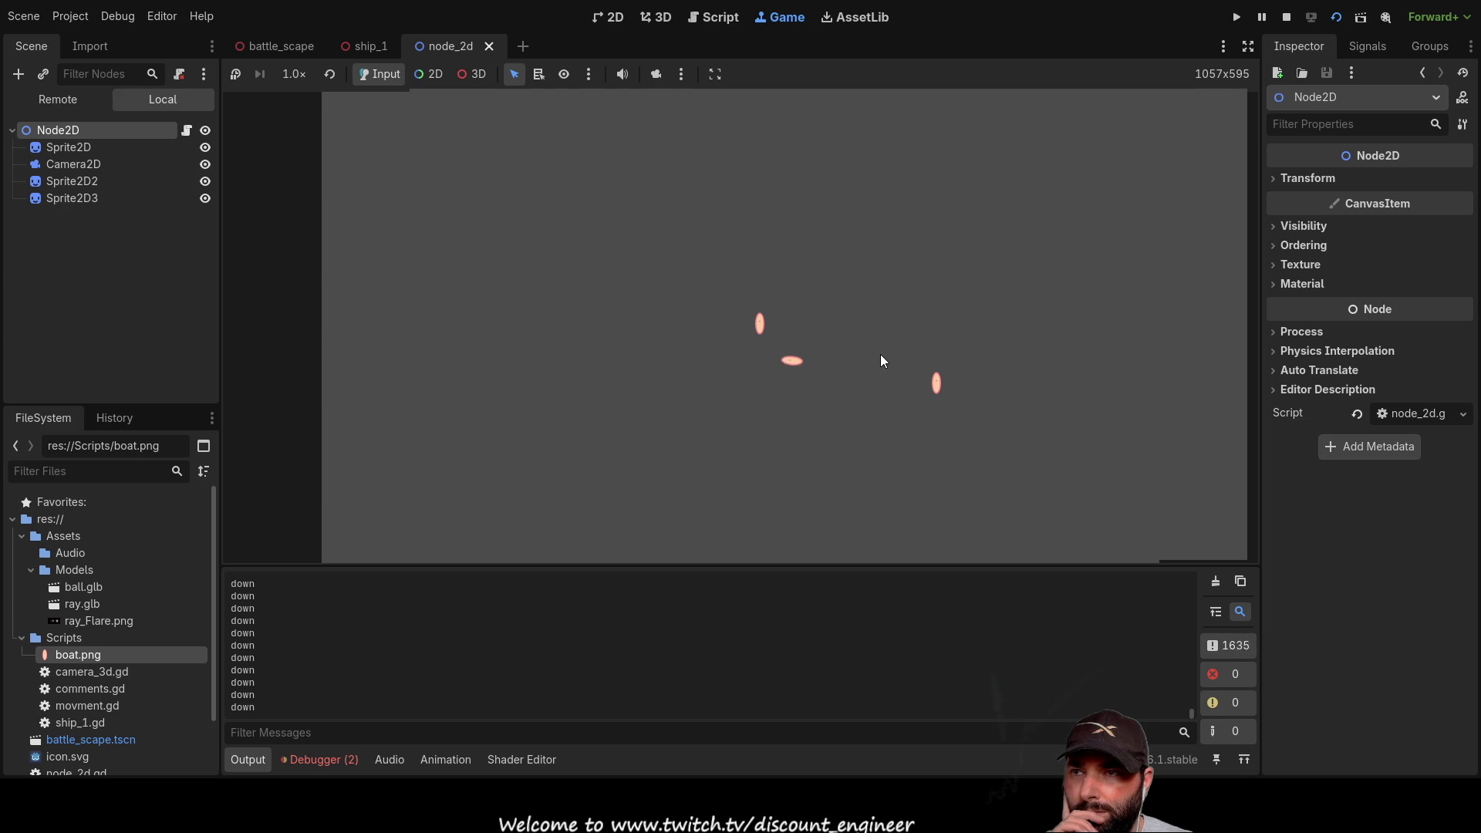
{"action": "key", "text": "Down"}
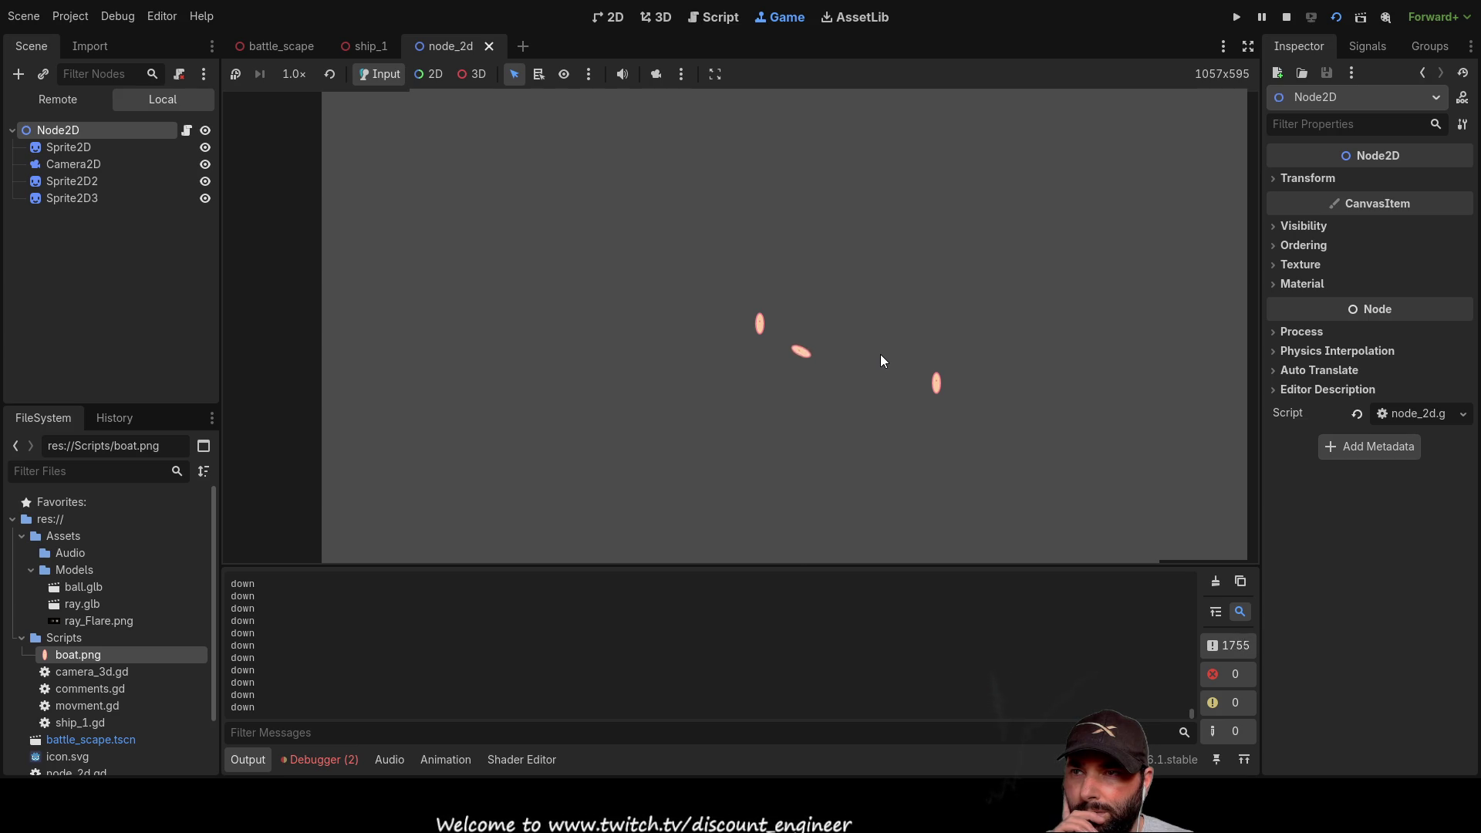
{"action": "key", "text": "Down"}
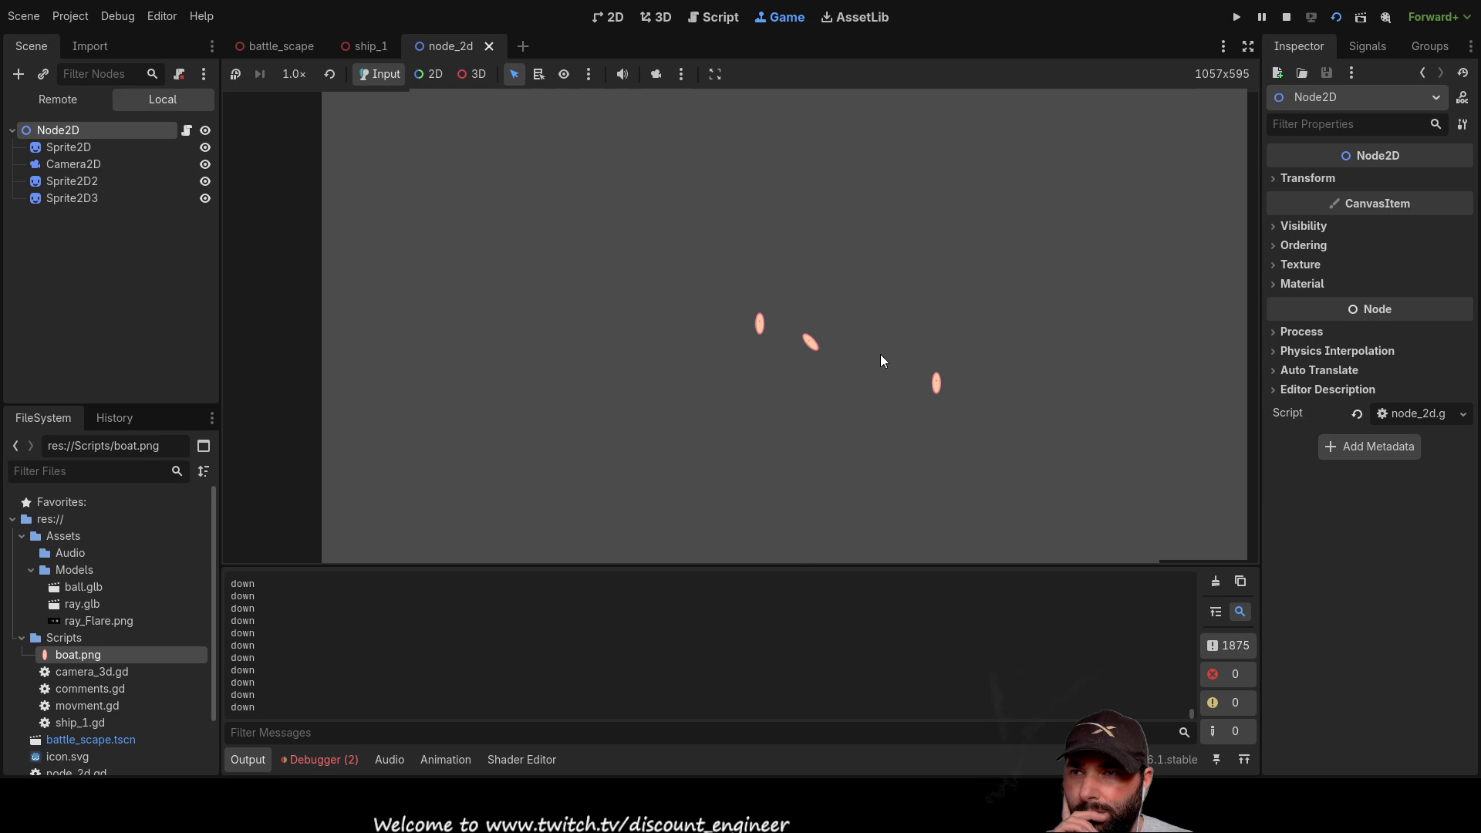
{"action": "key", "text": "Down"}
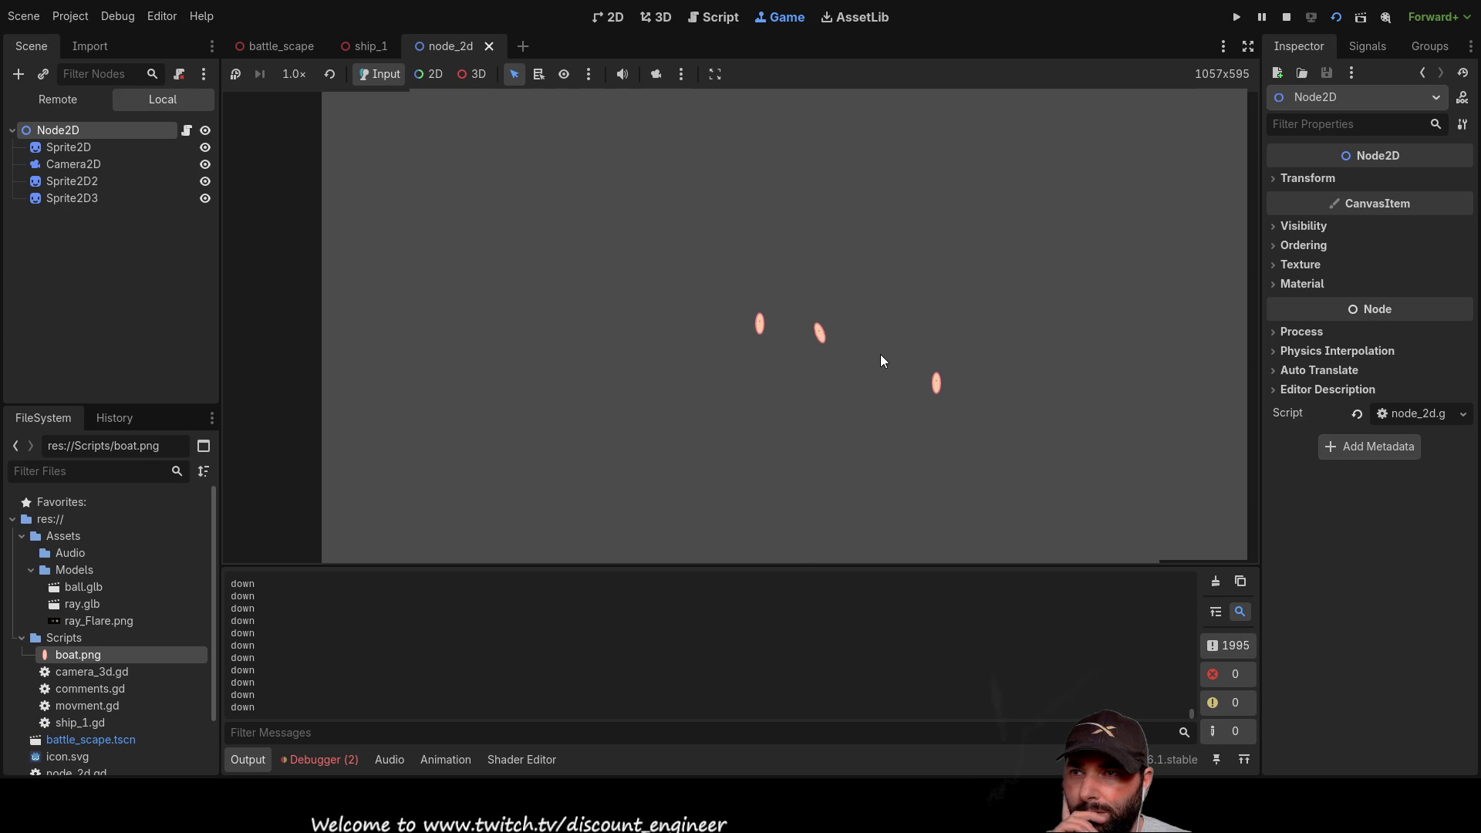
{"action": "key", "text": "Down"}
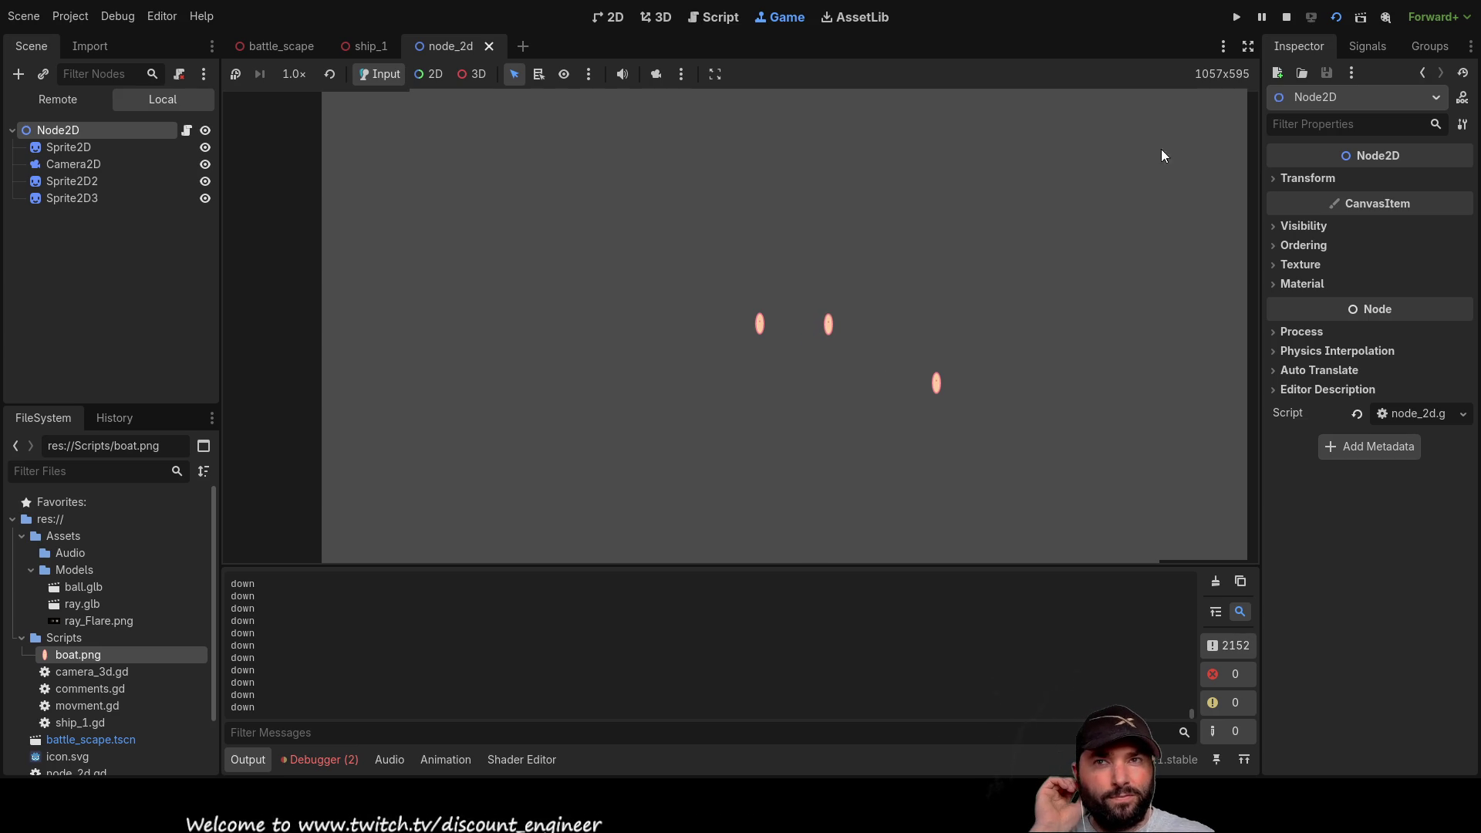
Step: Stop the game and change the up-movement step on line 27 from 0.1 to 0.5
{"action": "left_click", "coordinate": [1286, 17]}
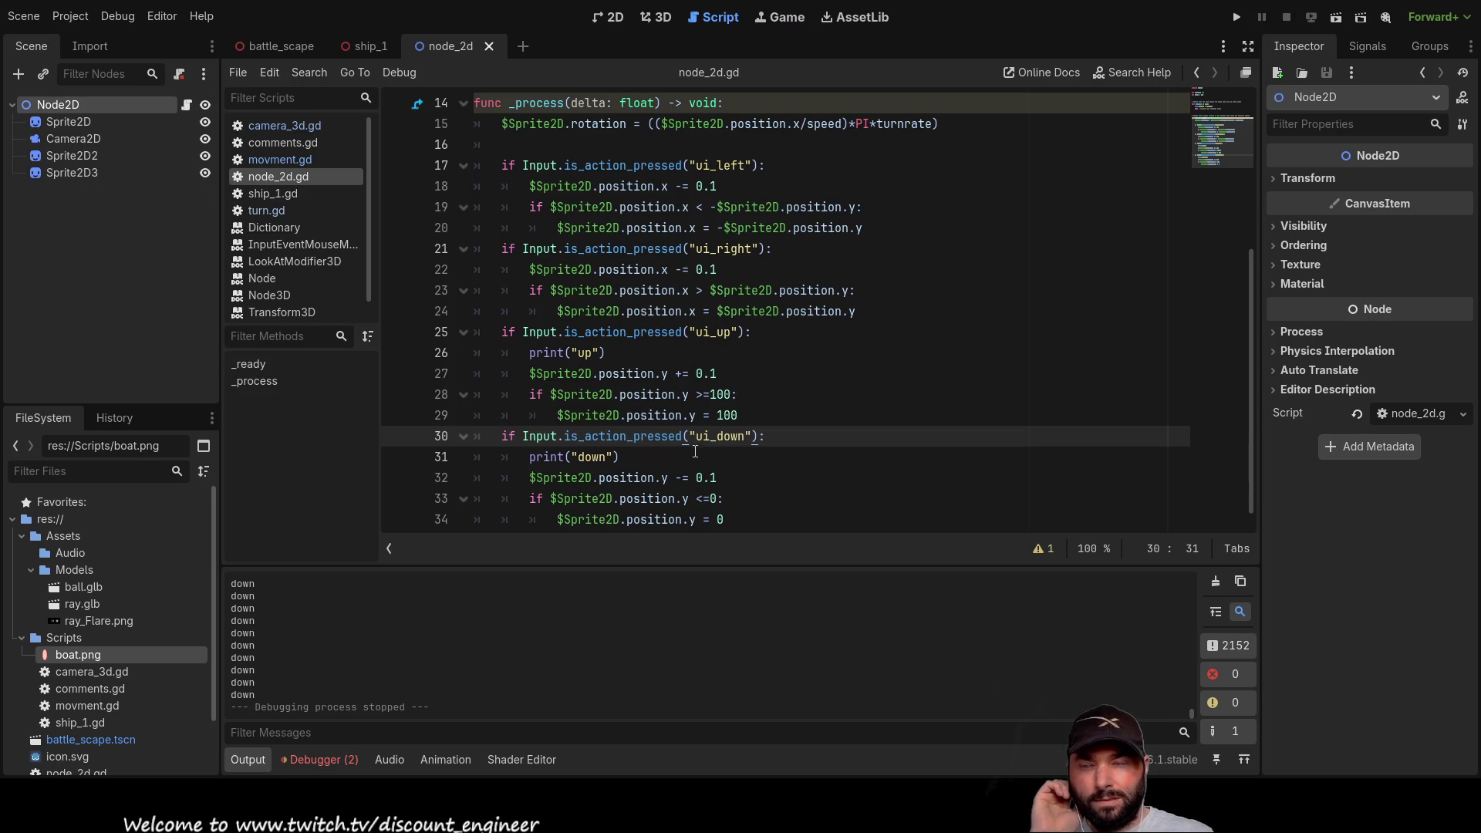
{"action": "scroll", "coordinate": [723, 415], "scroll_direction": "up", "scroll_amount": 3}
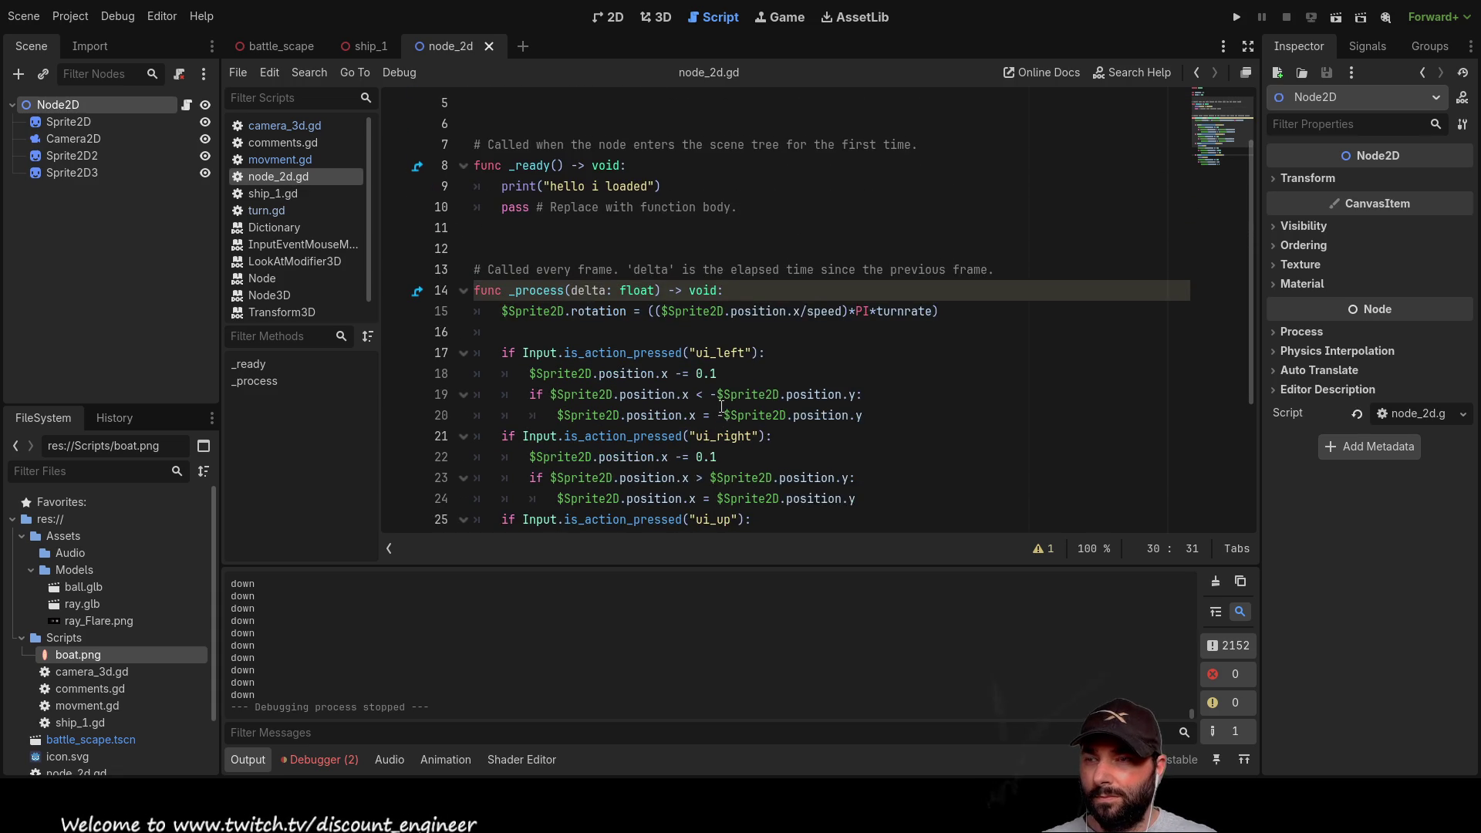
{"action": "scroll", "coordinate": [737, 413], "scroll_direction": "down", "scroll_amount": 2}
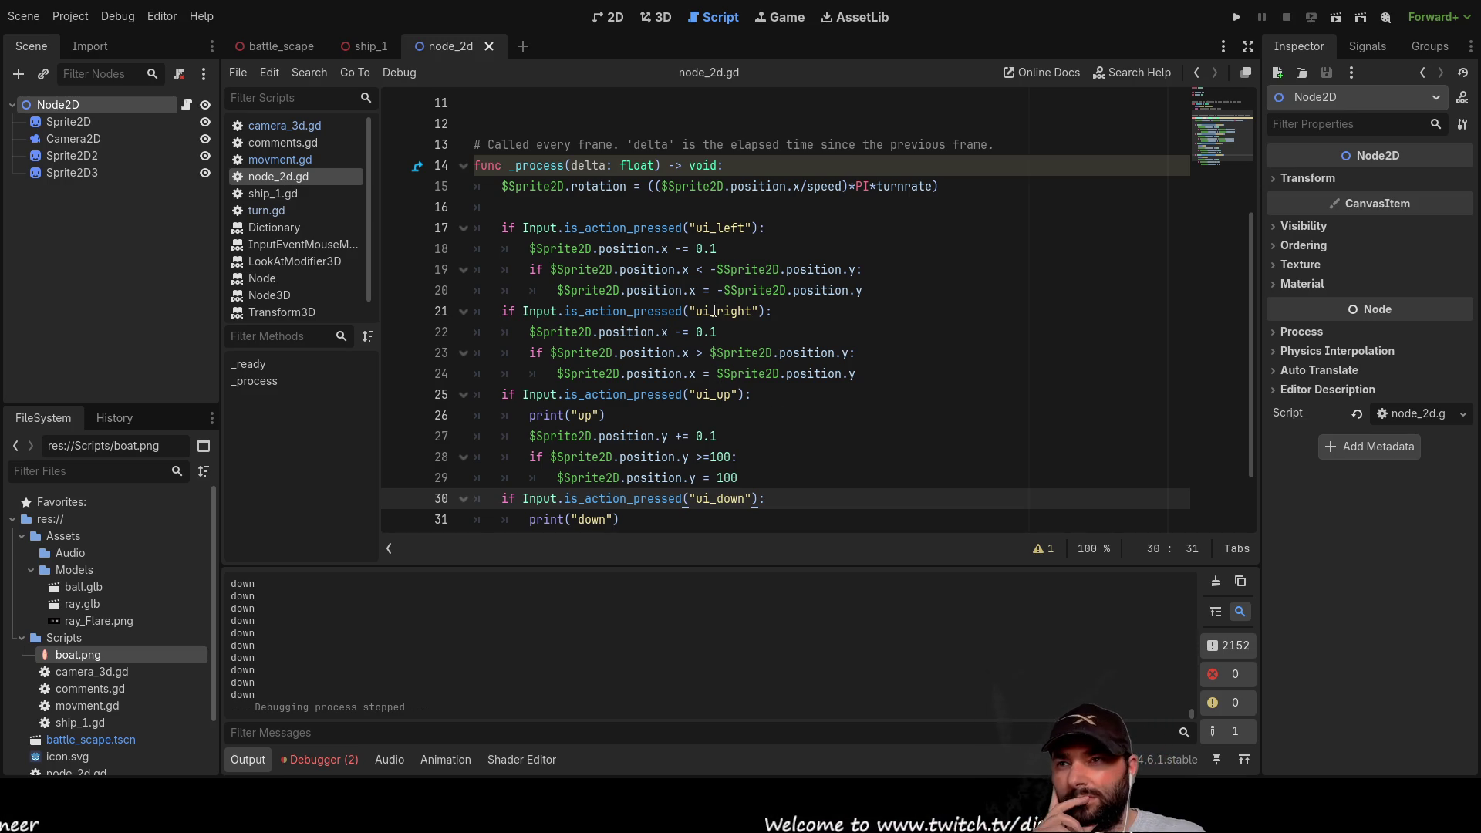
{"action": "left_click", "coordinate": [693, 437]}
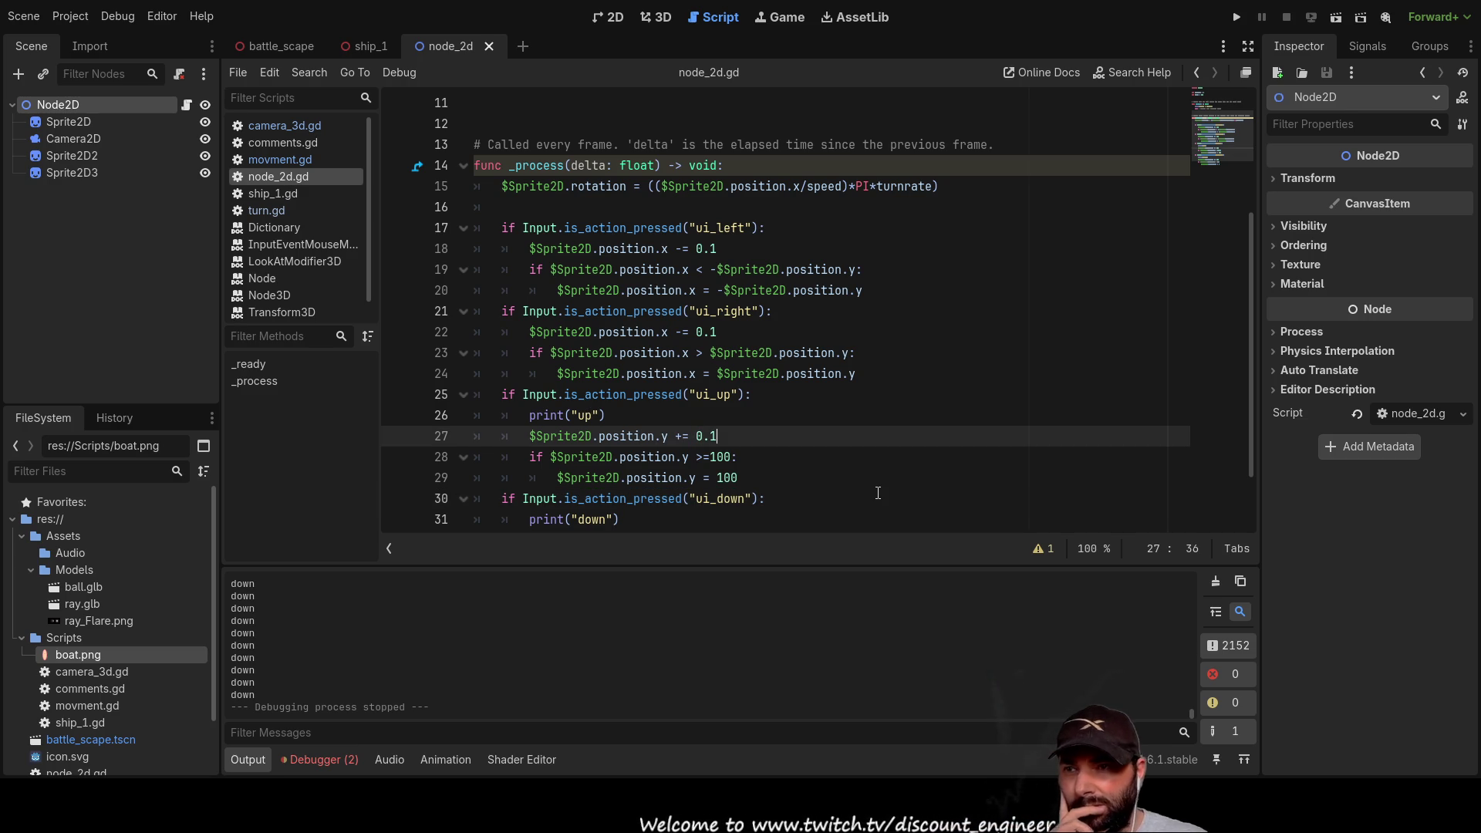
{"action": "type", "text": "5"}
{"action": "key", "text": "Up"}
{"action": "key", "text": "Up"}
{"action": "key", "text": "Up"}
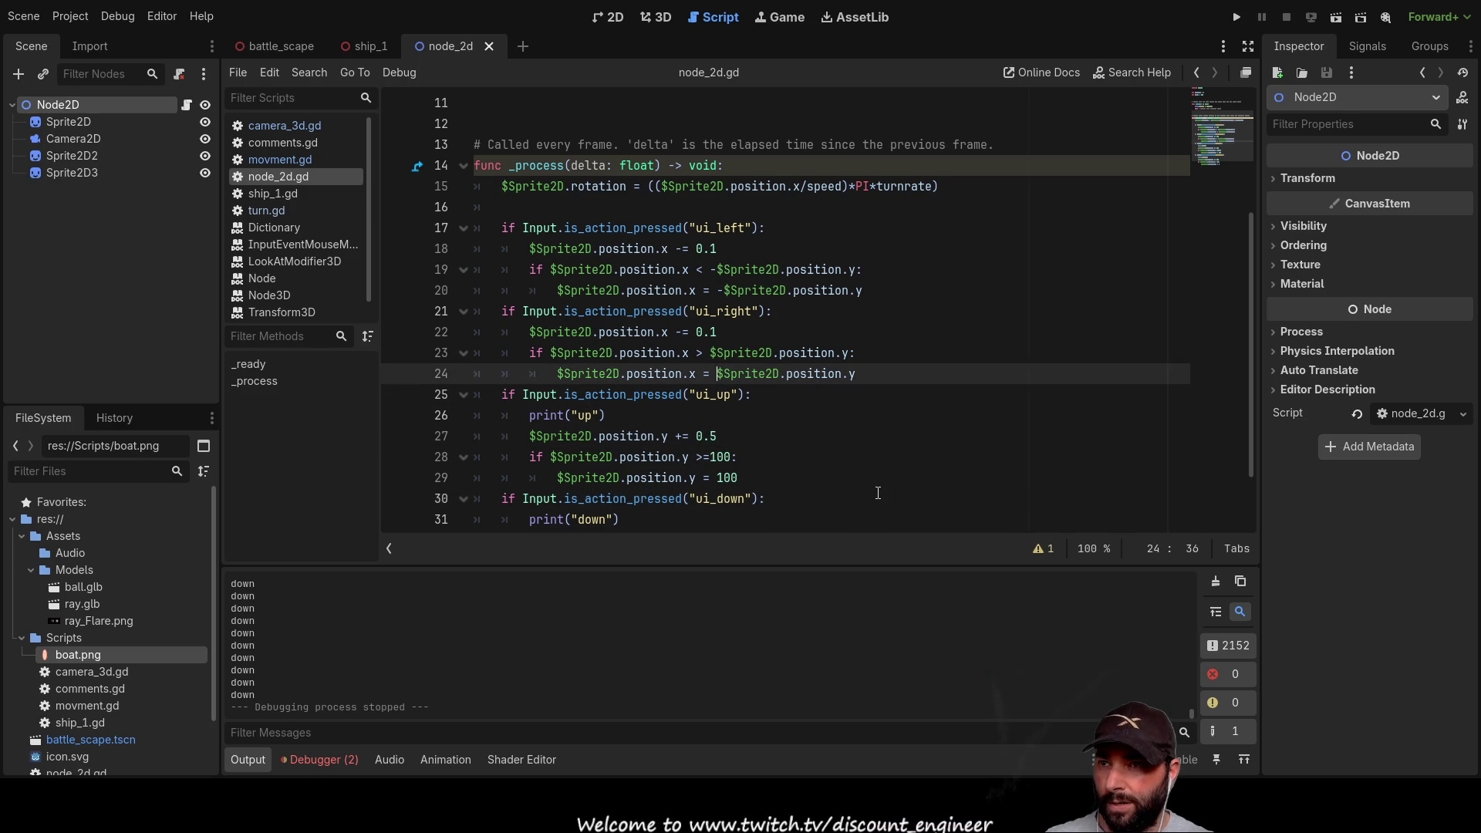
{"action": "key", "text": "BackSpace"}
{"action": "type", "text": "5"}
Step: Change the remaining left, right and down step values from 0.1 to 0.5
{"action": "key", "text": "Up"}
{"action": "key", "text": "Up"}
{"action": "key", "text": "Up"}
{"action": "key", "text": "Up"}
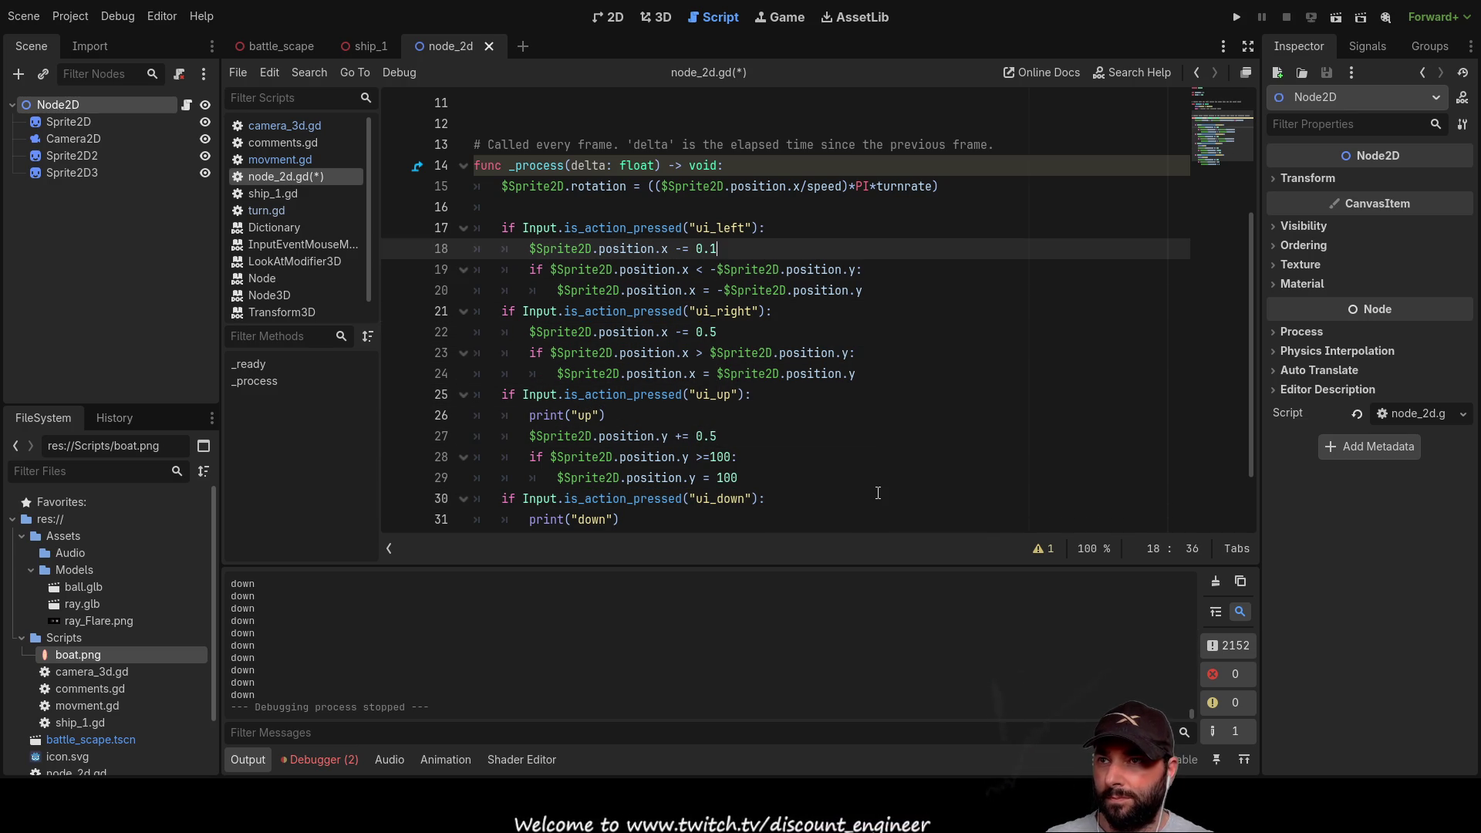
{"action": "key", "text": "Down"}
{"action": "key", "text": "Down"}
{"action": "key", "text": "Down"}
{"action": "key", "text": "Home"}
{"action": "key", "text": "Up"}
{"action": "key", "text": "Up"}
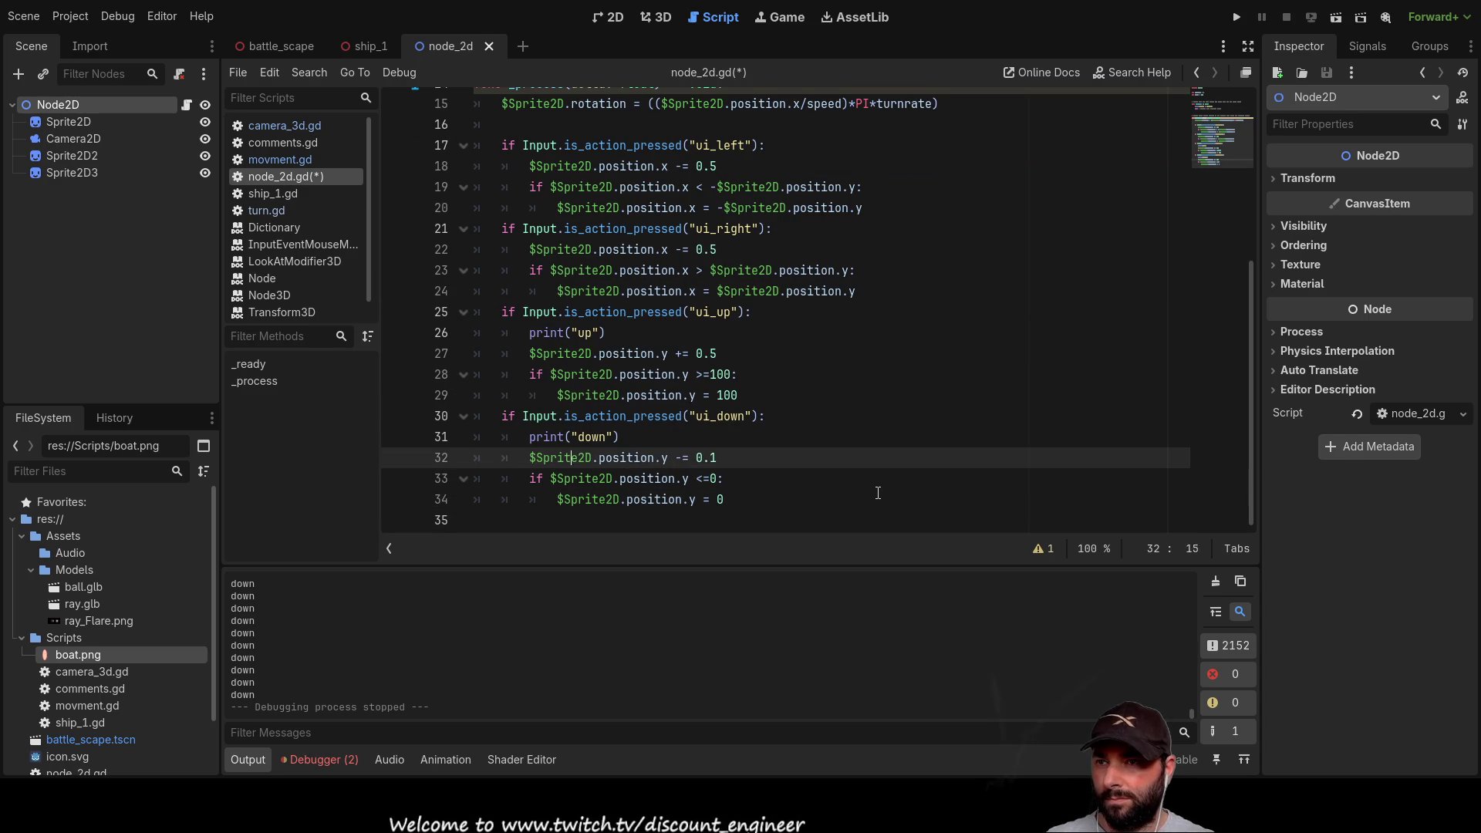
{"action": "key", "text": "Down"}
{"action": "key", "text": "ctrl+z"}
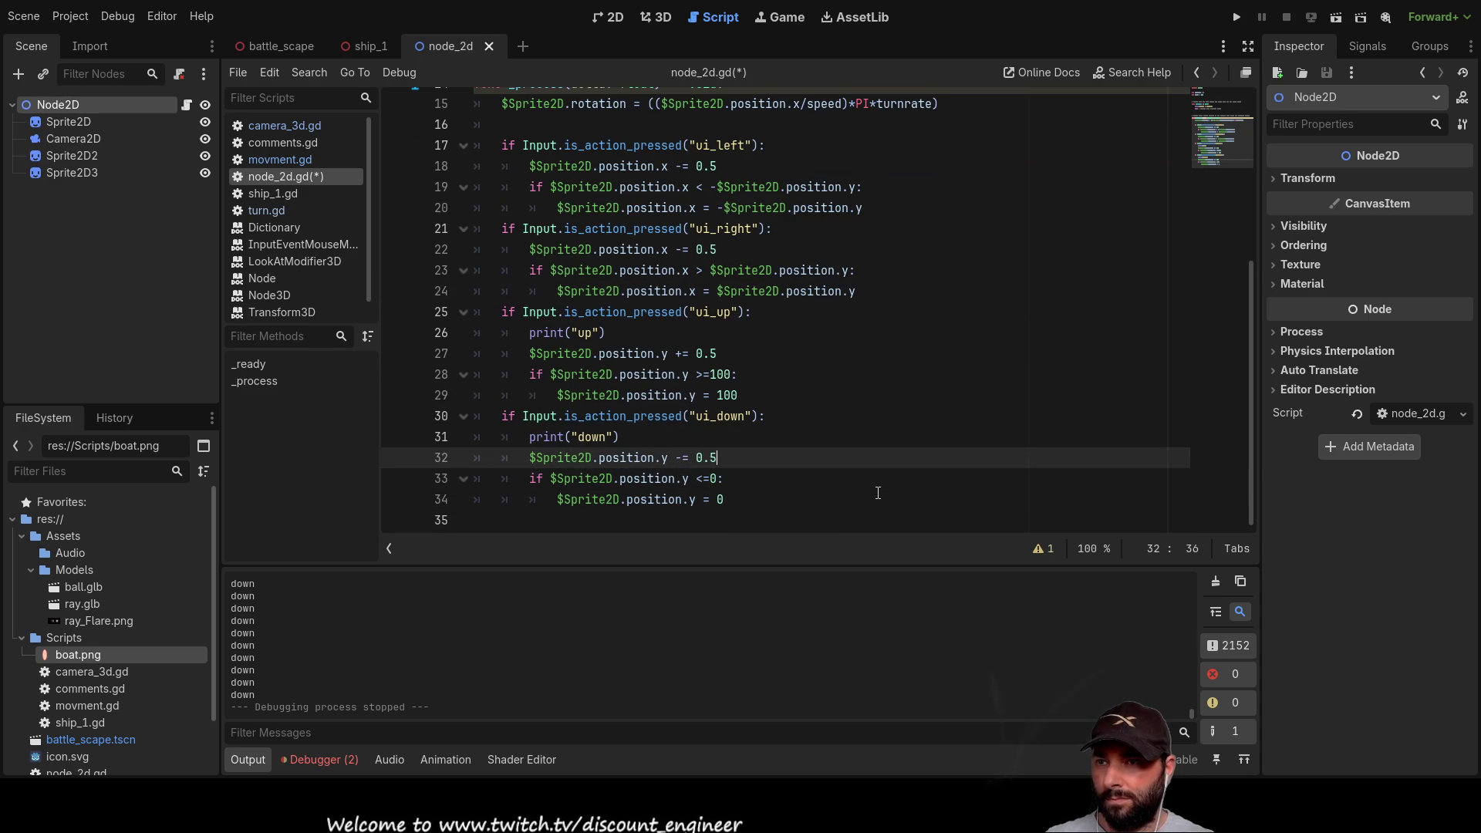
{"action": "key", "text": "Up"}
{"action": "key", "text": "Up"}
{"action": "key", "text": "Up"}
{"action": "key", "text": "Up"}
{"action": "key", "text": "End"}
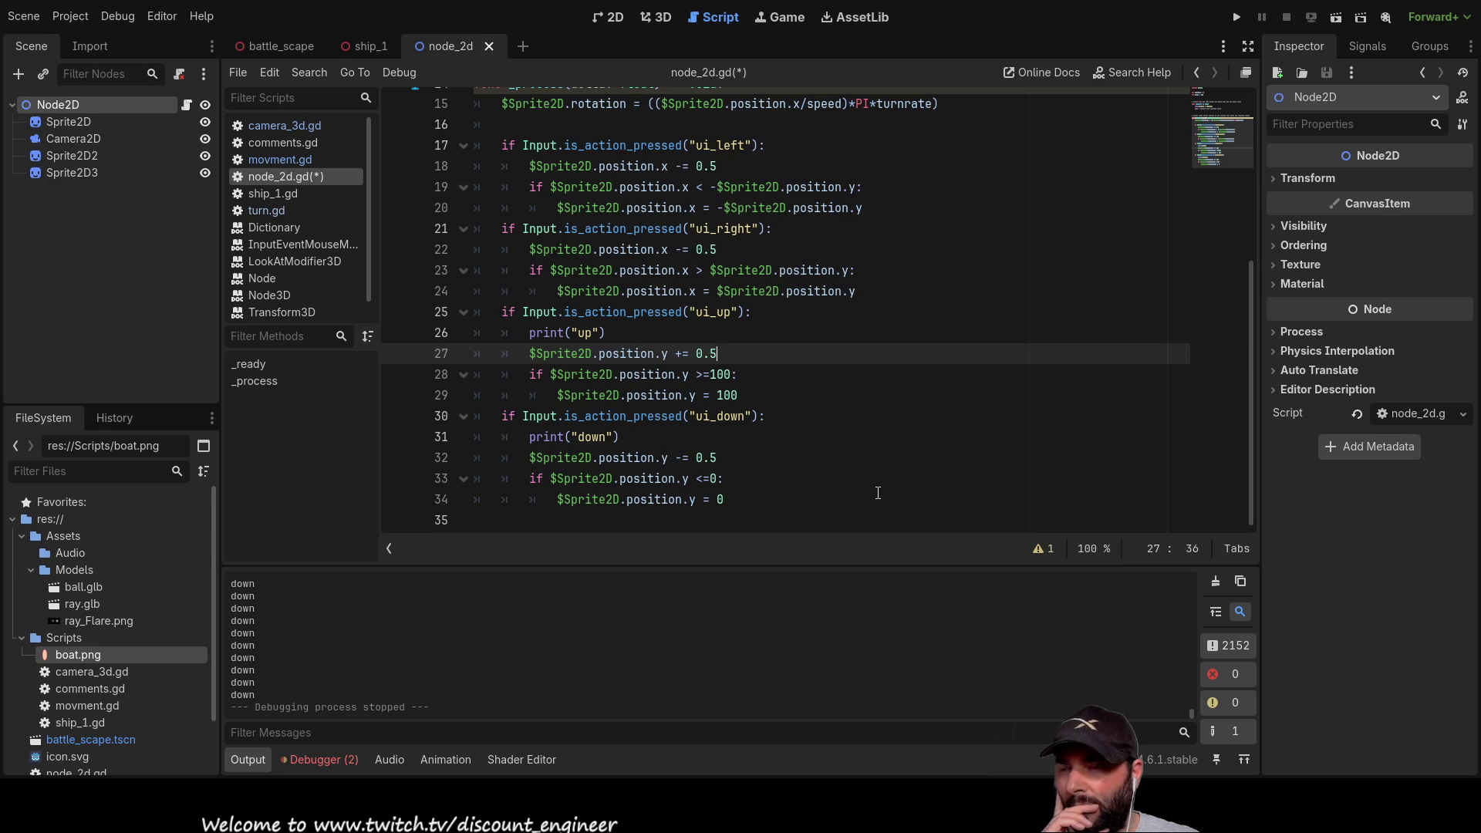
Step: Change line 27's up step to -= 0.5 and line 32's down step to += 0.5
{"action": "key", "text": "Left"}
{"action": "key", "text": "Left"}
{"action": "key", "text": "Left"}
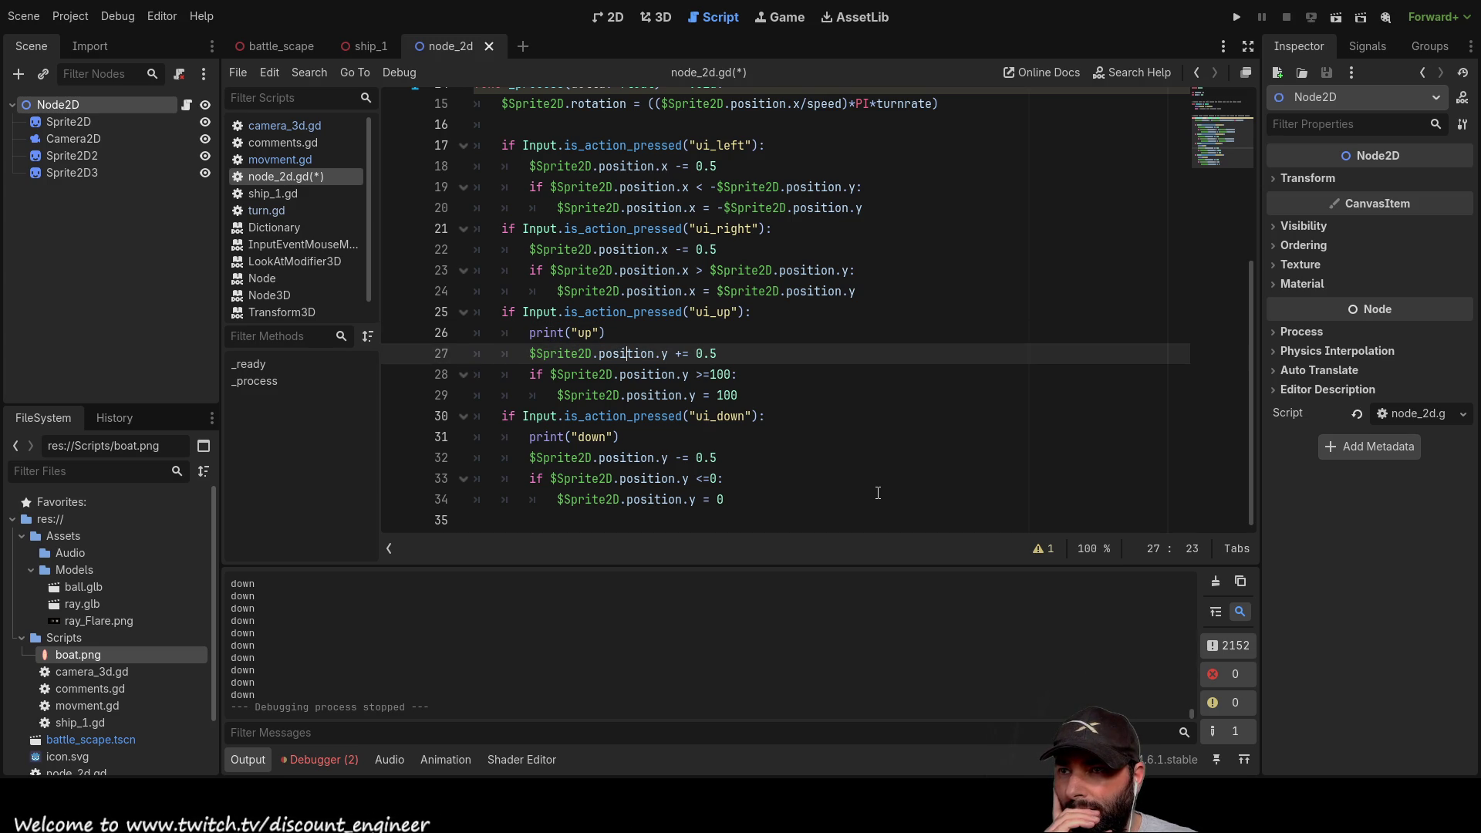
{"action": "key", "text": "Right"}
{"action": "key", "text": "Right"}
{"action": "key", "text": "Right"}
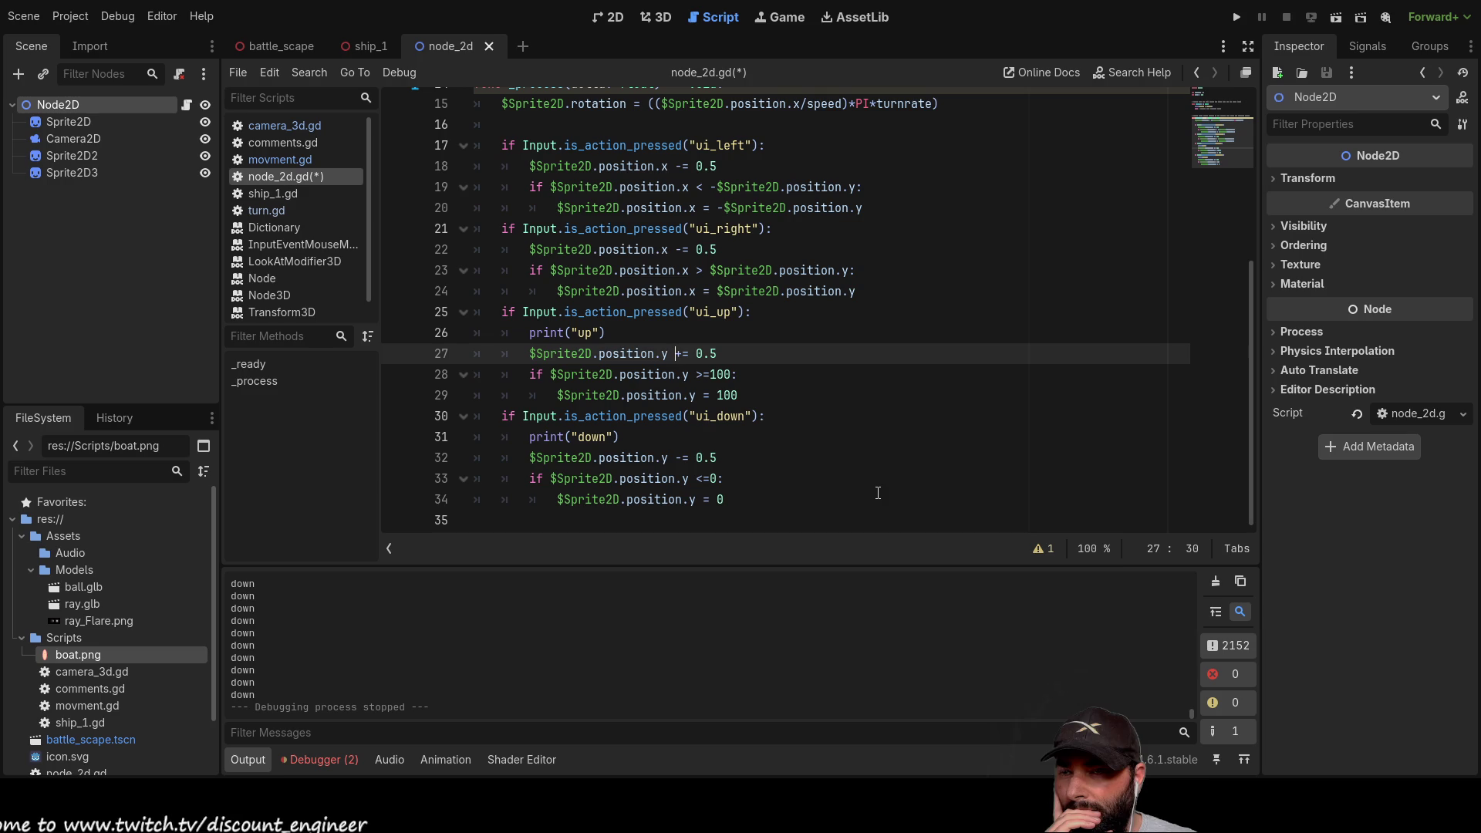
{"action": "key", "text": "Left"}
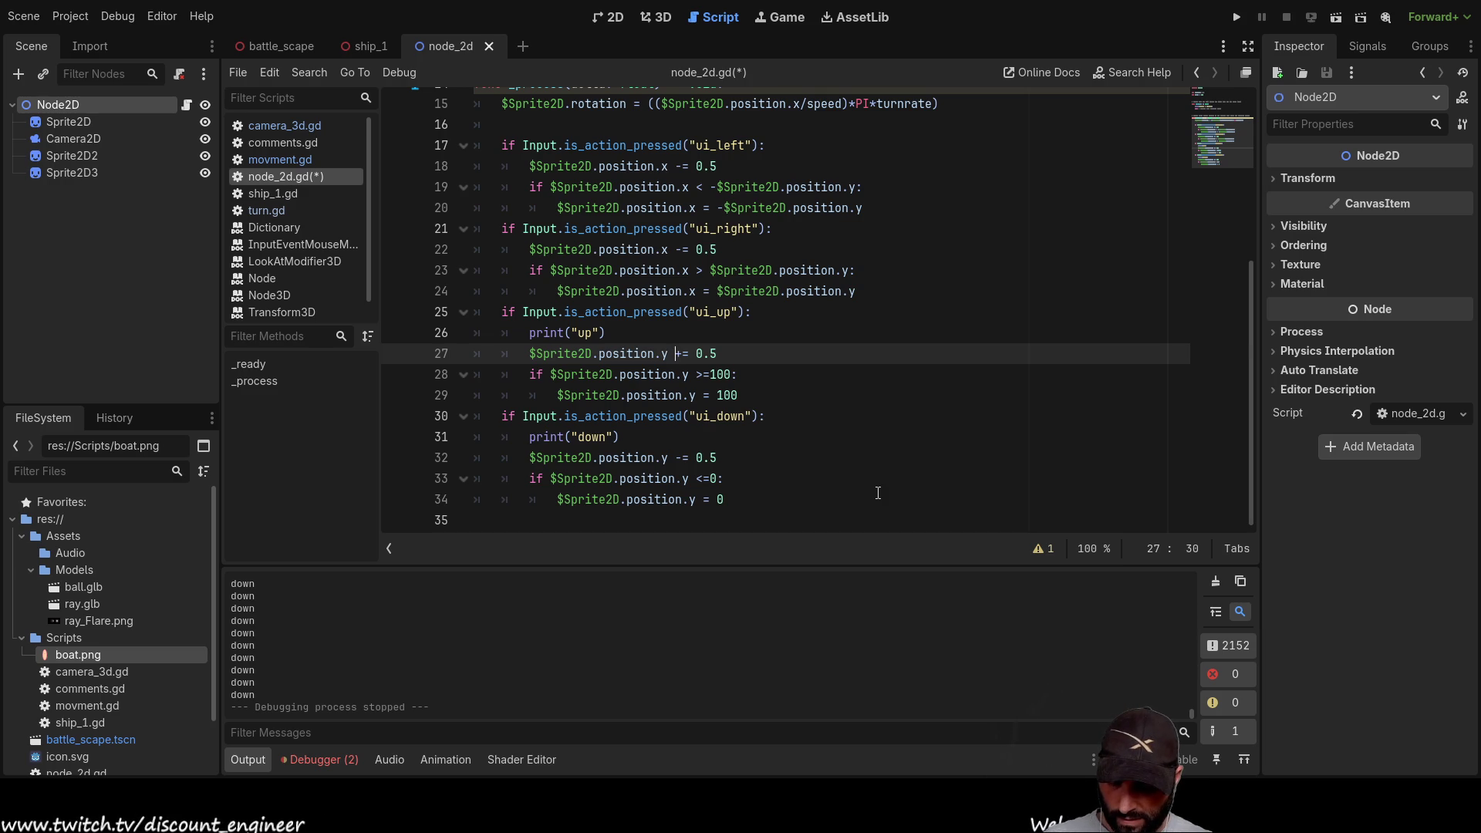
{"action": "key", "text": "Right"}
{"action": "key", "text": "Down"}
{"action": "key", "text": "Down"}
{"action": "key", "text": "Down"}
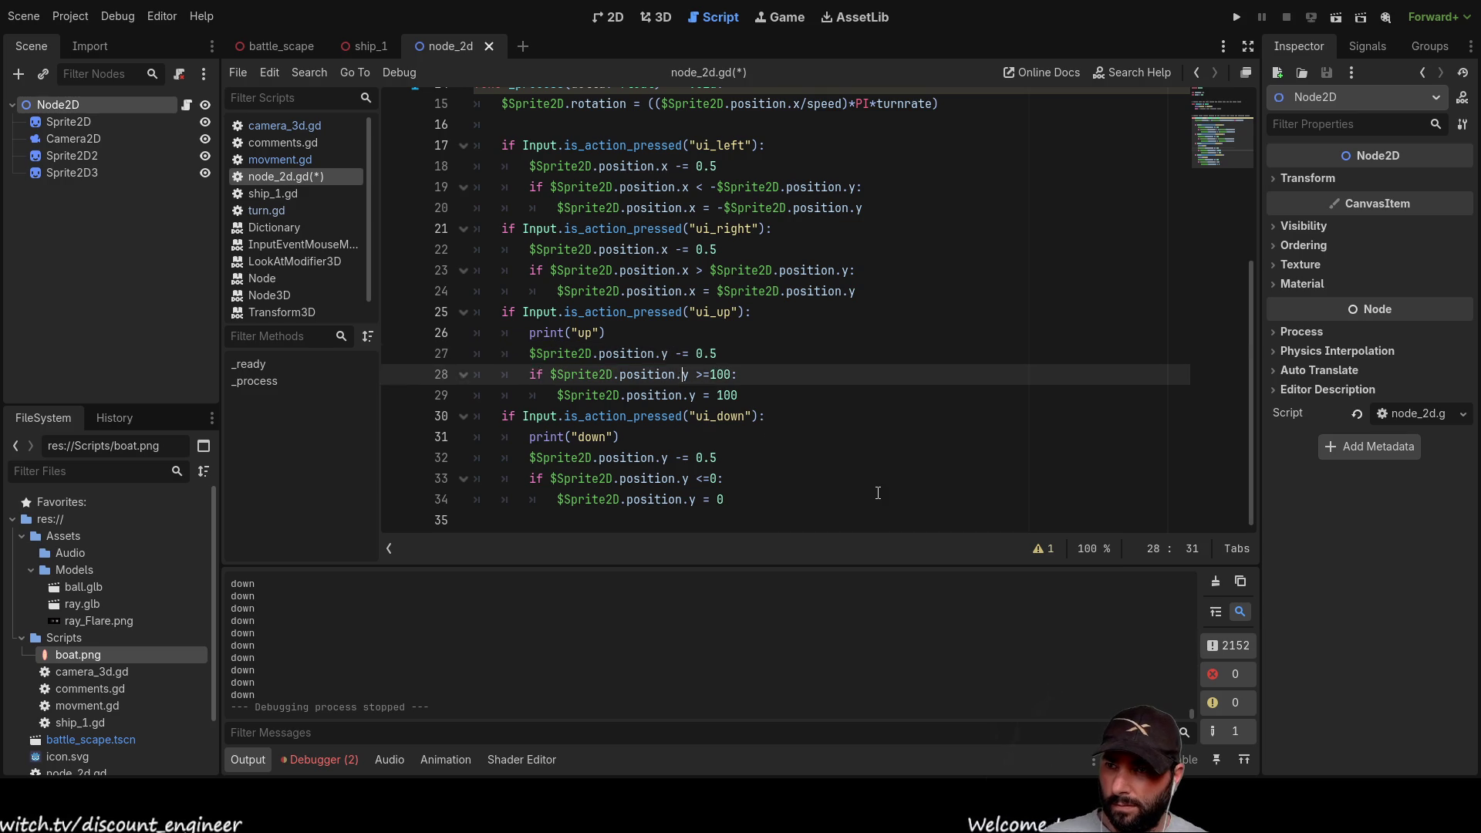
{"action": "key", "text": "BackSpace"}
{"action": "type", "text": "+"}
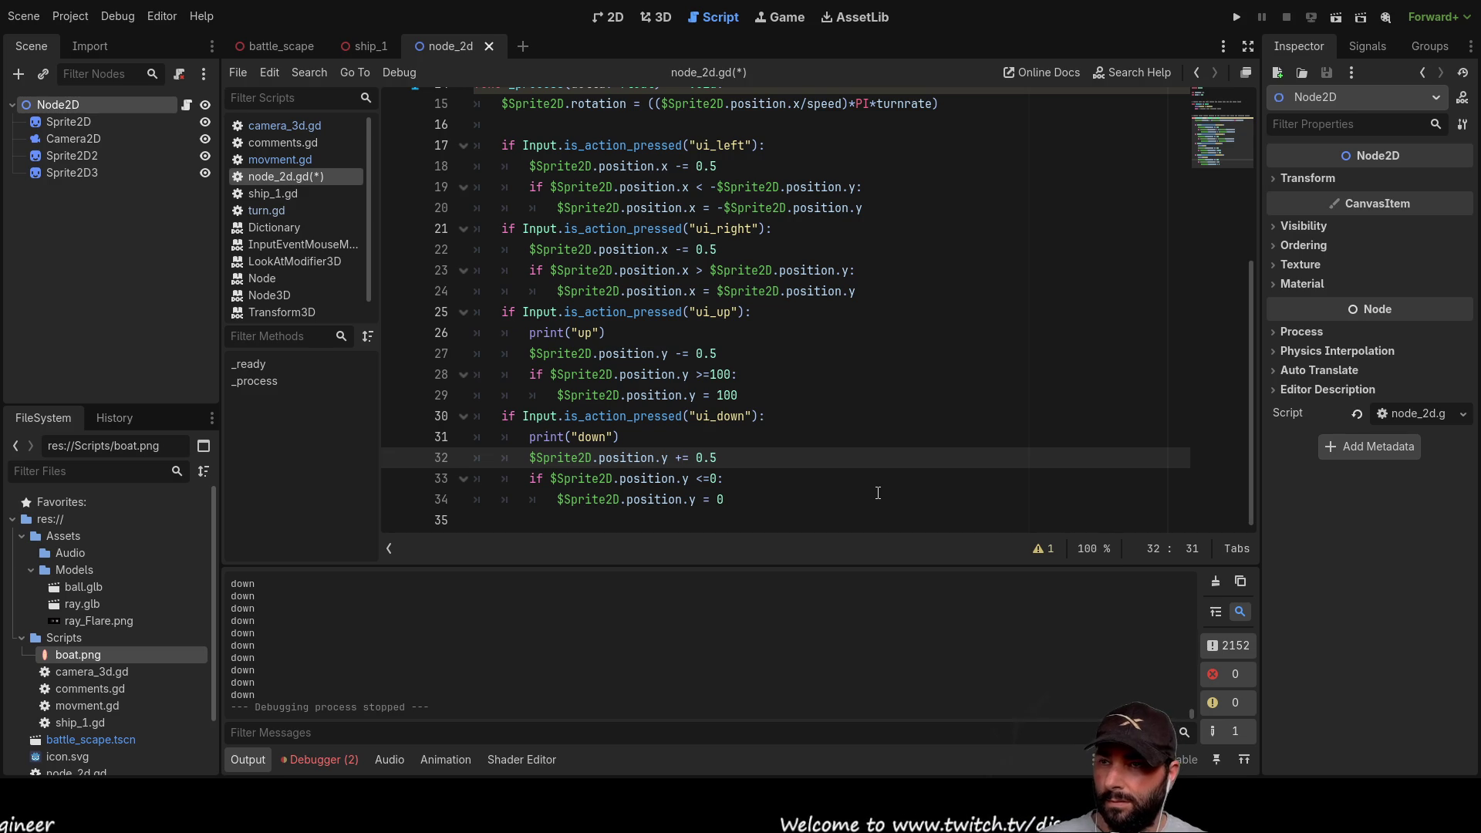
Step: Change the down-movement bound check on line 33 to >= 0
{"action": "key", "text": "Up"}
{"action": "key", "text": "Up"}
{"action": "key", "text": "Up"}
{"action": "key", "text": "Down"}
{"action": "key", "text": "Down"}
{"action": "key", "text": "Down"}
{"action": "key", "text": "Down"}
{"action": "key", "text": "Down"}
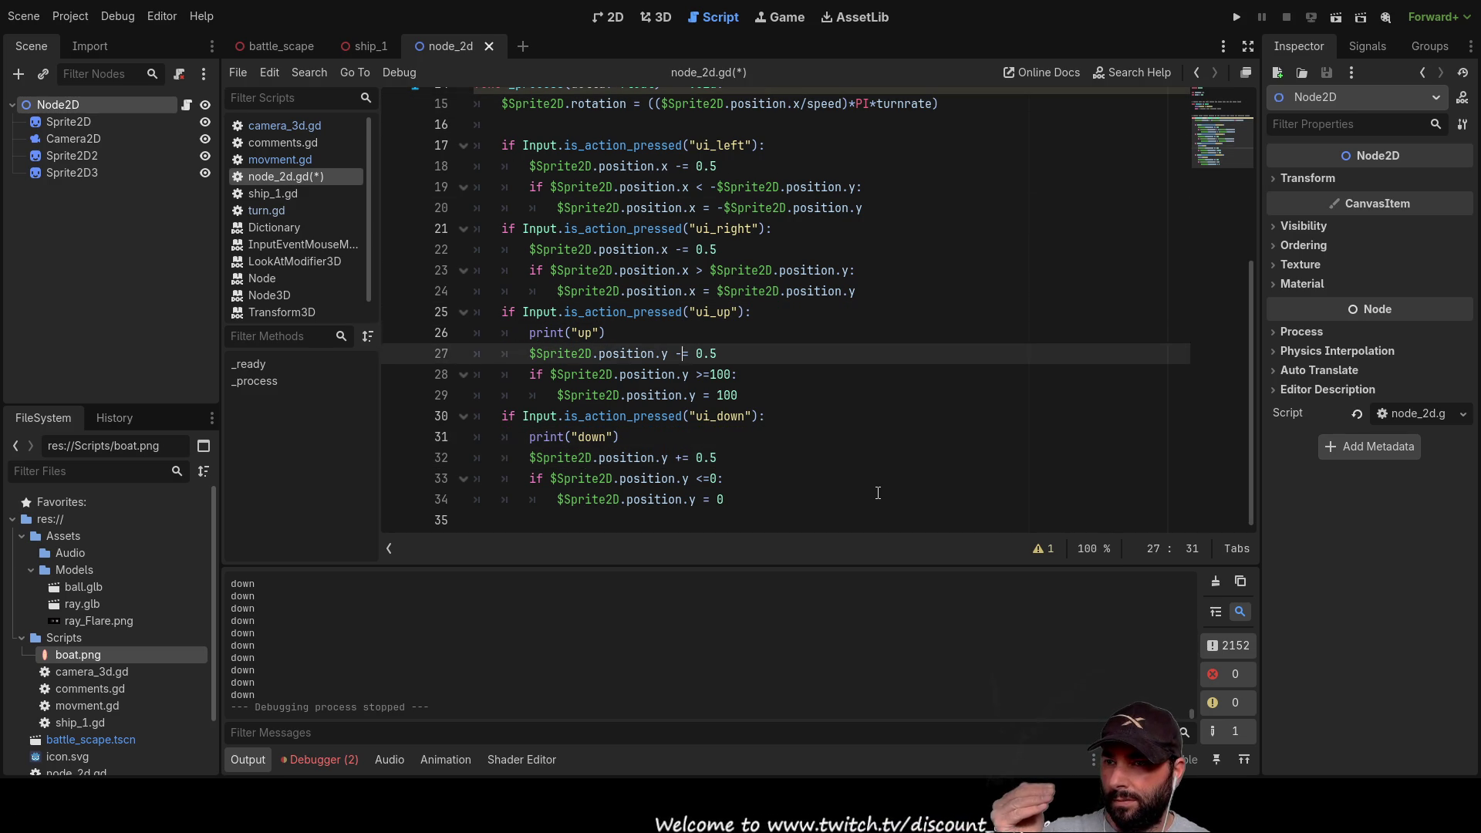
{"action": "key", "text": "Down"}
{"action": "key", "text": "Down"}
{"action": "key", "text": "Down"}
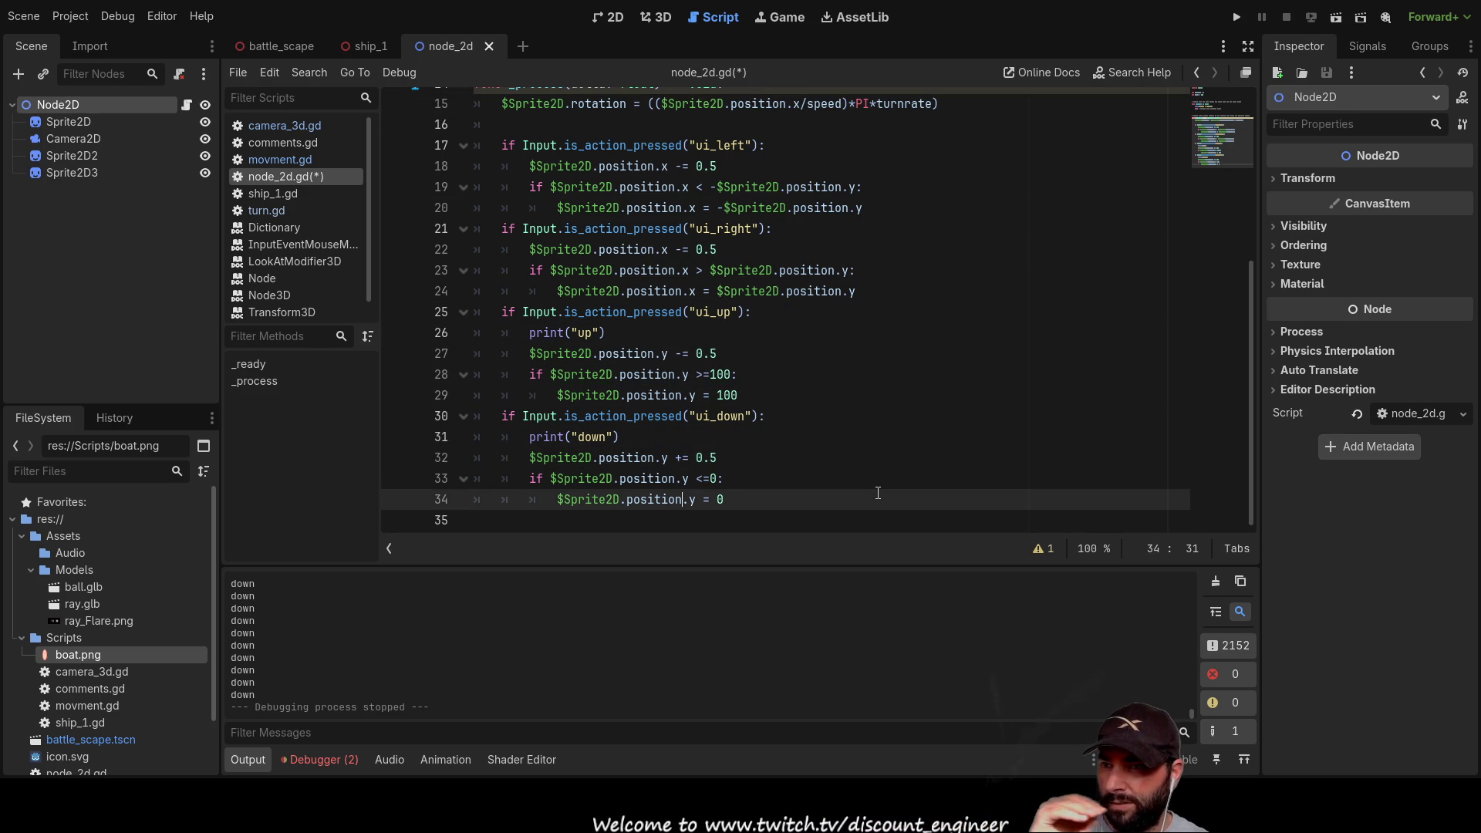
{"action": "key", "text": "Up"}
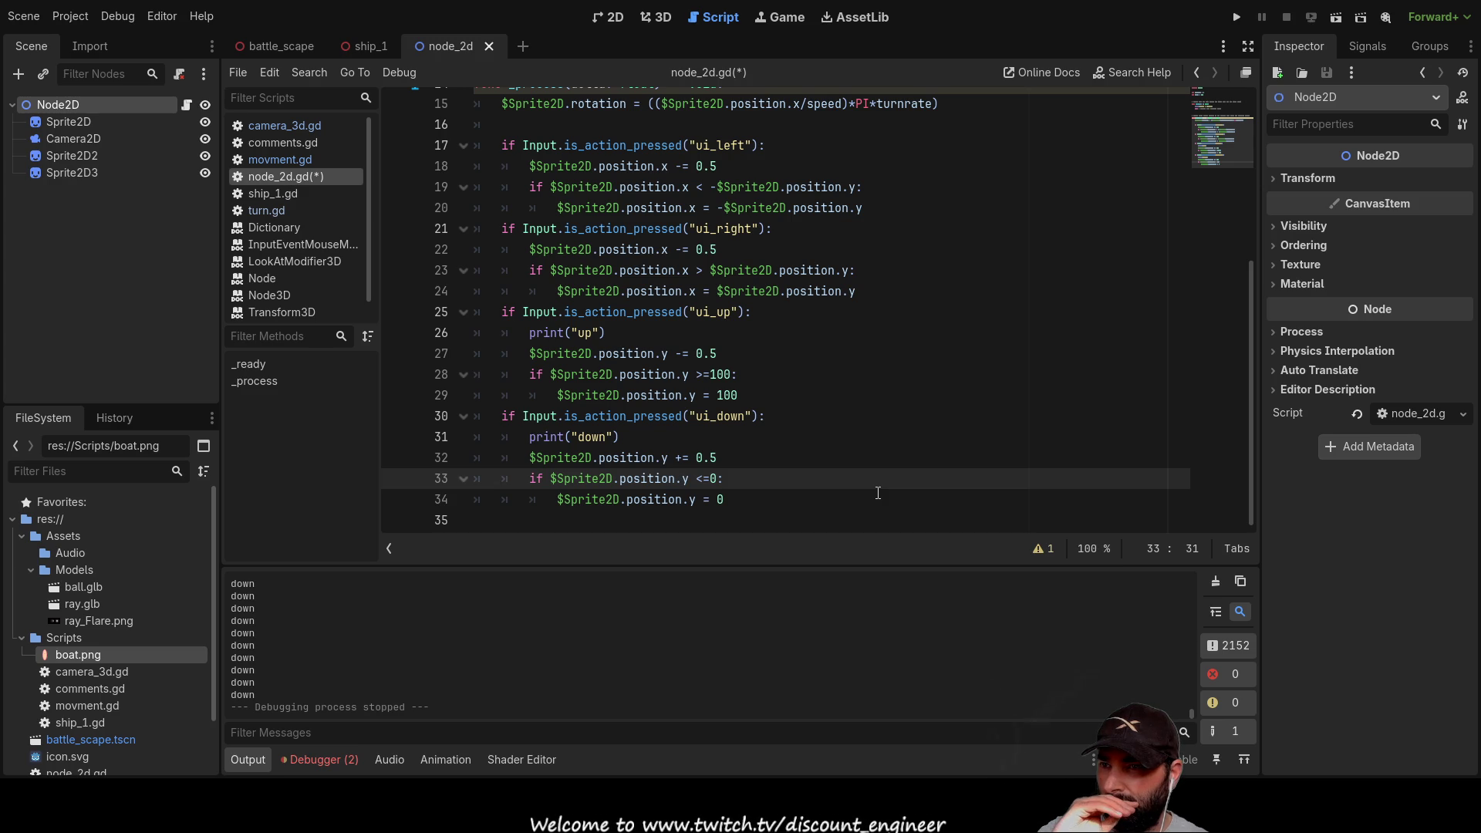
{"action": "key", "text": "Up"}
{"action": "key", "text": "Down"}
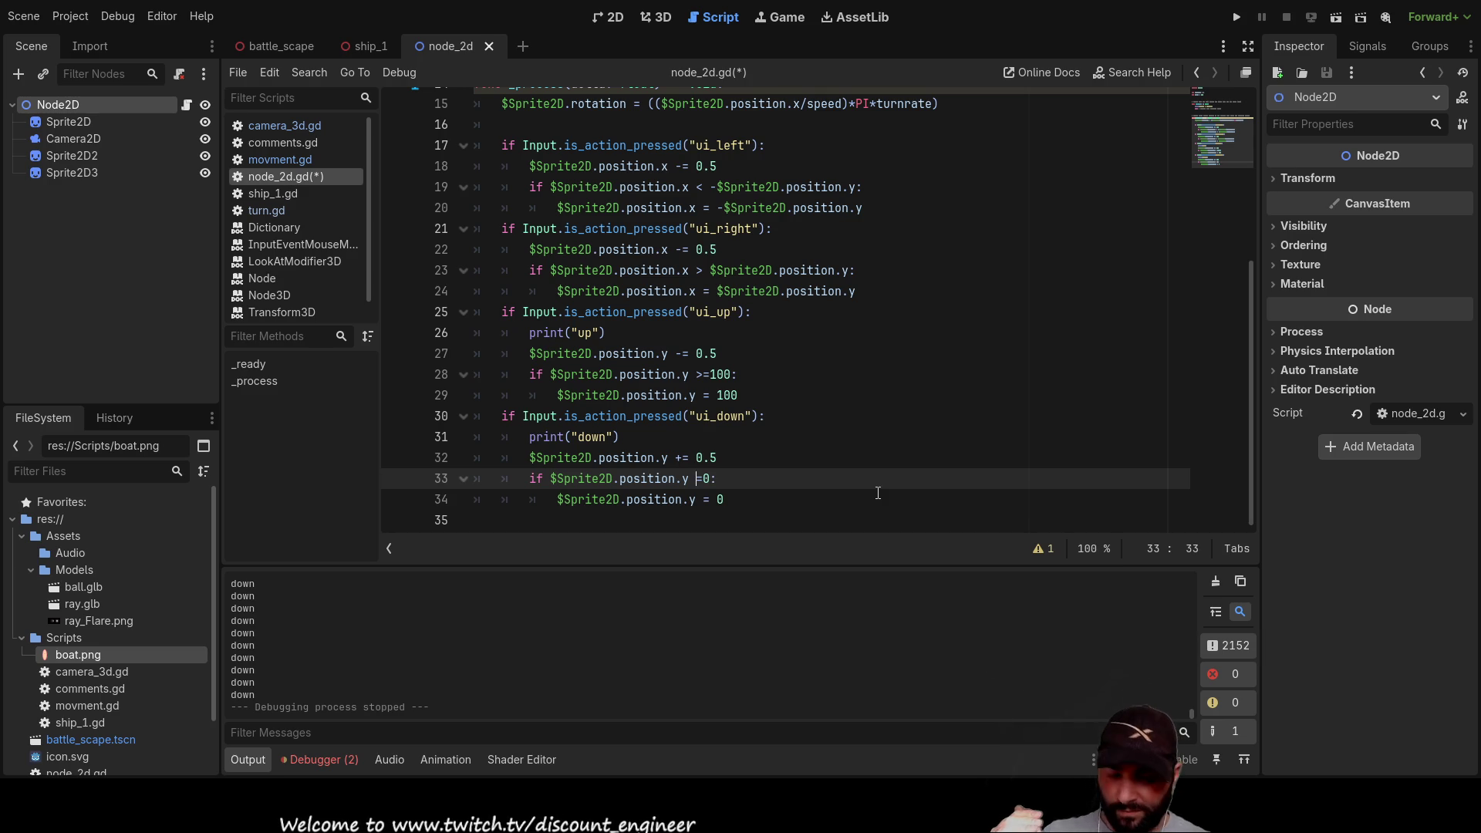
{"action": "type", "text": ">"}
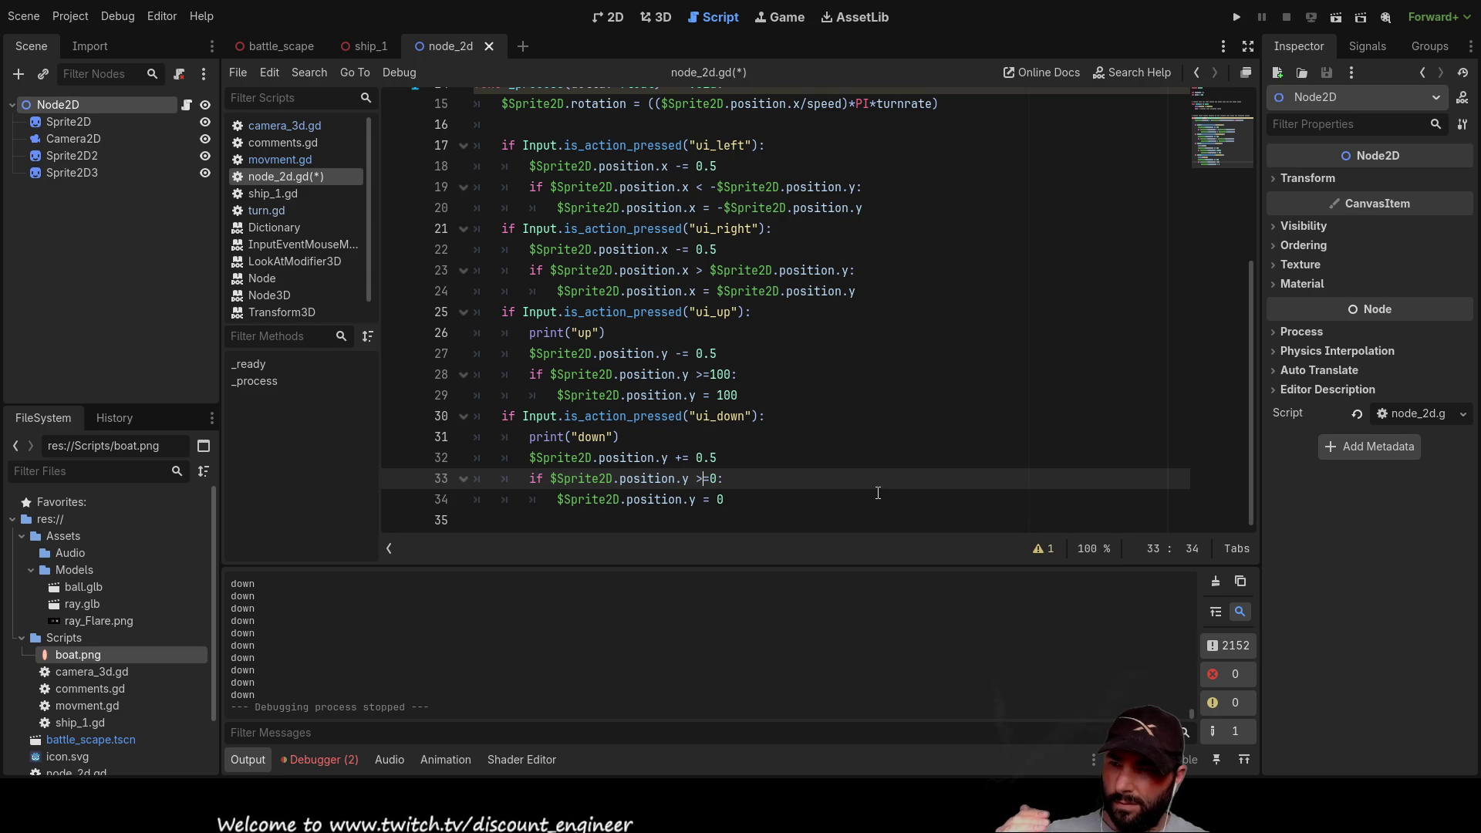
Step: Make line 28's up bound check <= -100 and line 29's reset value -100
{"action": "key", "text": "Up"}
{"action": "key", "text": "Up"}
{"action": "key", "text": "Up"}
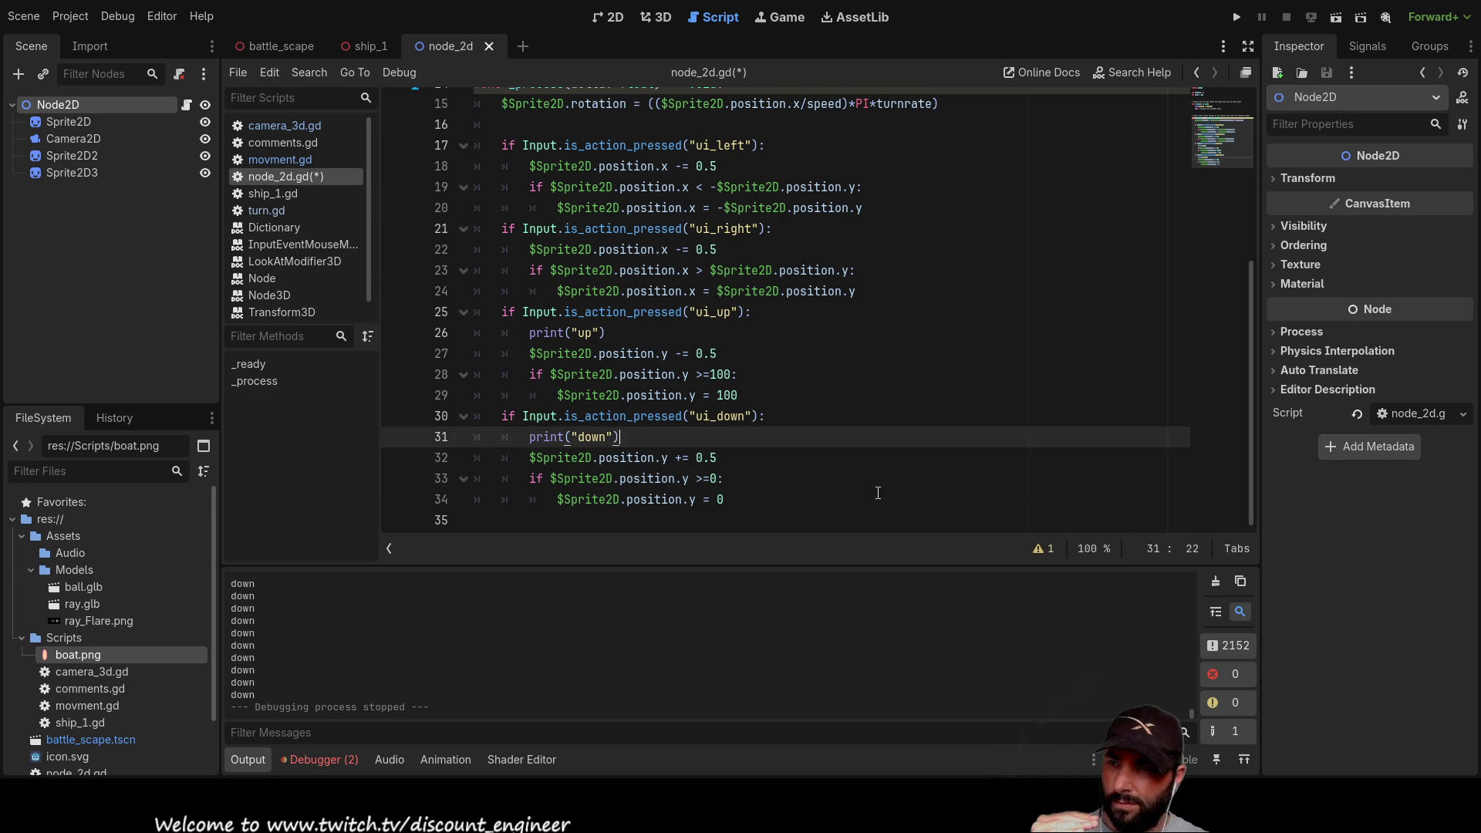
{"action": "key", "text": "Down"}
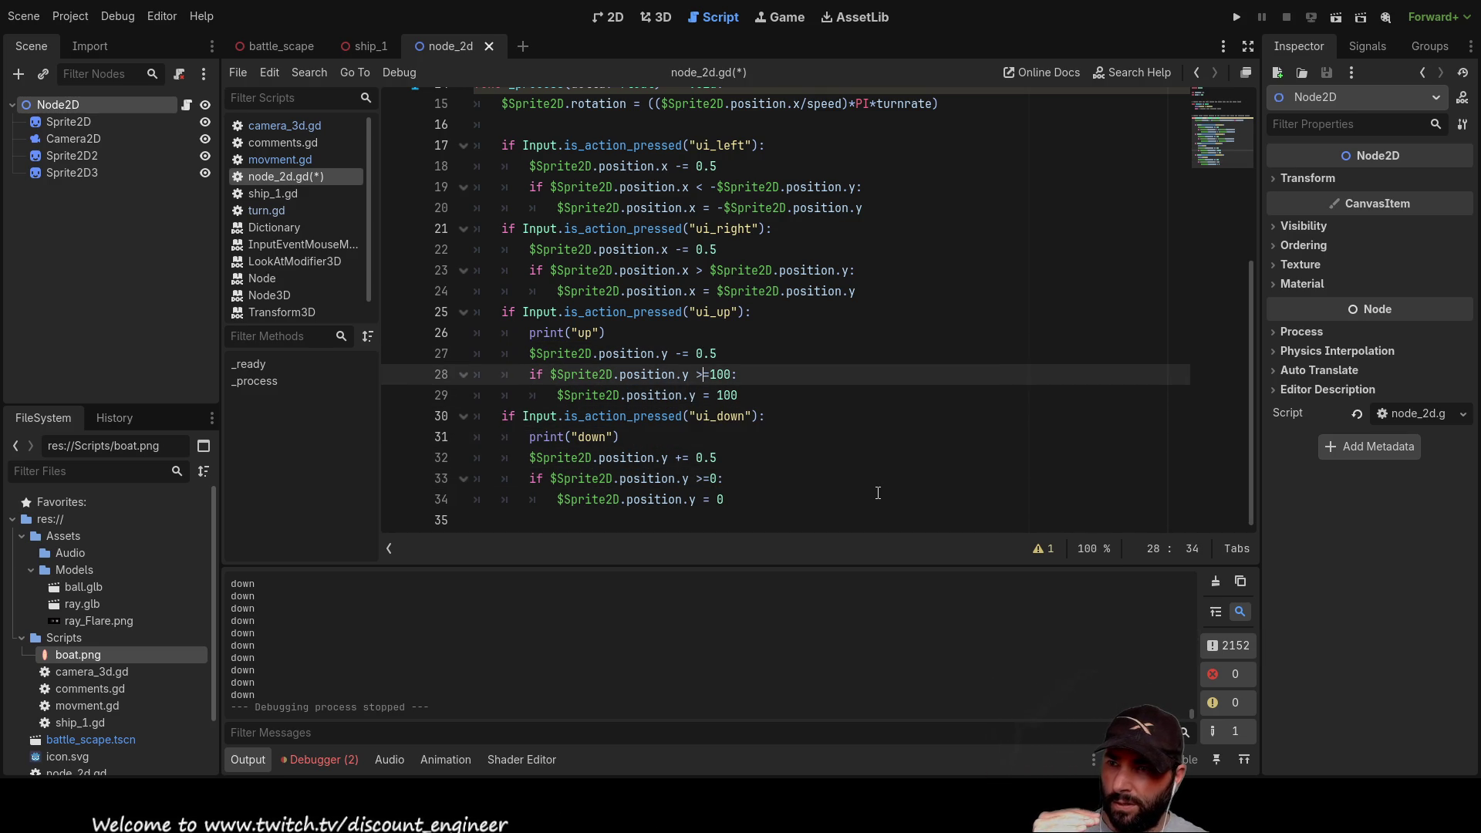
{"action": "key", "text": "BackSpace"}
{"action": "type", "text": "<=-"}
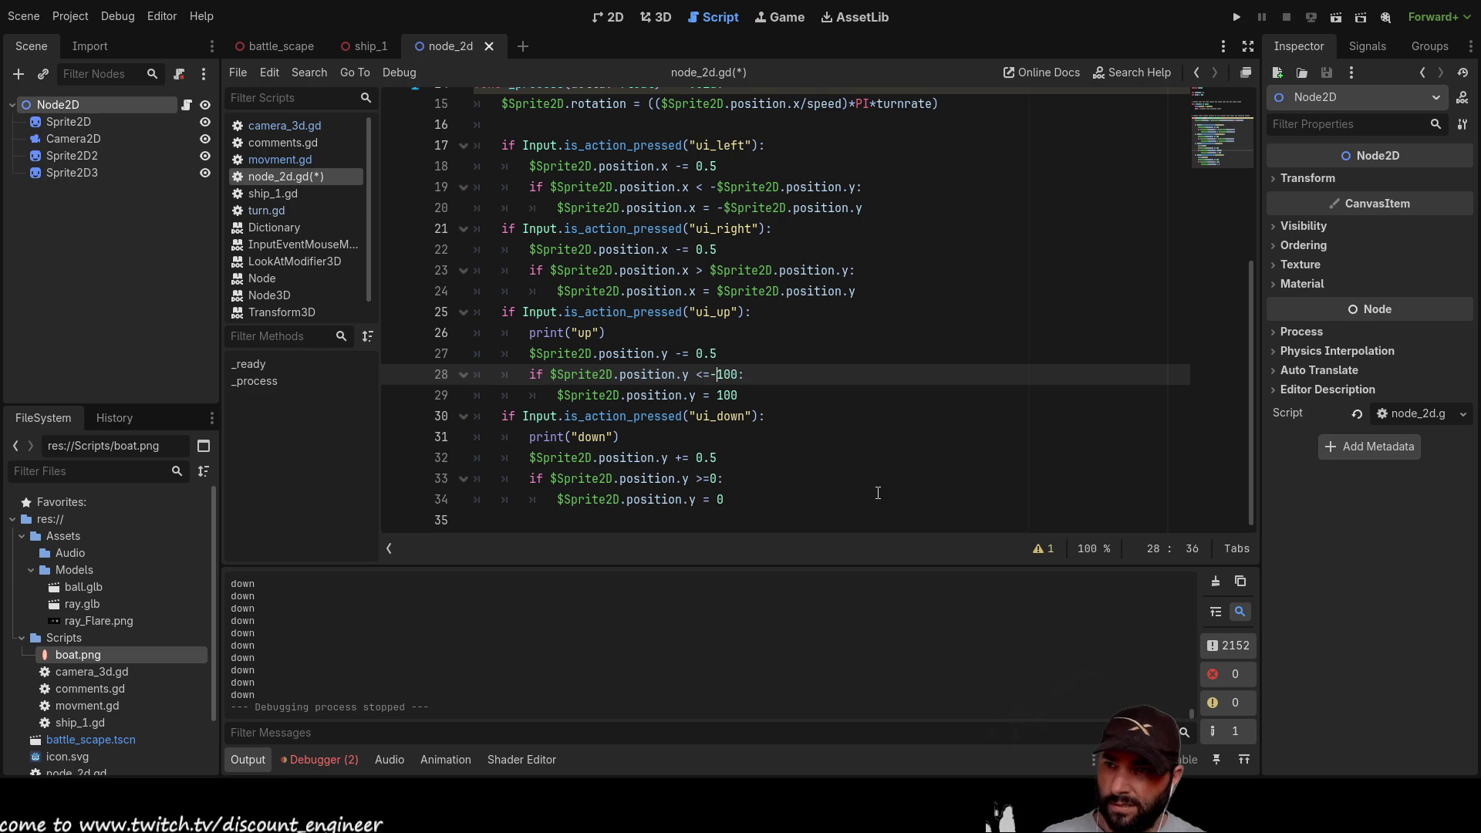
{"action": "key", "text": "Down"}
{"action": "type", "text": "-"}
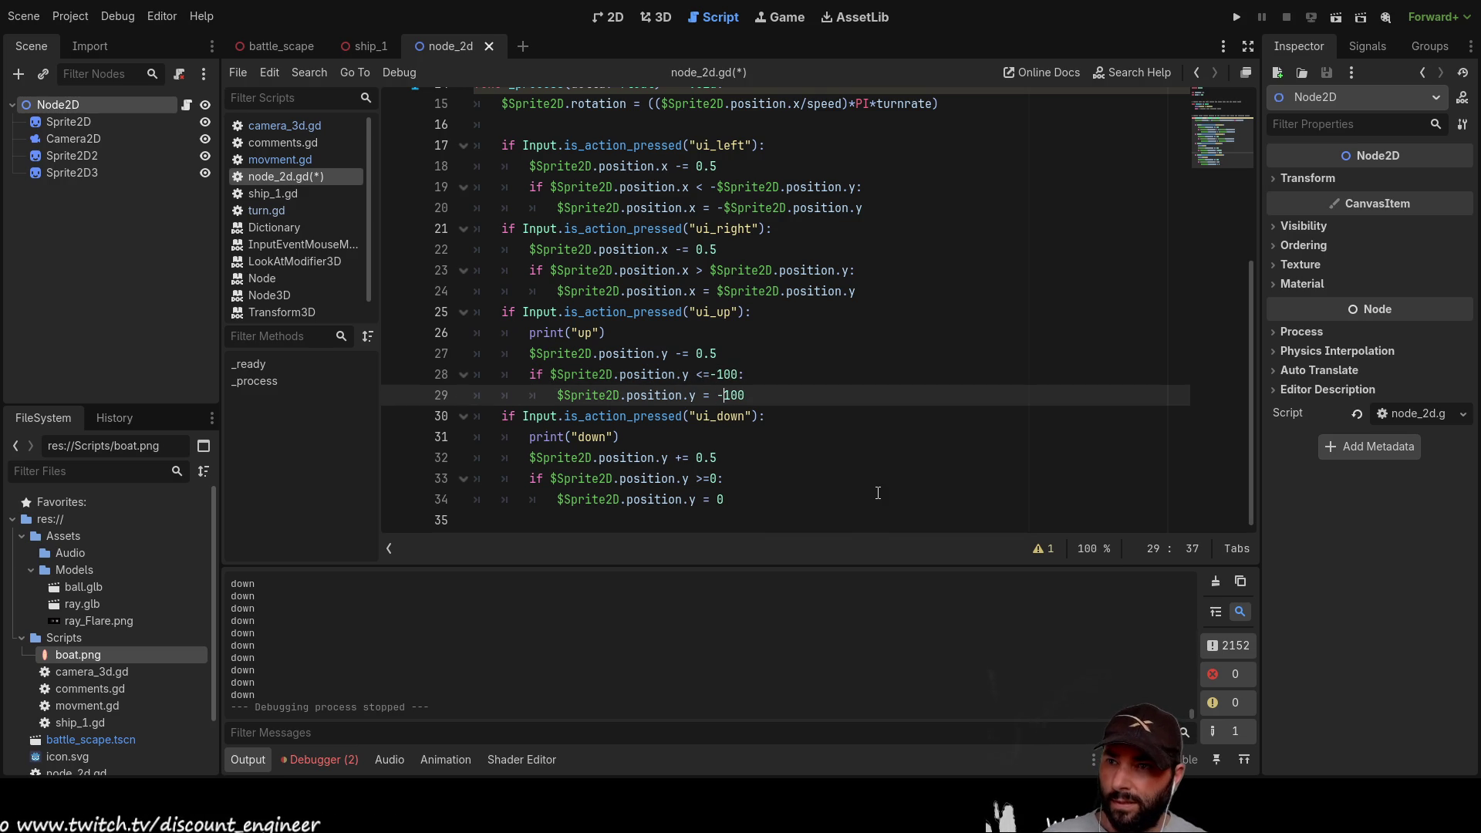
{"action": "key", "text": "Up"}
{"action": "key", "text": "Up"}
{"action": "key", "text": "Up"}
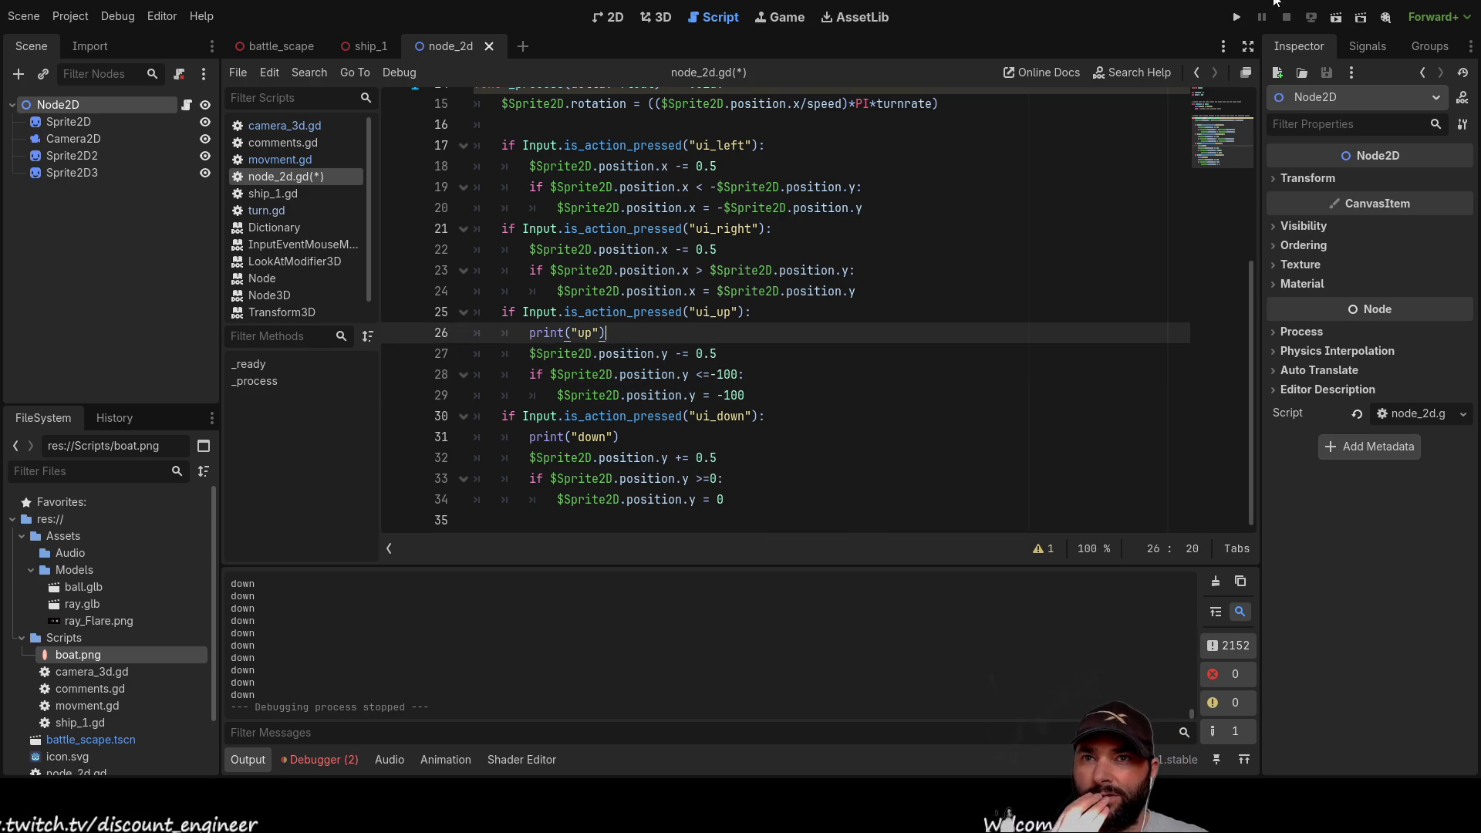
Step: Run the node_2d scene with the edited script and press Down to test movement
{"action": "left_click", "coordinate": [1237, 18]}
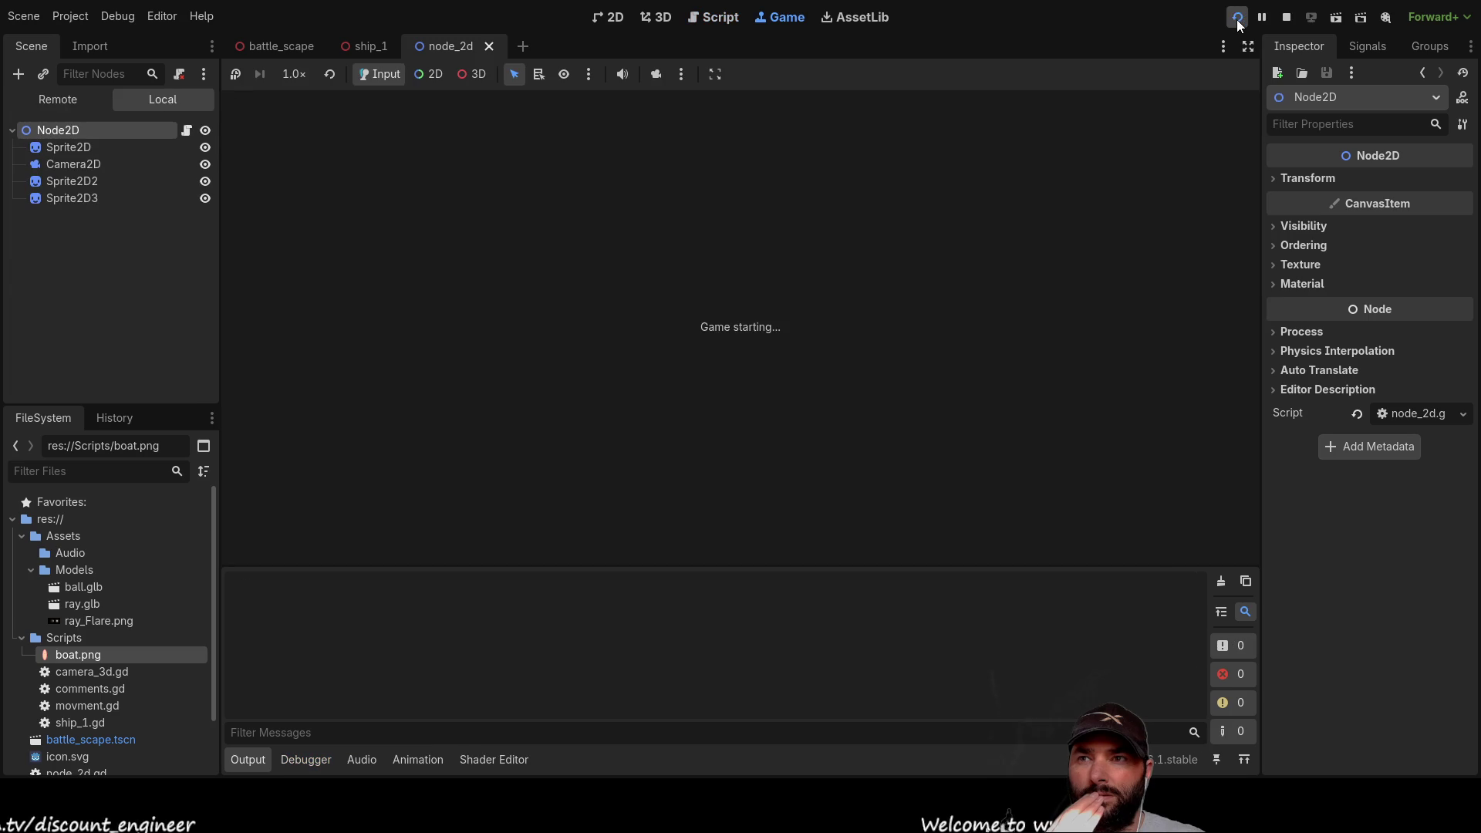
{"action": "left_click", "coordinate": [1287, 19]}
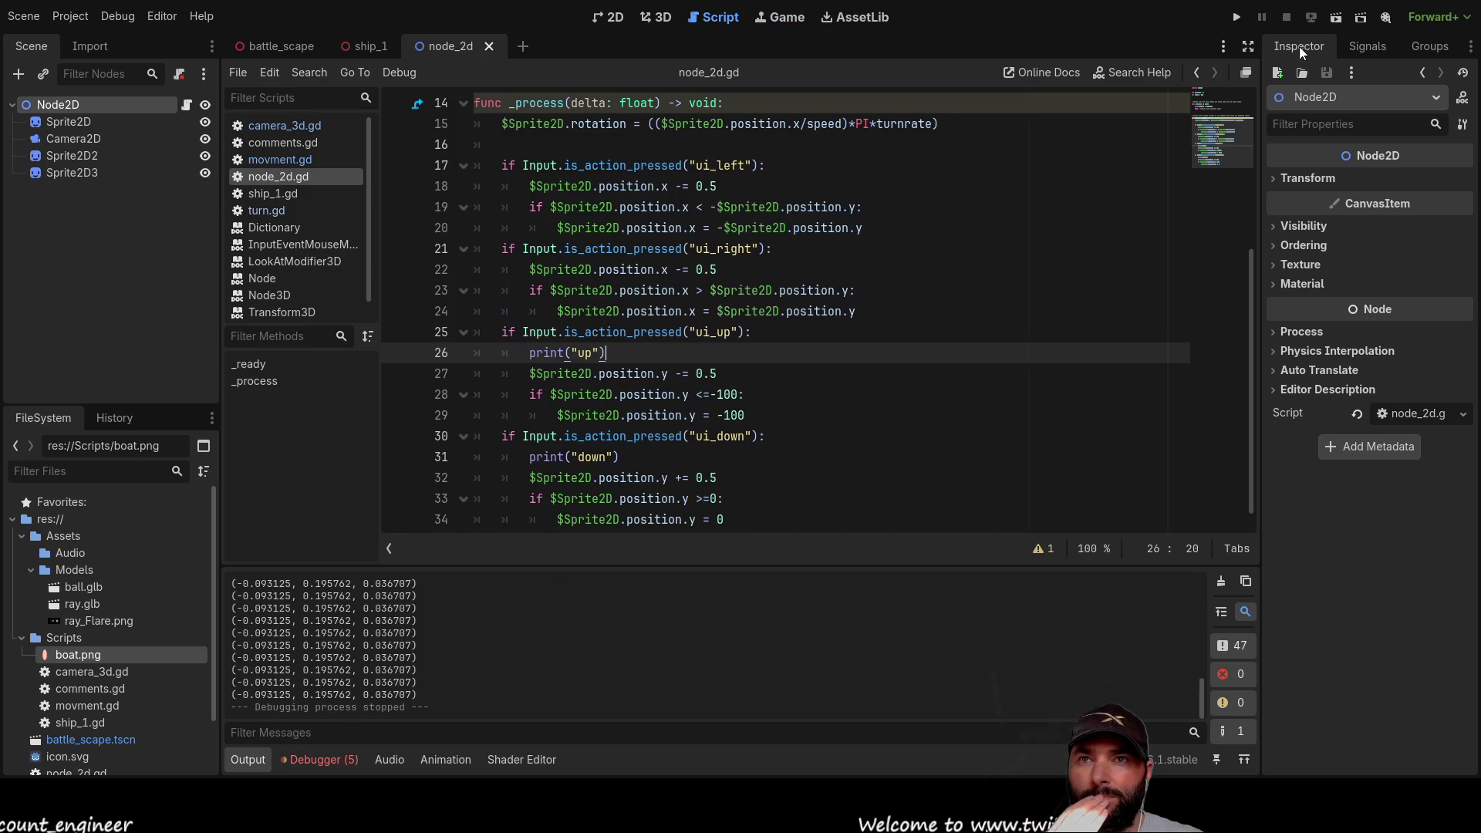
{"action": "left_click", "coordinate": [1335, 18]}
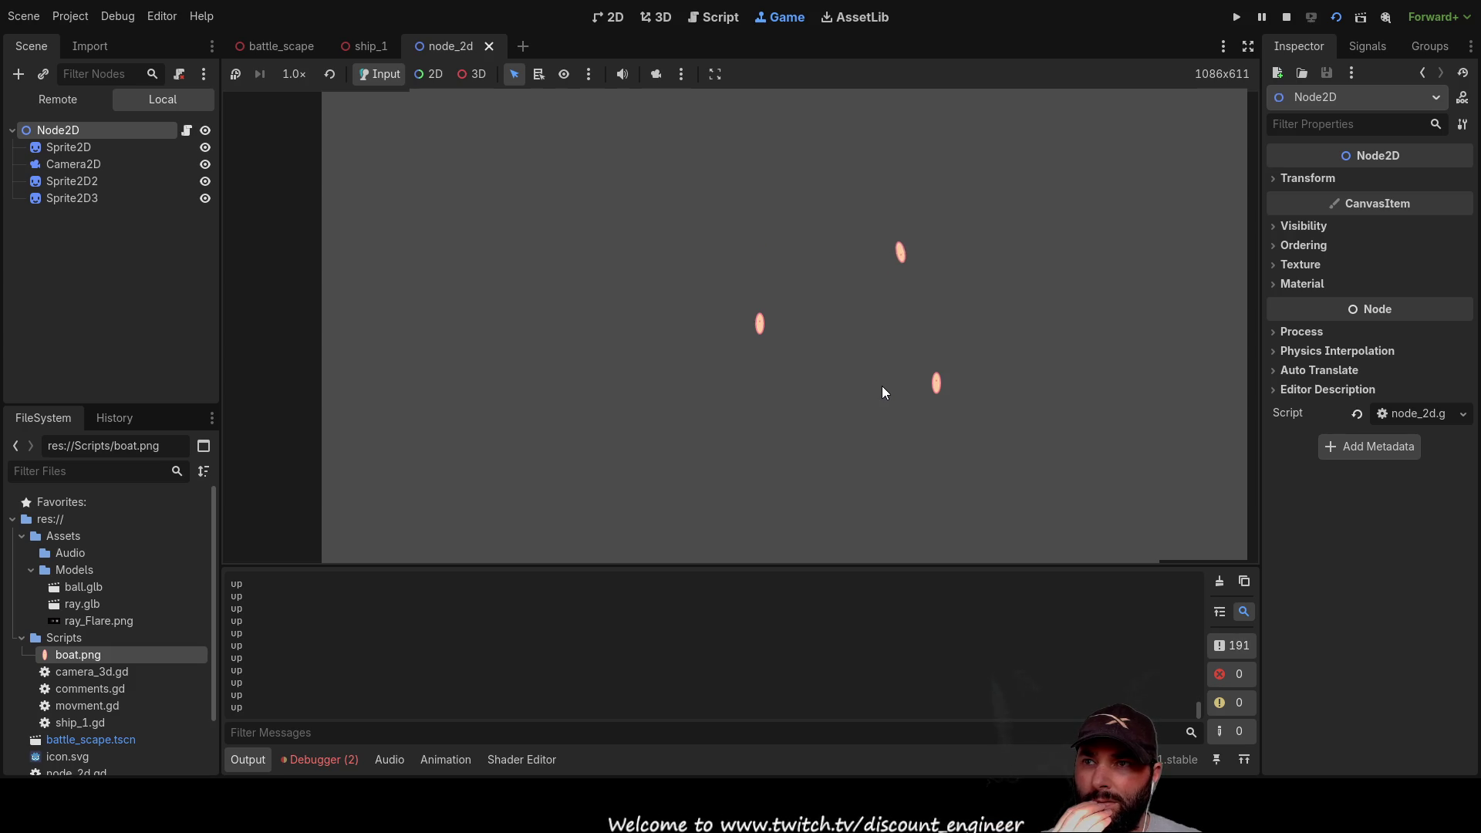
{"action": "key", "text": "Down"}
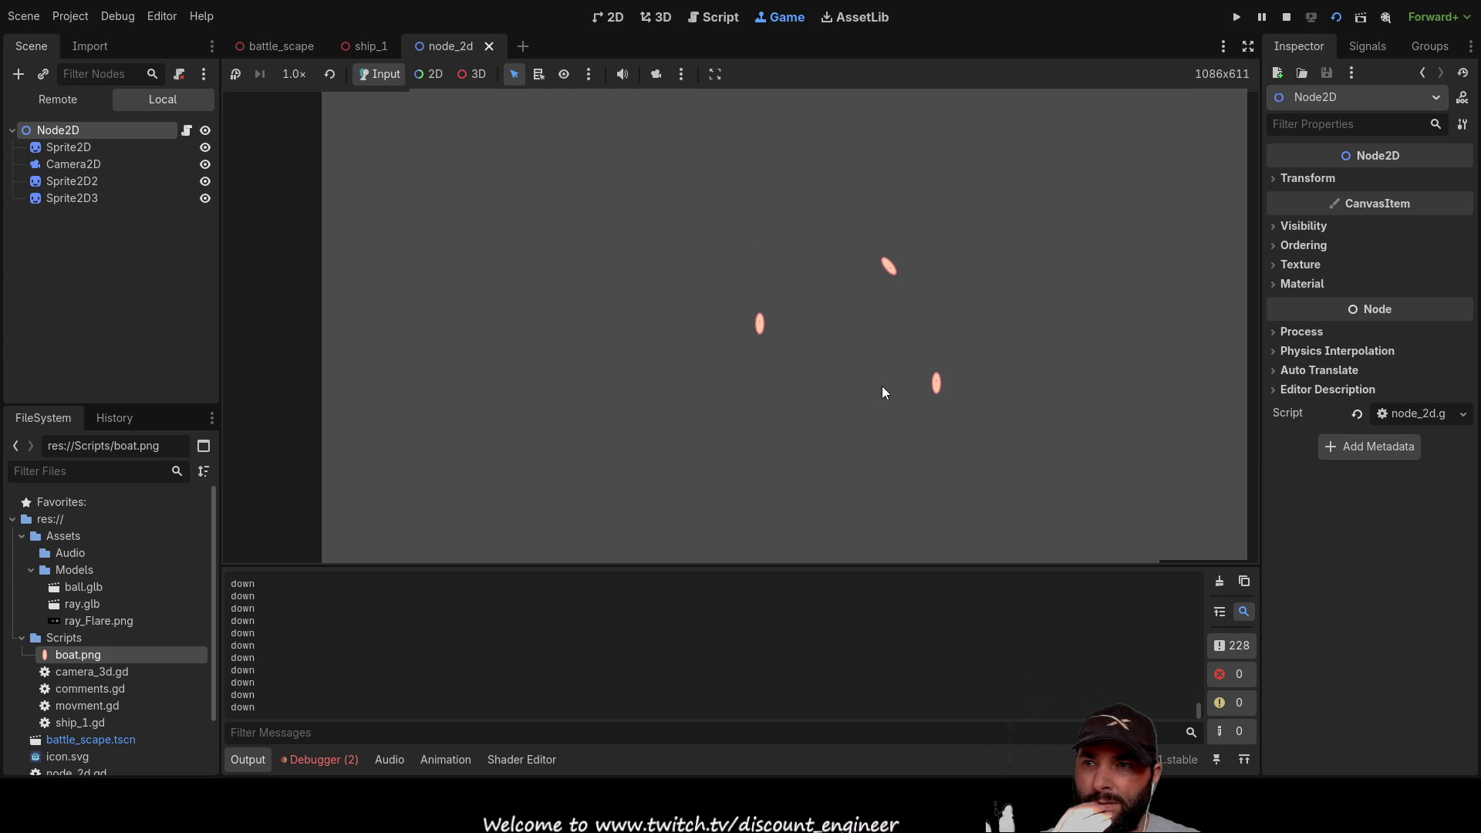
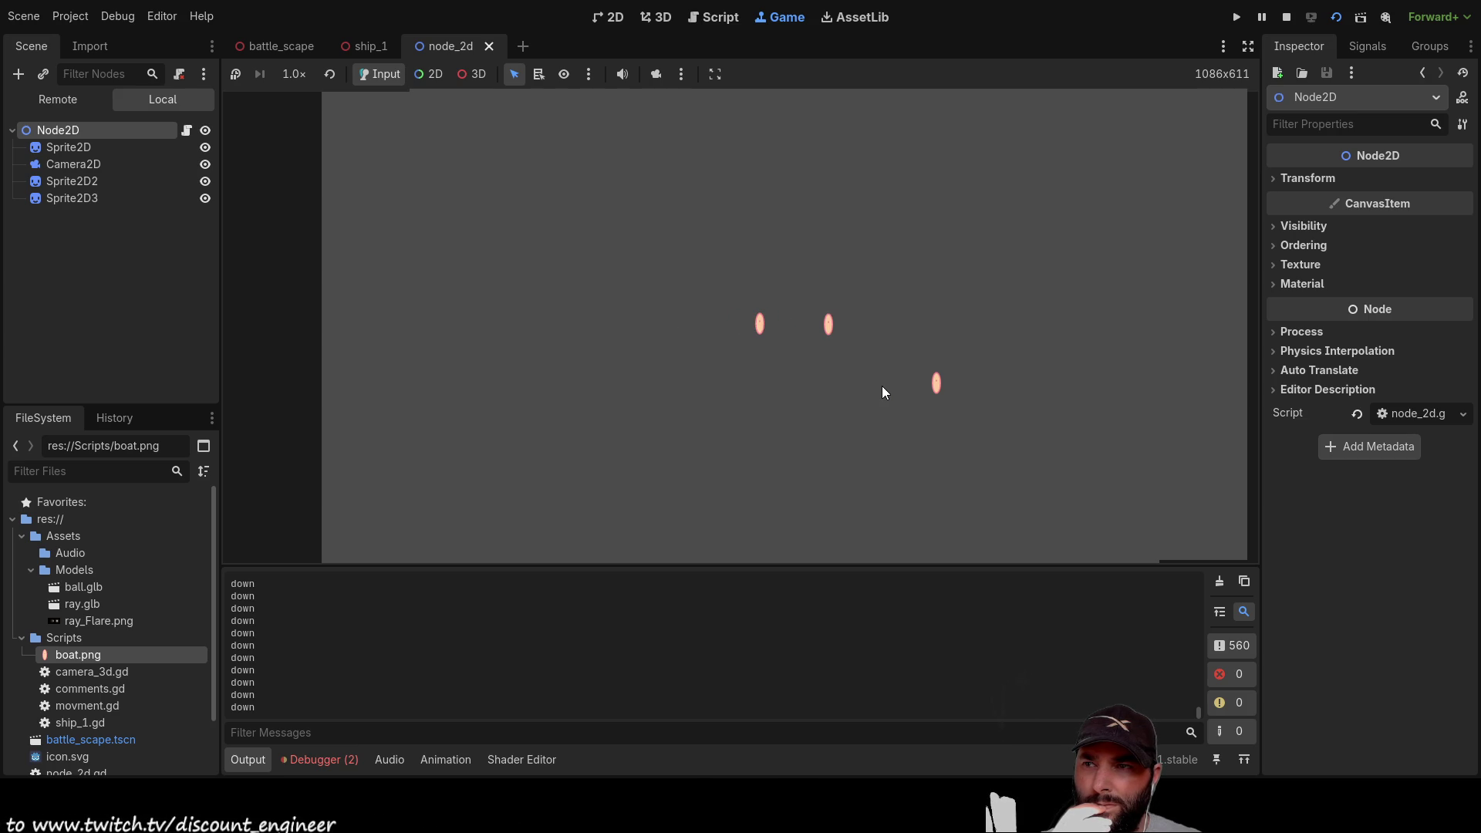
Step: Test the sprite's upward movement, then stop the game and return to node_2d.gd
{"action": "key", "text": "Up"}
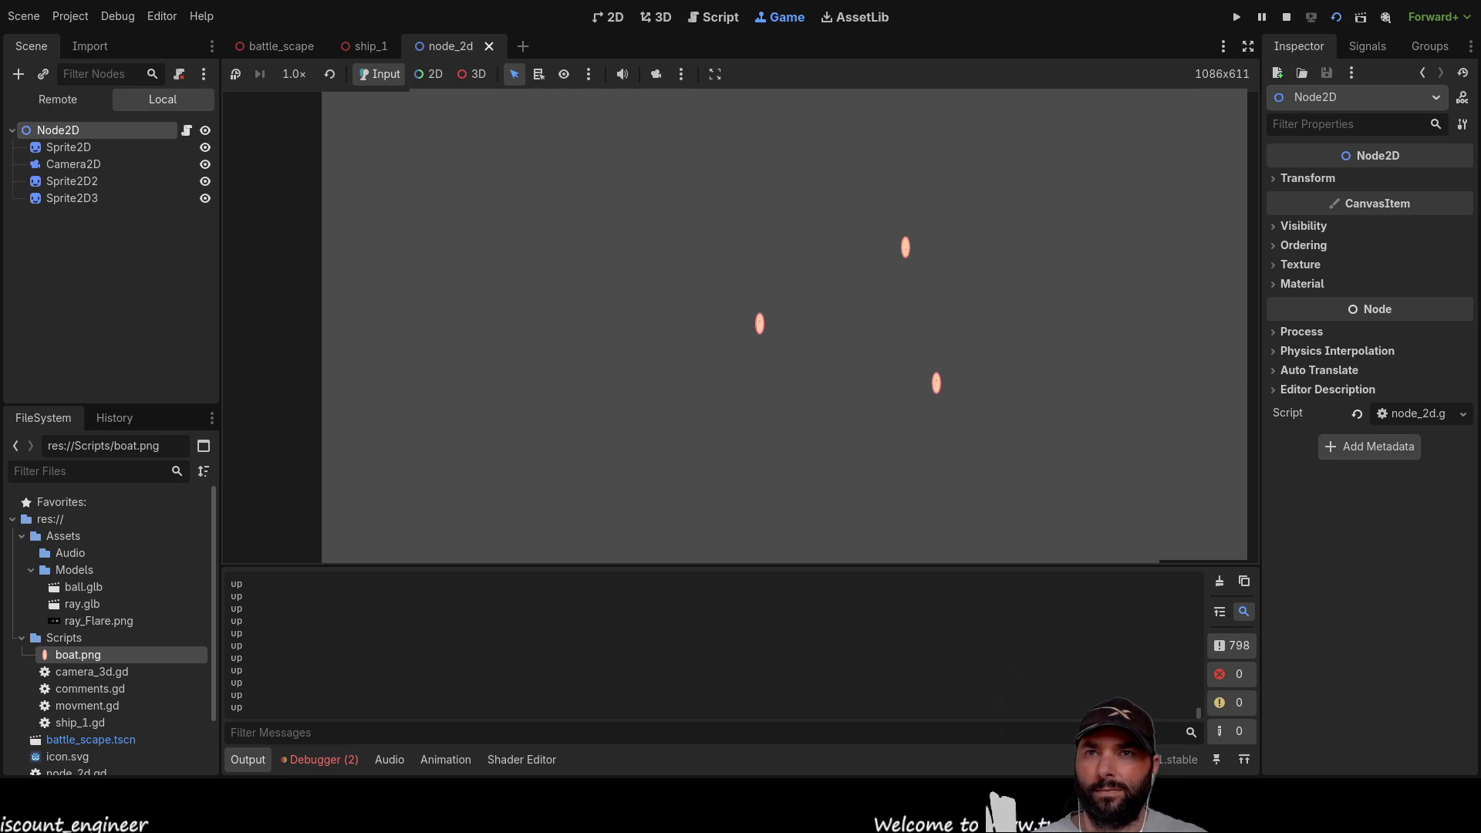
{"action": "left_click", "coordinate": [1286, 17]}
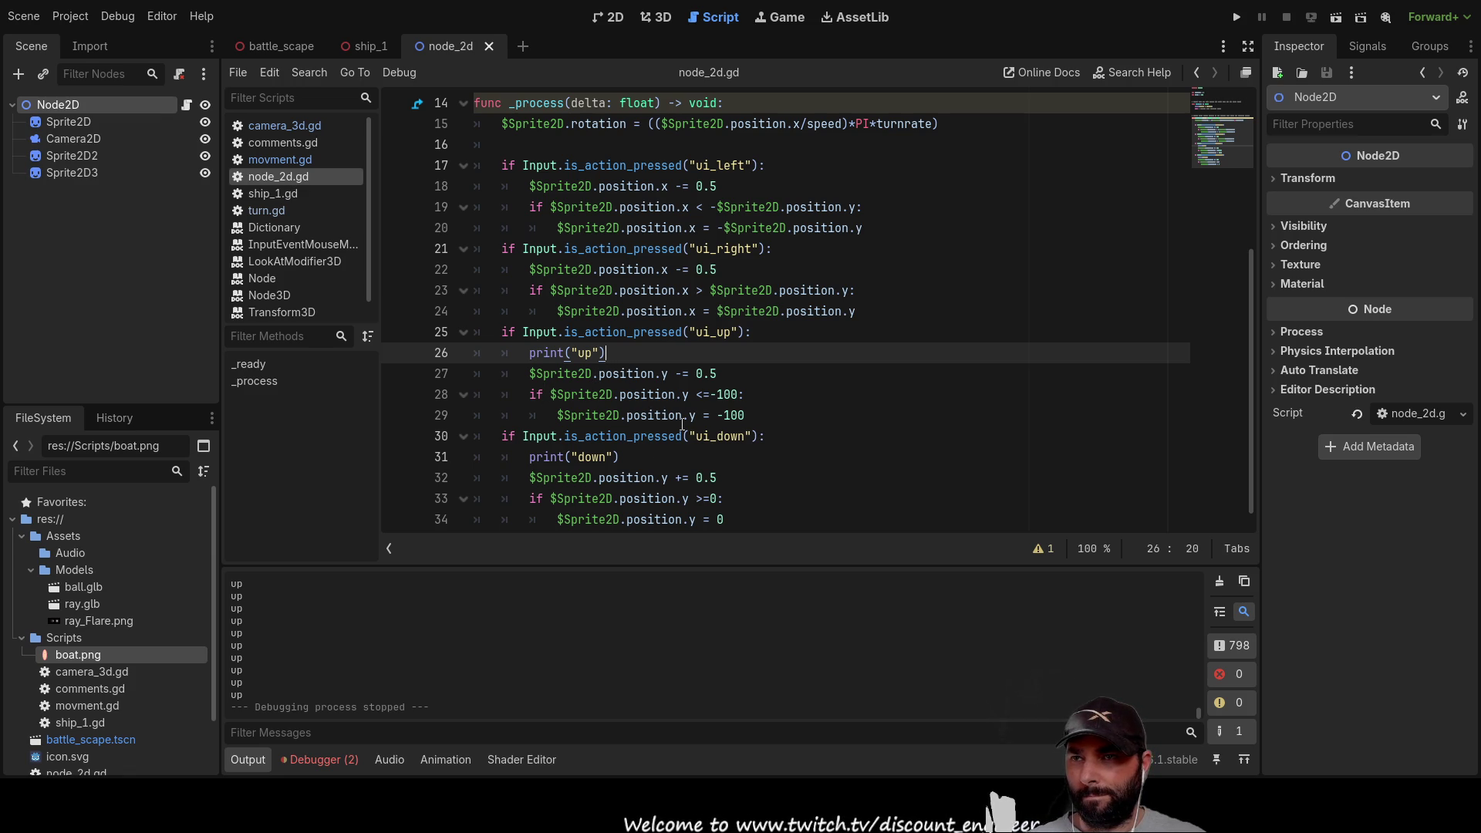
Step: Delete the minus signs before position.y in the ui_left checks on lines 19 and 20
{"action": "scroll", "coordinate": [829, 374], "scroll_direction": "up", "scroll_amount": 2}
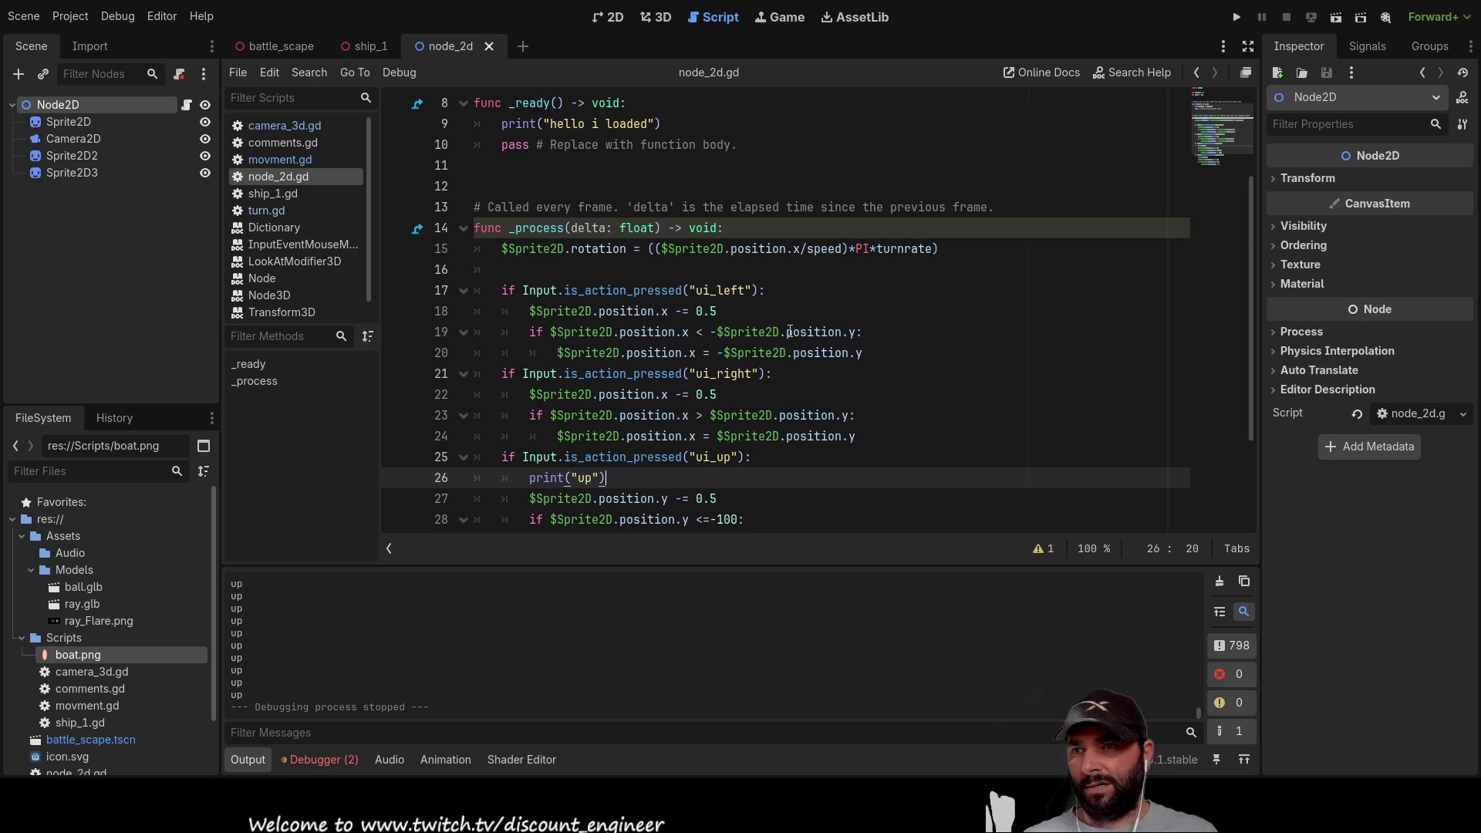
{"action": "left_click", "coordinate": [710, 332]}
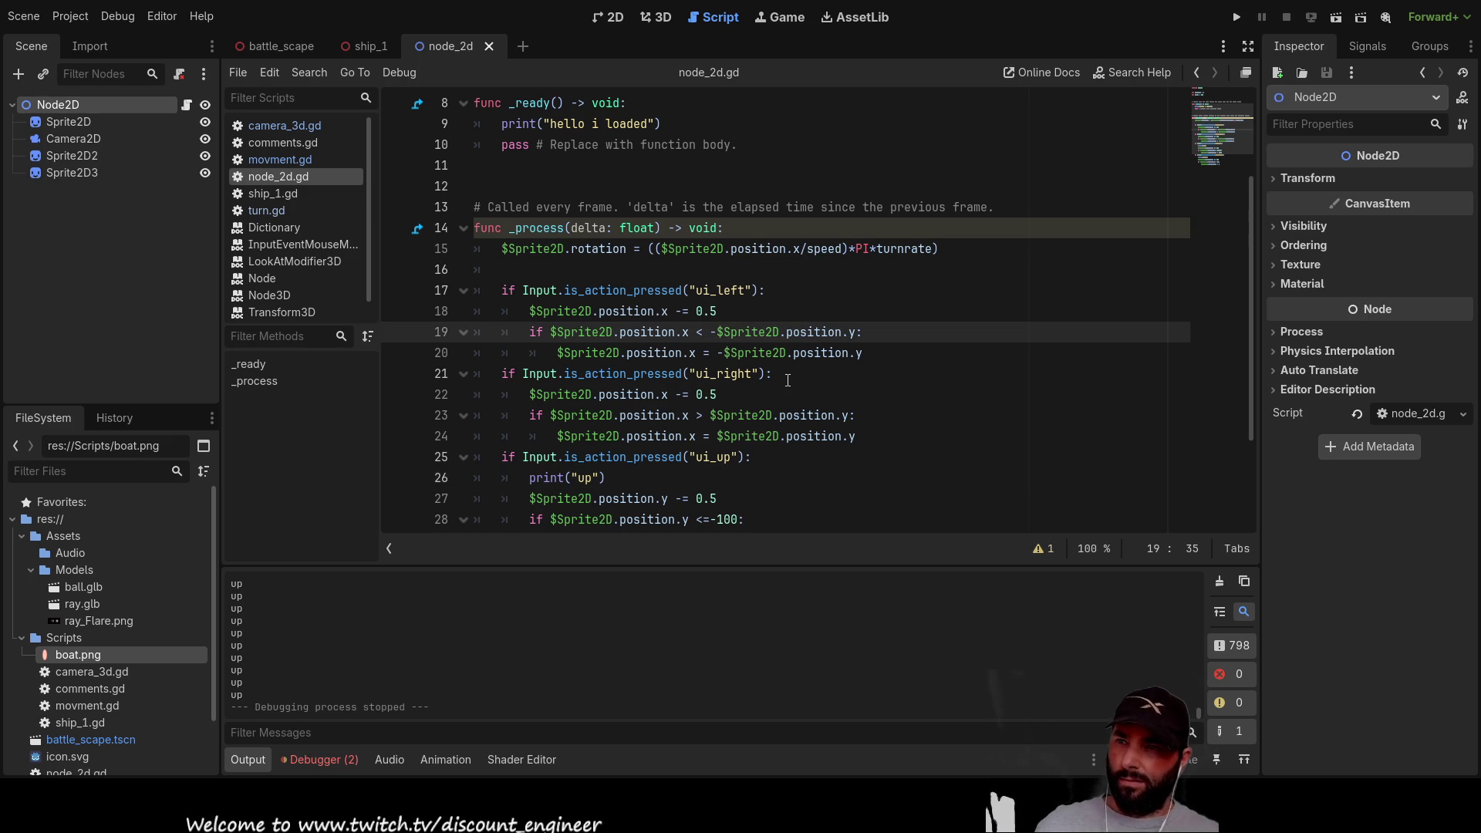
{"action": "key", "text": "Delete"}
{"action": "key", "text": "Down"}
{"action": "key", "text": "Delete"}
{"action": "key", "text": "Down"}
{"action": "key", "text": "Down"}
{"action": "key", "text": "Down"}
Step: Add minus signs before $Sprite2D on lines 23 and 24, then run the game
{"action": "key", "text": "Left"}
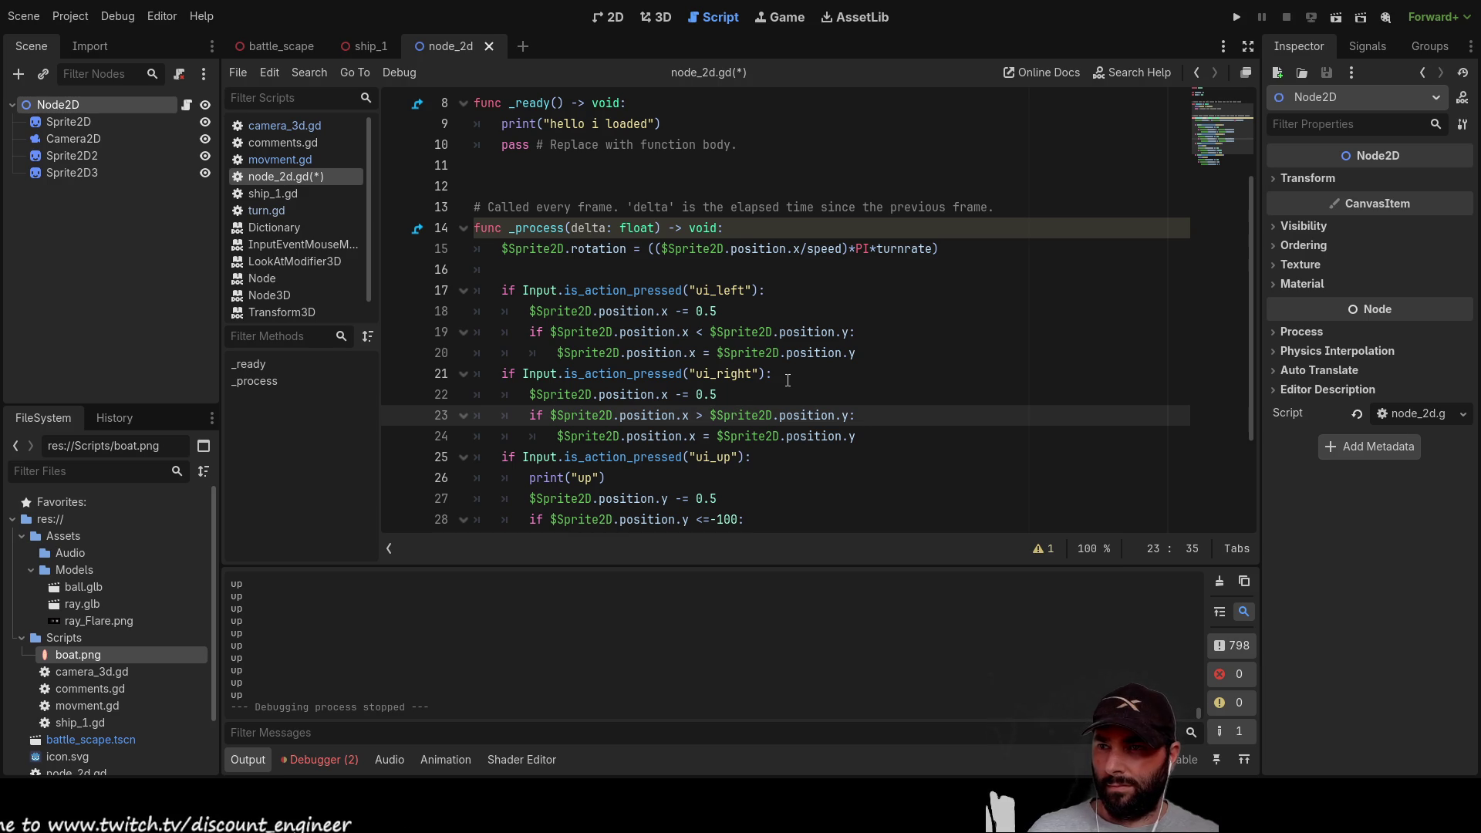
{"action": "type", "text": "-"}
{"action": "key", "text": "Down"}
{"action": "type", "text": "-"}
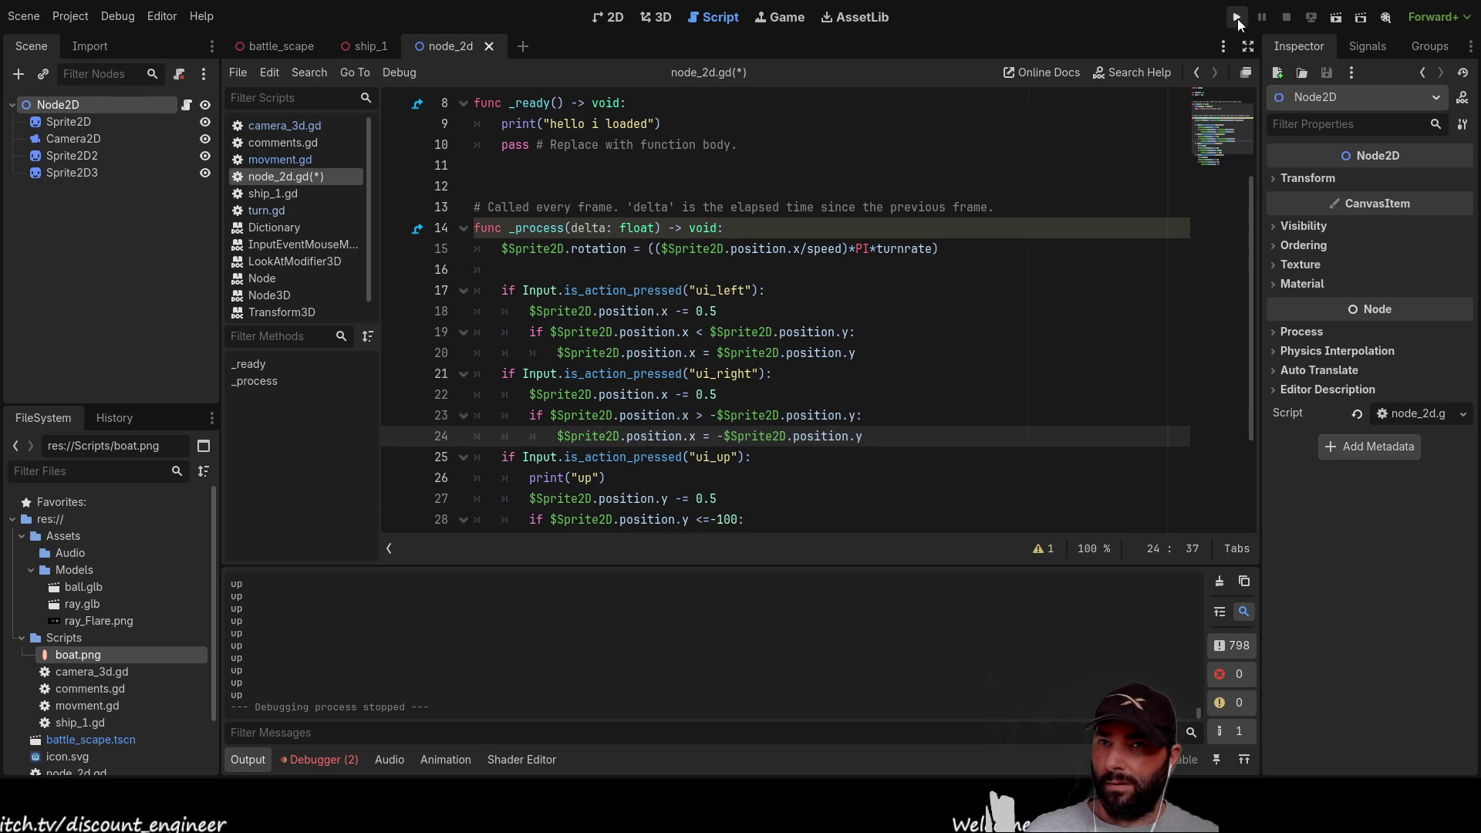
{"action": "left_click", "coordinate": [1236, 17]}
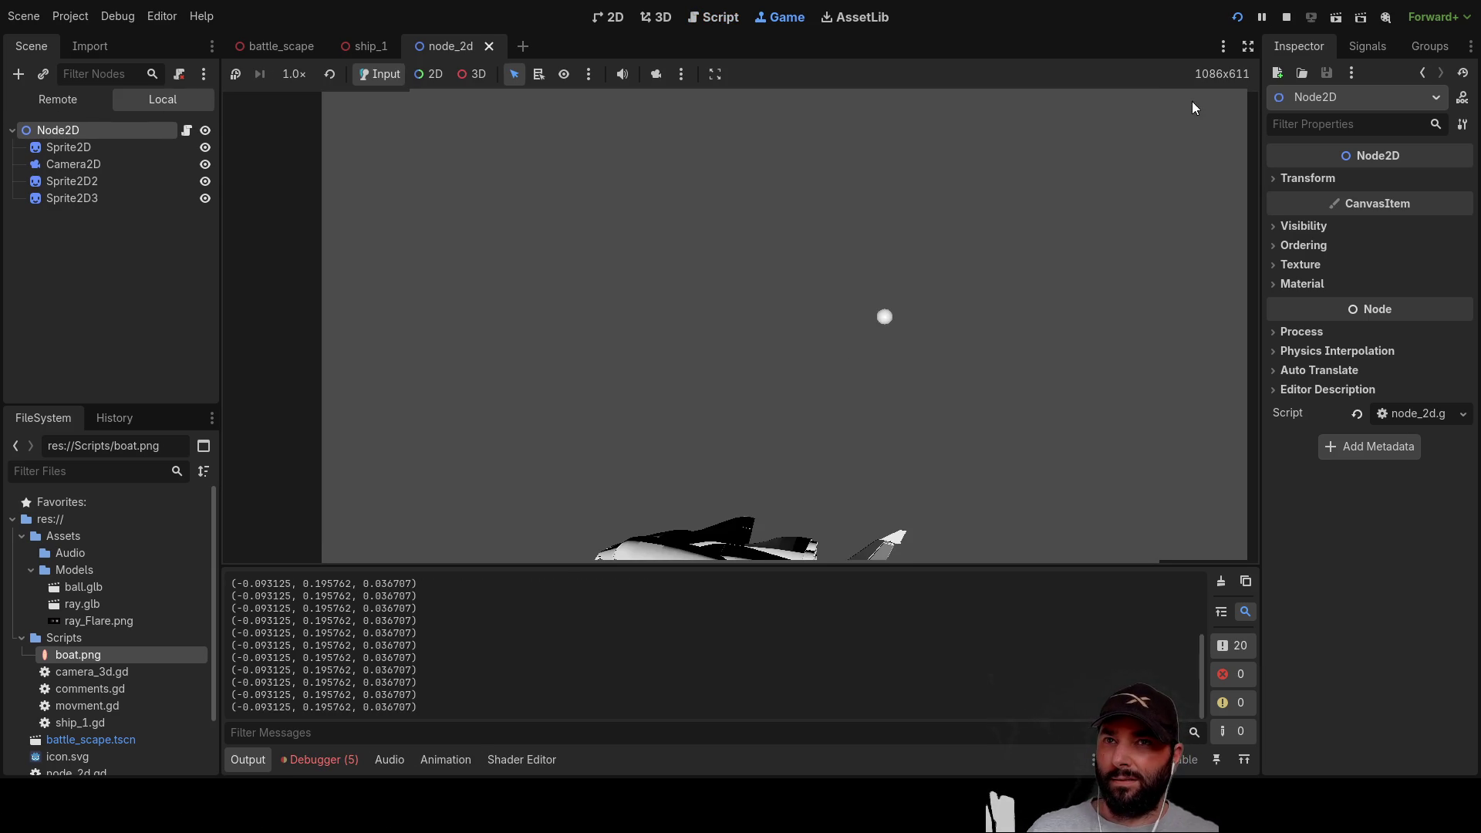
Step: Restart the scene, move the sprite down and up to test, then stop it
{"action": "left_click", "coordinate": [1286, 17]}
{"action": "left_click", "coordinate": [1340, 20]}
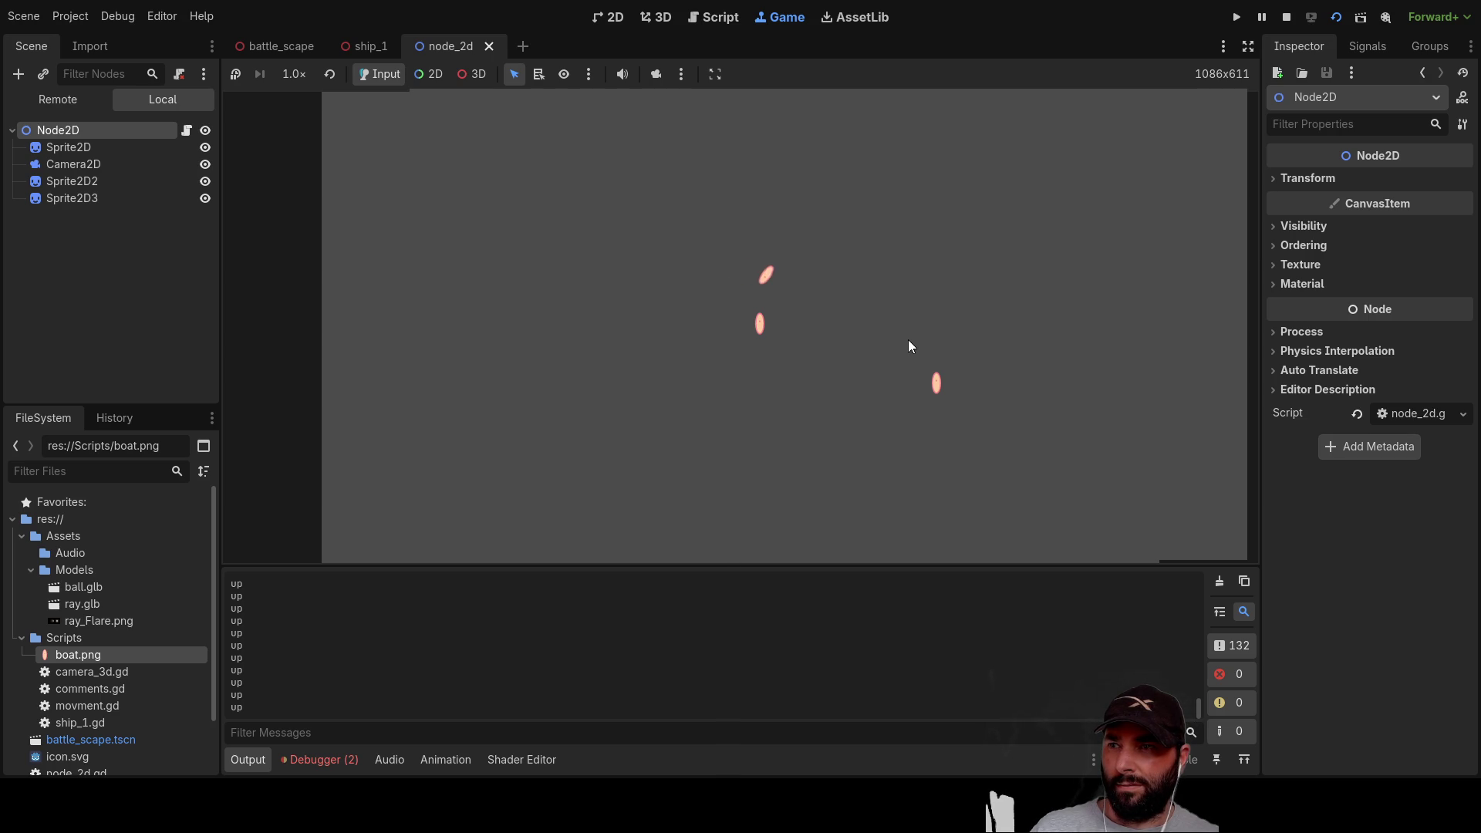
{"action": "key", "text": "Down"}
{"action": "key", "text": "Down"}
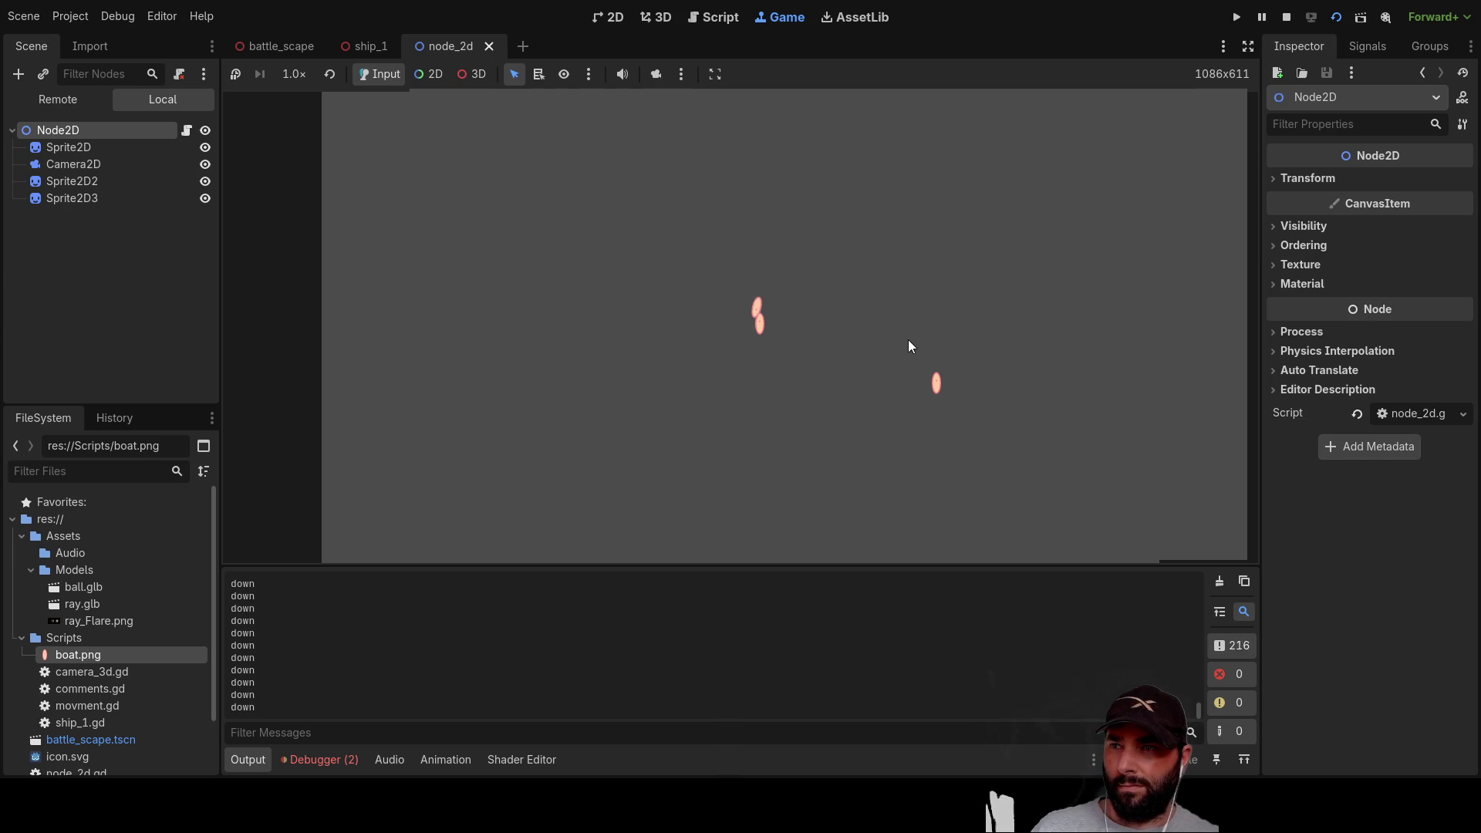
{"action": "key", "text": "Up"}
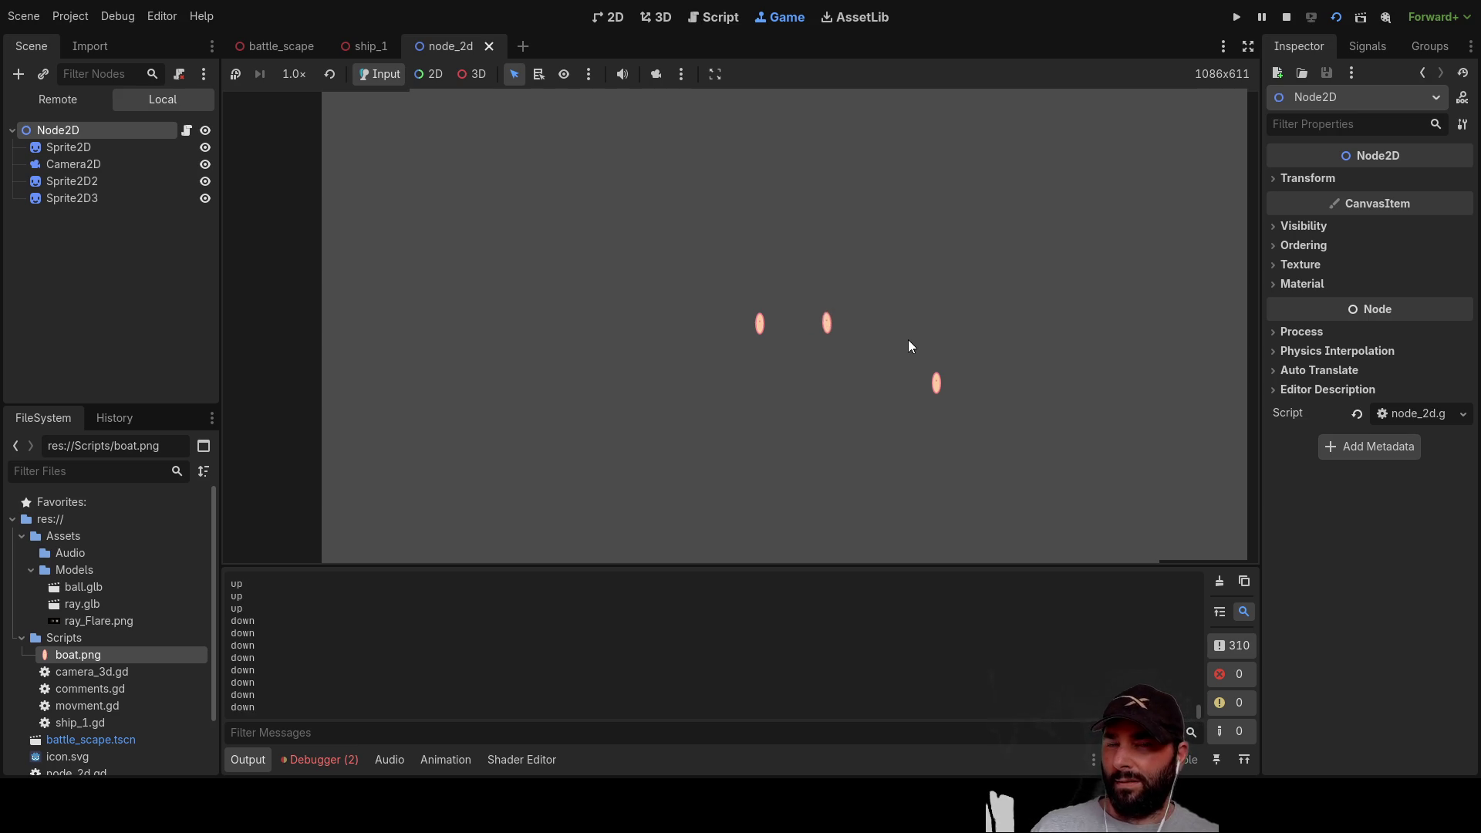
{"action": "left_click", "coordinate": [1286, 16]}
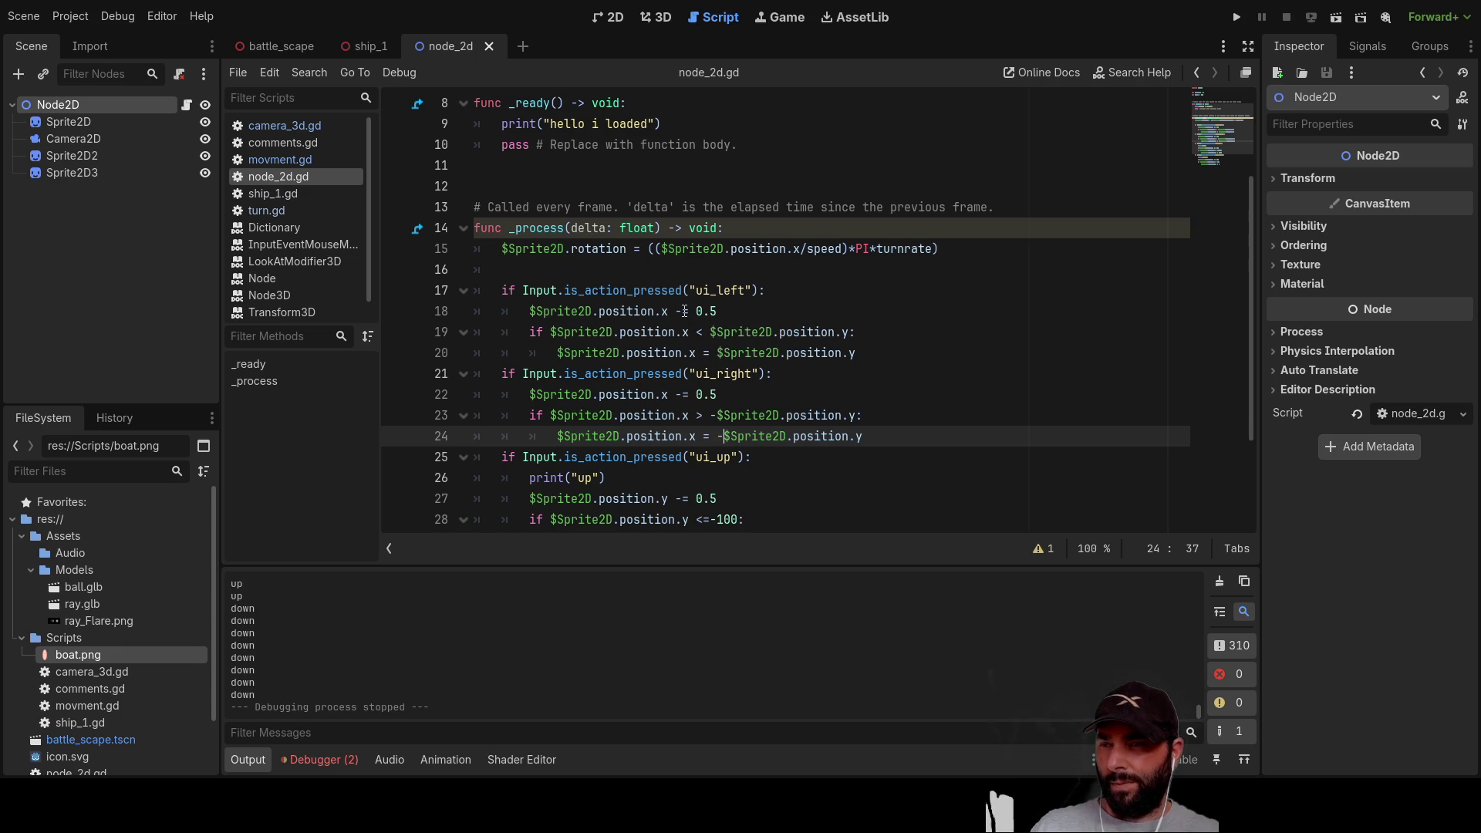
Step: Change line 22's '-= 0.5' to '+= 0.5' and run the game again
{"action": "left_click", "coordinate": [678, 394]}
{"action": "key", "text": "Delete"}
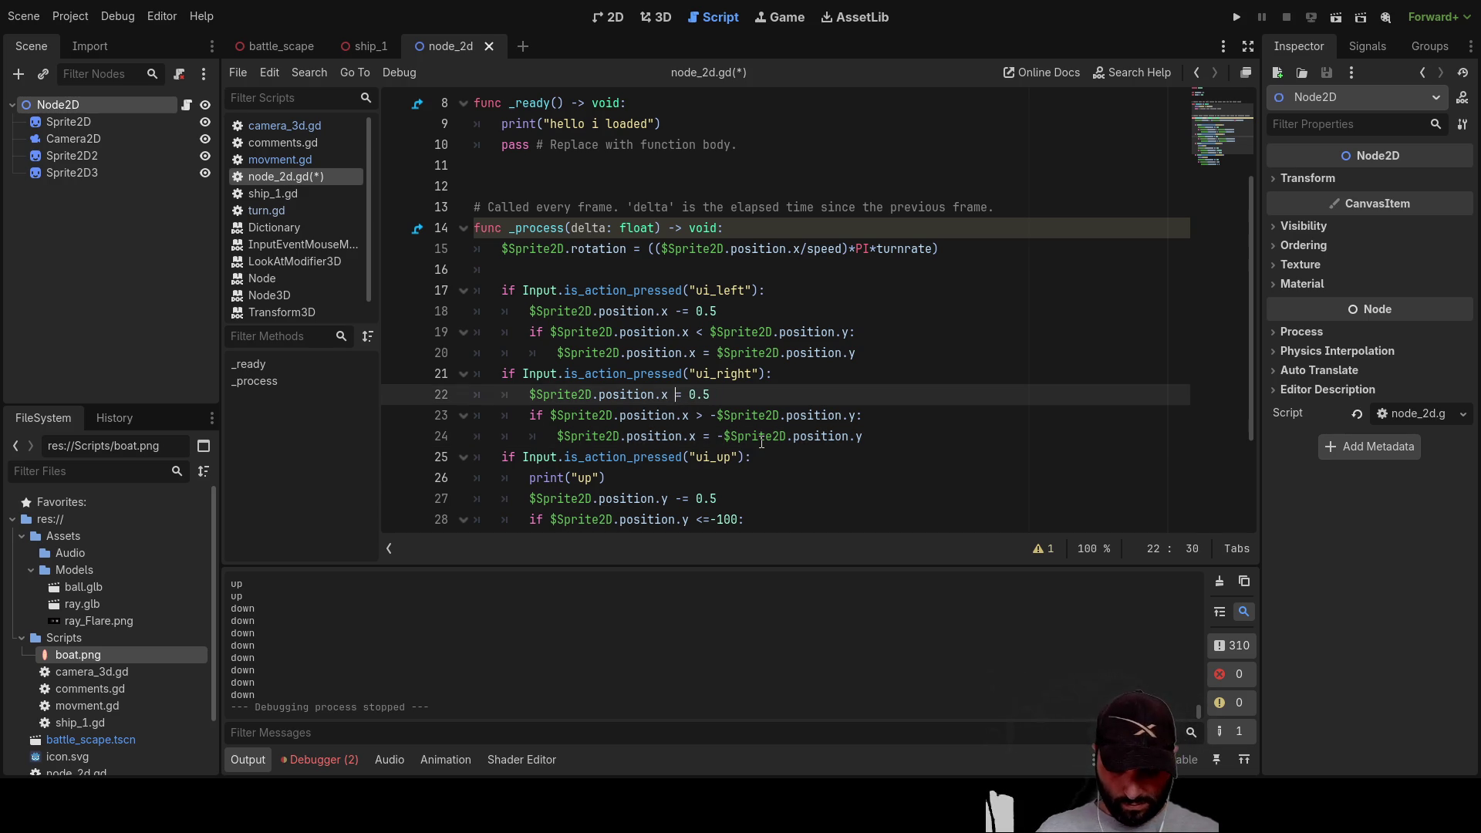
{"action": "type", "text": "+"}
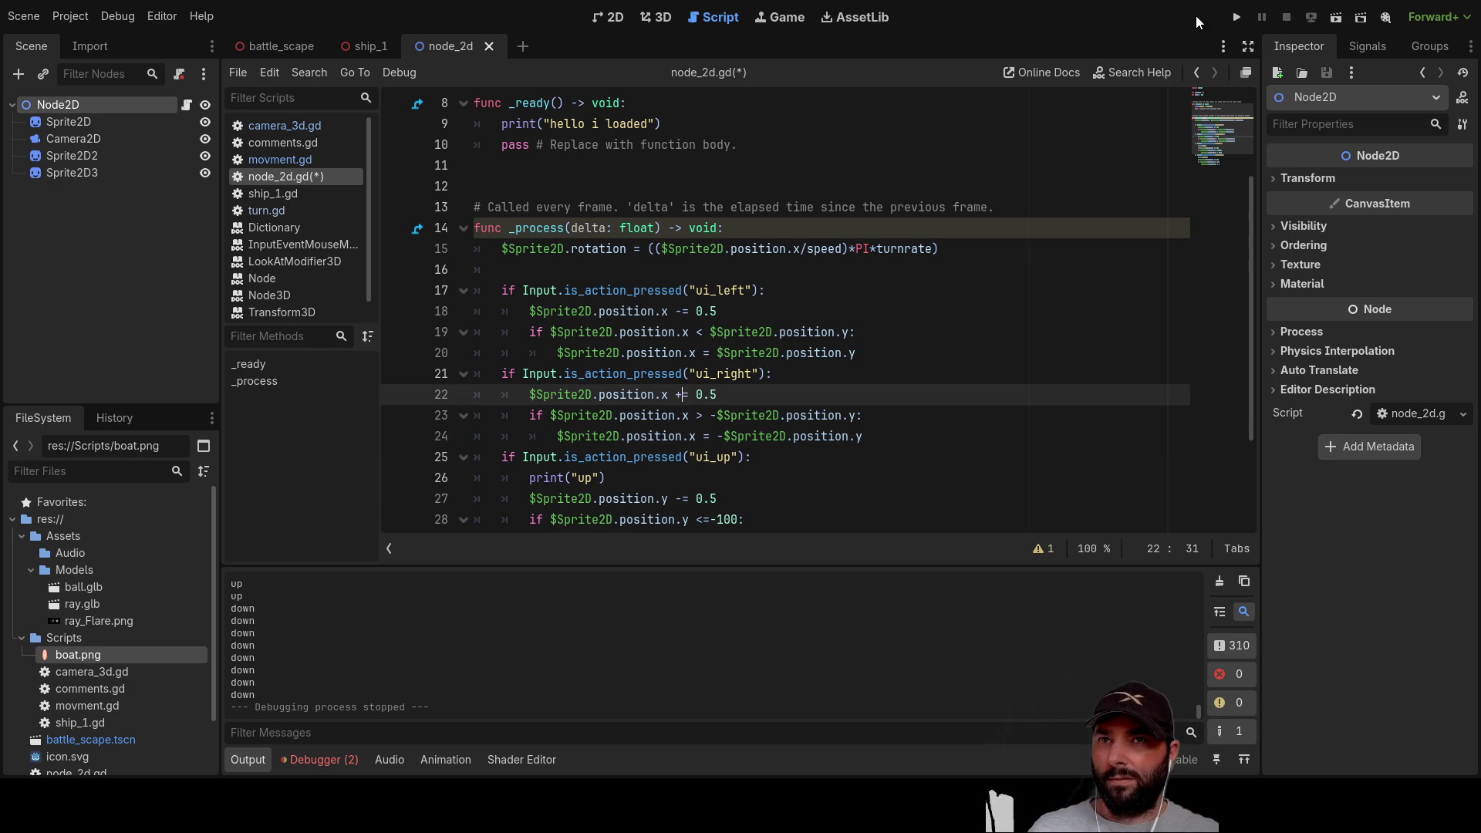
{"action": "left_click", "coordinate": [1239, 19]}
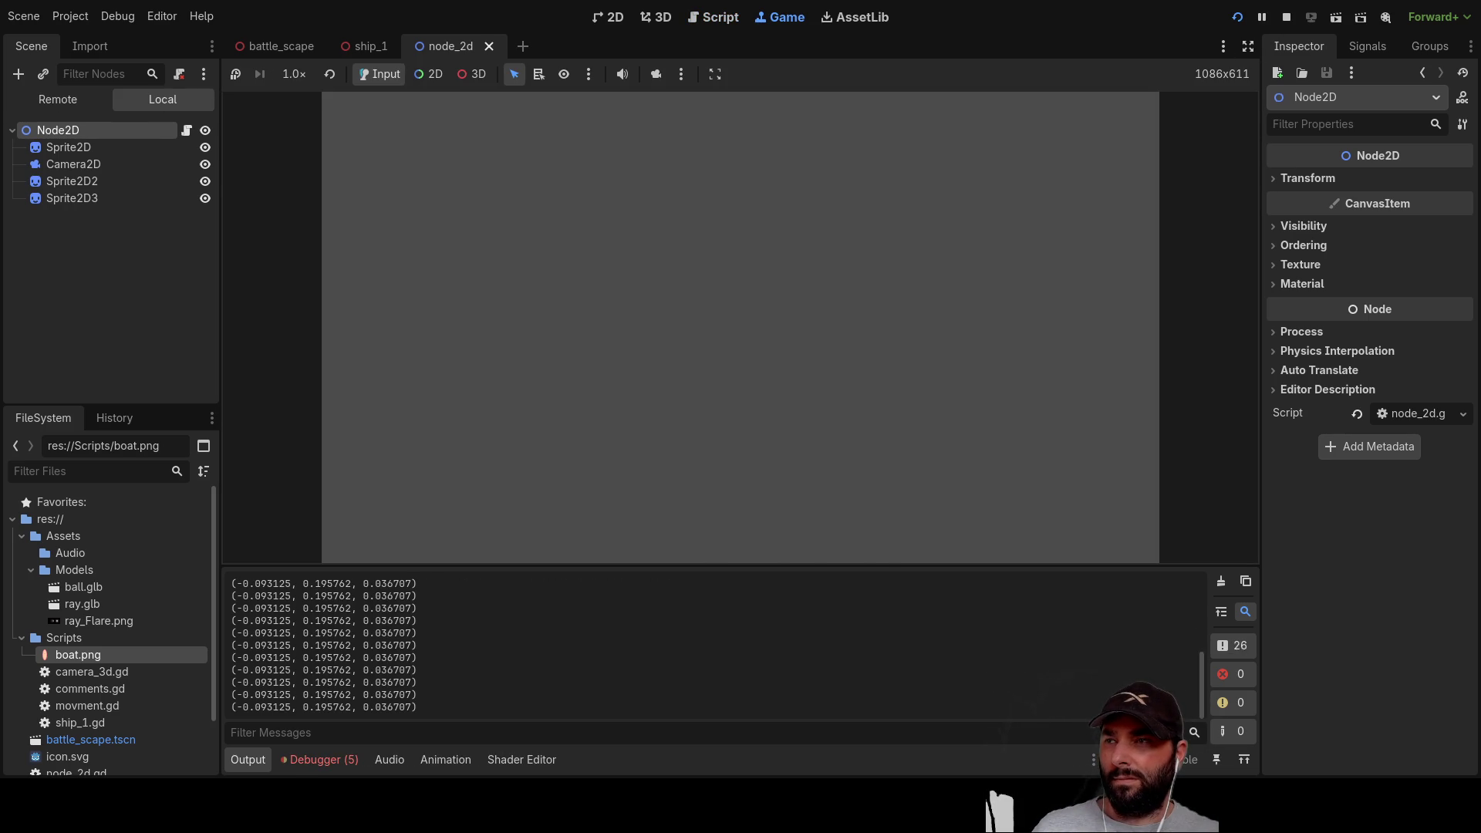
Step: Restart the scene, steer the sprite up and down with the arrow keys, then stop with F8
{"action": "left_click", "coordinate": [1339, 22]}
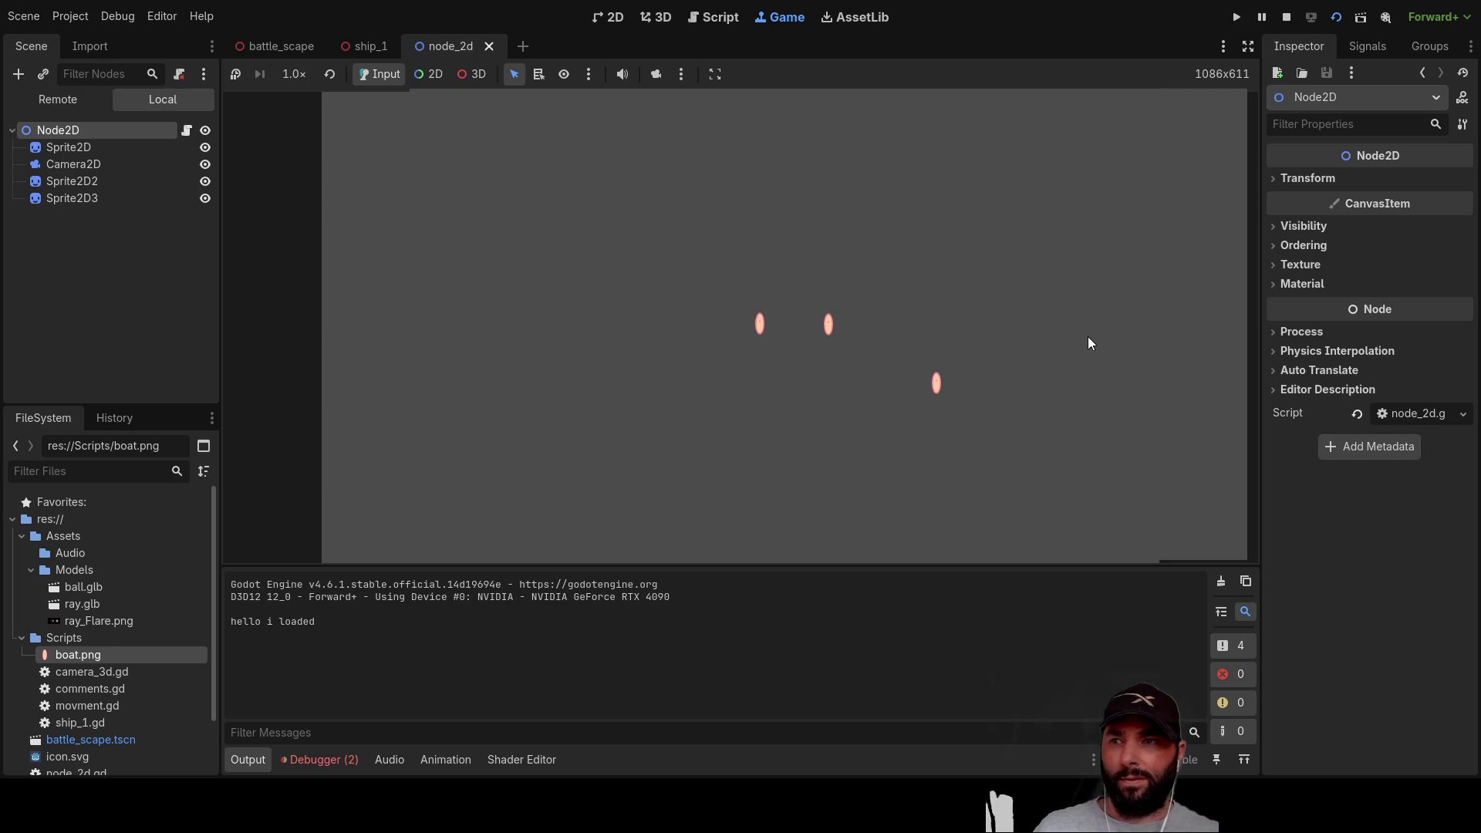
{"action": "key", "text": "Up"}
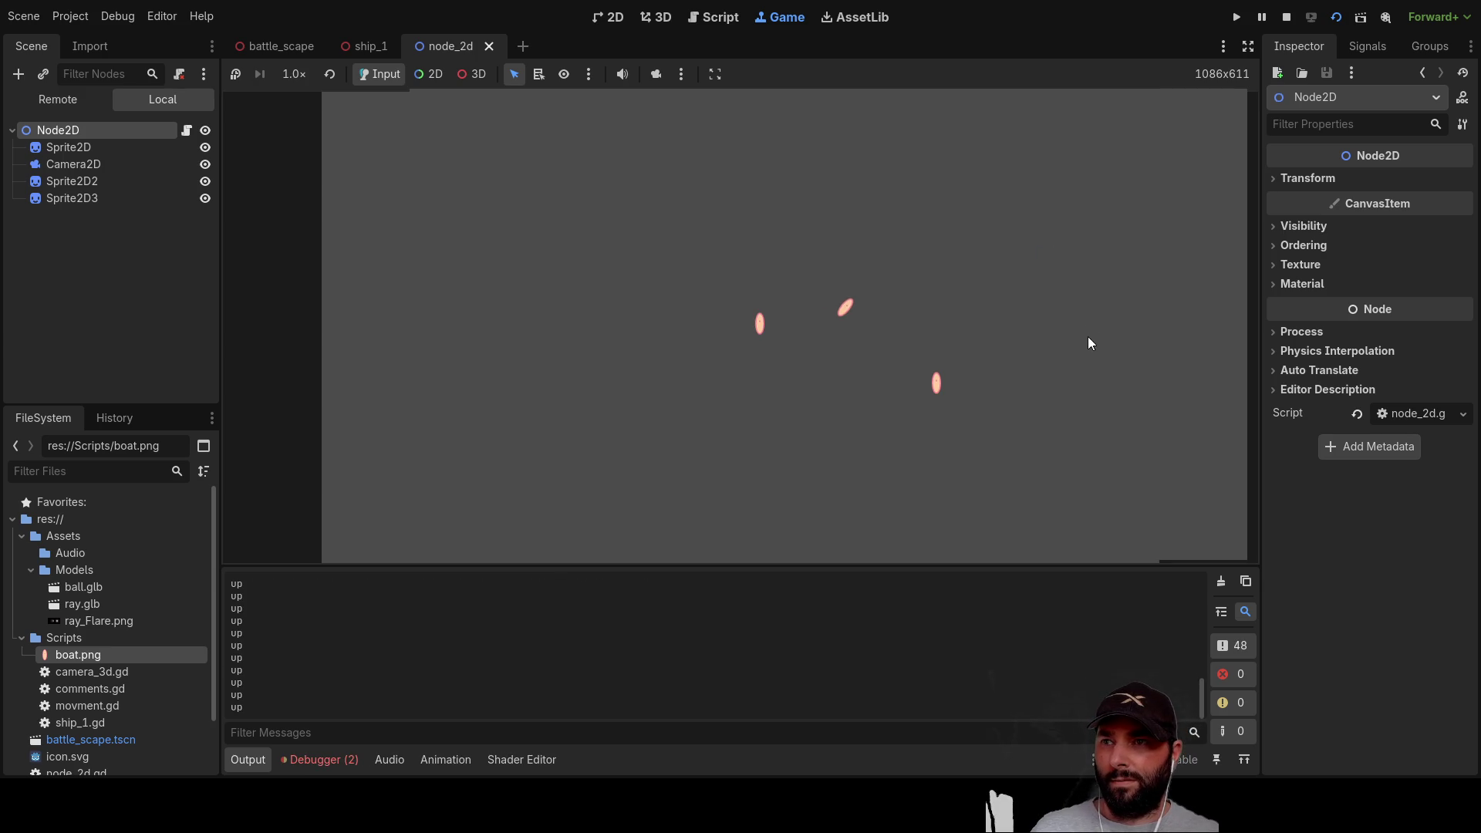
{"action": "key", "text": "Up"}
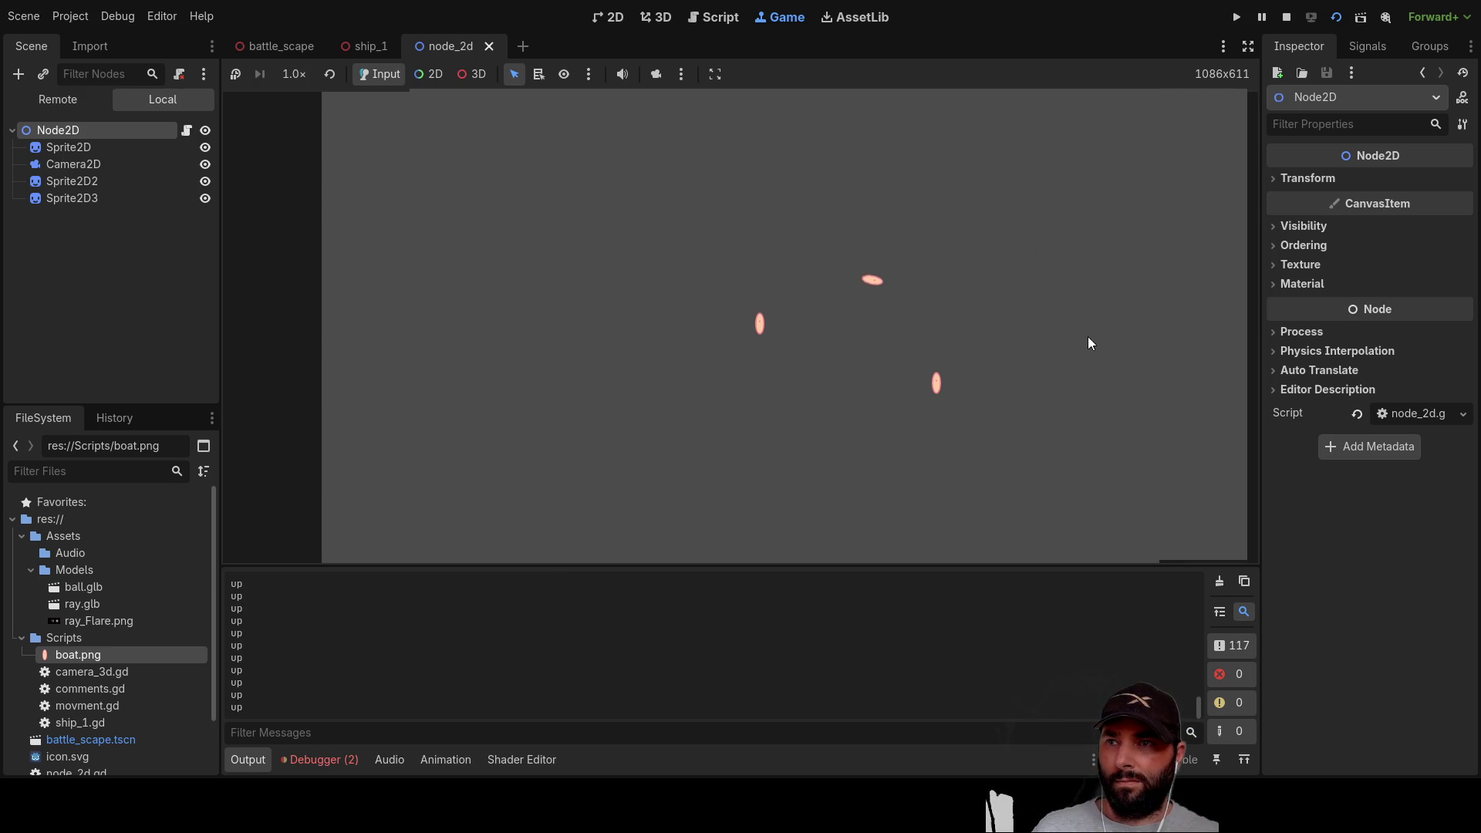
{"action": "key", "text": "Up"}
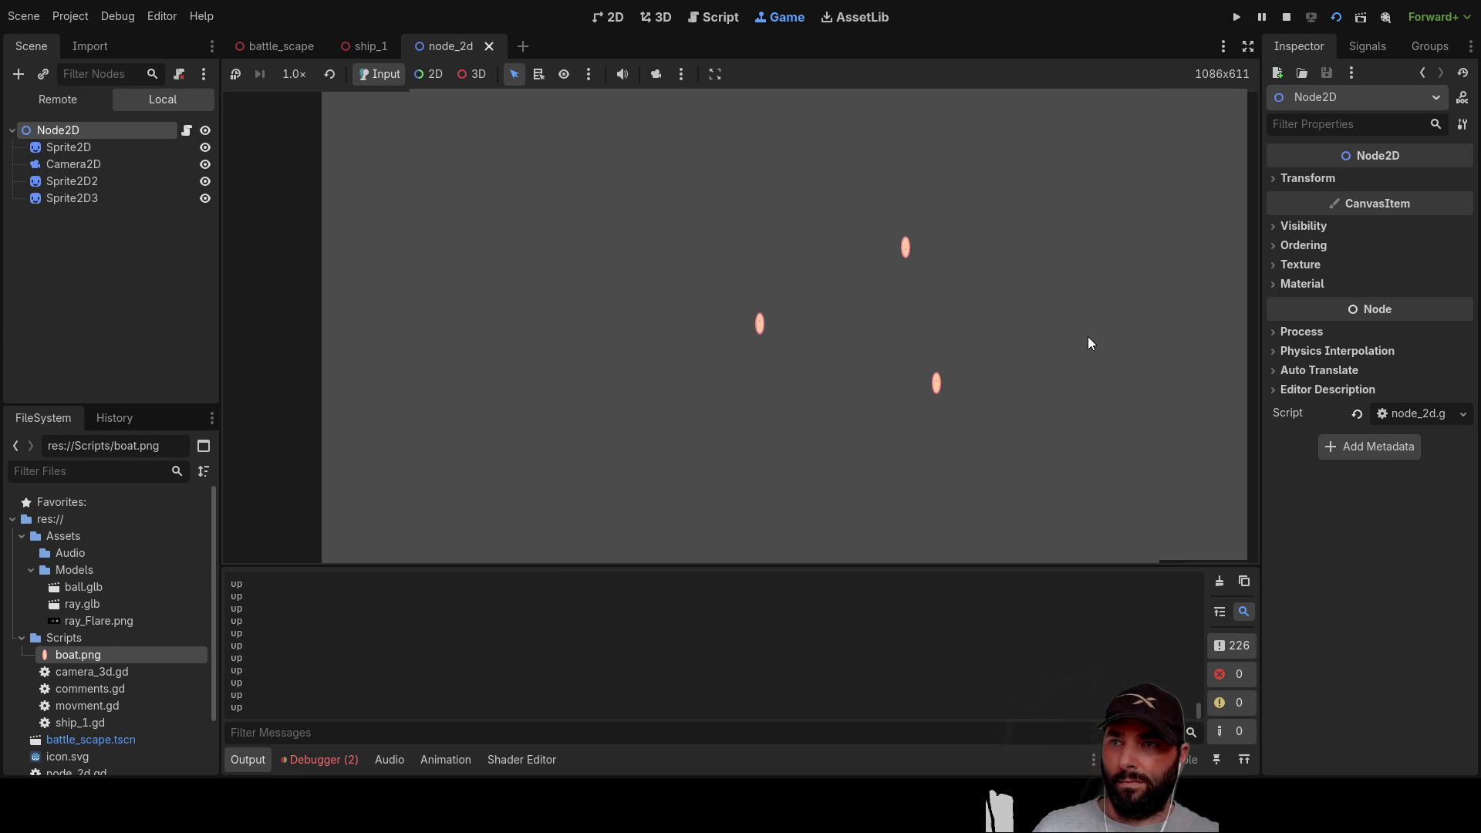
{"action": "key", "text": "Down"}
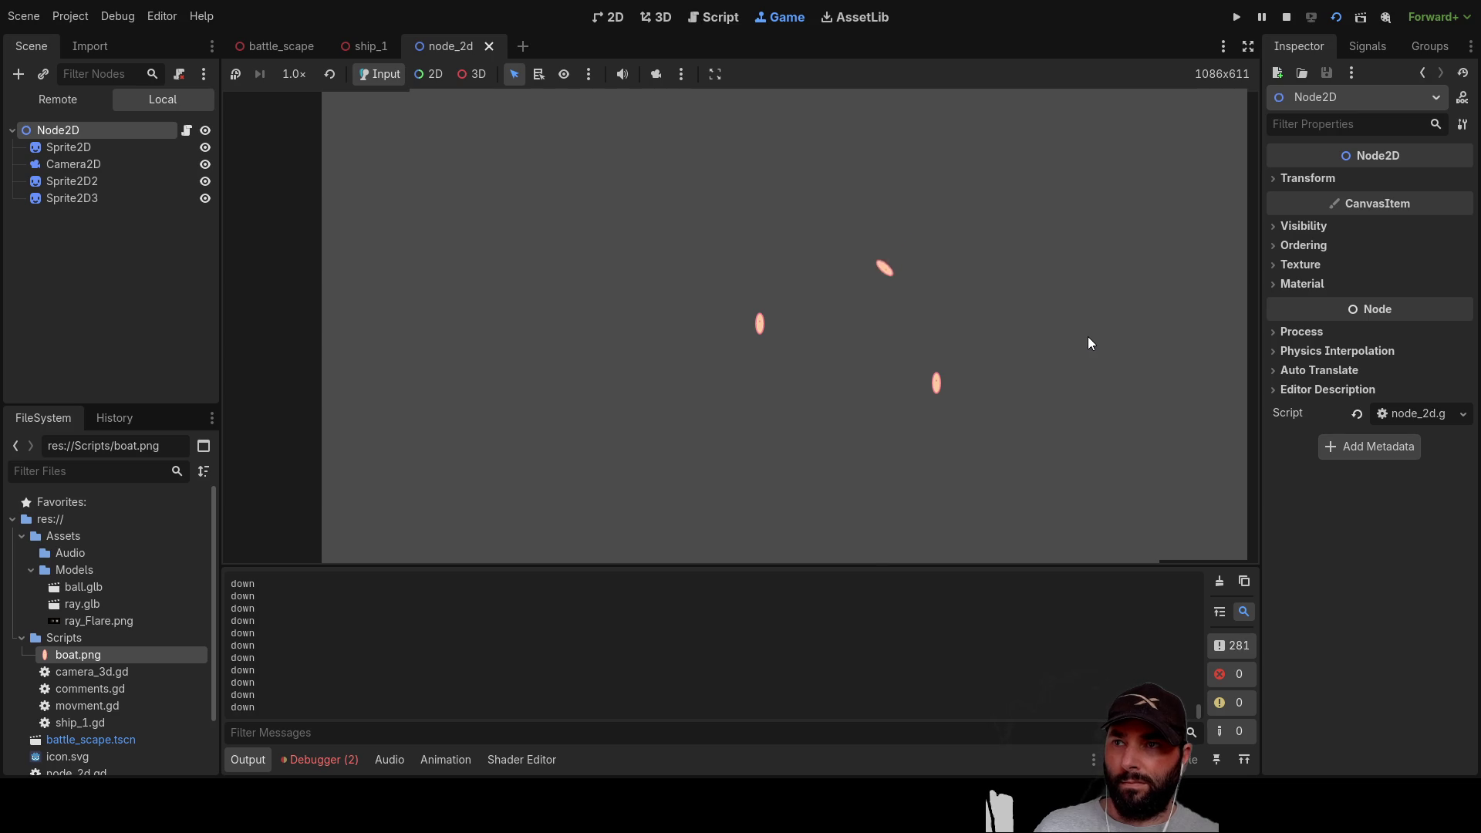
{"action": "key", "text": "Down"}
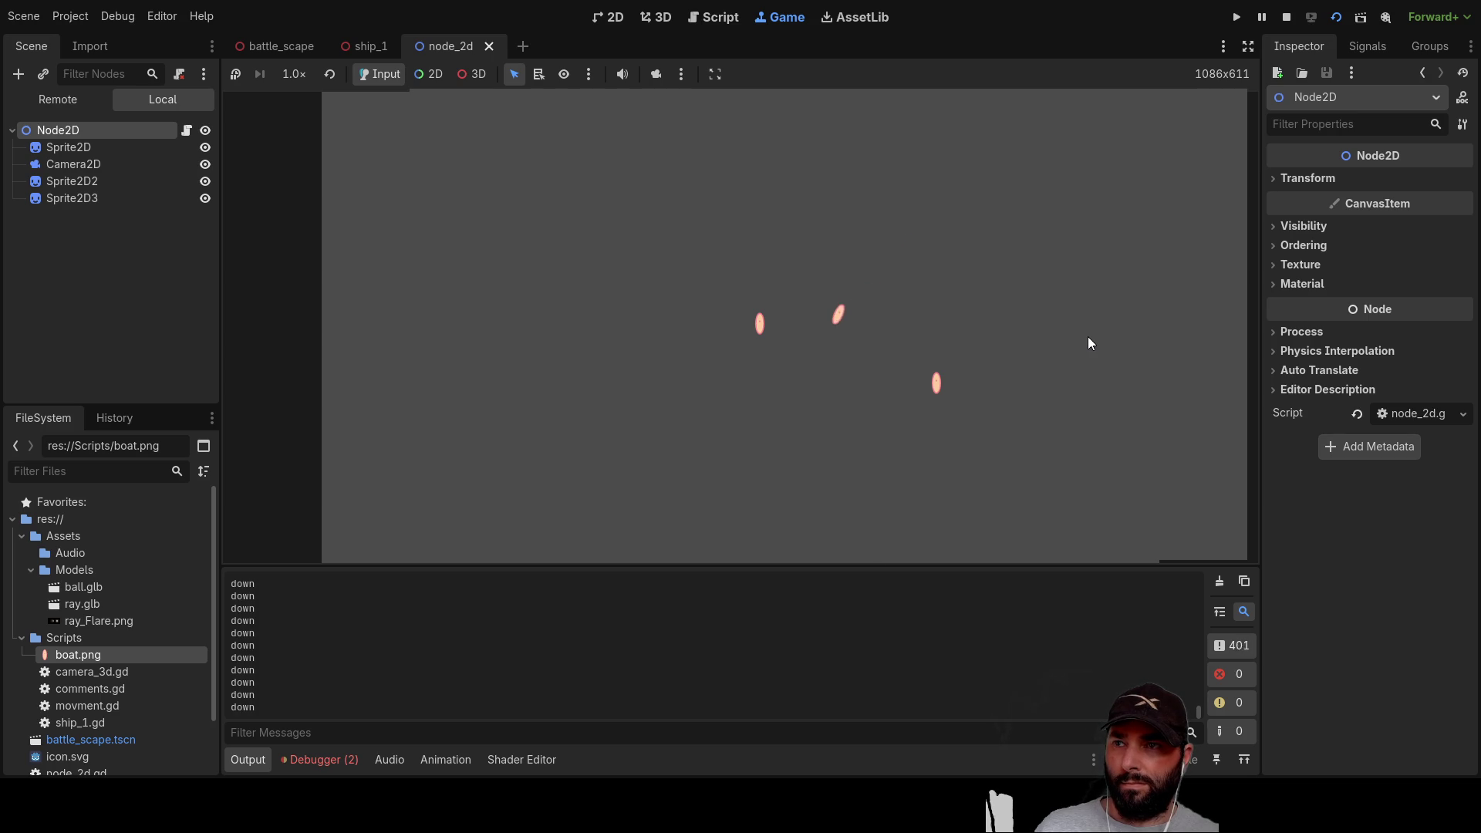
{"action": "key", "text": "Up"}
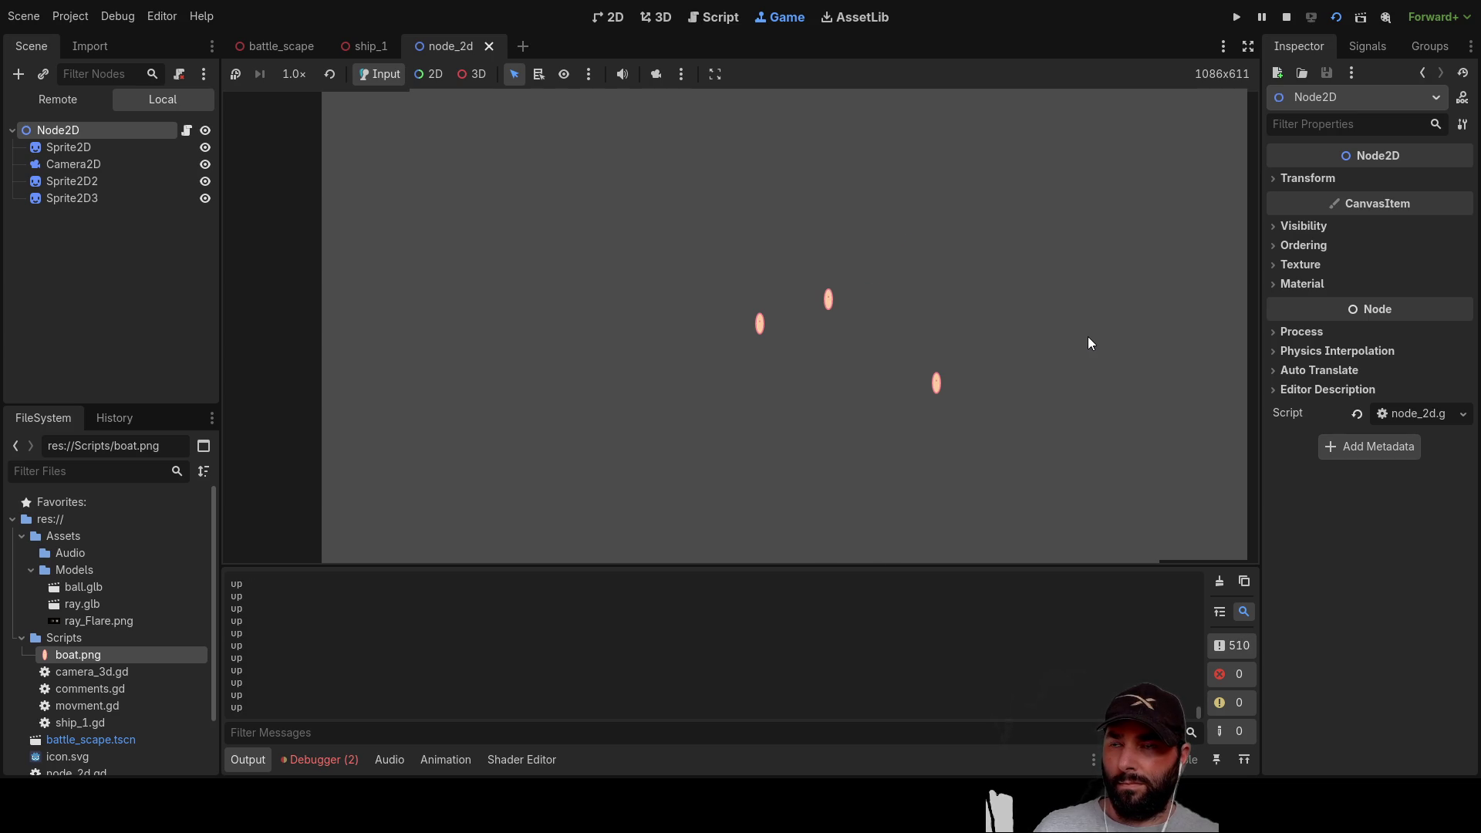
{"action": "key", "text": "Up"}
{"action": "key", "text": "Up"}
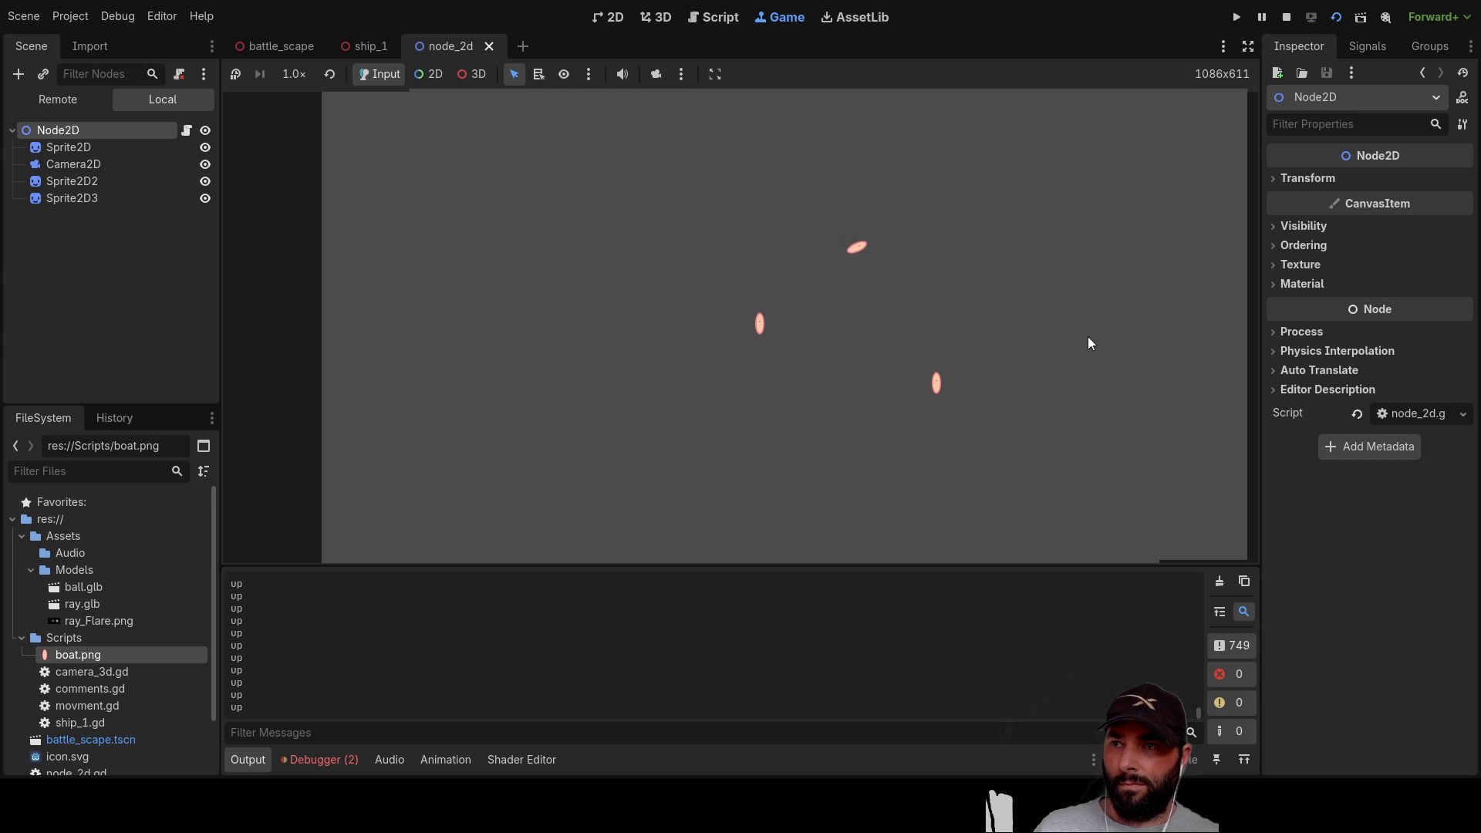
{"action": "key", "text": "Up"}
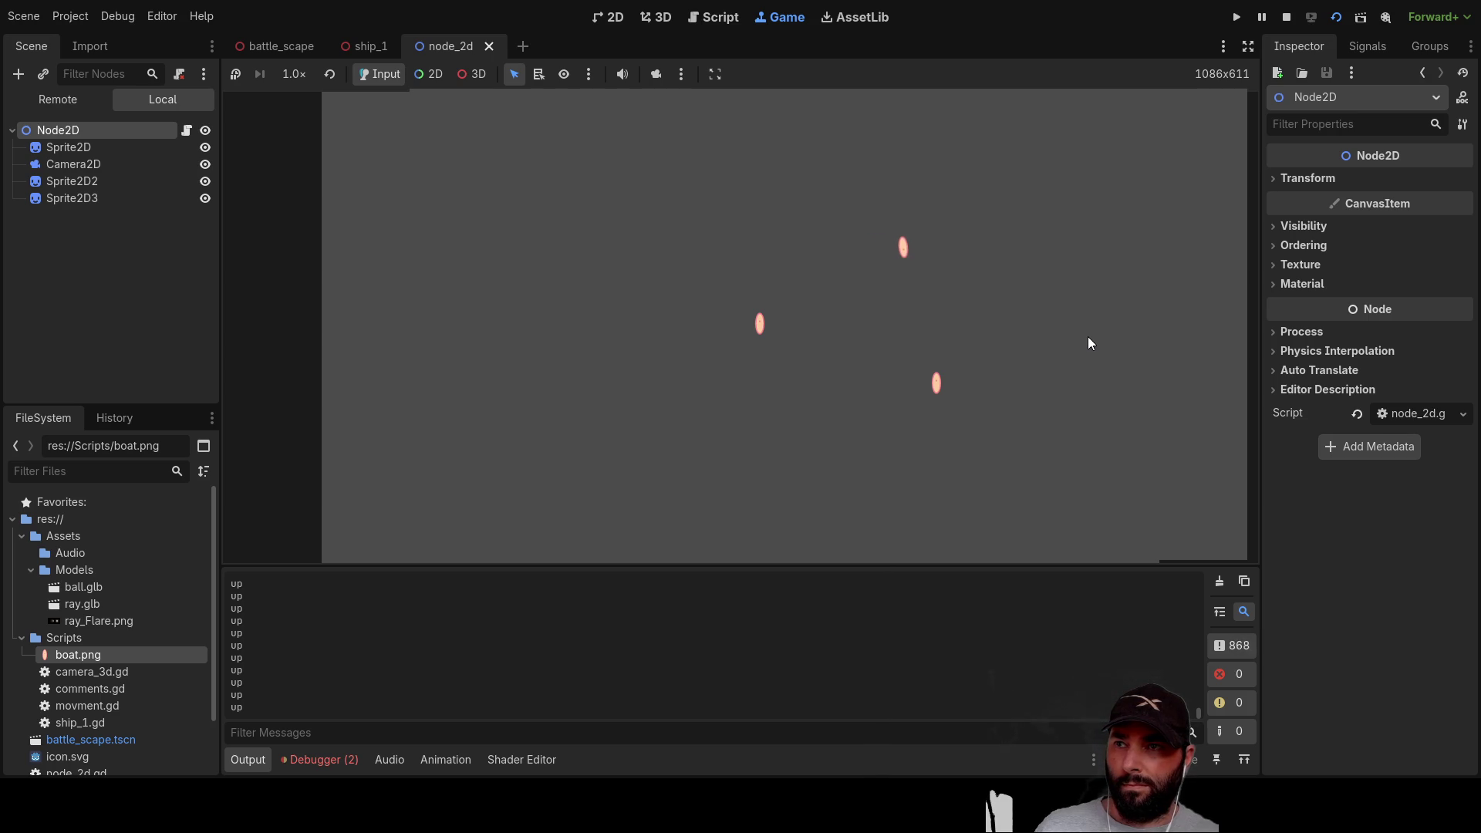
{"action": "key", "text": "Up"}
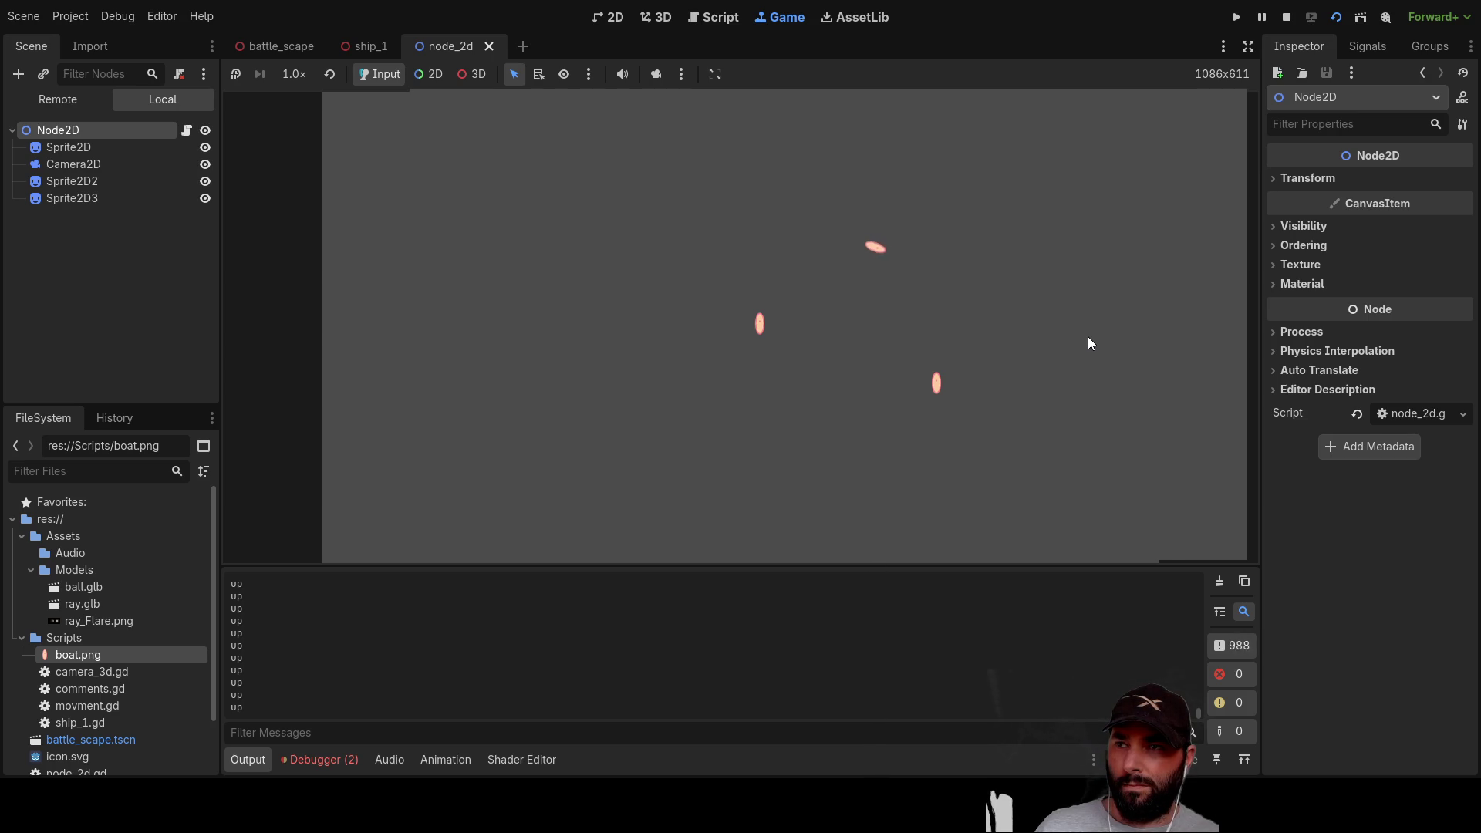
{"action": "key", "text": "Up"}
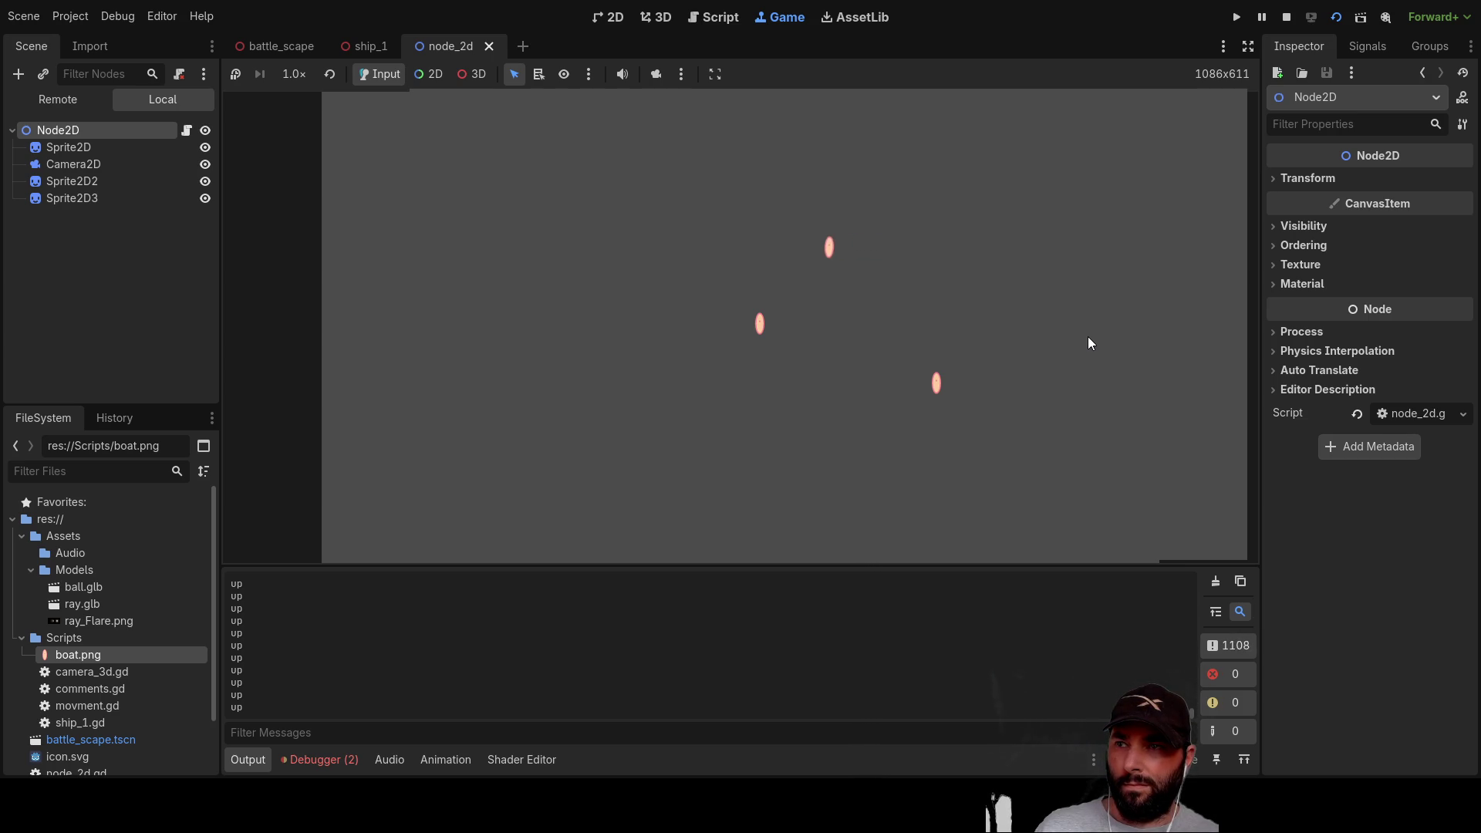
{"action": "key", "text": "Up"}
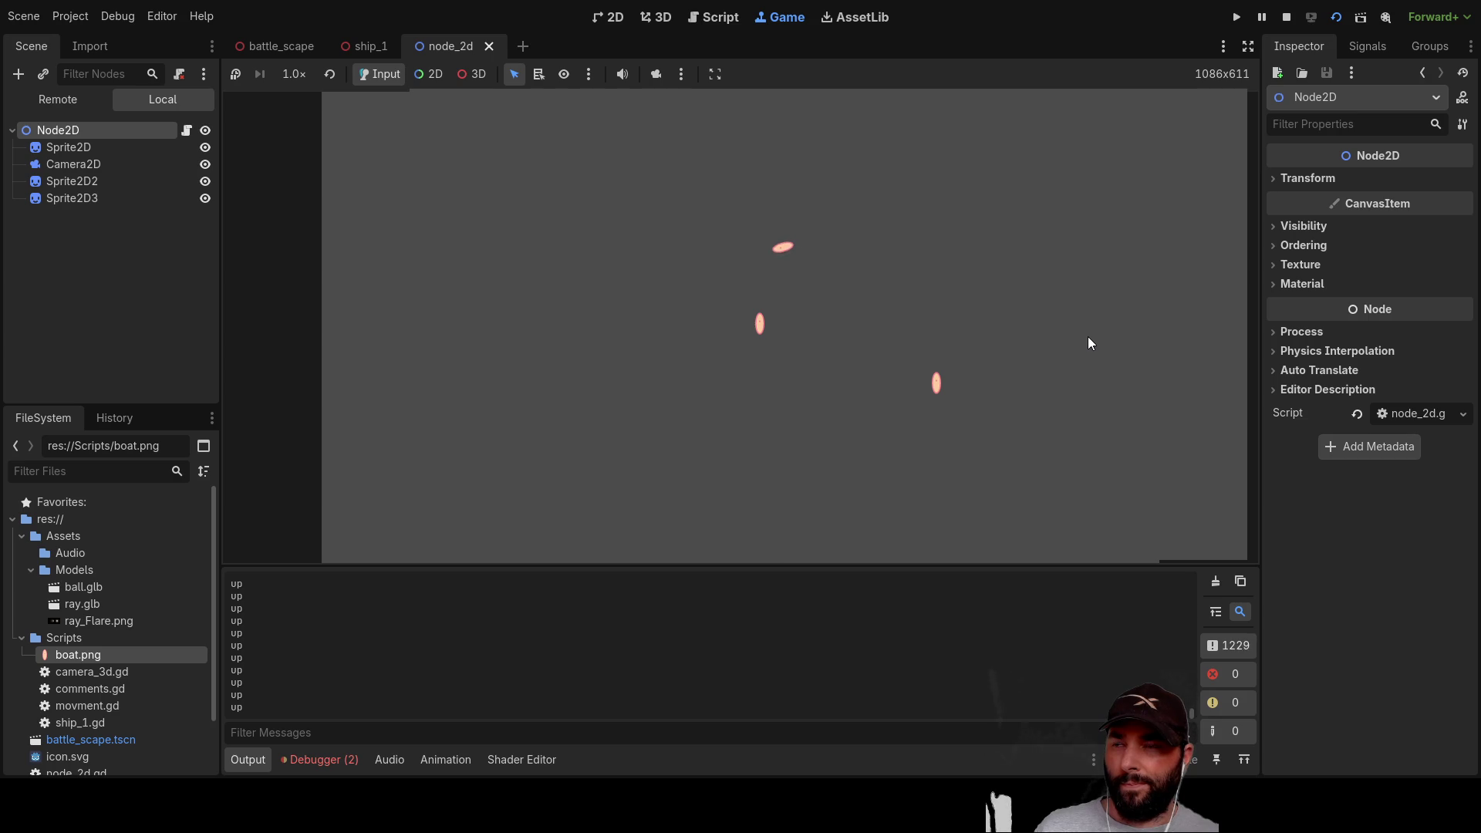
{"action": "key", "text": "Up"}
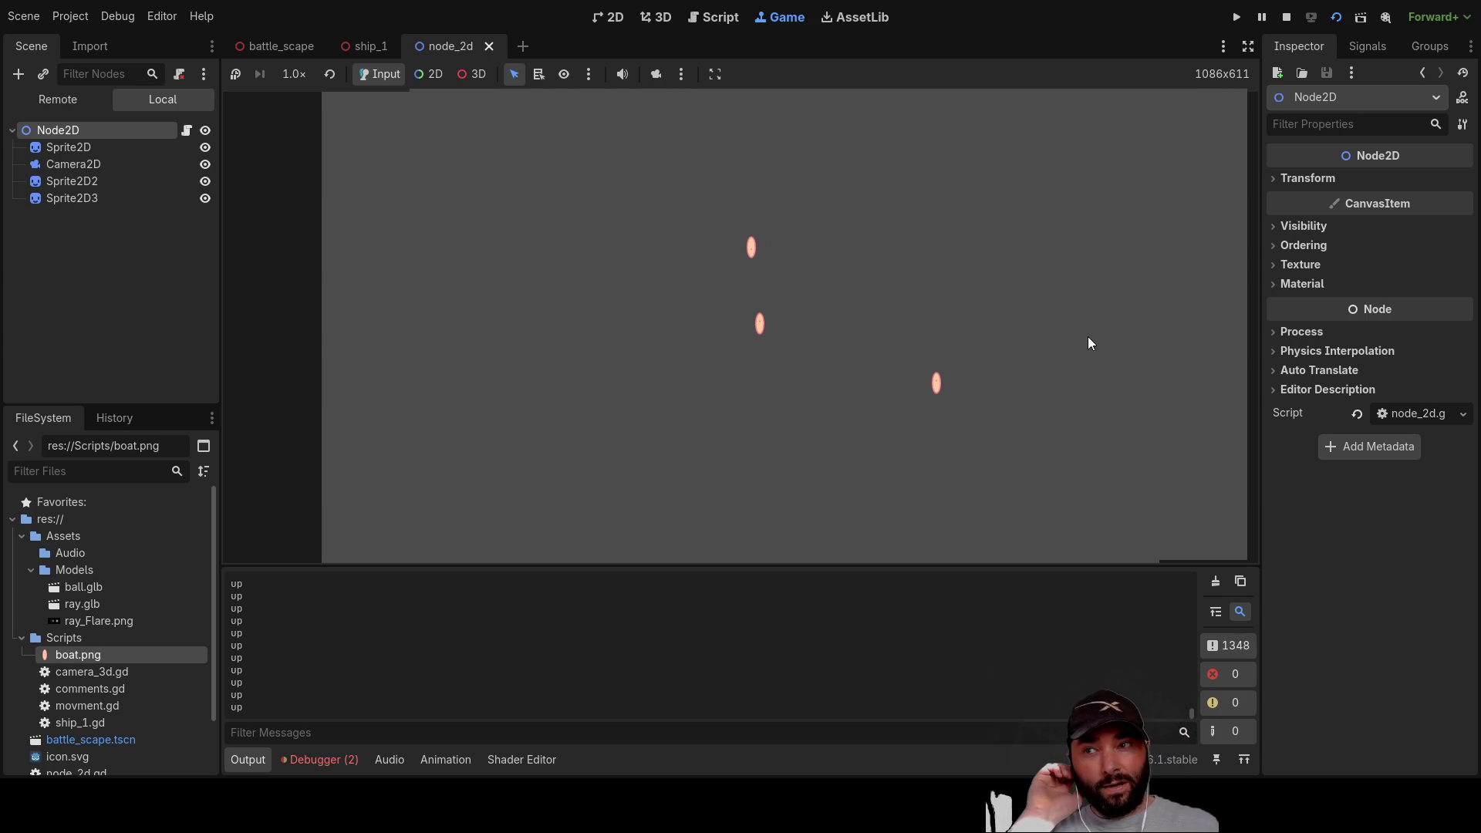
{"action": "key", "text": "Up"}
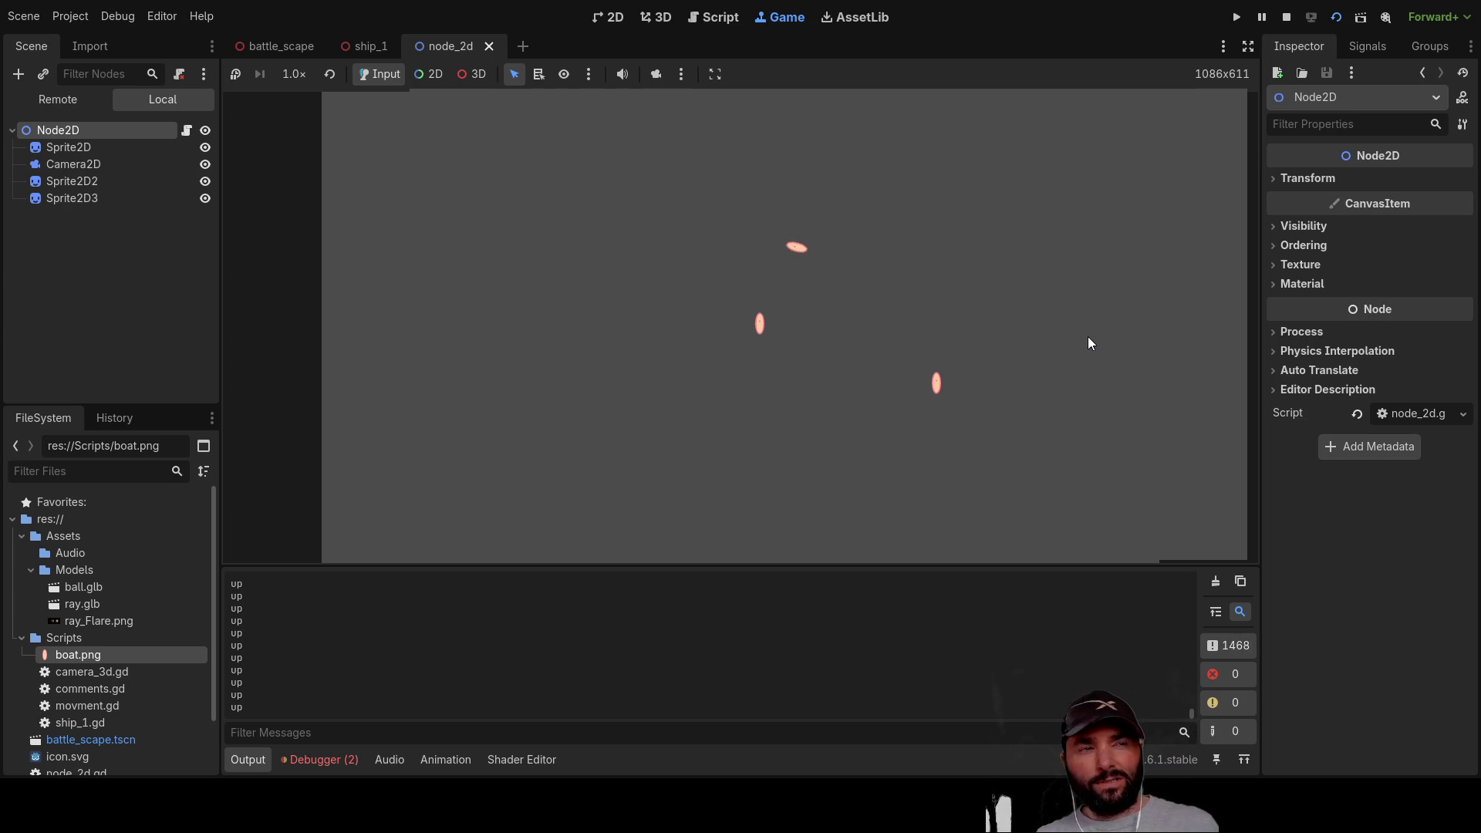
{"action": "key", "text": "Up"}
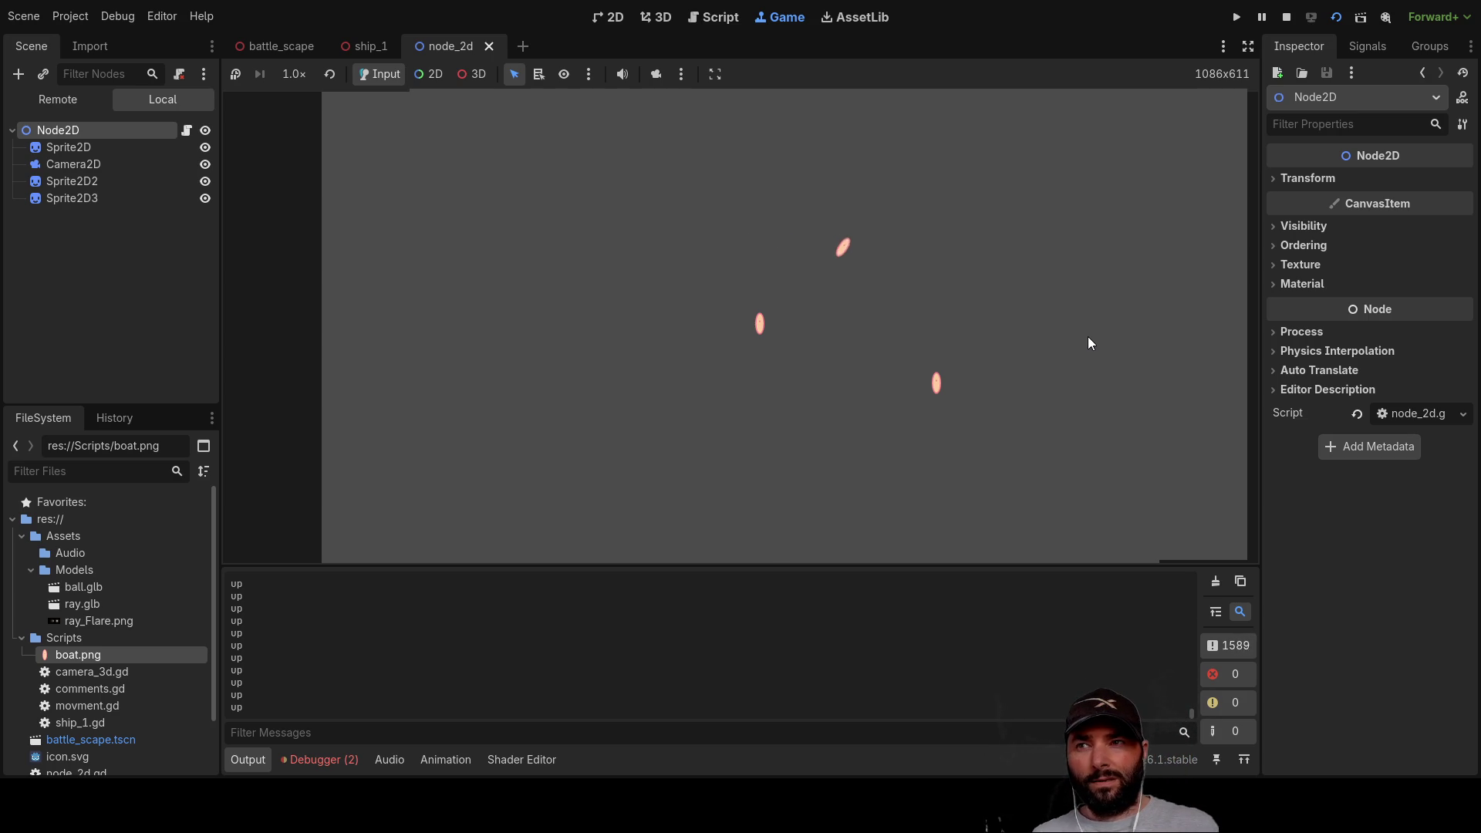
{"action": "key", "text": "Up"}
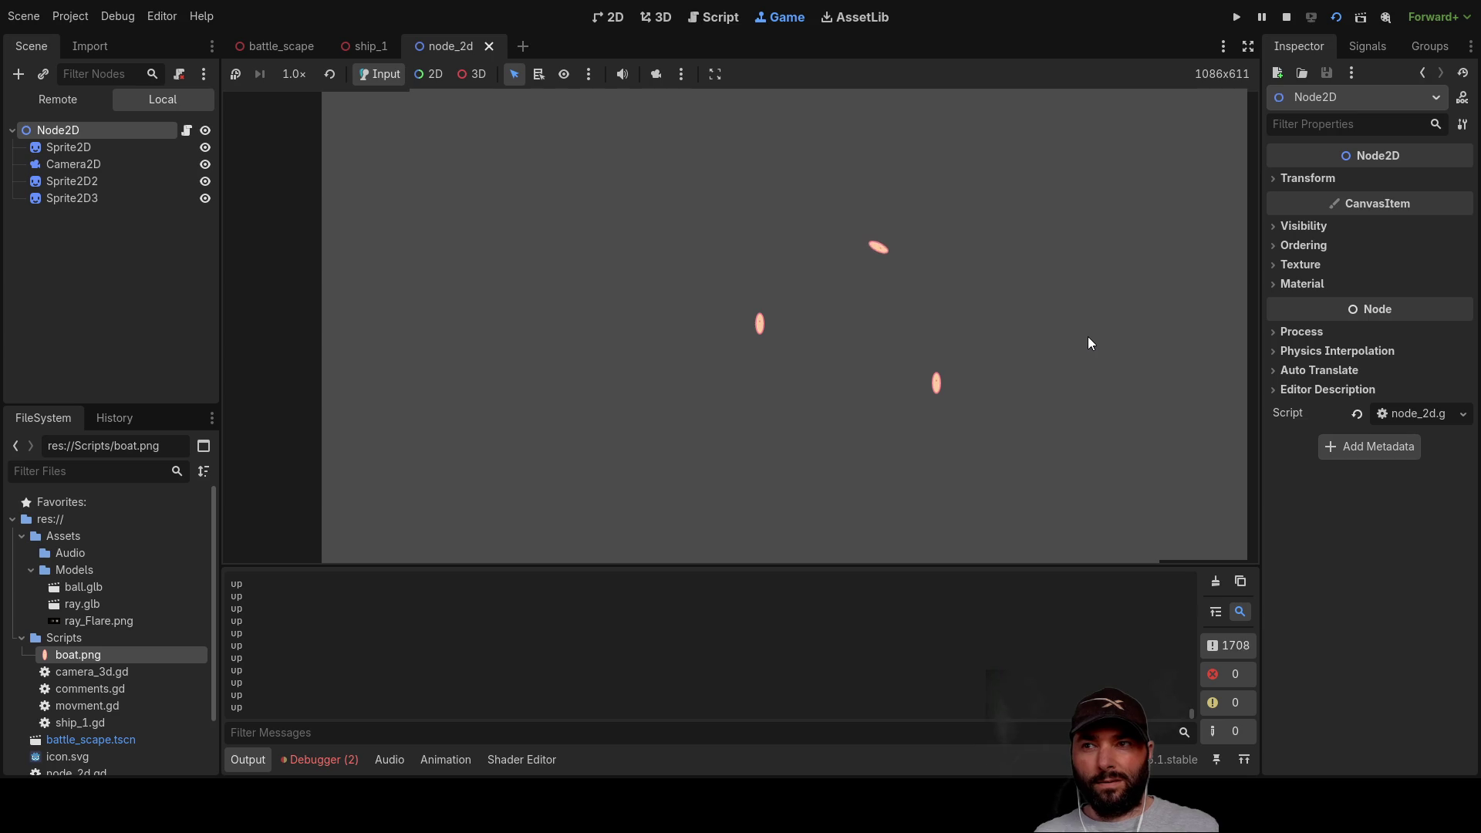
{"action": "key", "text": "Down"}
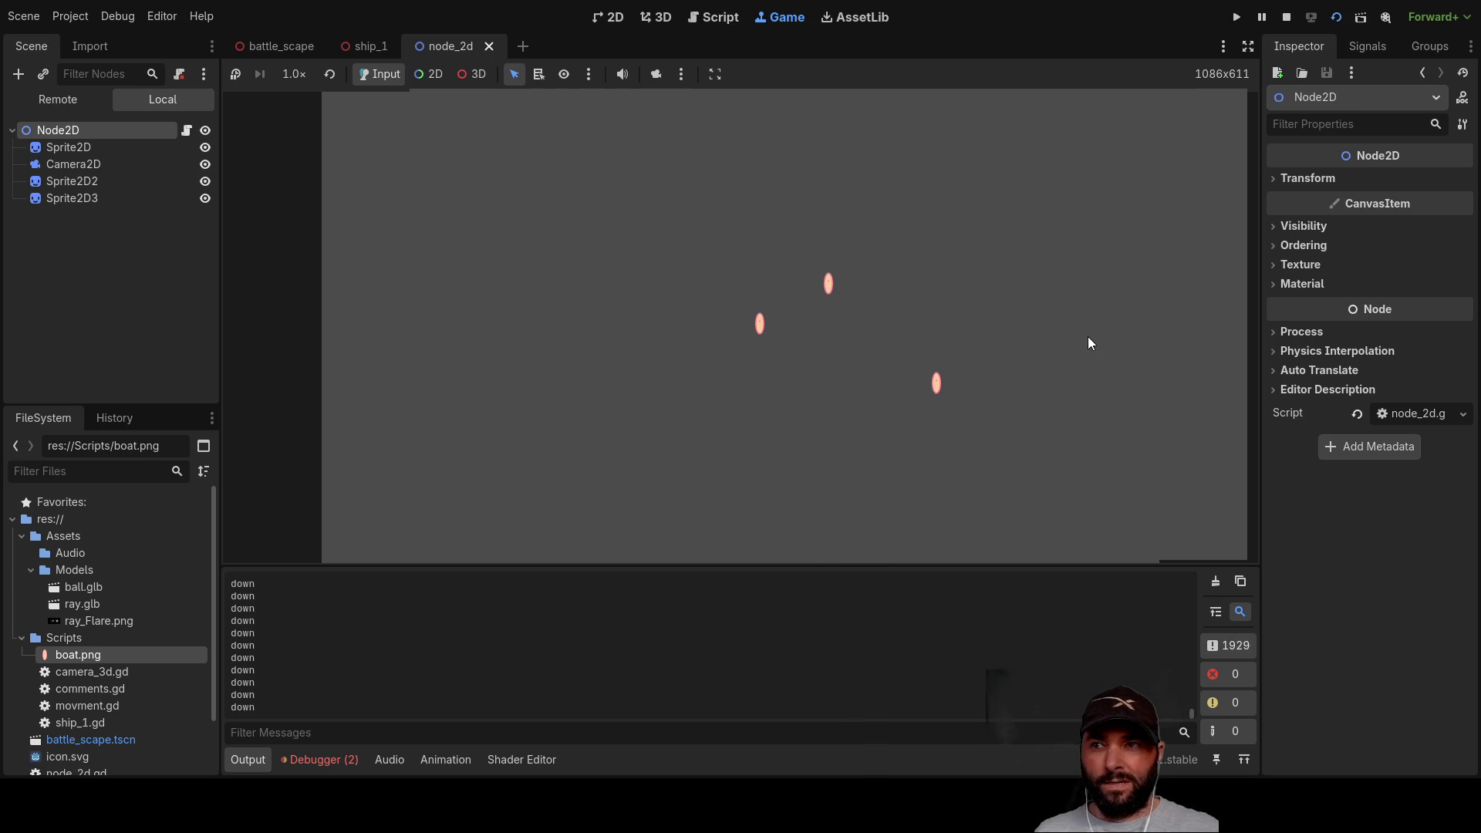
{"action": "key", "text": "Up"}
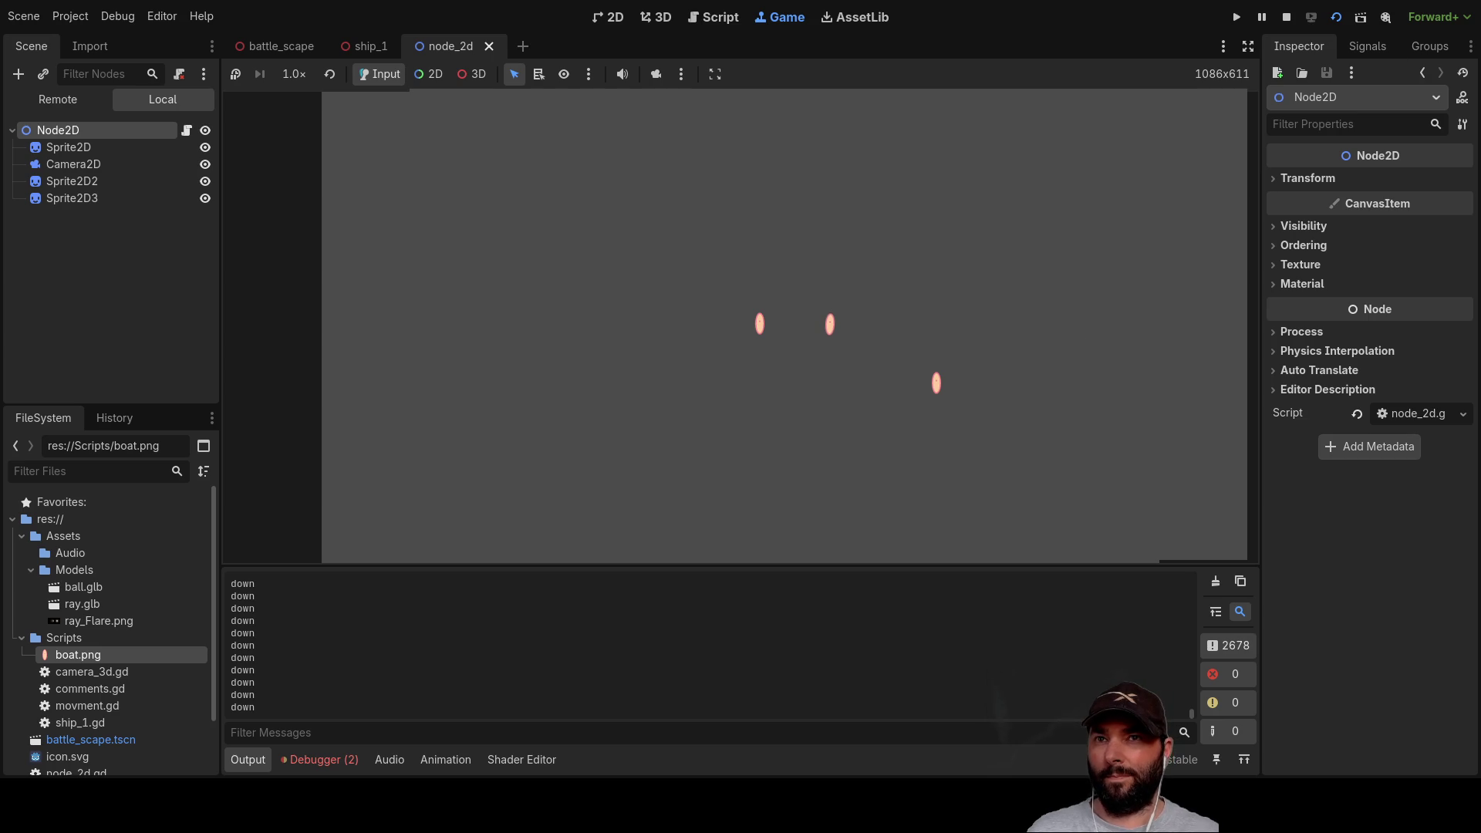
{"action": "key", "text": "F8"}
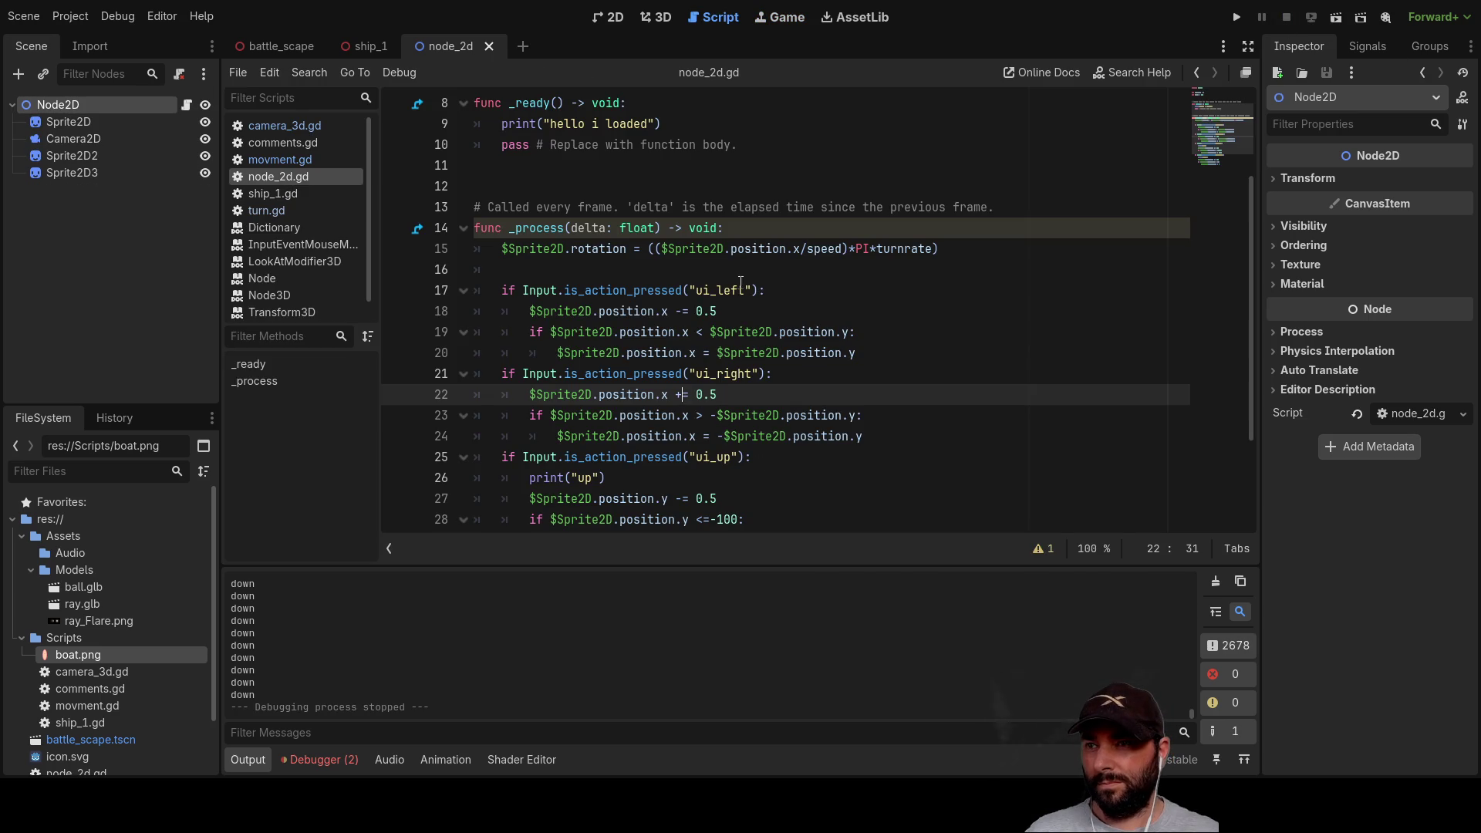
Step: Scroll to line 28 and select the 100 in the upward-limit if condition
{"action": "scroll", "coordinate": [748, 294], "scroll_direction": "down", "scroll_amount": 3}
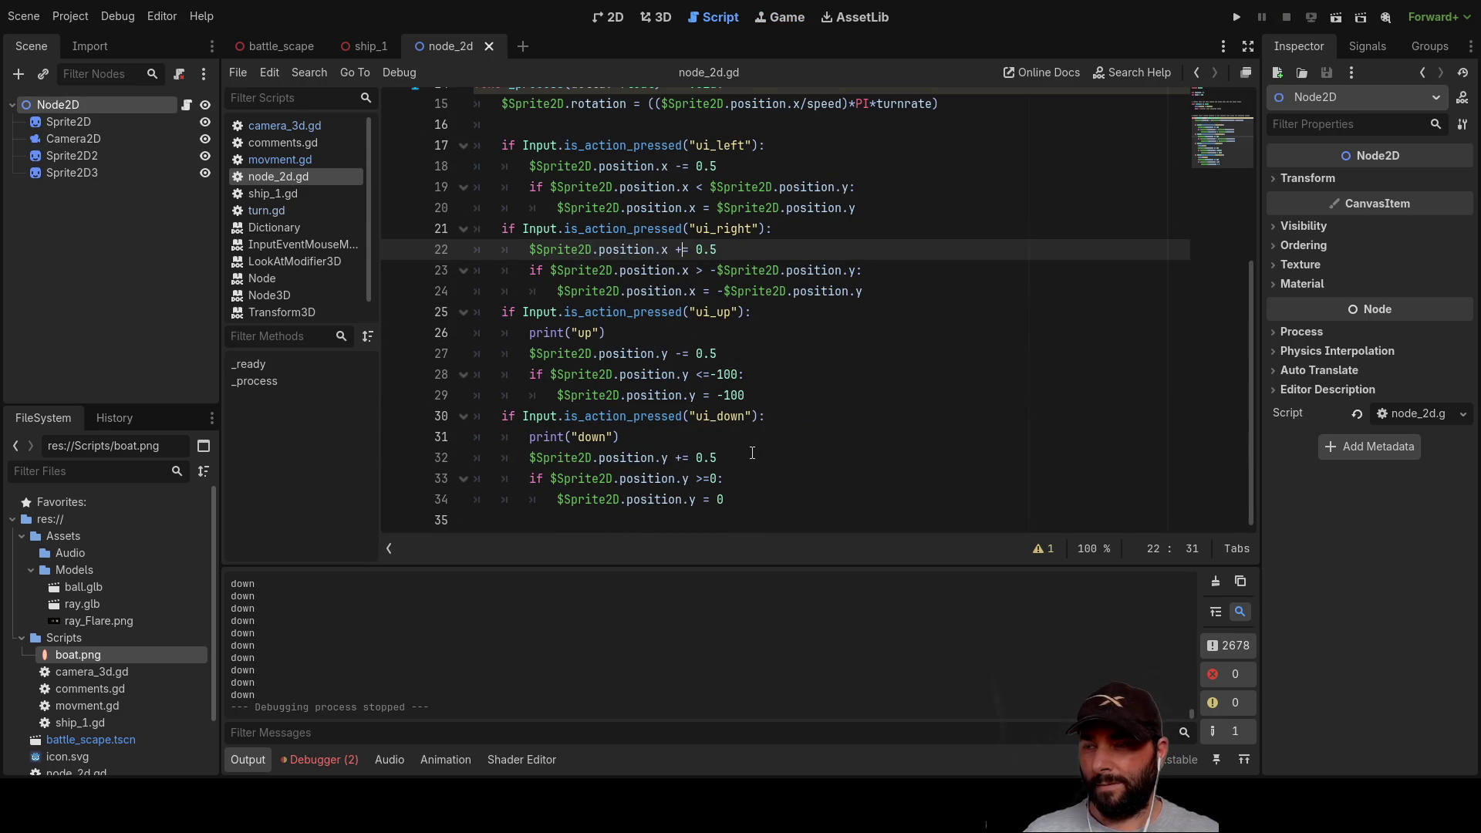
{"action": "scroll", "coordinate": [747, 442], "scroll_direction": "up", "scroll_amount": 2}
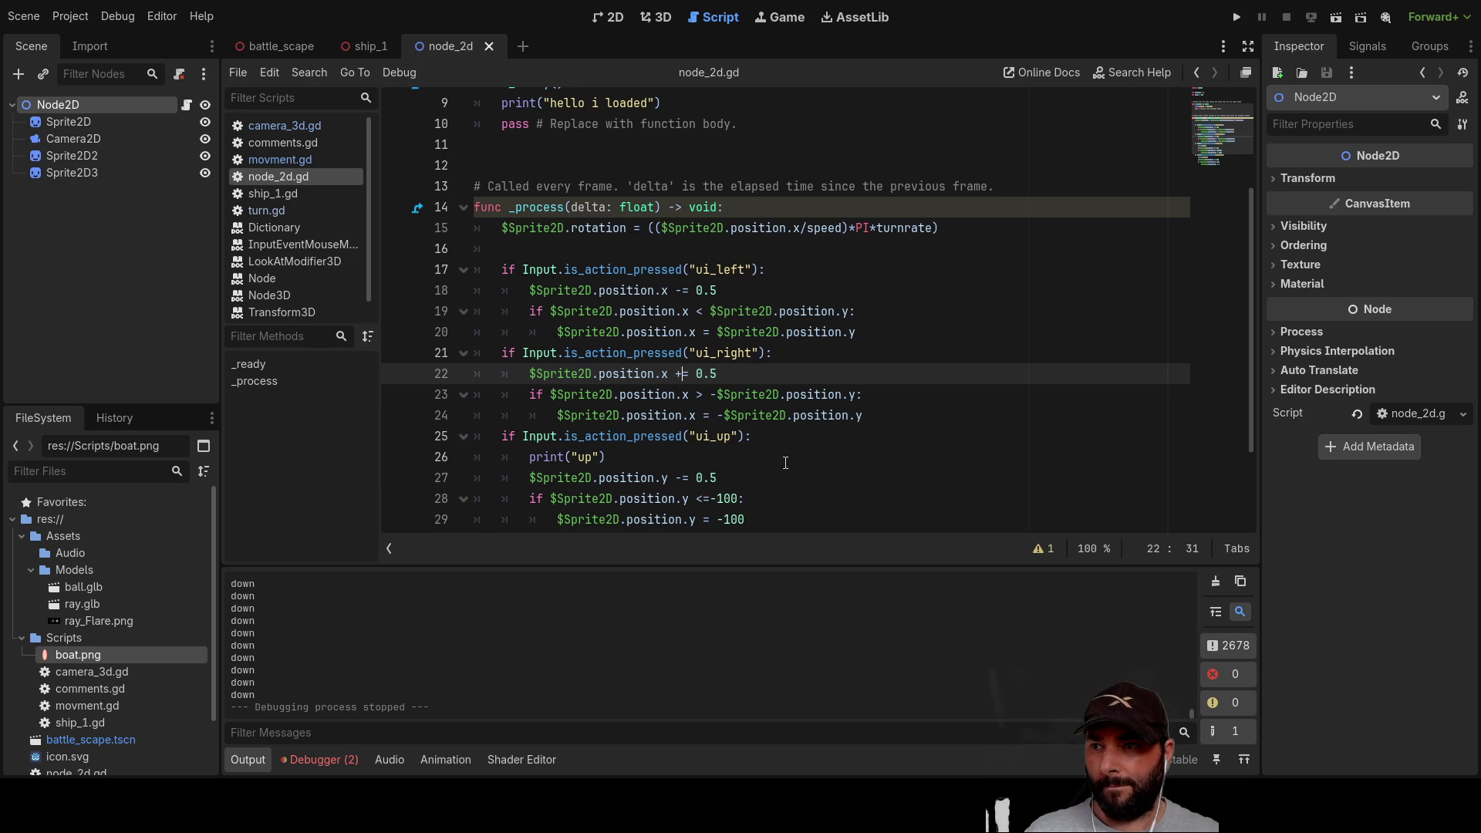
{"action": "scroll", "coordinate": [781, 449], "scroll_direction": "down", "scroll_amount": 2}
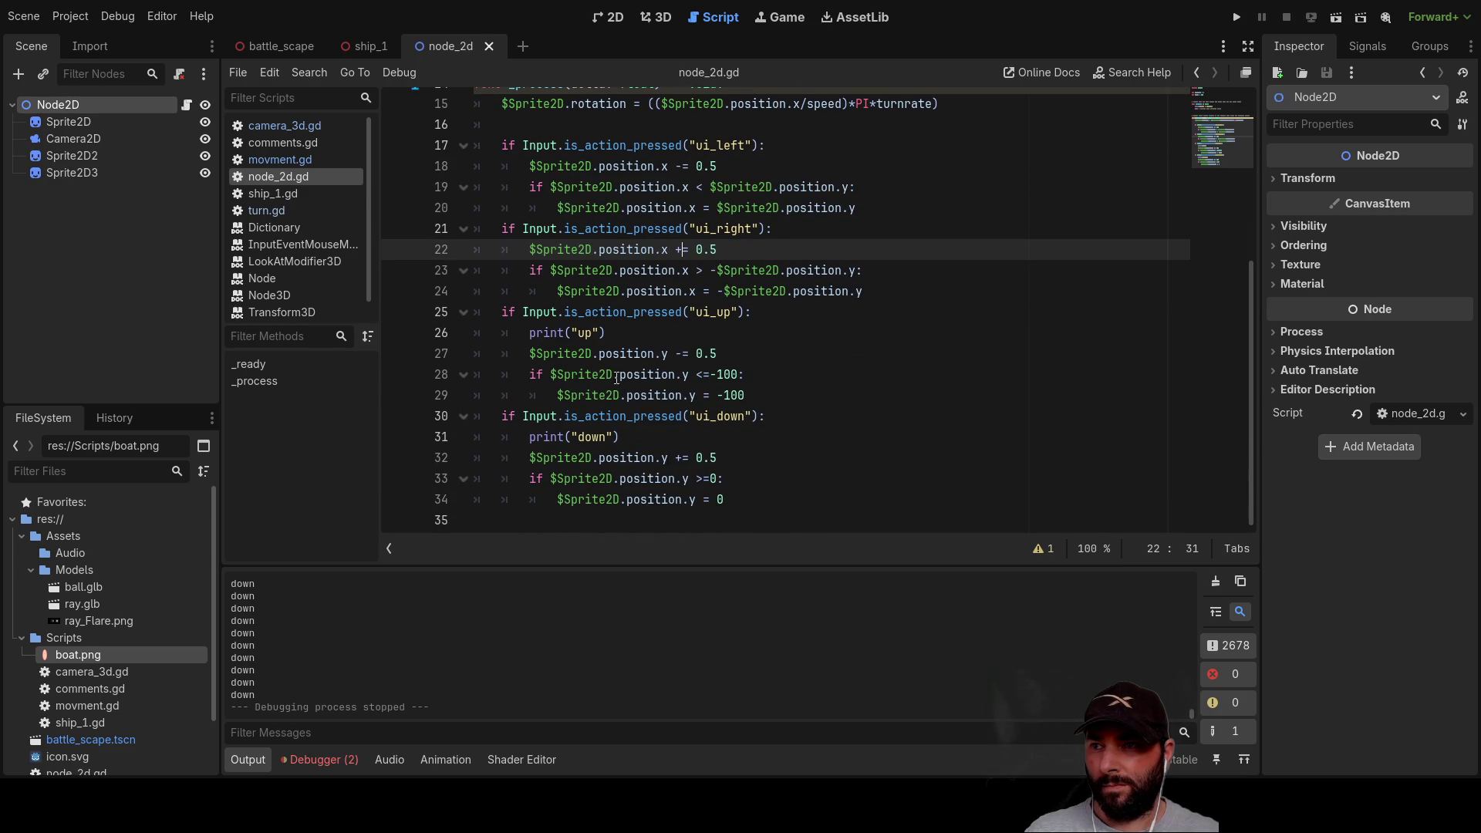
{"action": "double_click", "coordinate": [733, 374]}
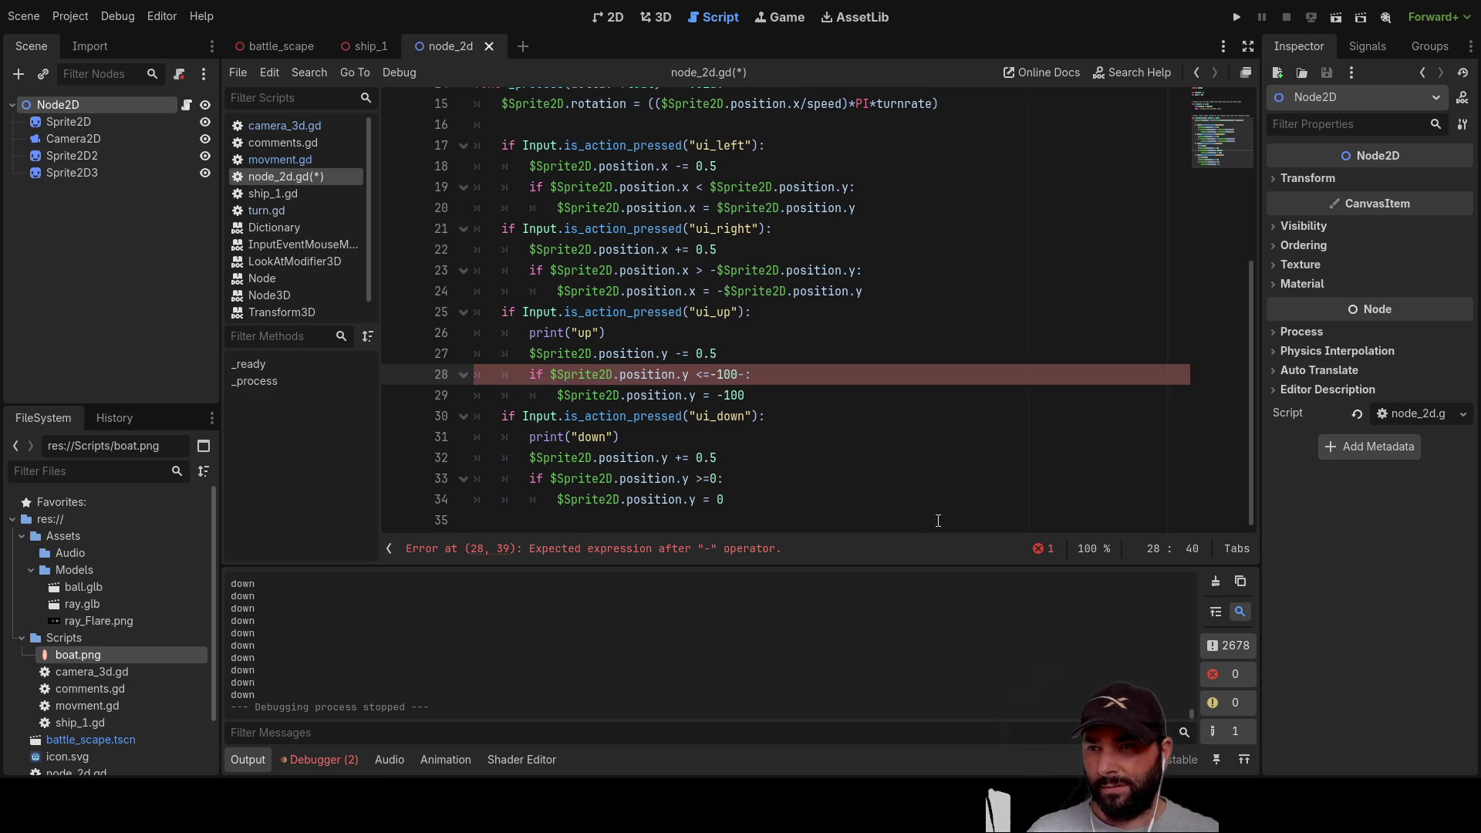
{"action": "type", "text": "-a"}
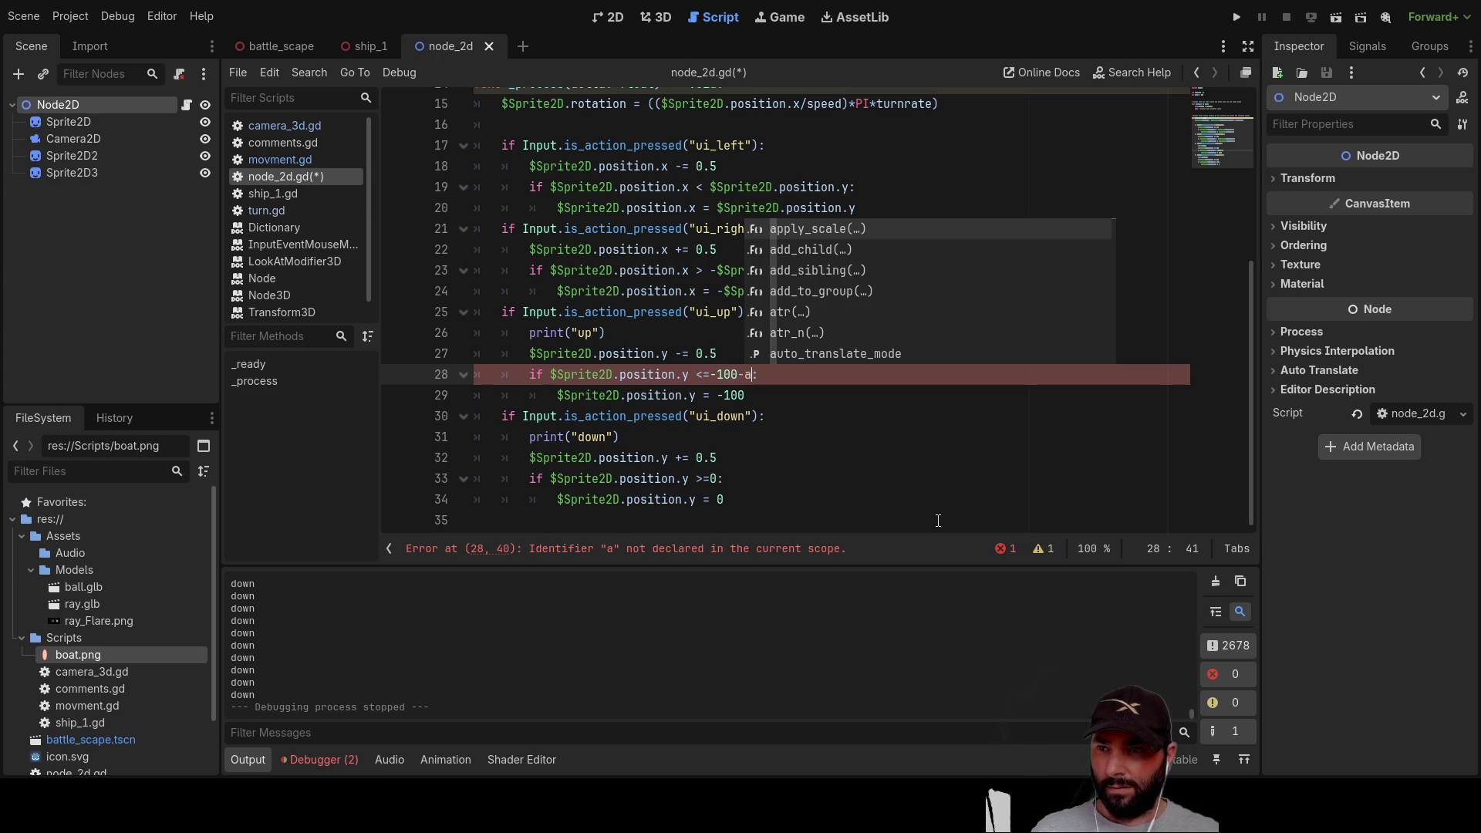
Step: Change line 28's upward limit to <=-100+abs($Sprite2D.position.x) using autocomplete
{"action": "key", "text": "BackSpace"}
{"action": "key", "text": "BackSpace"}
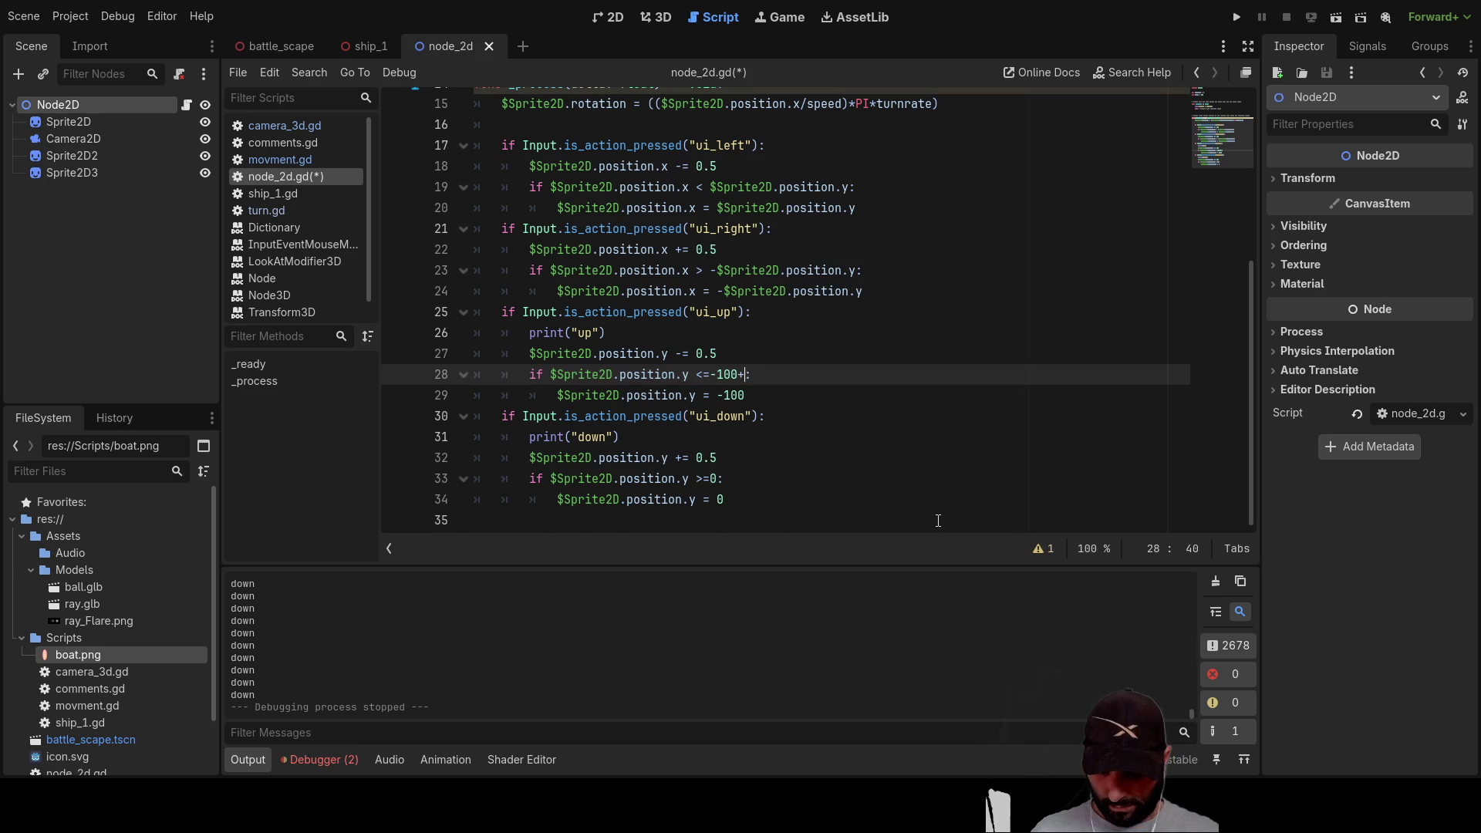
{"action": "type", "text": "abs"}
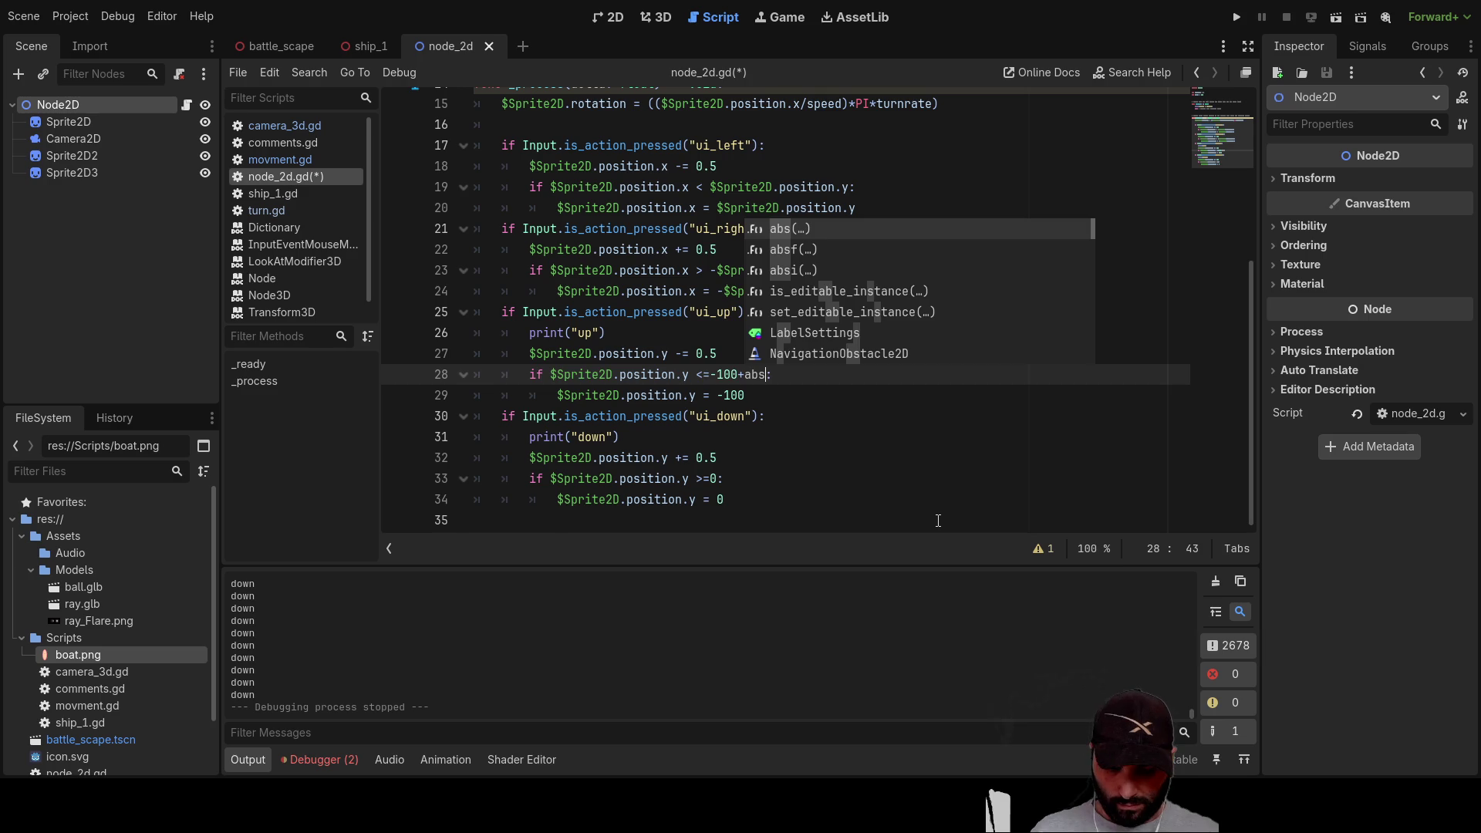
{"action": "key", "text": "Return"}
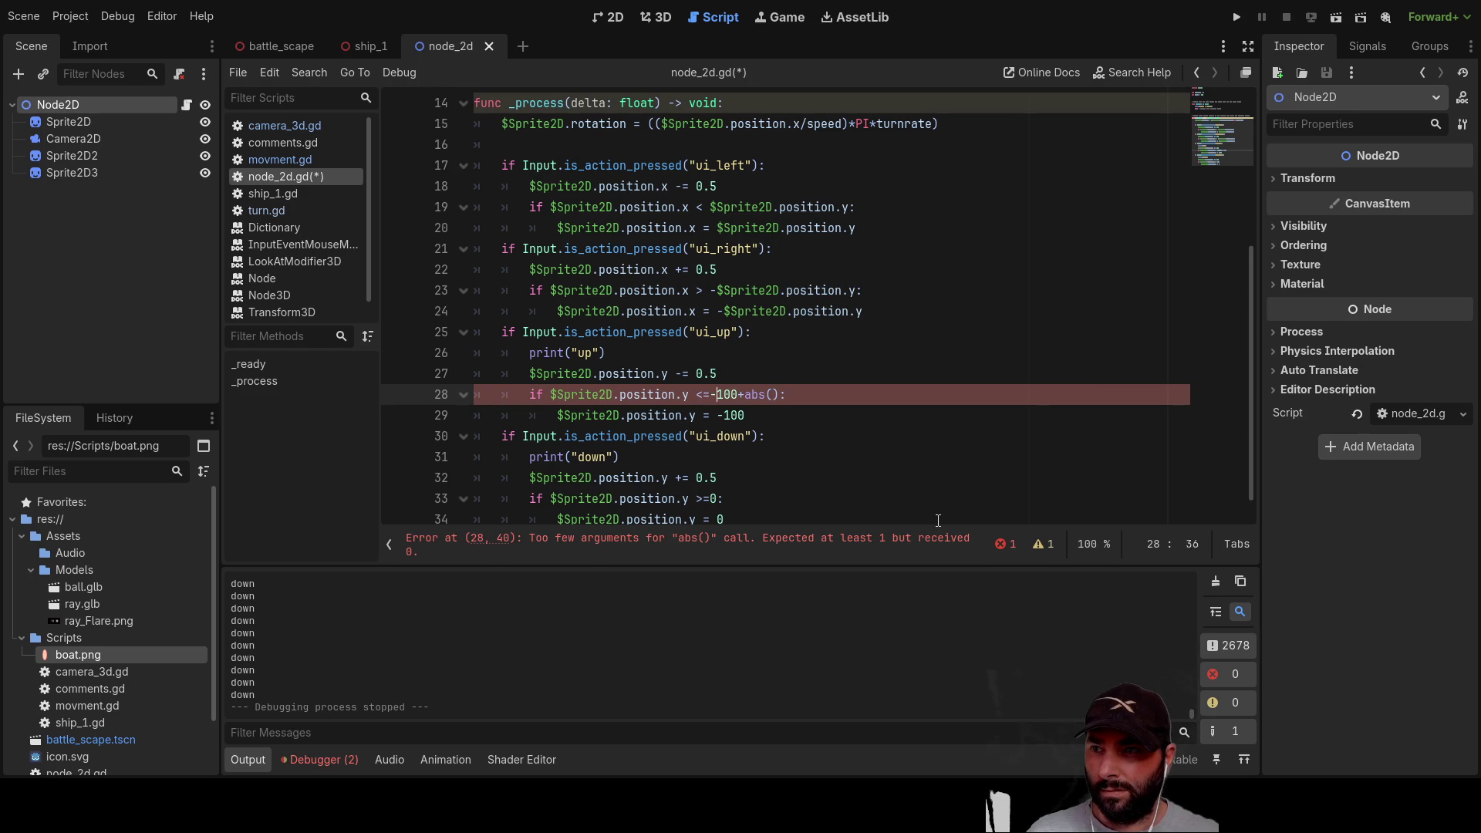
{"action": "key", "text": "shift+Right"}
{"action": "key", "text": "shift+Right"}
{"action": "key", "text": "shift+Right"}
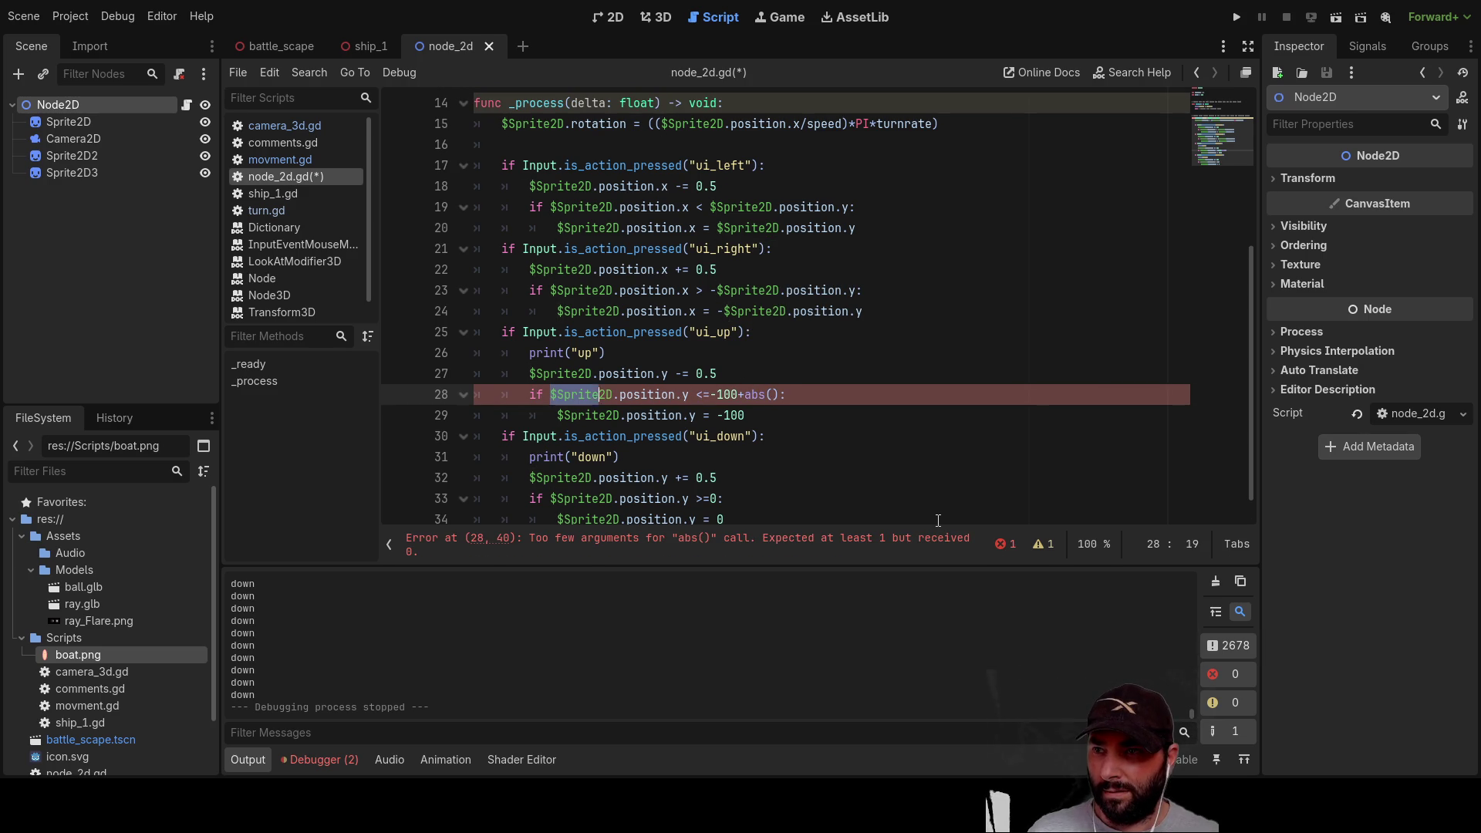
{"action": "key", "text": "shift+Right"}
{"action": "key", "text": "shift+Right"}
{"action": "key", "text": "shift+Right"}
{"action": "key", "text": "Right"}
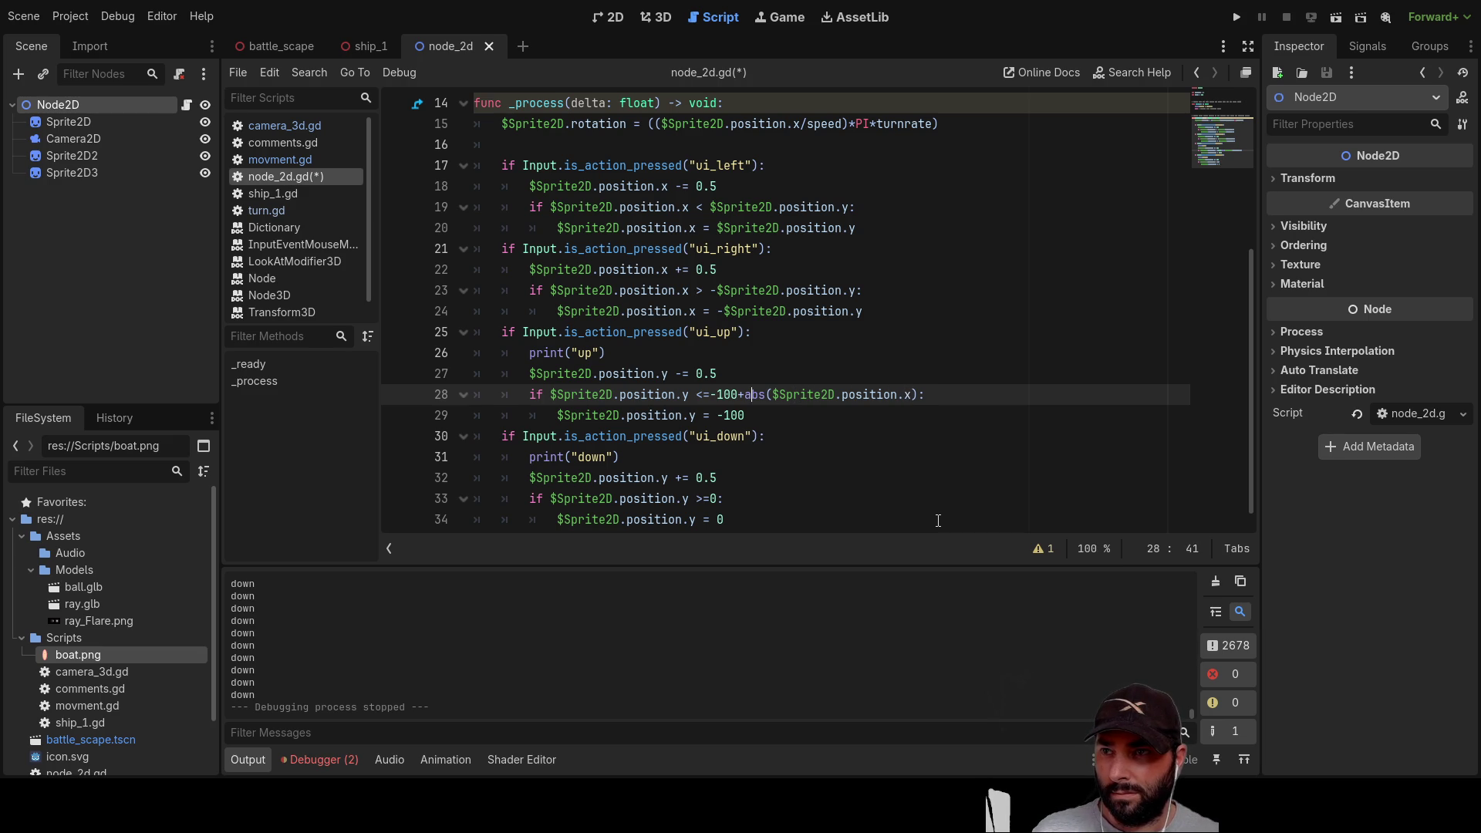
{"action": "key", "text": "shift+Right"}
{"action": "key", "text": "shift+Right"}
{"action": "key", "text": "shift+Right"}
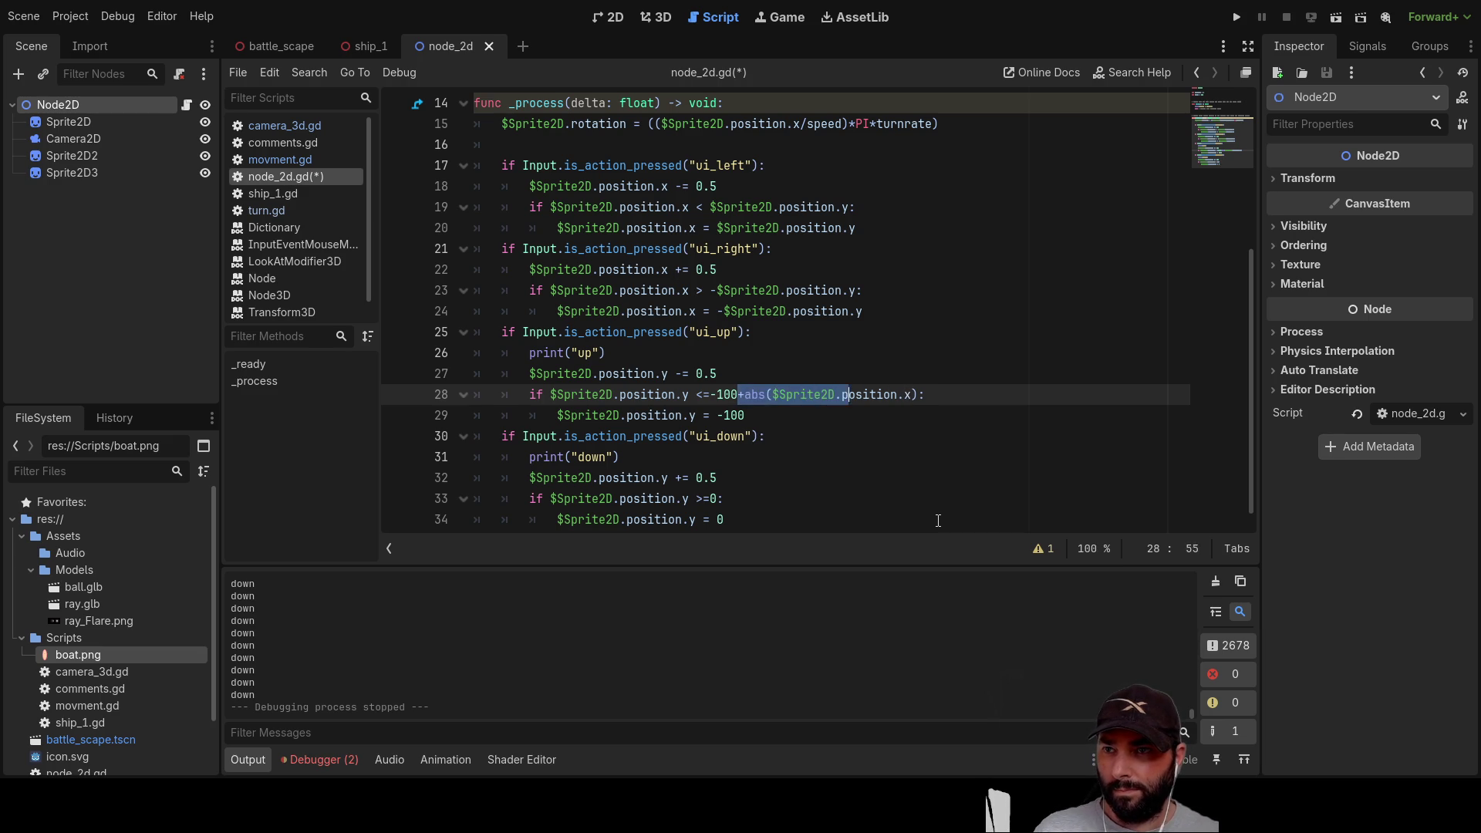
Step: Paste the +abs($Sprite2D.position.x) term onto the end of line 29, then run the game
{"action": "key", "text": "Down"}
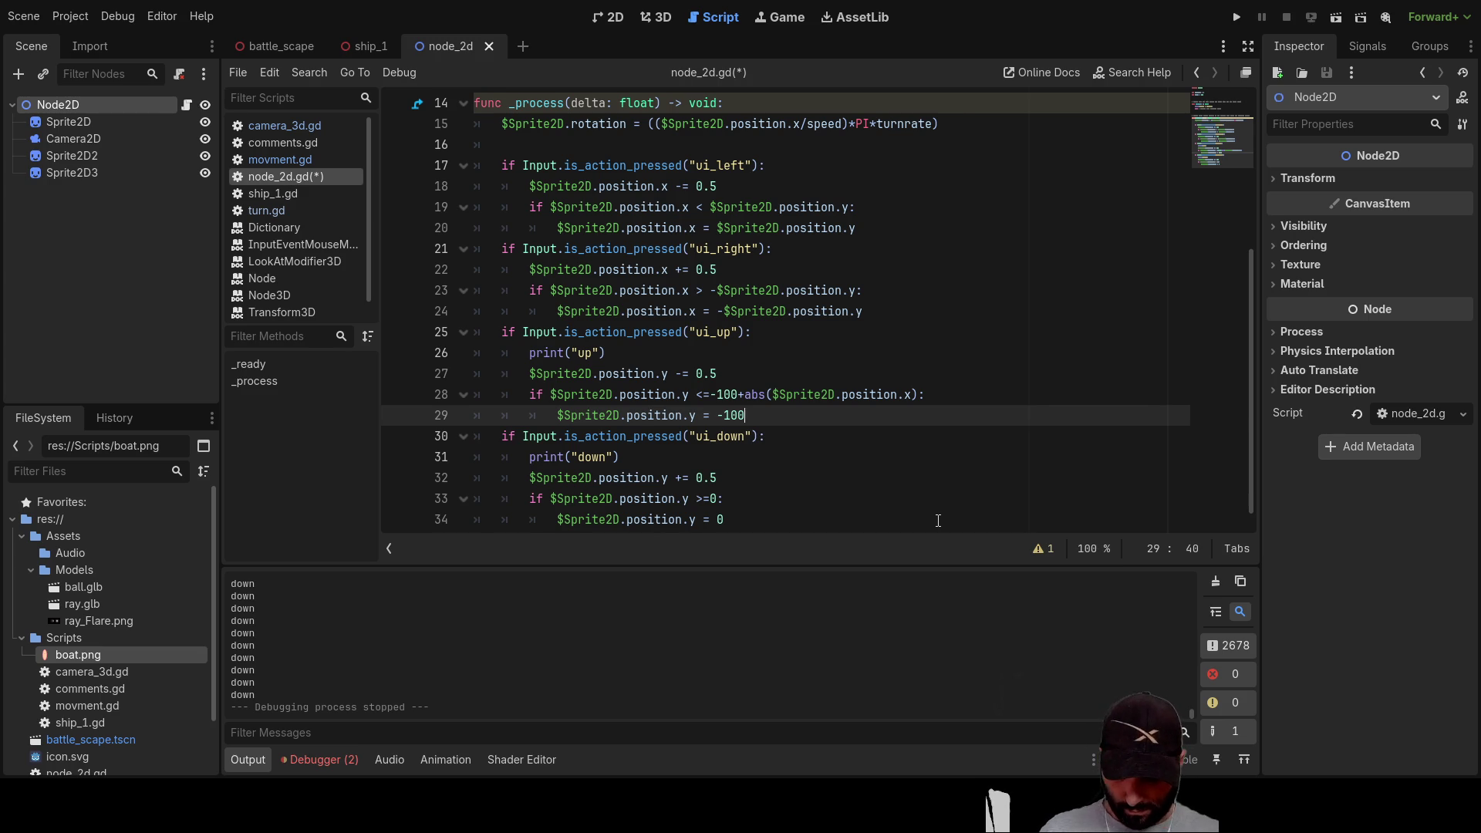
{"action": "type", "text": "+abs($Sprite2D.position.x)"}
{"action": "key", "text": "Up"}
{"action": "key", "text": "Up"}
{"action": "key", "text": "Up"}
{"action": "scroll", "coordinate": [938, 521], "scroll_direction": "up", "scroll_amount": 1}
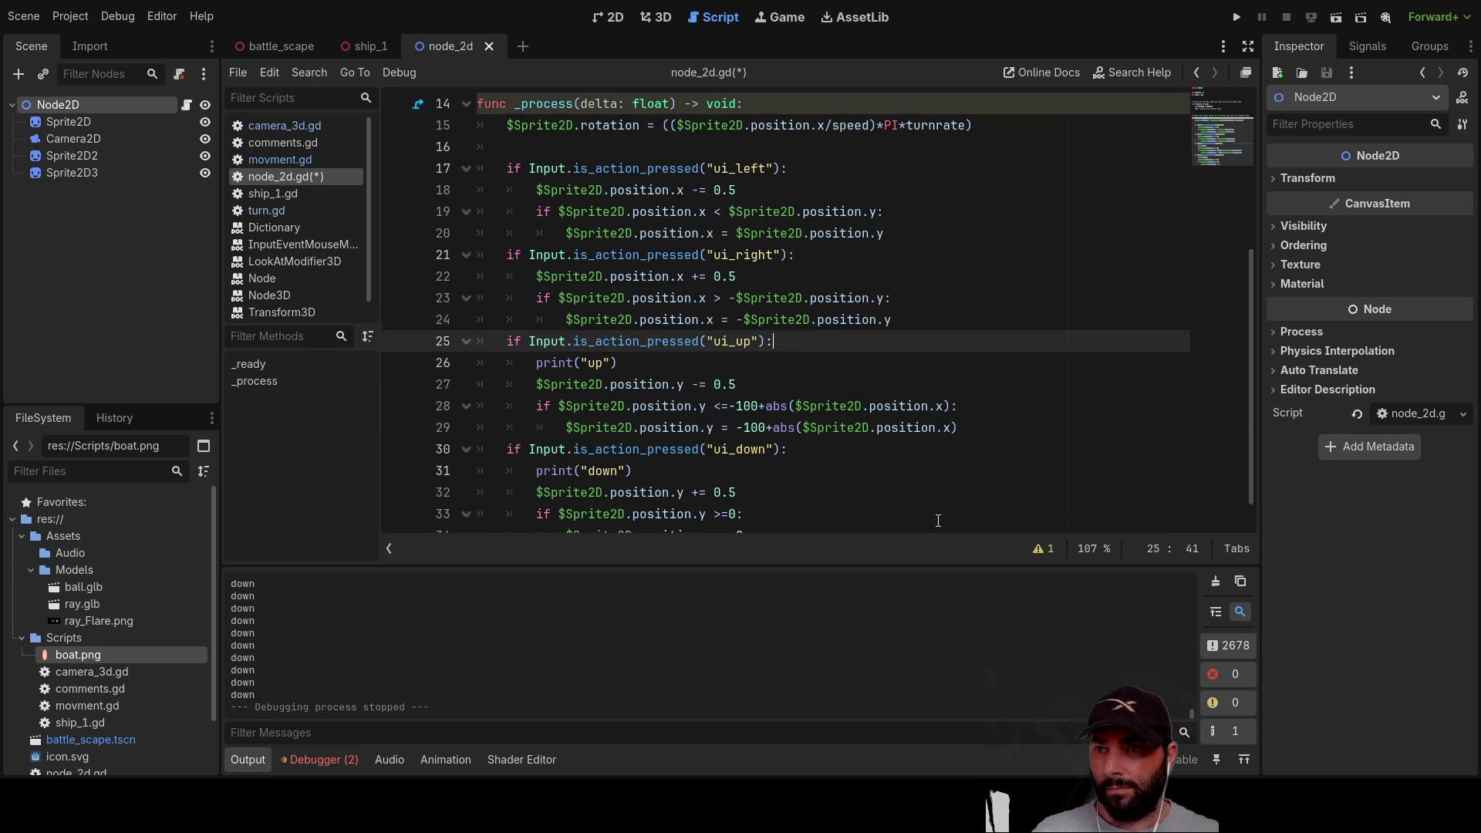
{"action": "key", "text": "Up"}
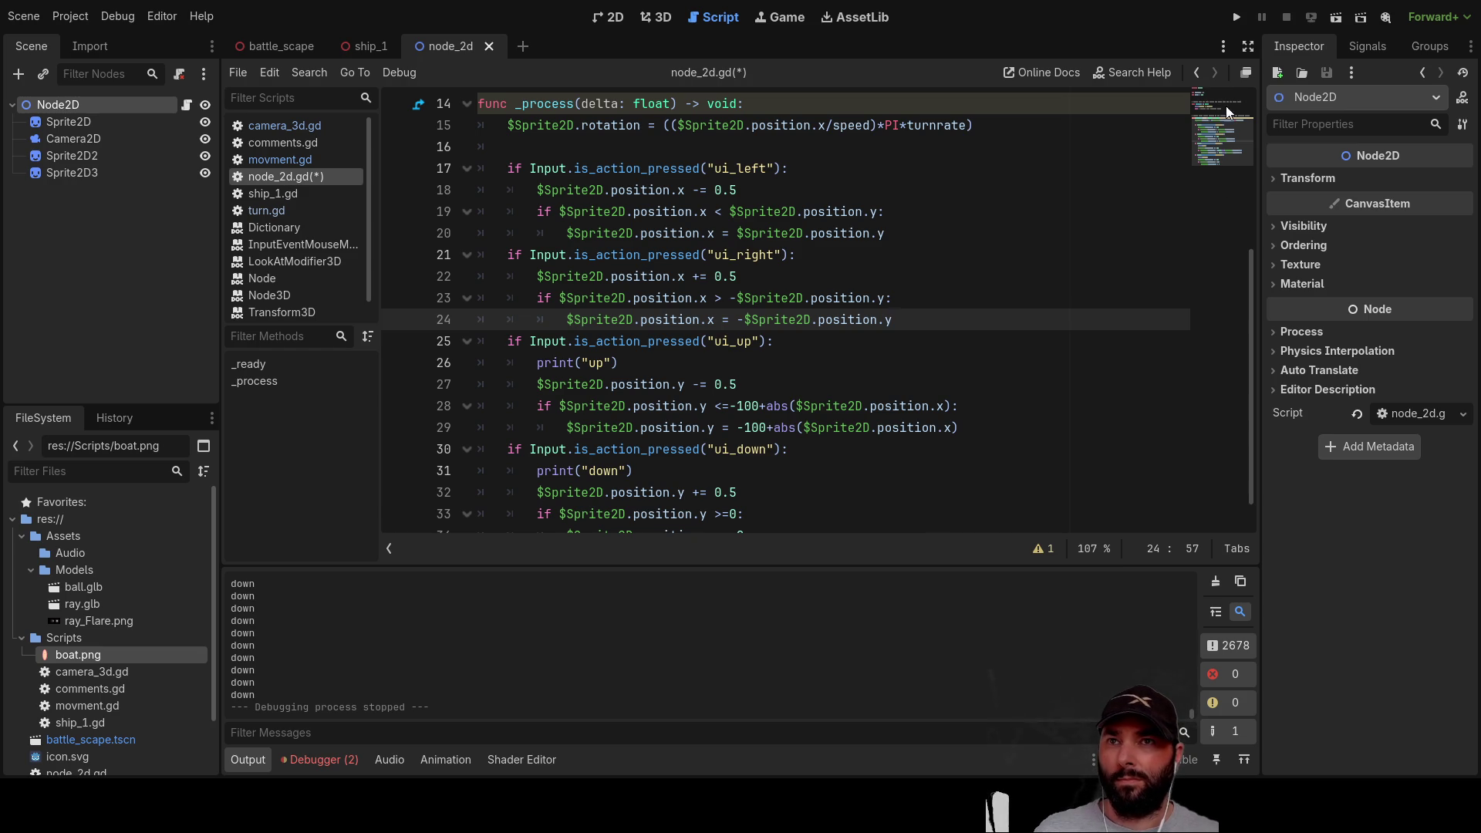
{"action": "left_click", "coordinate": [1237, 16]}
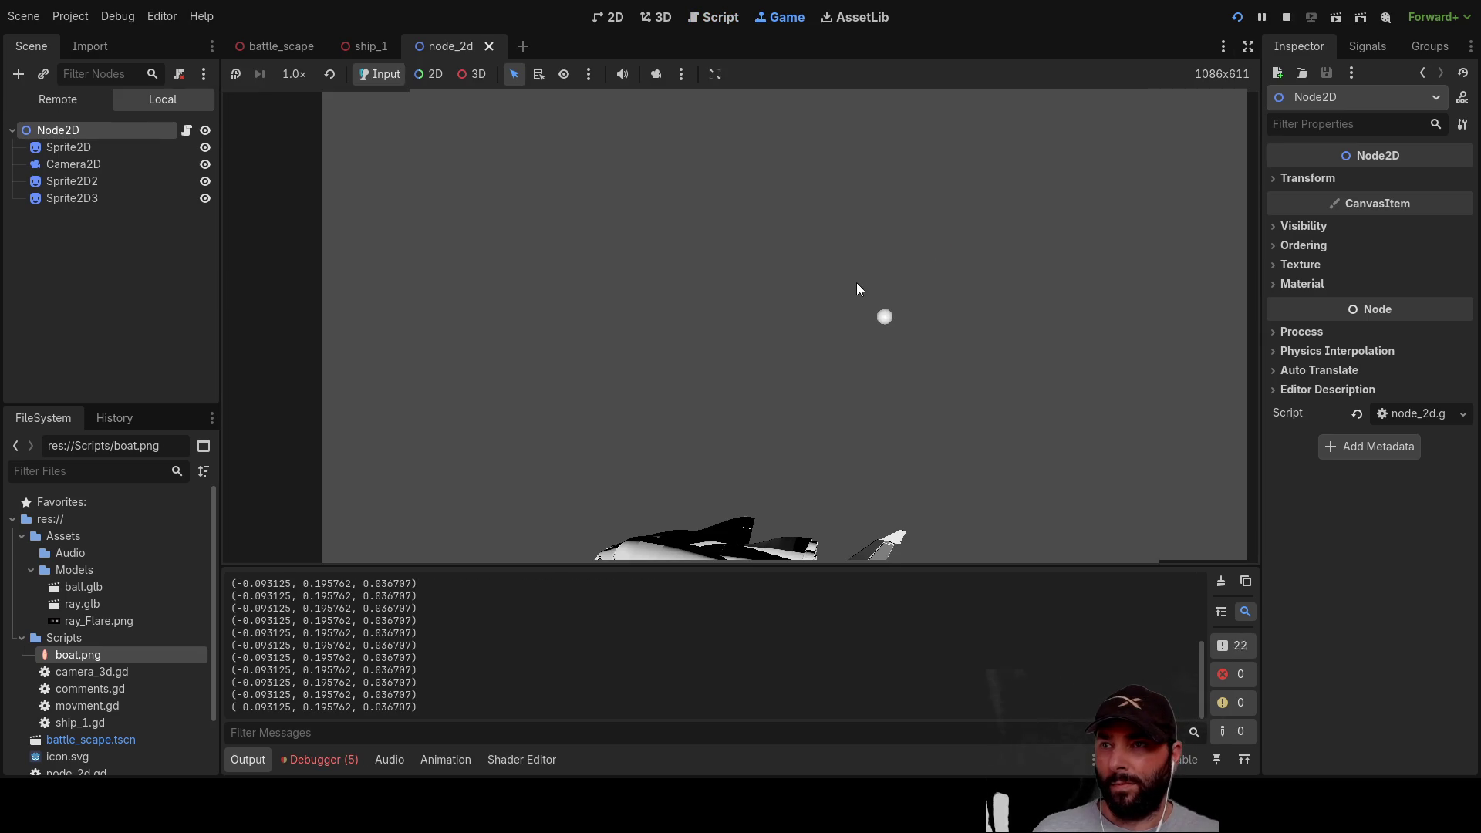
Step: Restart the scene, move the sprite up and down to test the new limit, then stop with F8
{"action": "key", "text": "F8"}
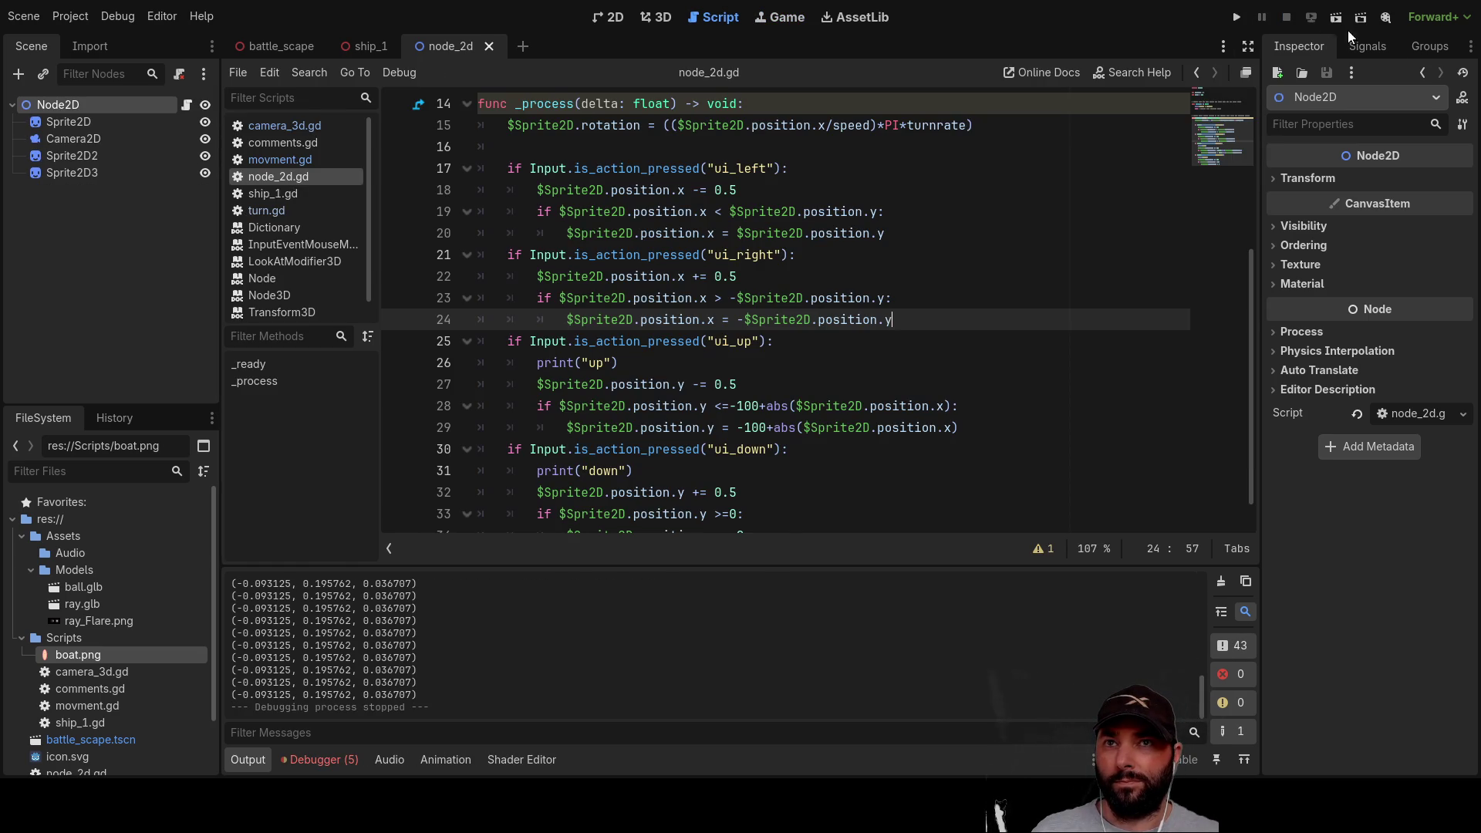
{"action": "left_click", "coordinate": [1335, 17]}
{"action": "key", "text": "Up"}
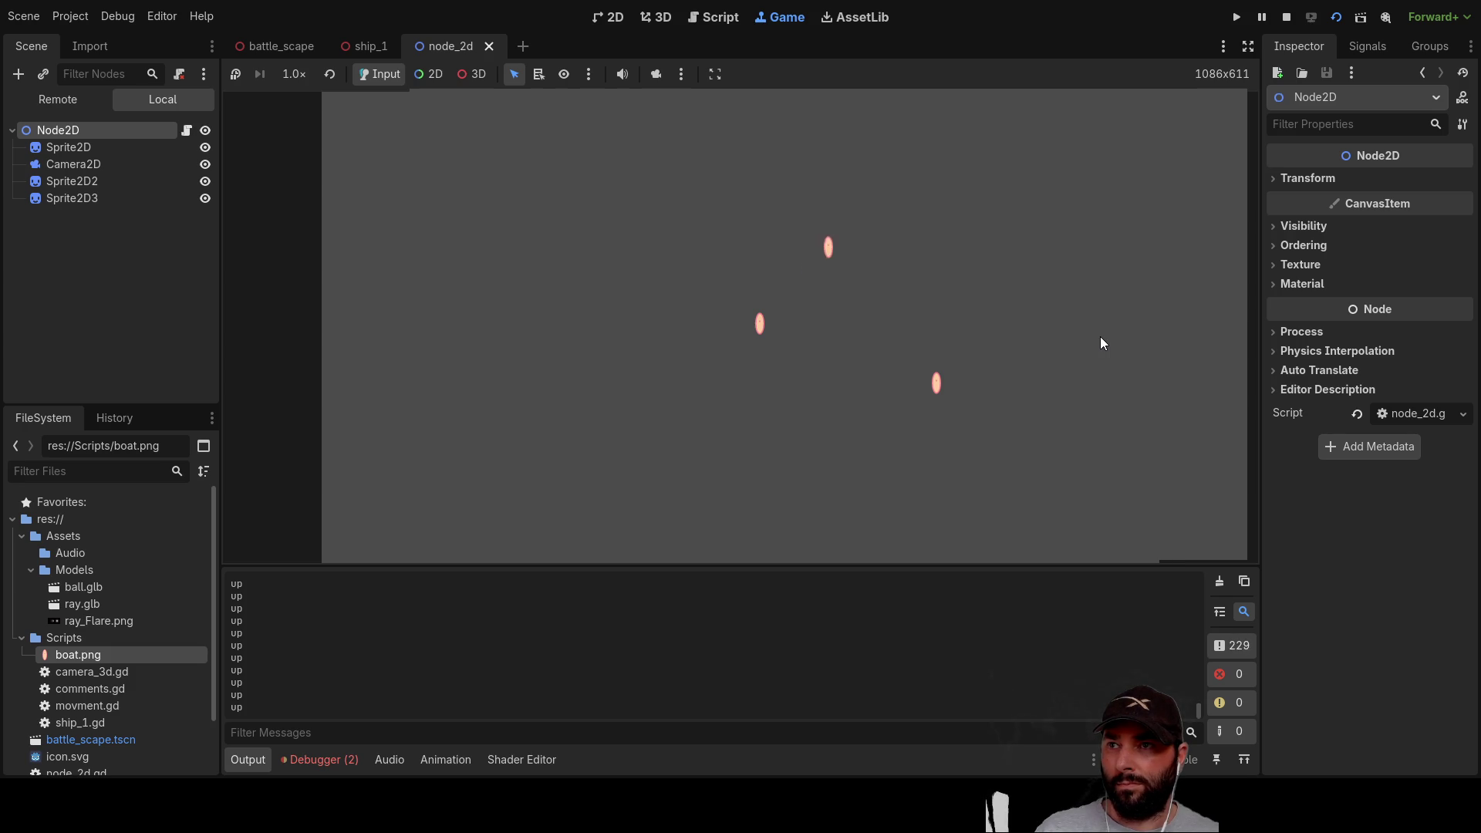
{"action": "key", "text": "Down"}
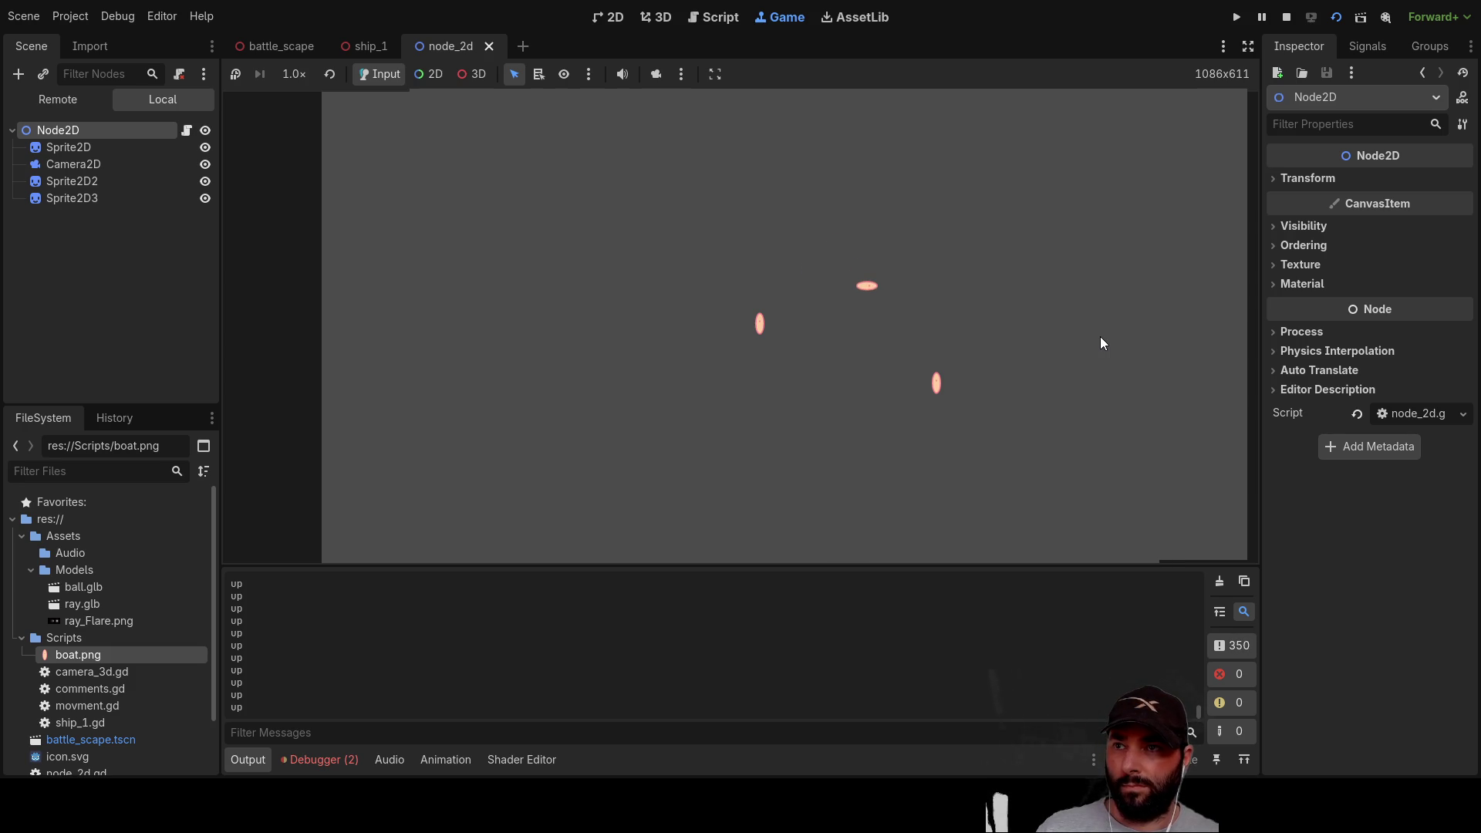
{"action": "key", "text": "Up"}
{"action": "key", "text": "Down"}
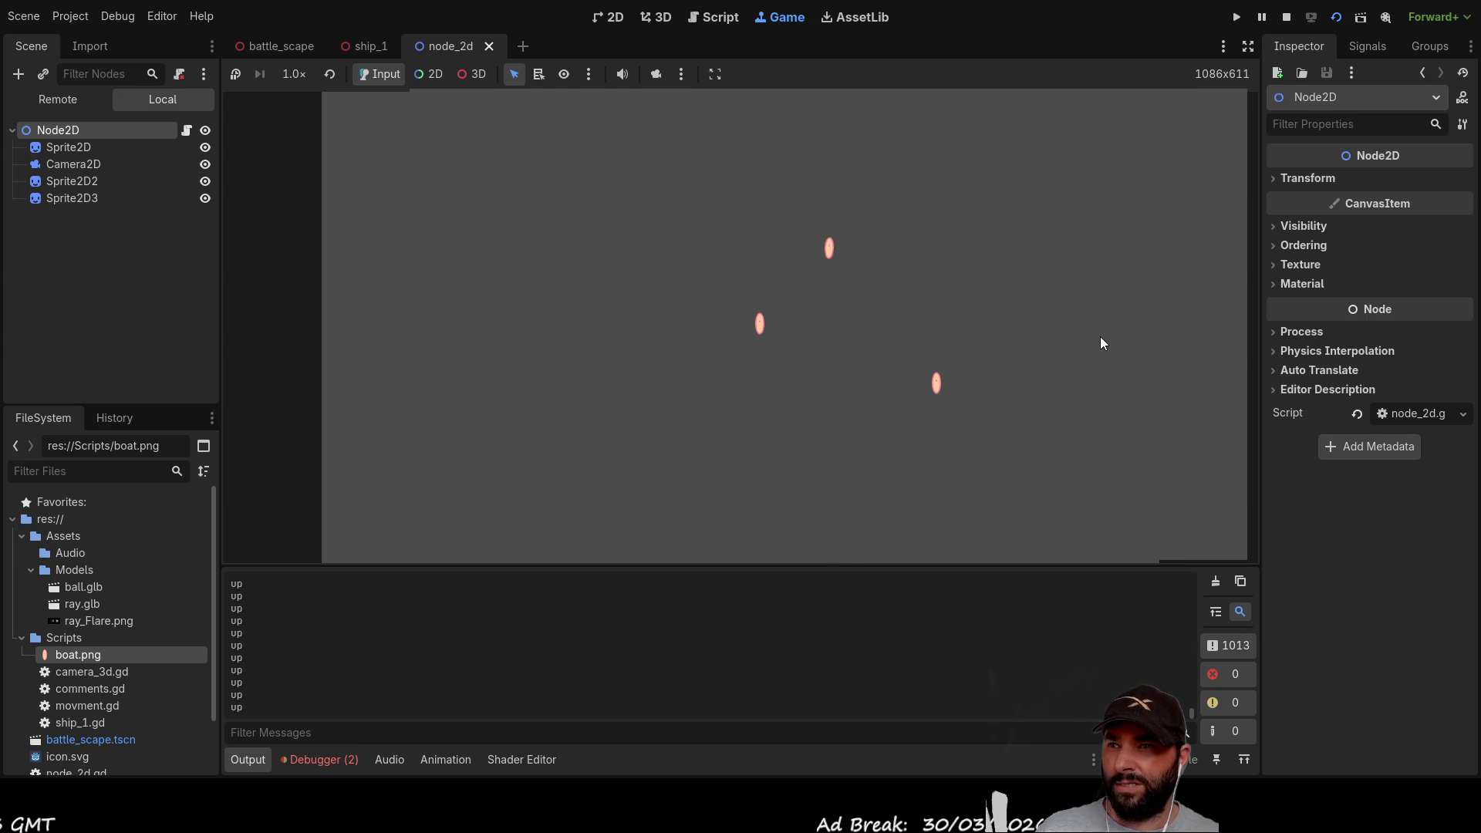
{"action": "key", "text": "Down"}
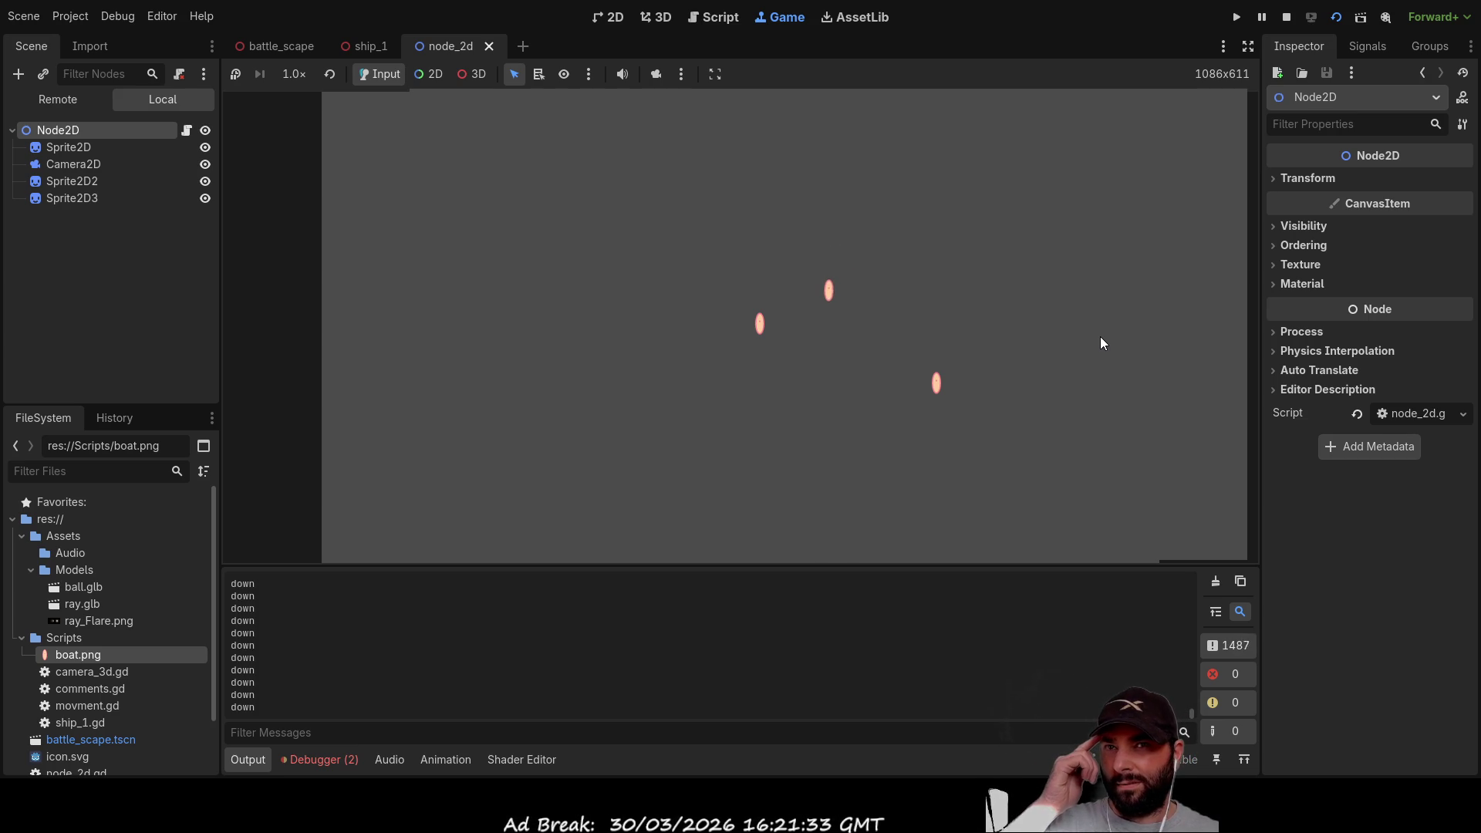
{"action": "key", "text": "F8"}
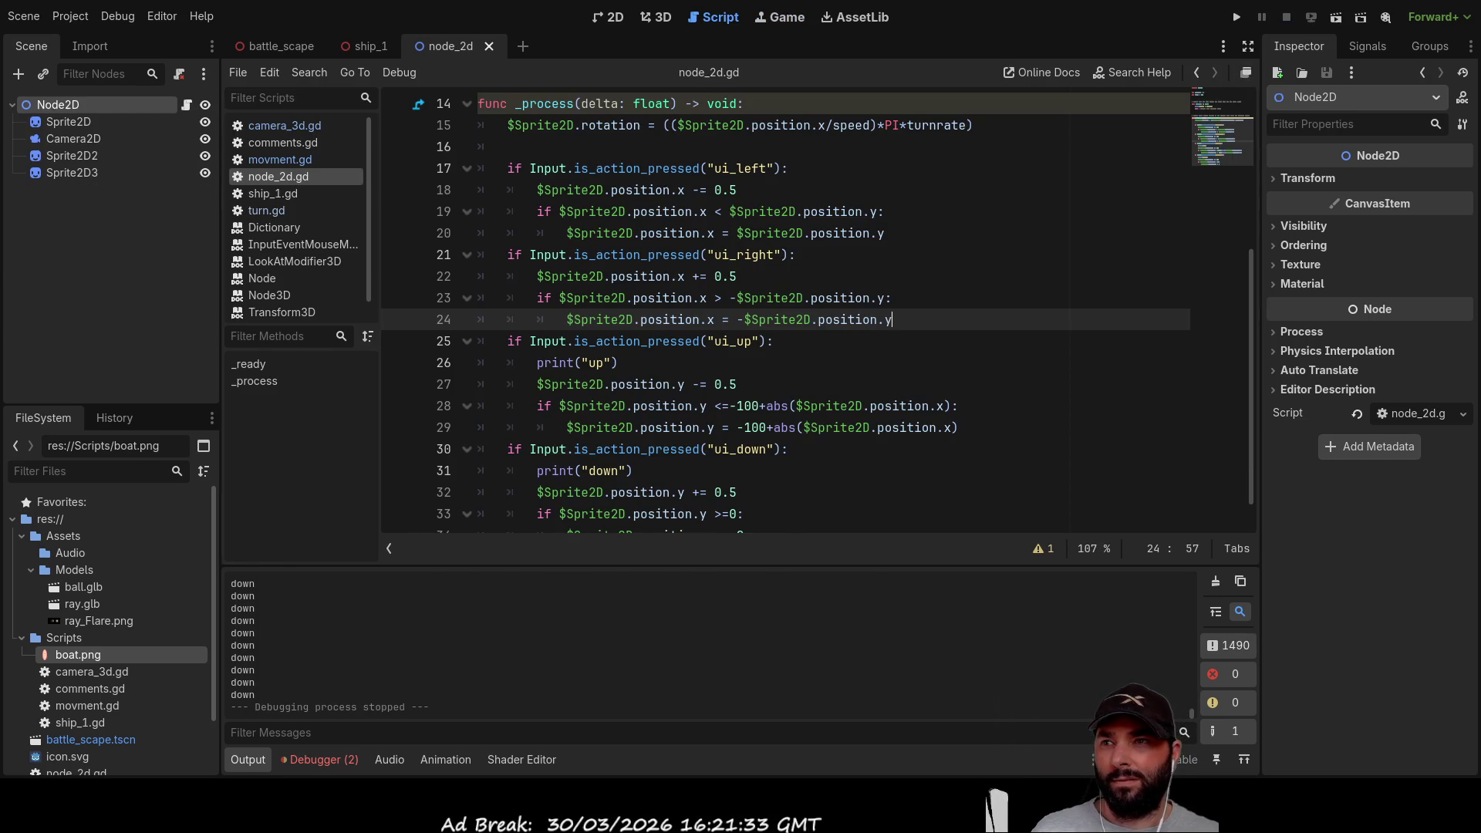
Step: Paste a copy of Sprite2D under Node2D as Sprite2D4 and select it
{"action": "left_click", "coordinate": [74, 123]}
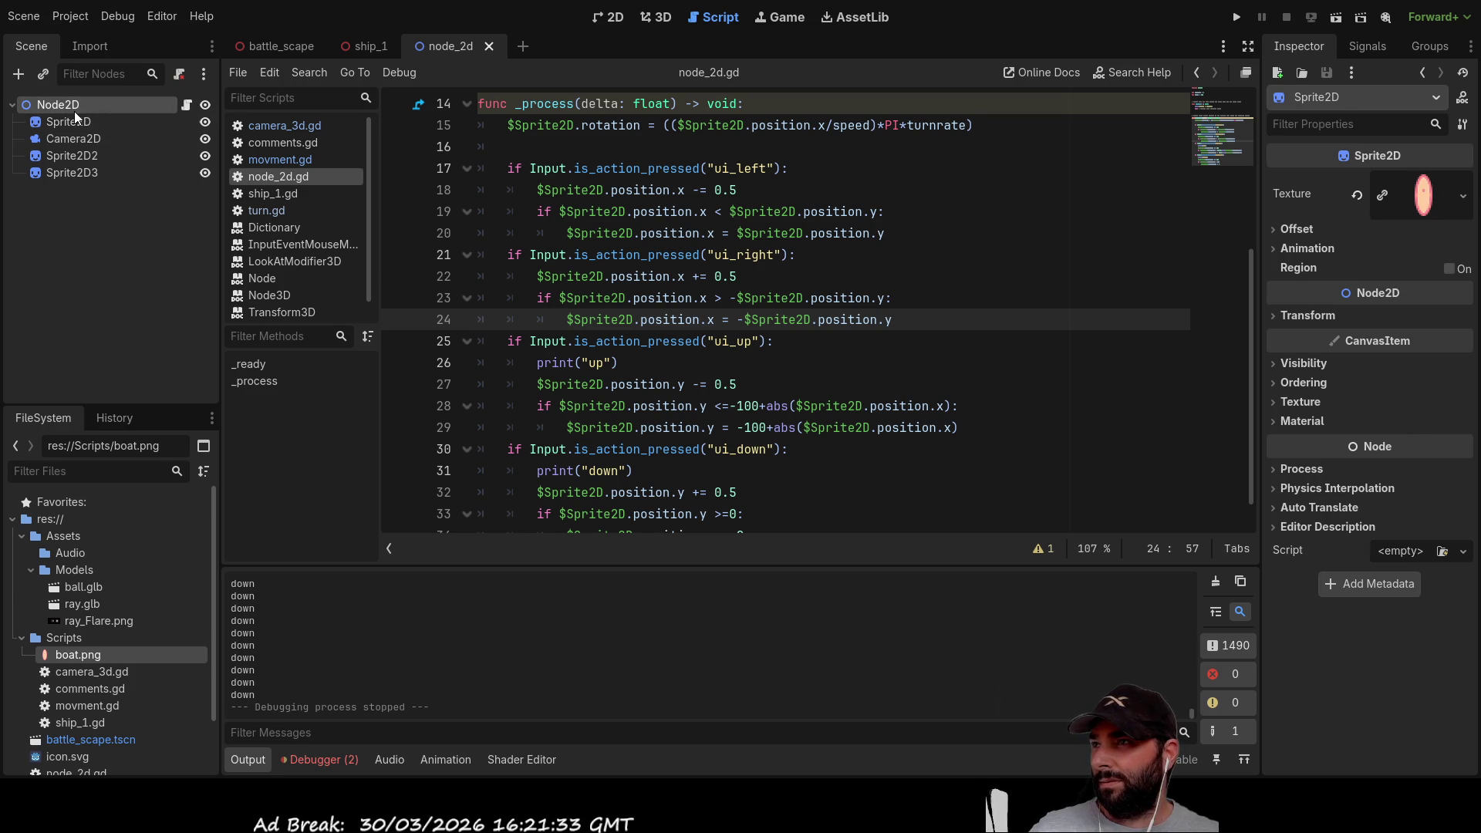
{"action": "key", "text": "ctrl+v"}
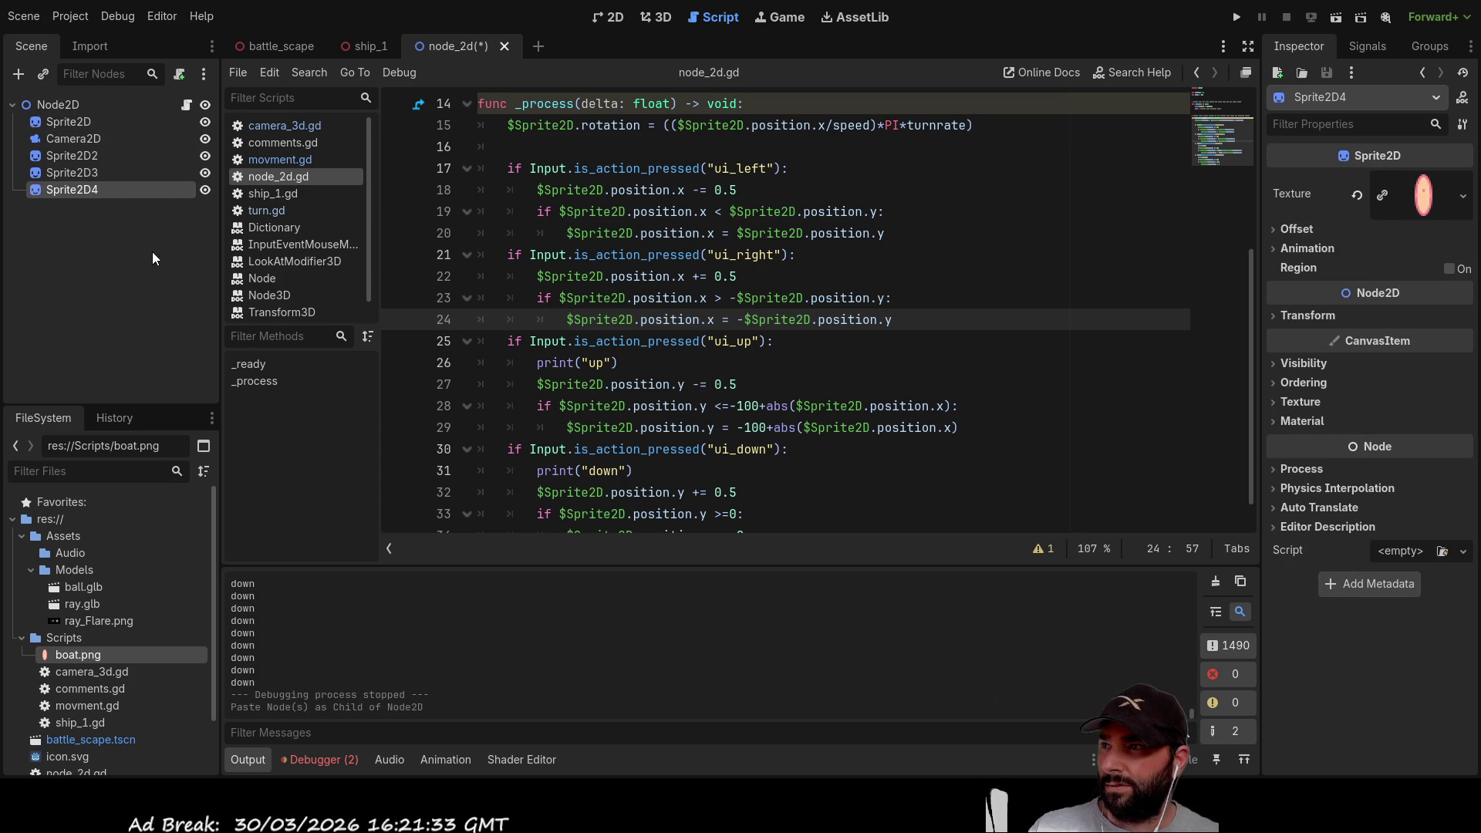
{"action": "left_click", "coordinate": [78, 121]}
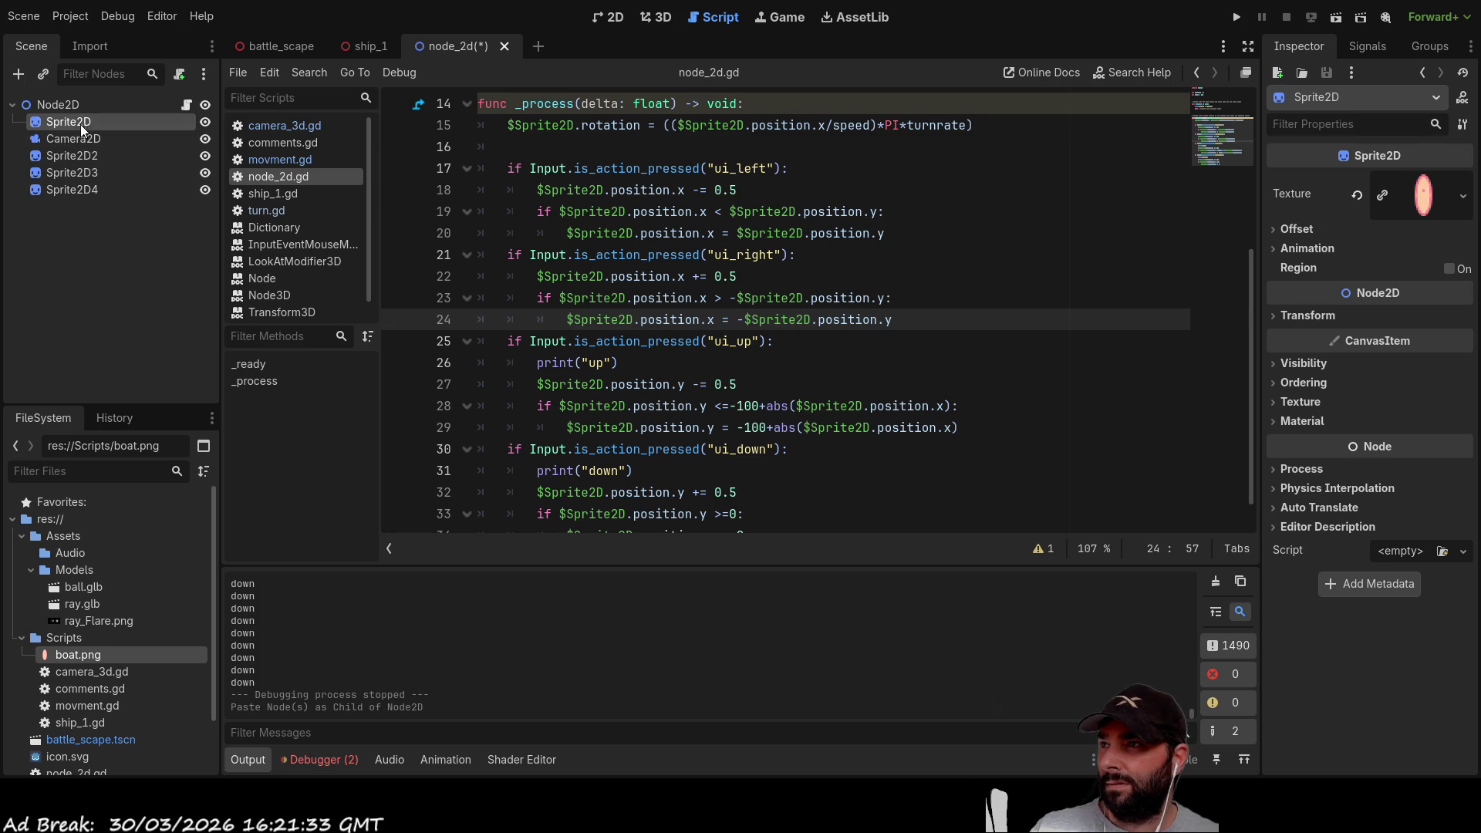
{"action": "left_click", "coordinate": [77, 139]}
{"action": "left_click", "coordinate": [73, 156]}
{"action": "left_click", "coordinate": [72, 173]}
{"action": "left_click", "coordinate": [72, 190]}
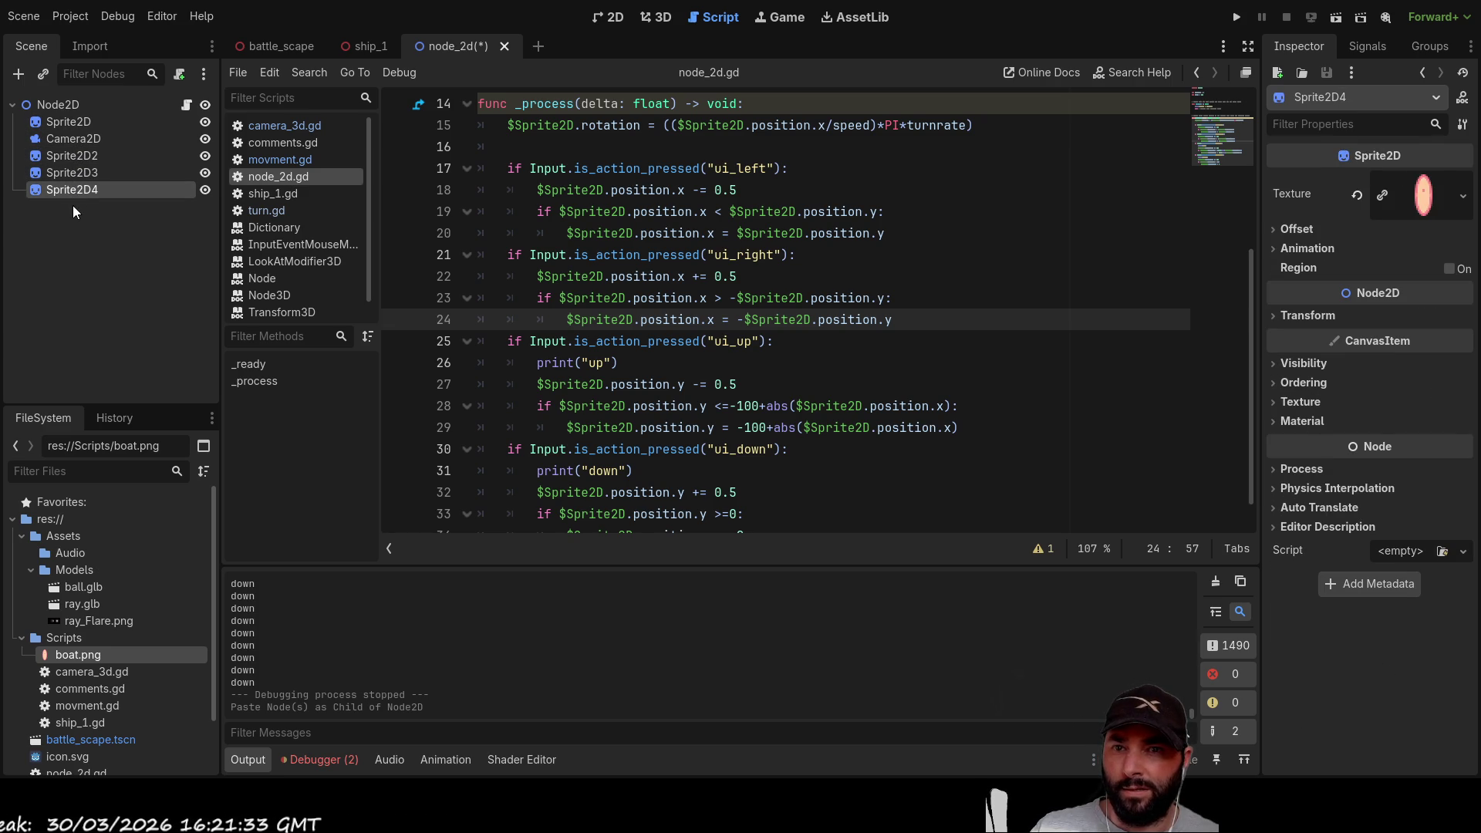
{"action": "left_click", "coordinate": [73, 203]}
{"action": "left_click", "coordinate": [73, 191]}
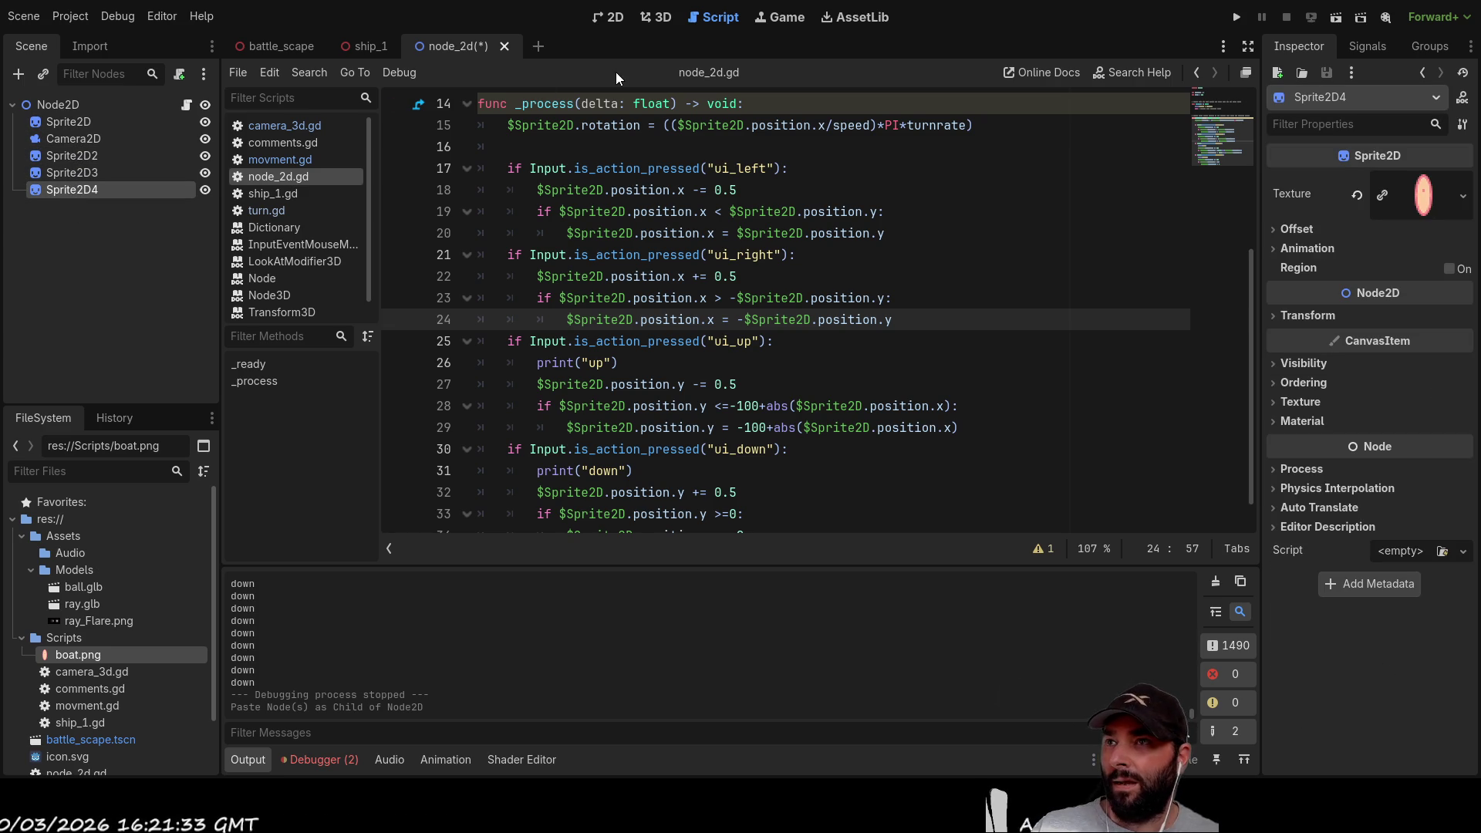
Step: In the 2D view, set Sprite2D4's Modulate under Visibility, then run and stop the scene
{"action": "left_click", "coordinate": [618, 20]}
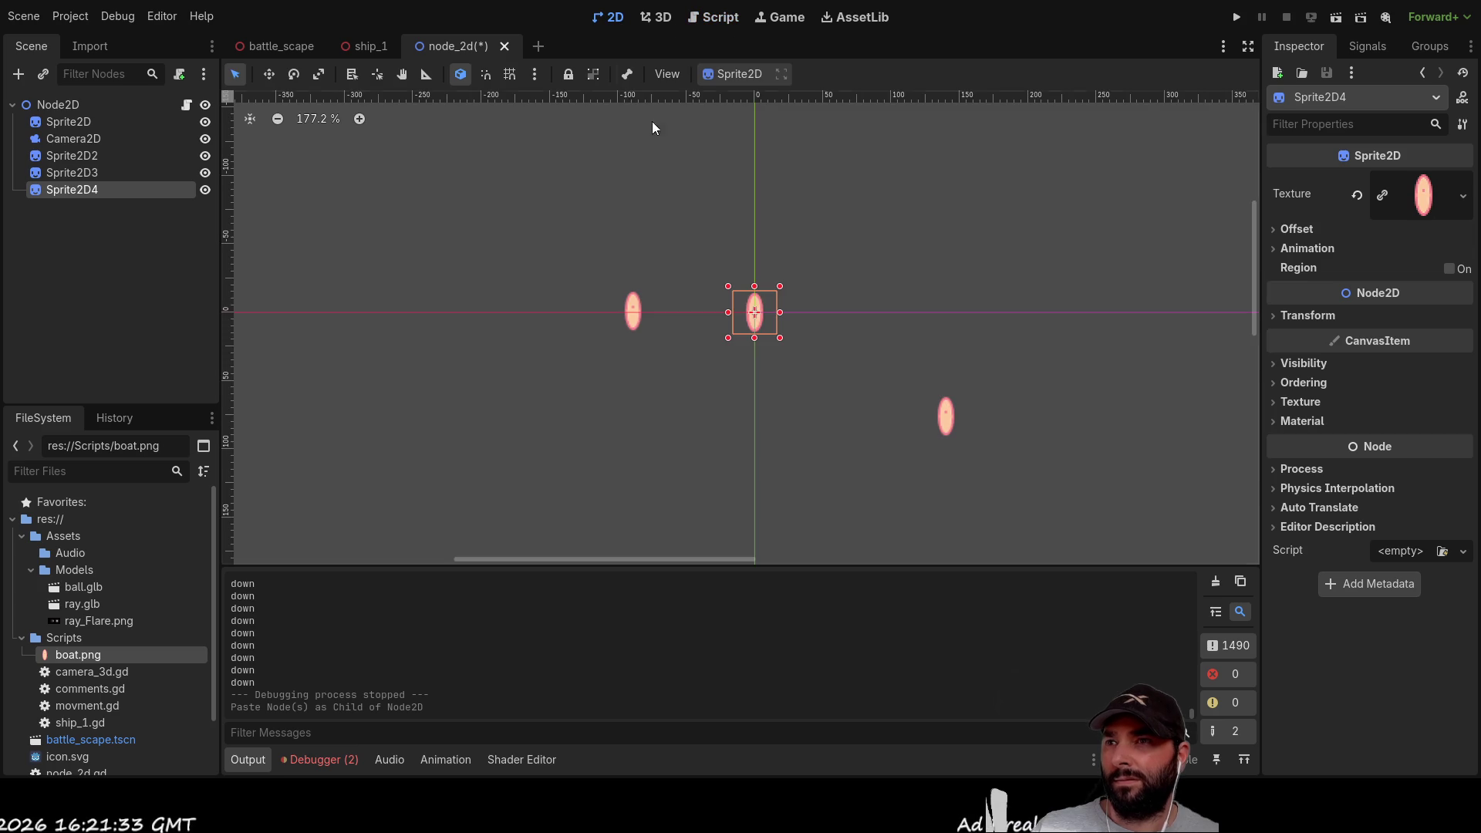
{"action": "left_click", "coordinate": [54, 120]}
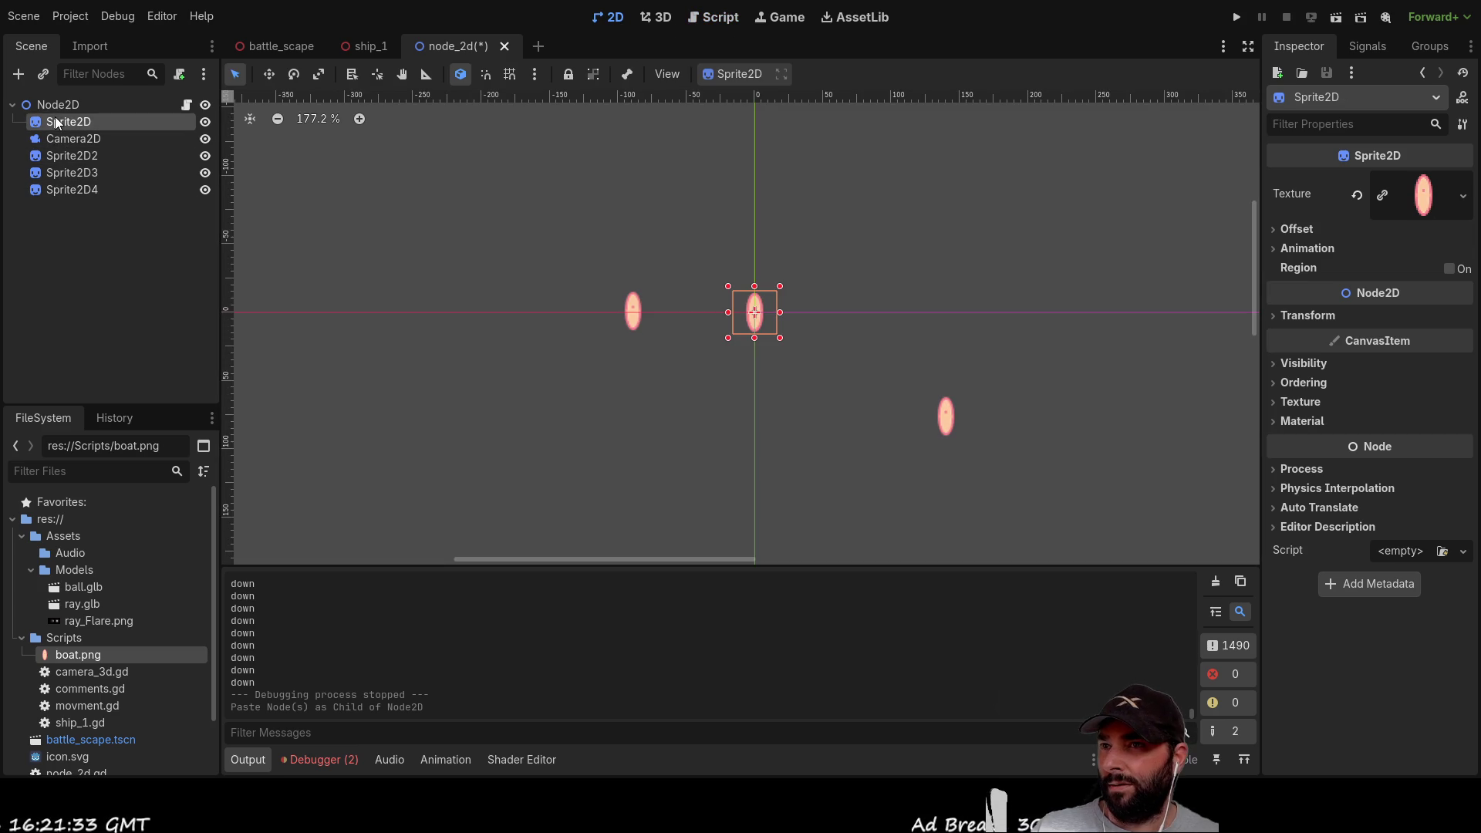
{"action": "left_click", "coordinate": [72, 188]}
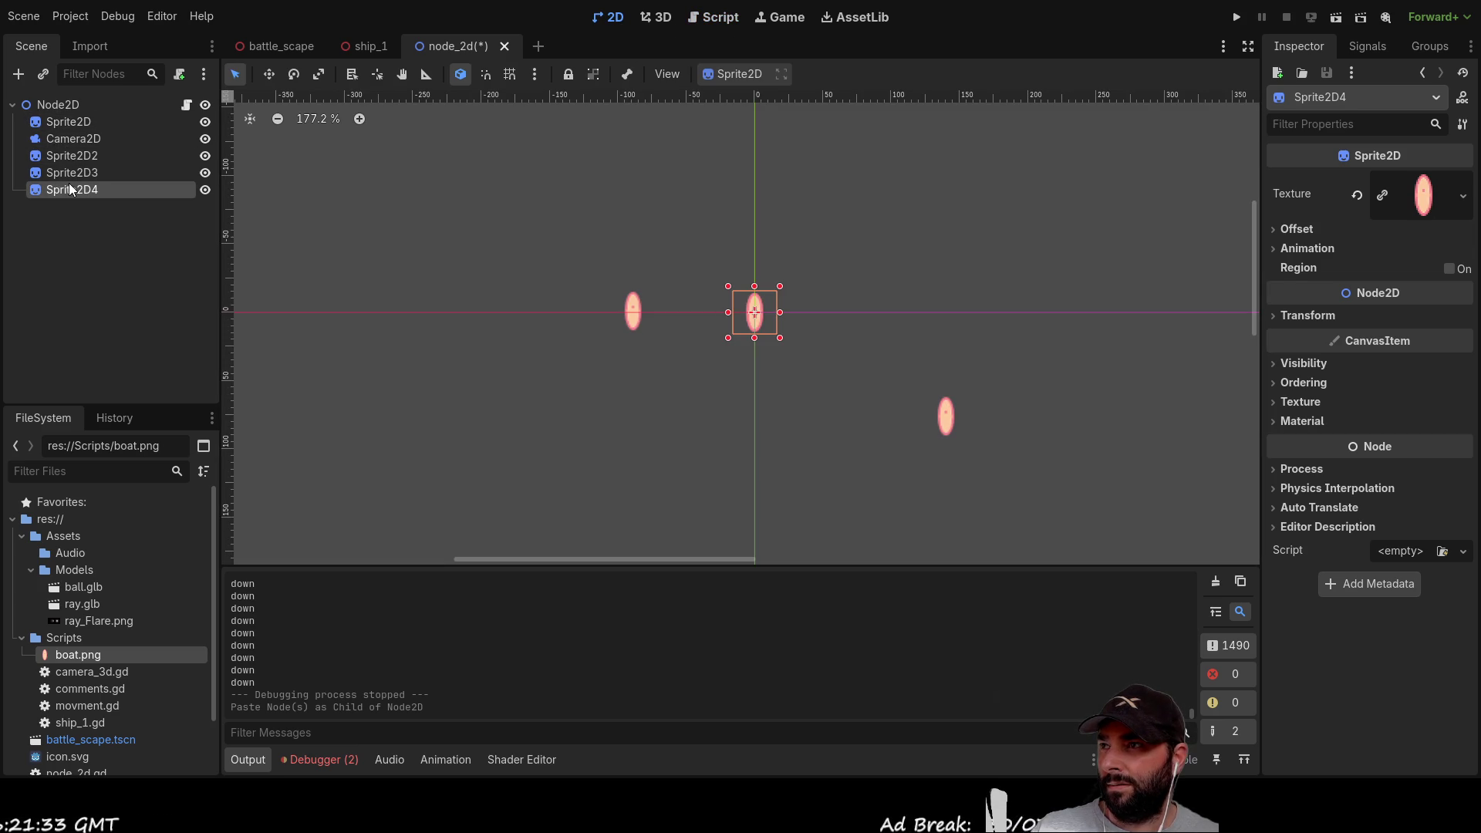
{"action": "left_click", "coordinate": [1272, 317]}
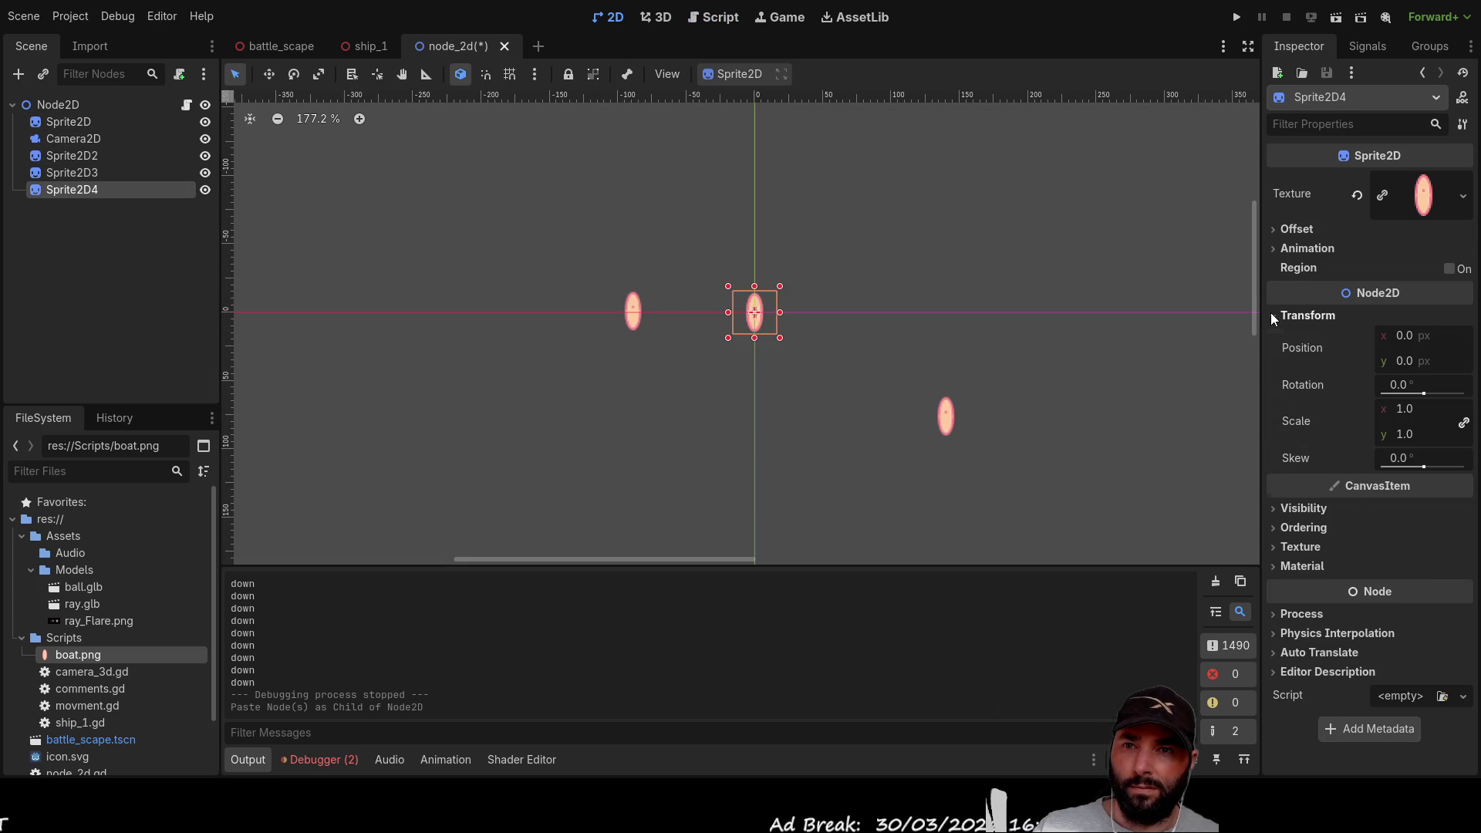
{"action": "left_click", "coordinate": [1270, 312]}
{"action": "left_click", "coordinate": [1274, 362]}
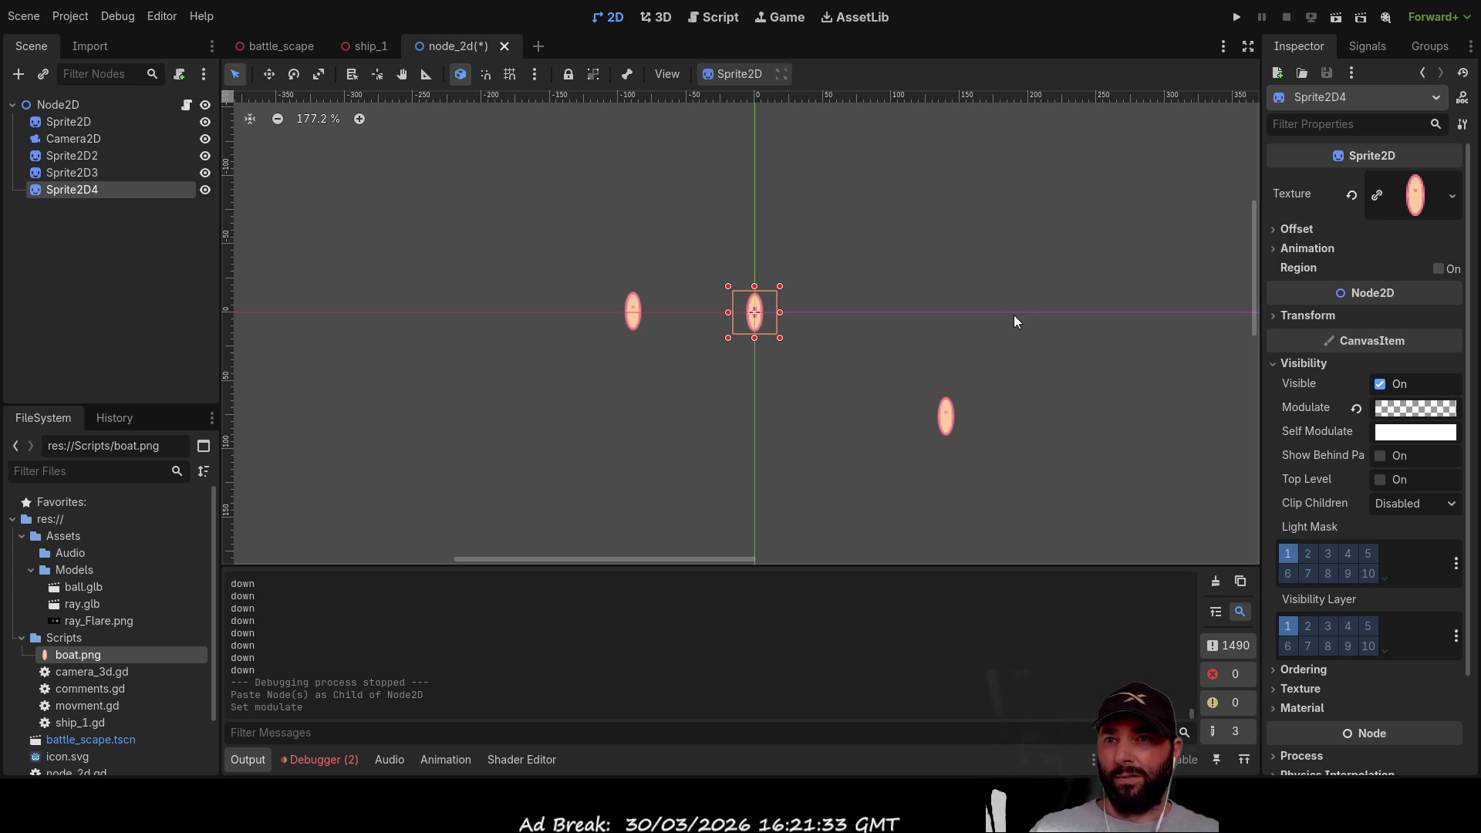
{"action": "left_click", "coordinate": [1335, 17]}
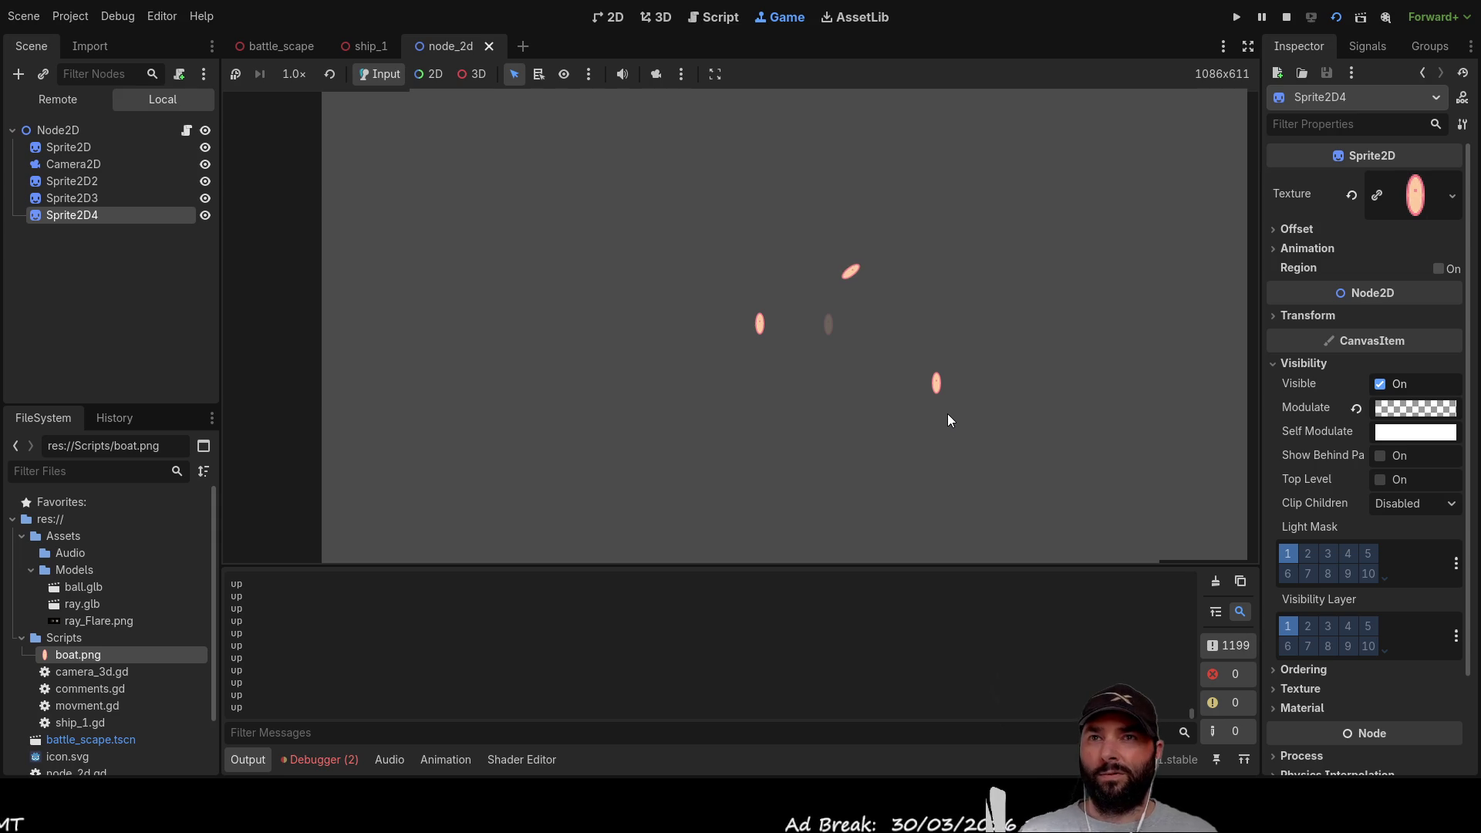
{"action": "key", "text": "F8"}
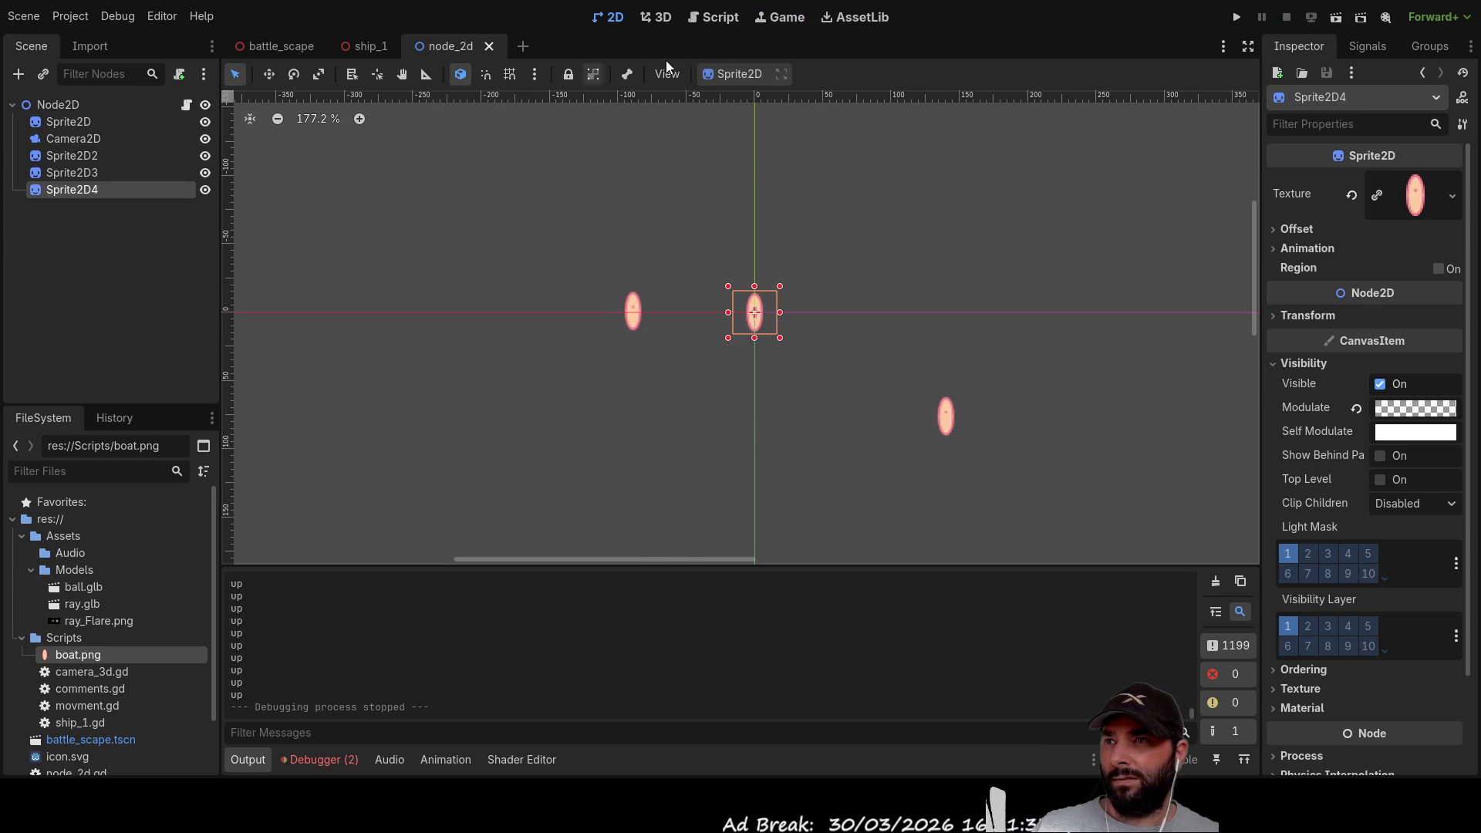
{"action": "left_click", "coordinate": [715, 16]}
Step: Change speed on line 4 from 100 to 200, then run, steer the sprite, and stop
{"action": "scroll", "coordinate": [625, 152], "scroll_direction": "up", "scroll_amount": 5}
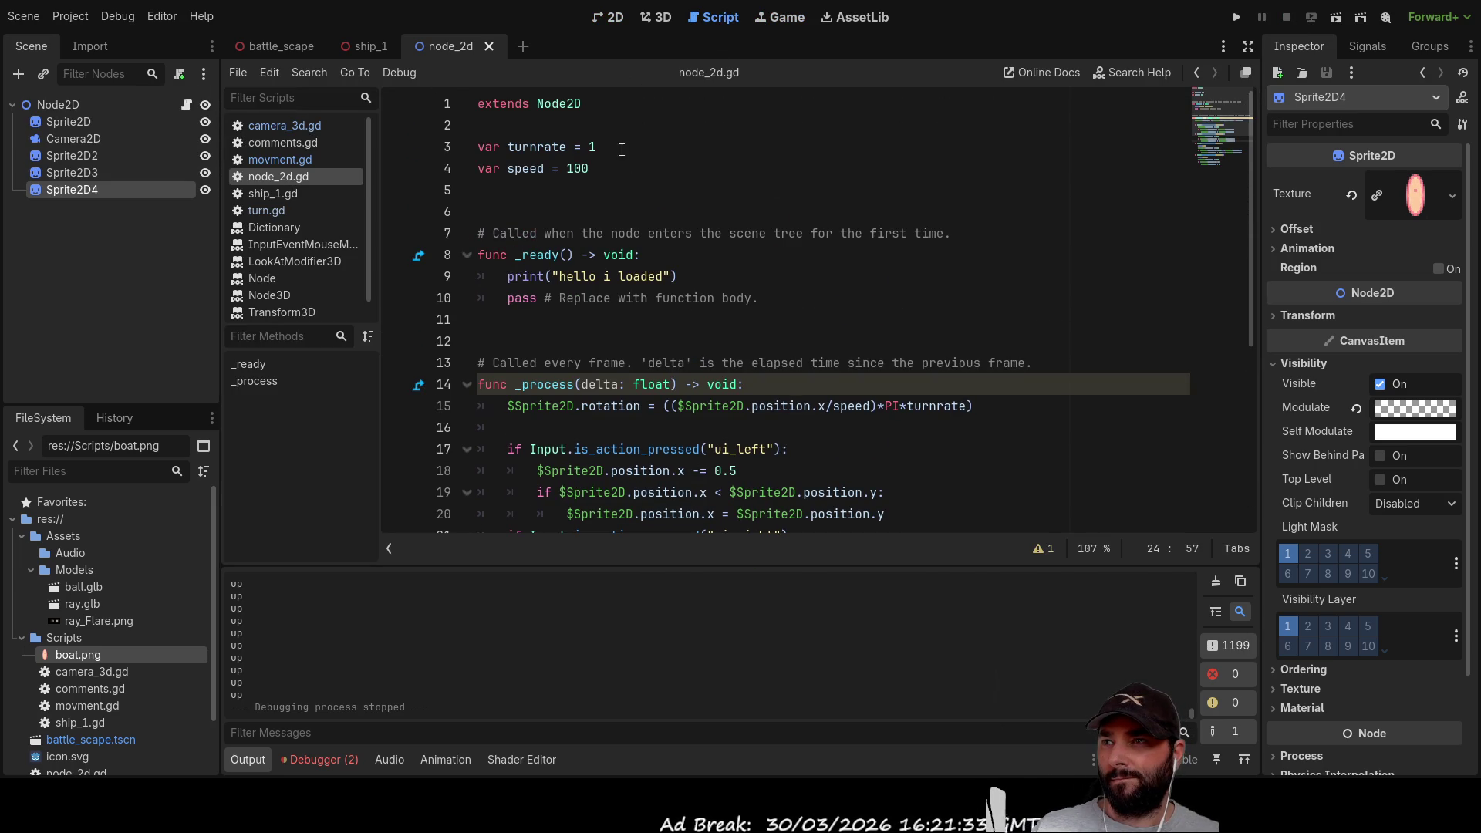
{"action": "double_click", "coordinate": [579, 168]}
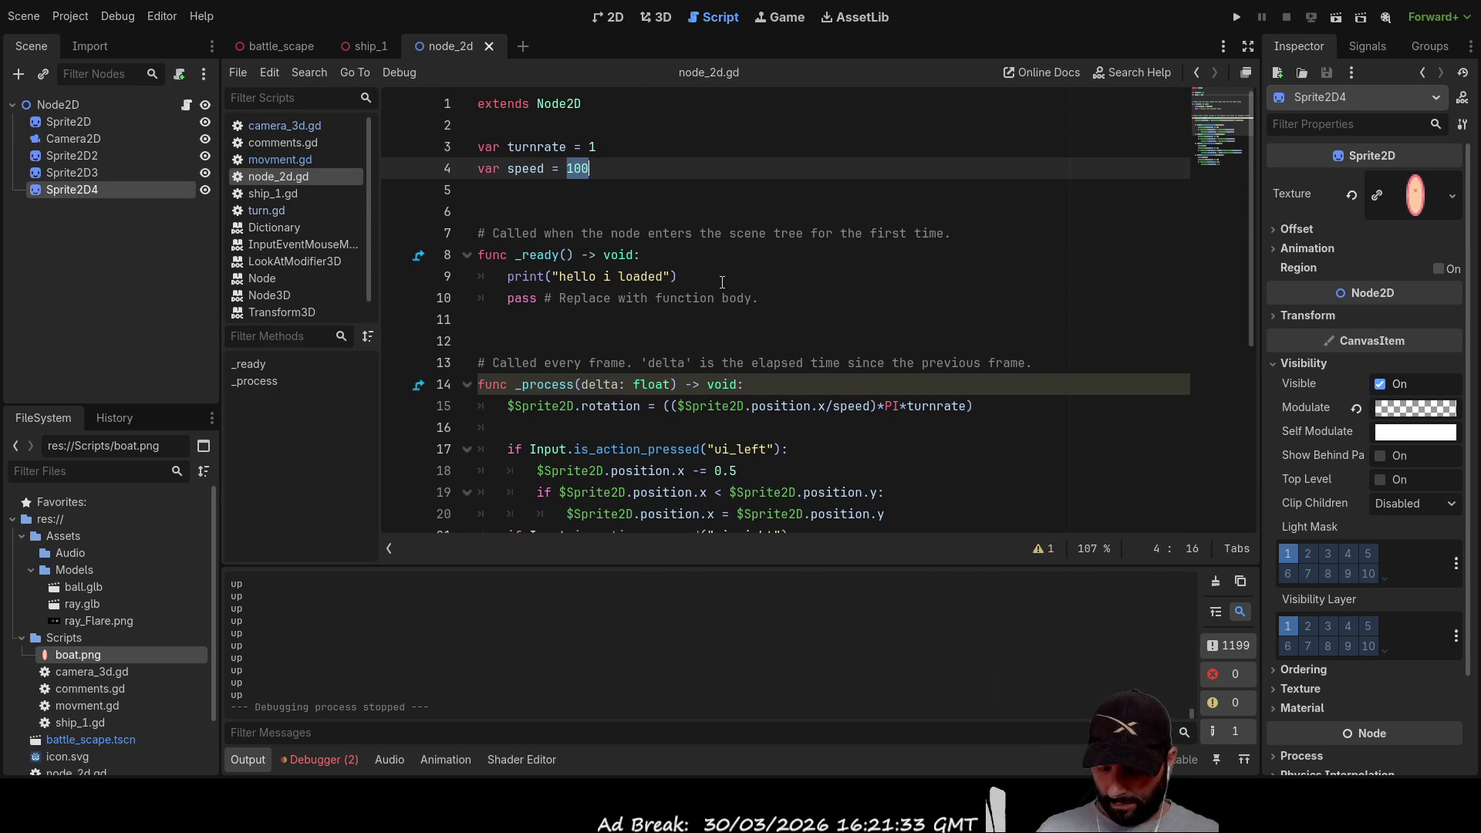
{"action": "type", "text": "200"}
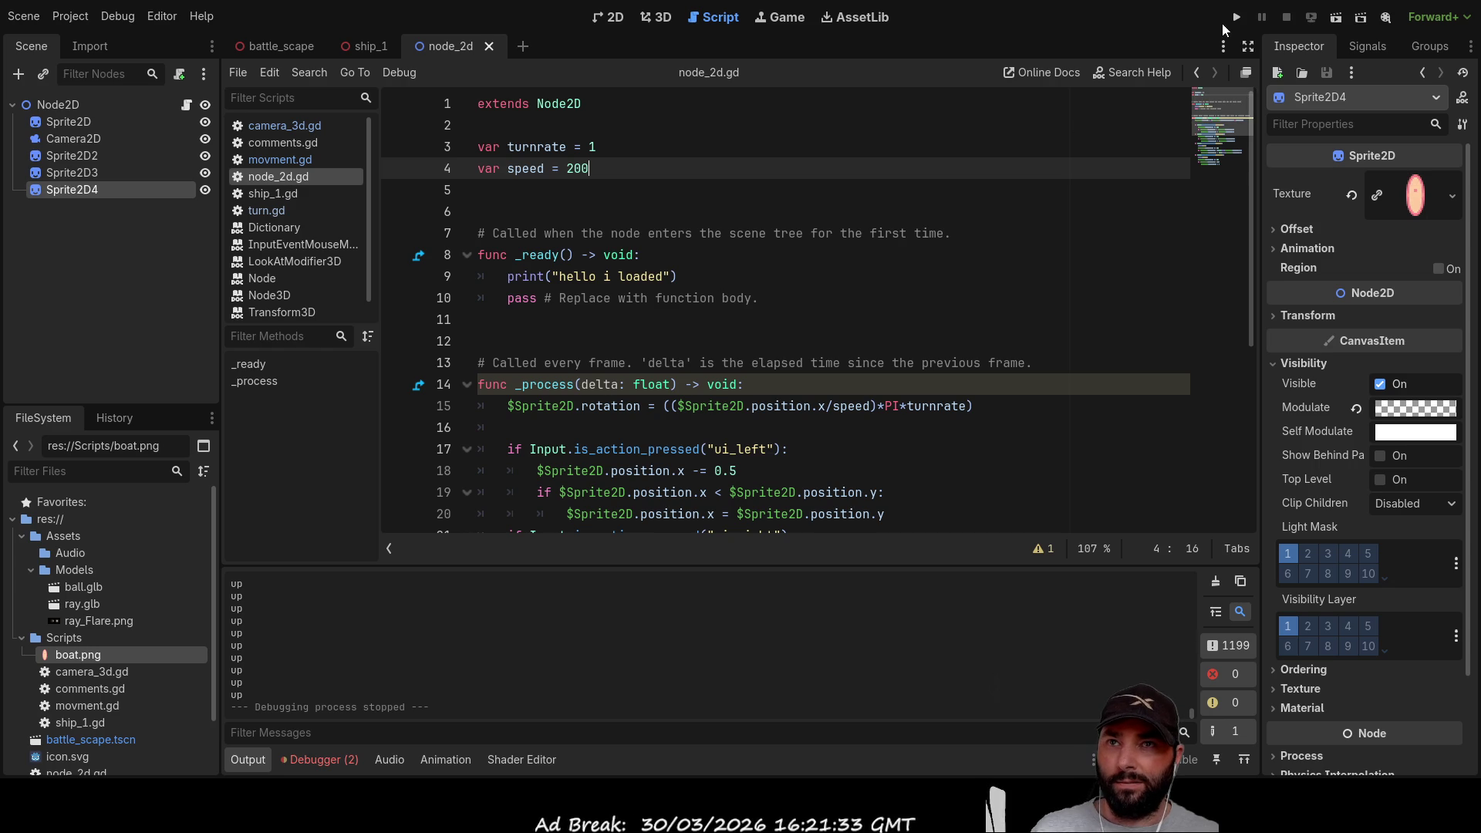
{"action": "left_click", "coordinate": [1236, 17]}
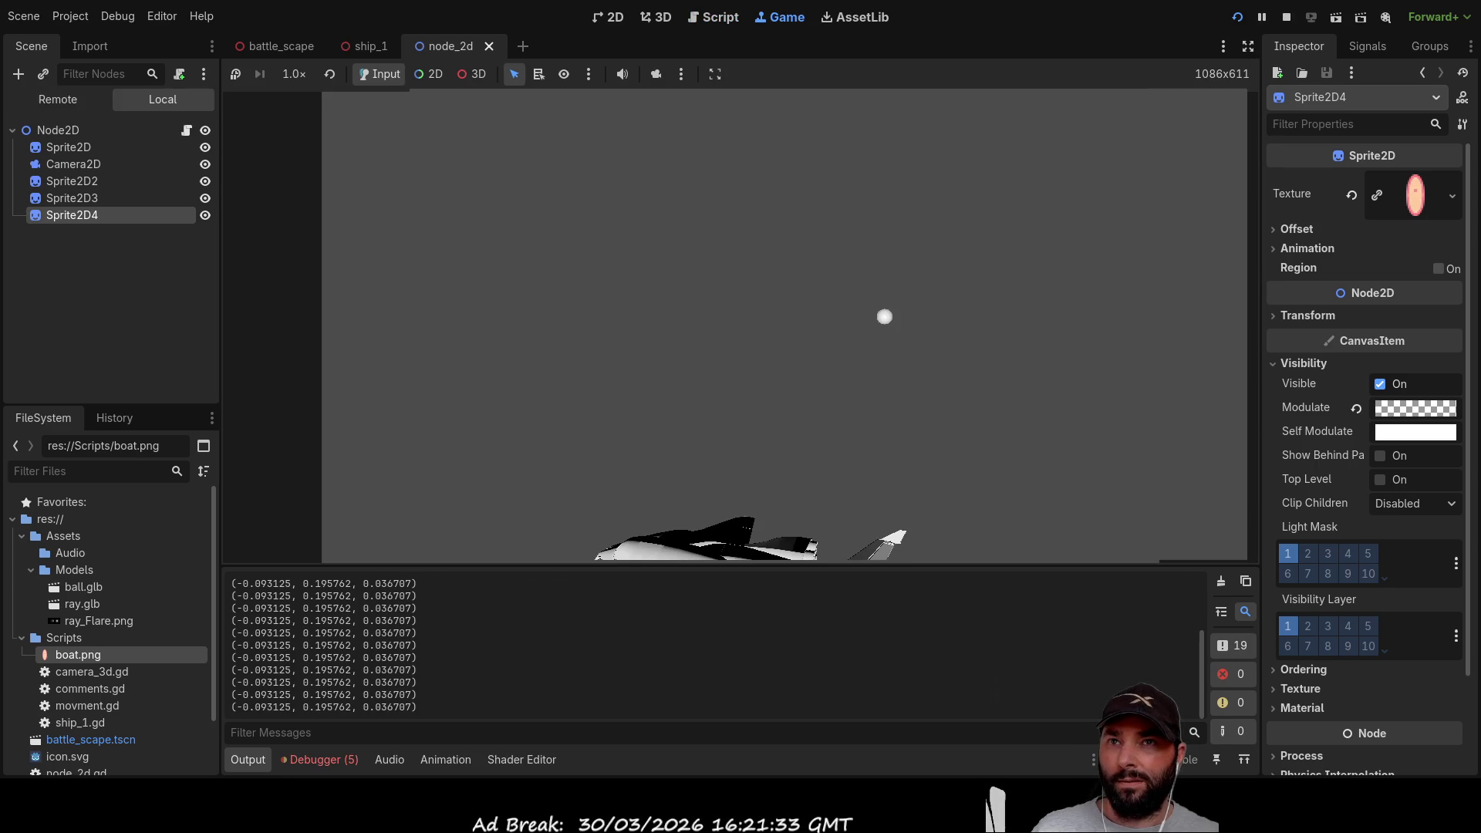
{"action": "left_click", "coordinate": [1339, 20]}
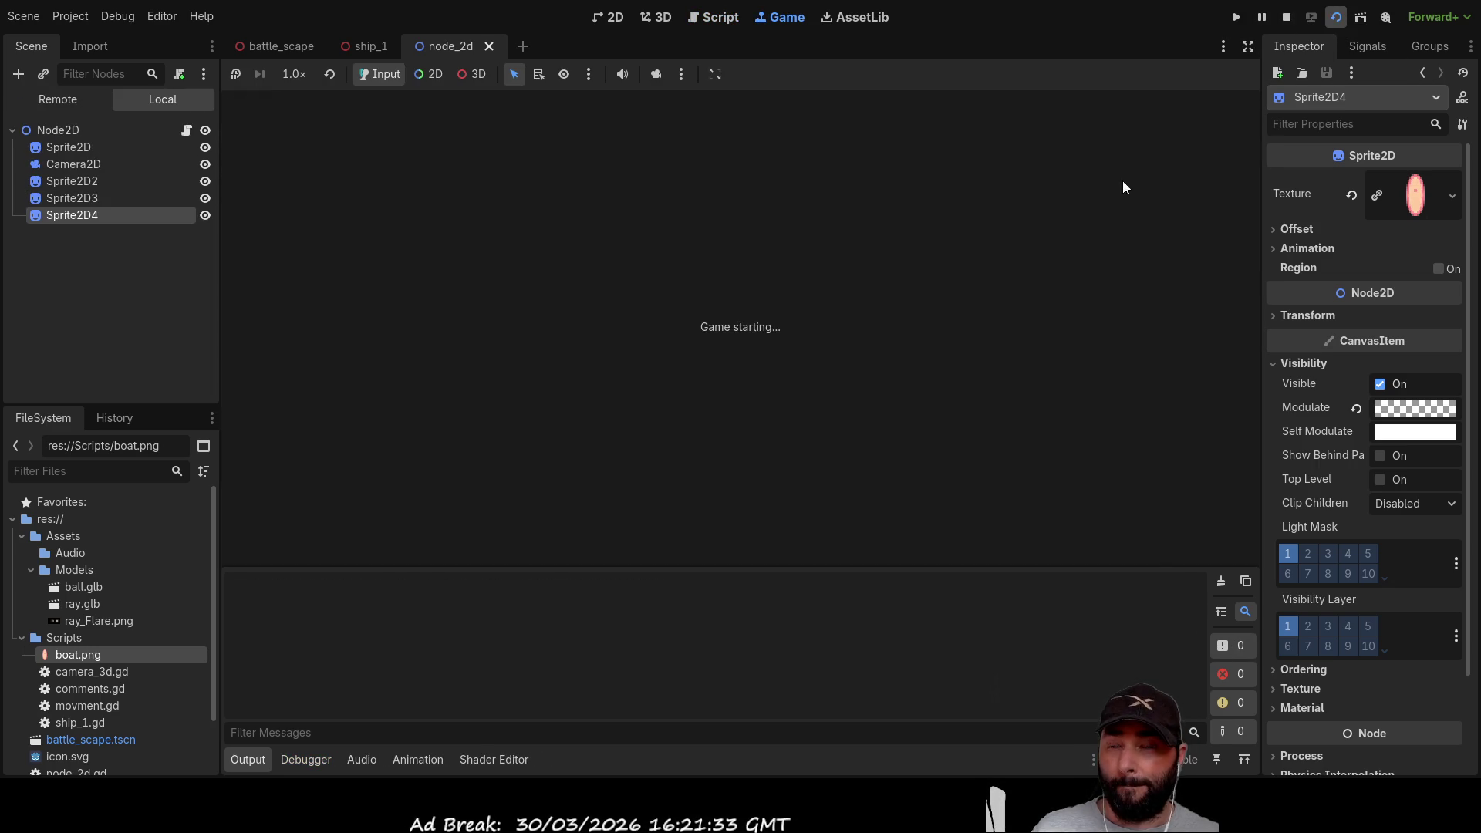
{"action": "key", "text": "Up"}
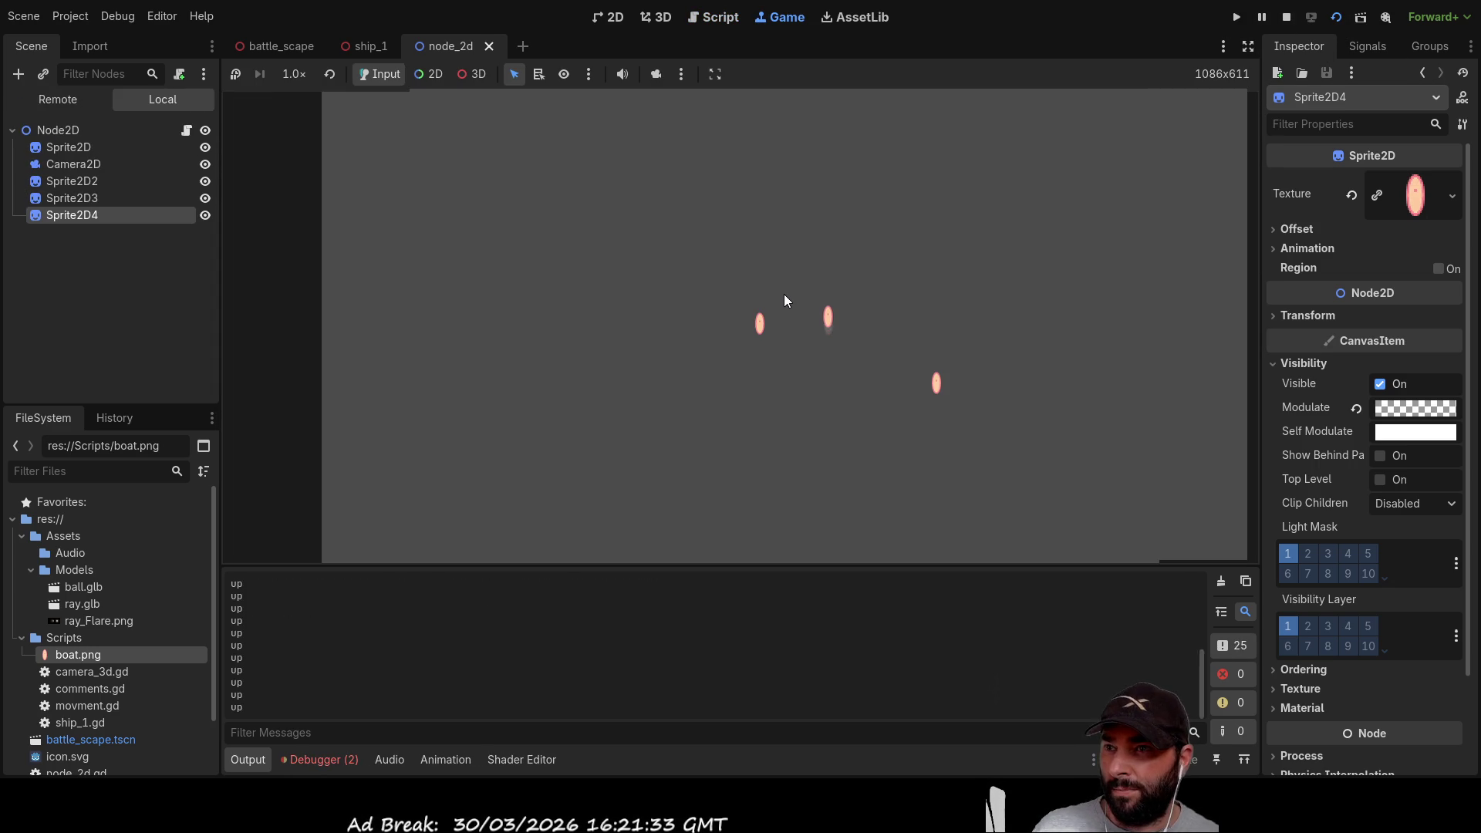
{"action": "key", "text": "Up"}
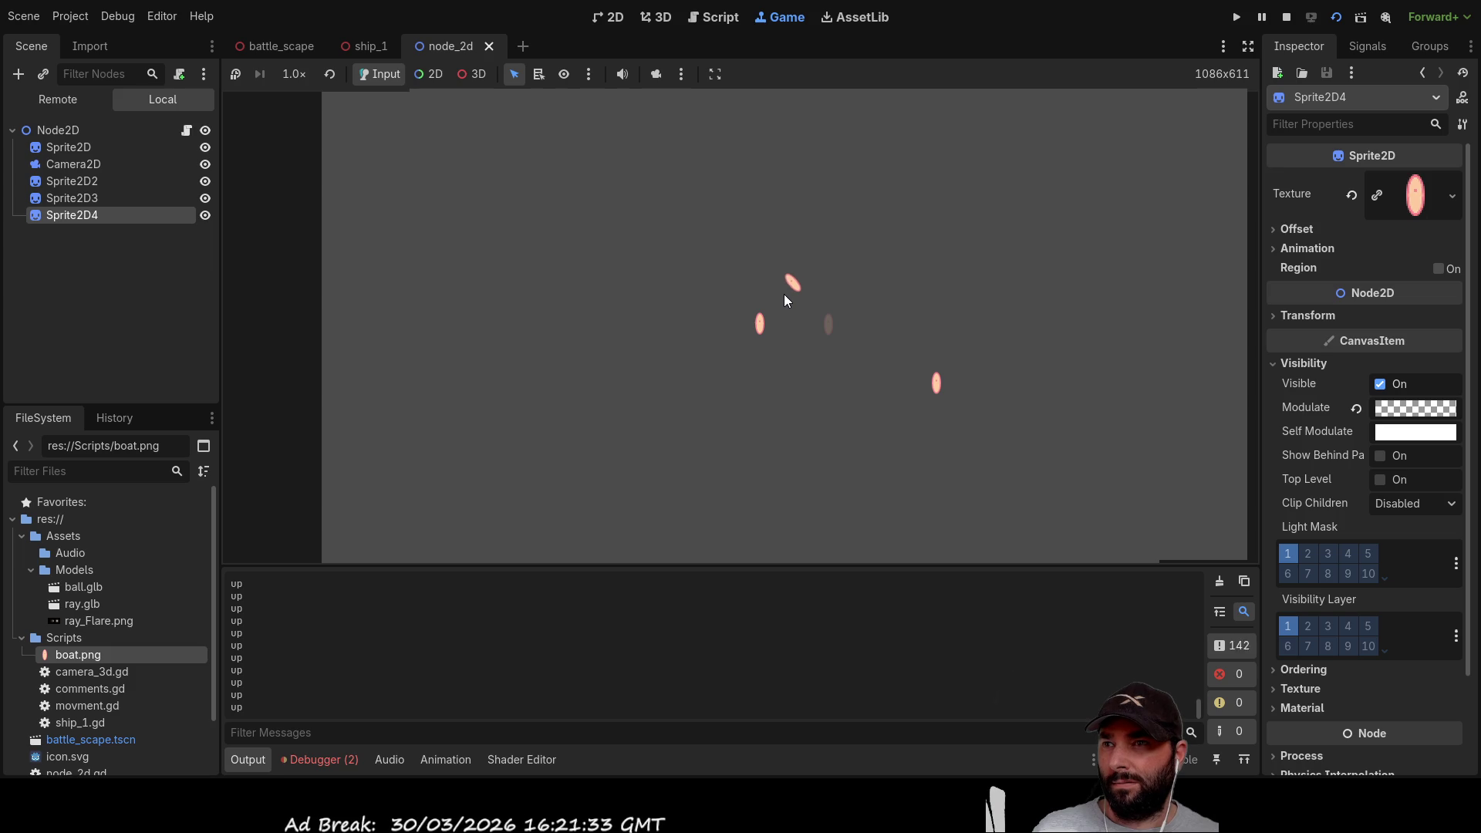
{"action": "key", "text": "Up"}
{"action": "key", "text": "Up"}
{"action": "key", "text": "Right"}
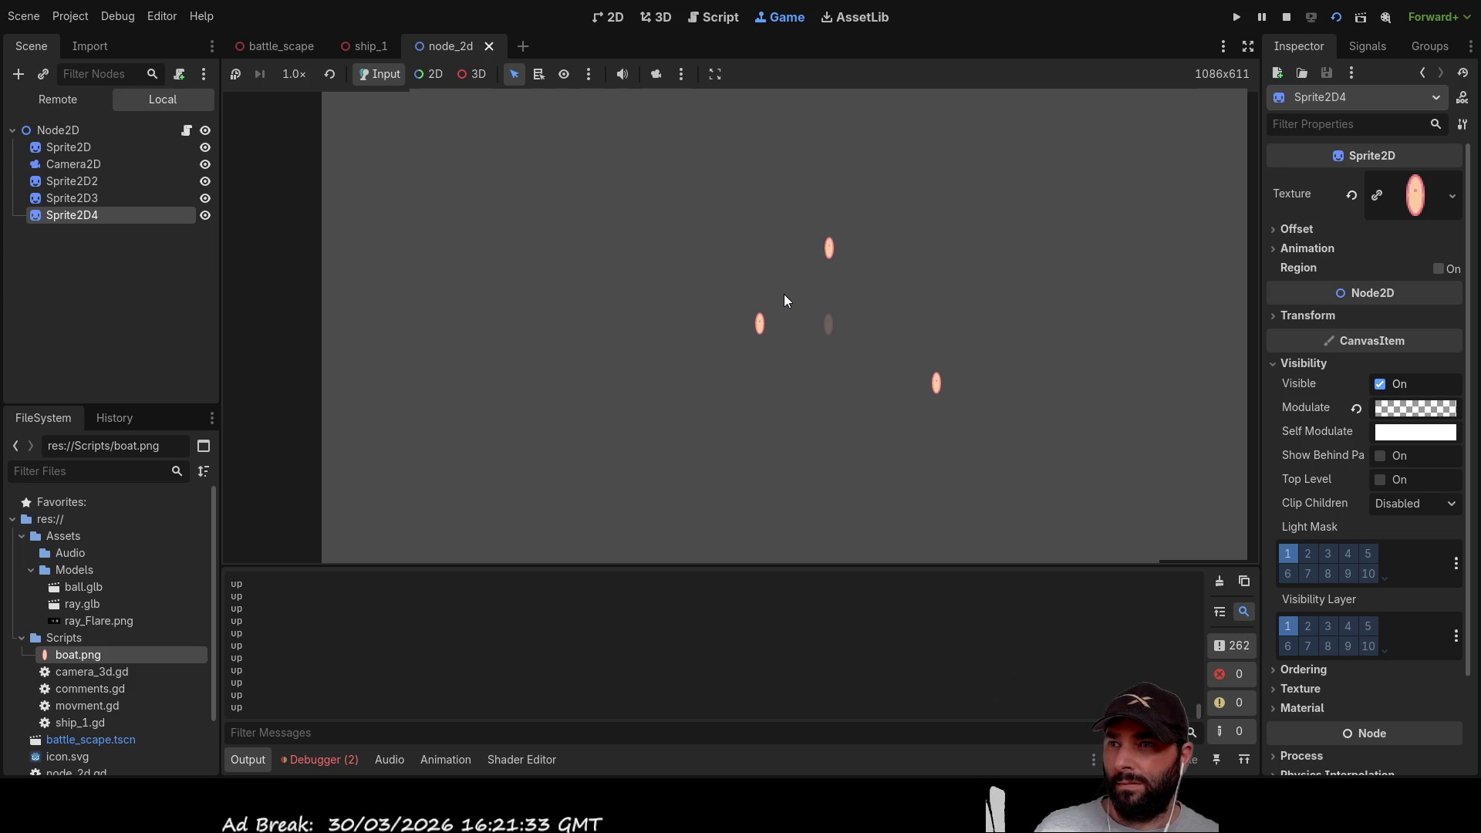
{"action": "key", "text": "Up"}
{"action": "key", "text": "Right"}
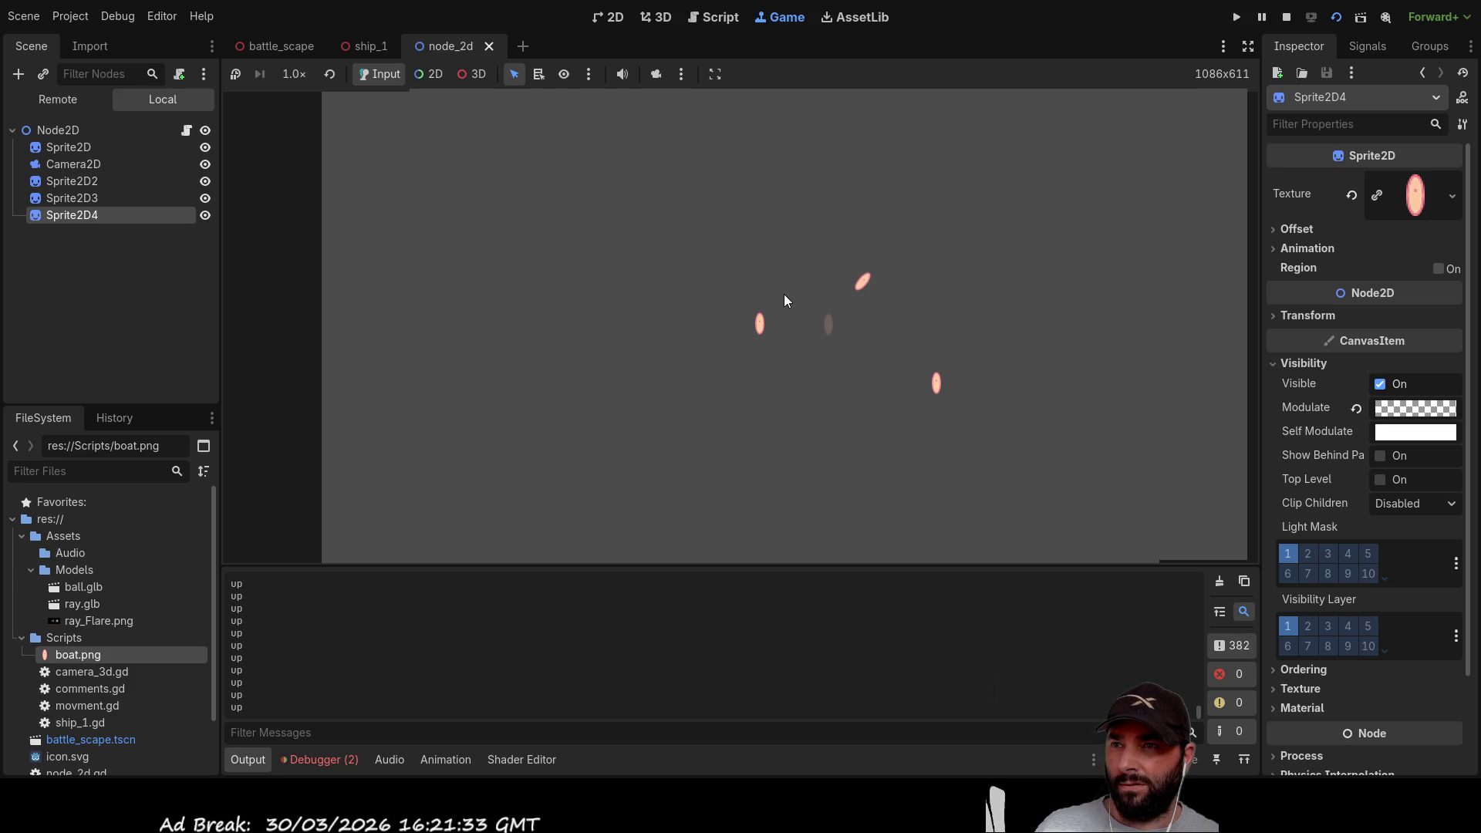
{"action": "key", "text": "F8"}
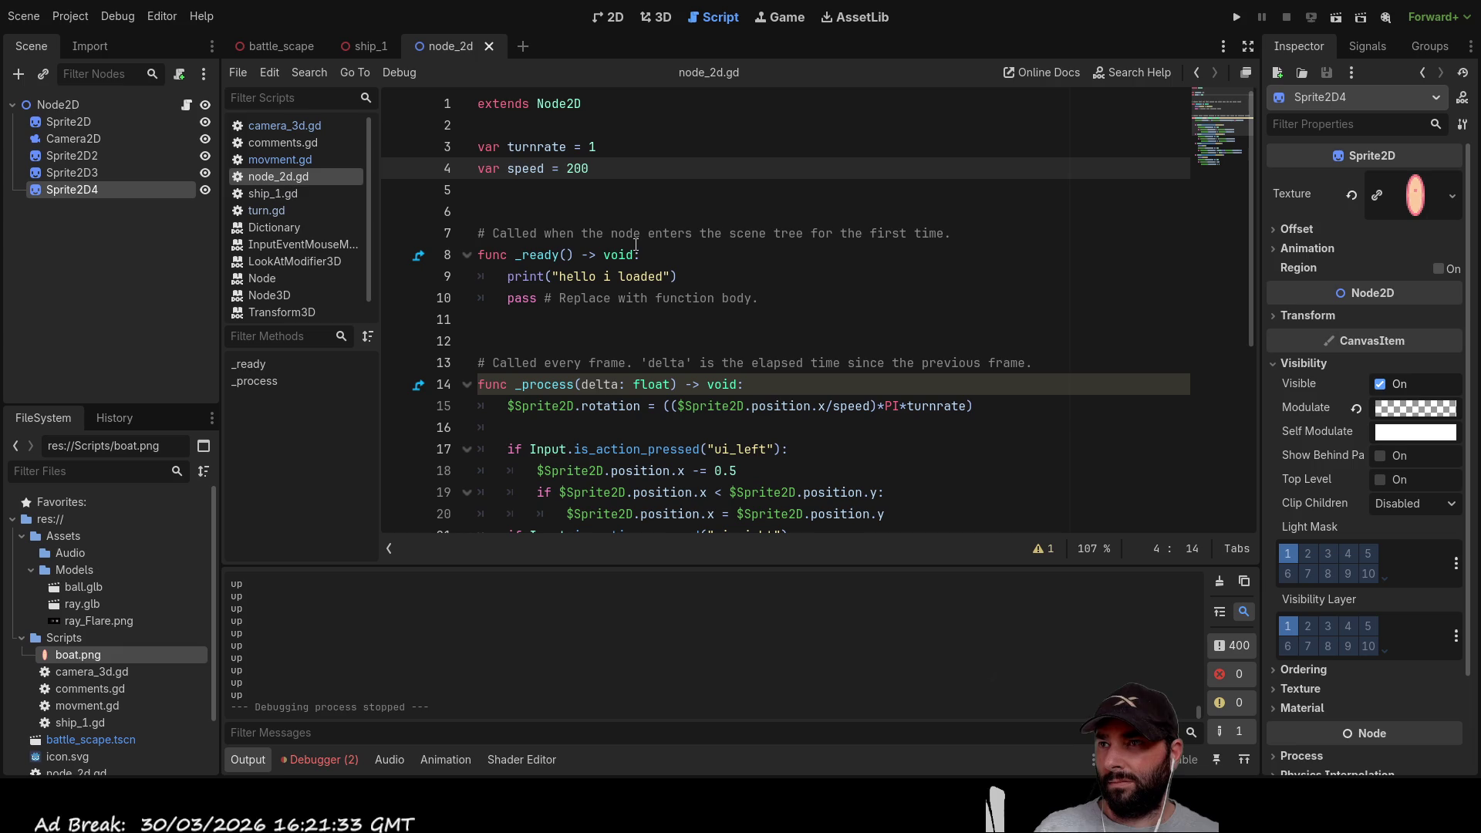
Step: Run the scene again and steer the sprite upward and to the left
{"action": "left_click", "coordinate": [1237, 17]}
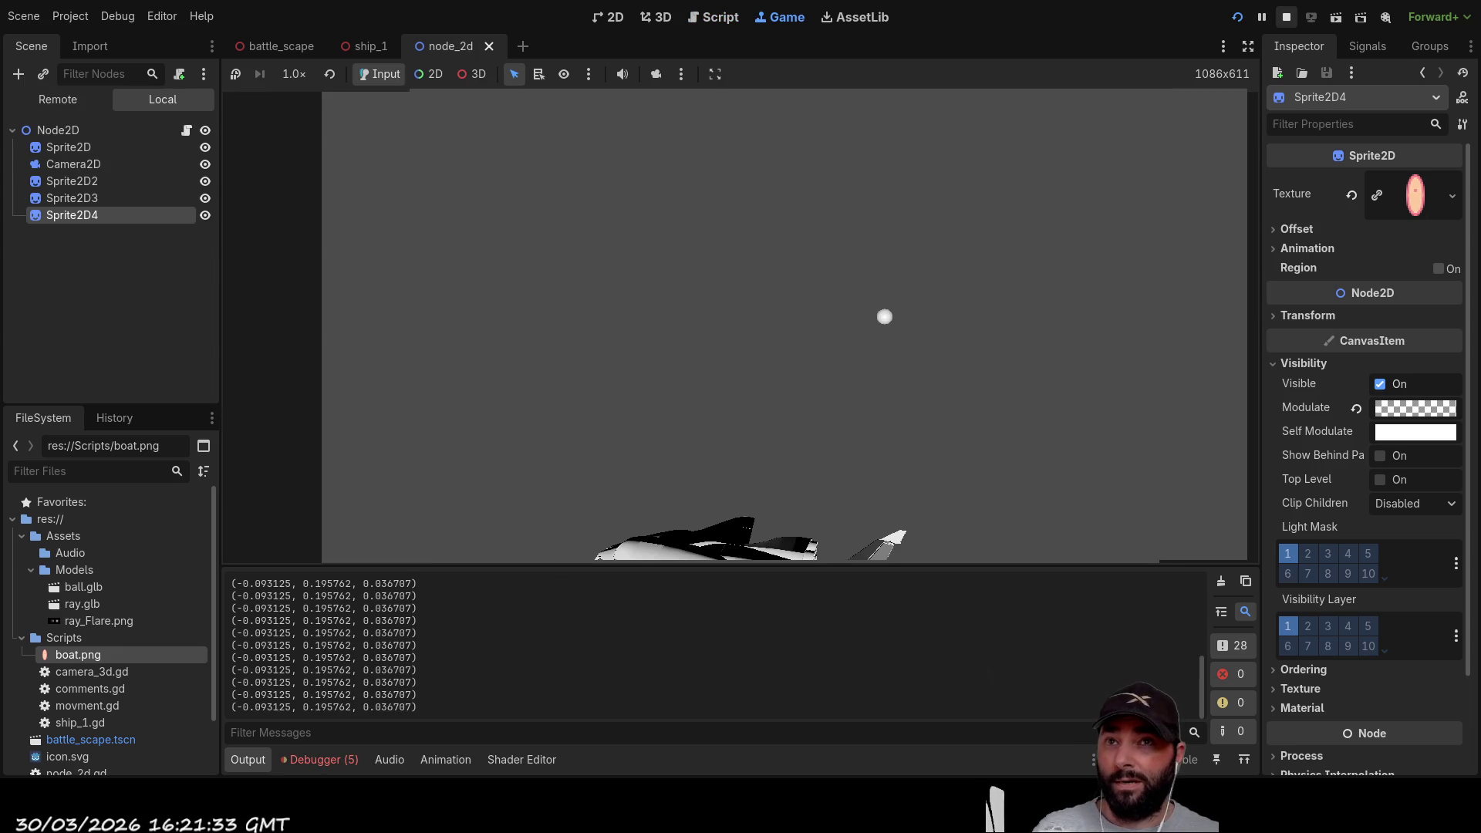
{"action": "left_click", "coordinate": [1237, 17]}
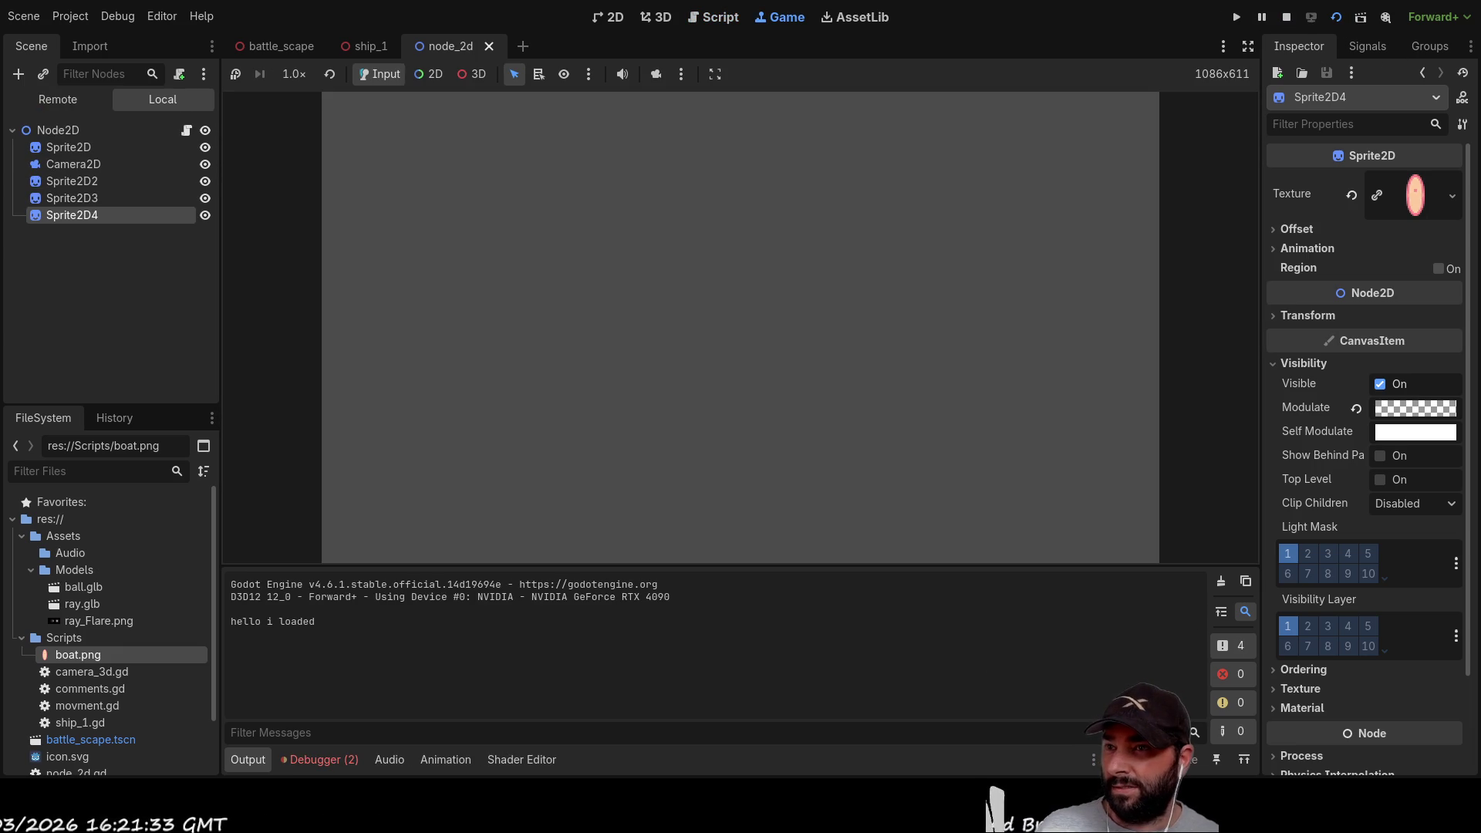
{"action": "key", "text": "Up"}
{"action": "key", "text": "Up"}
{"action": "key", "text": "Up"}
{"action": "key", "text": "Up"}
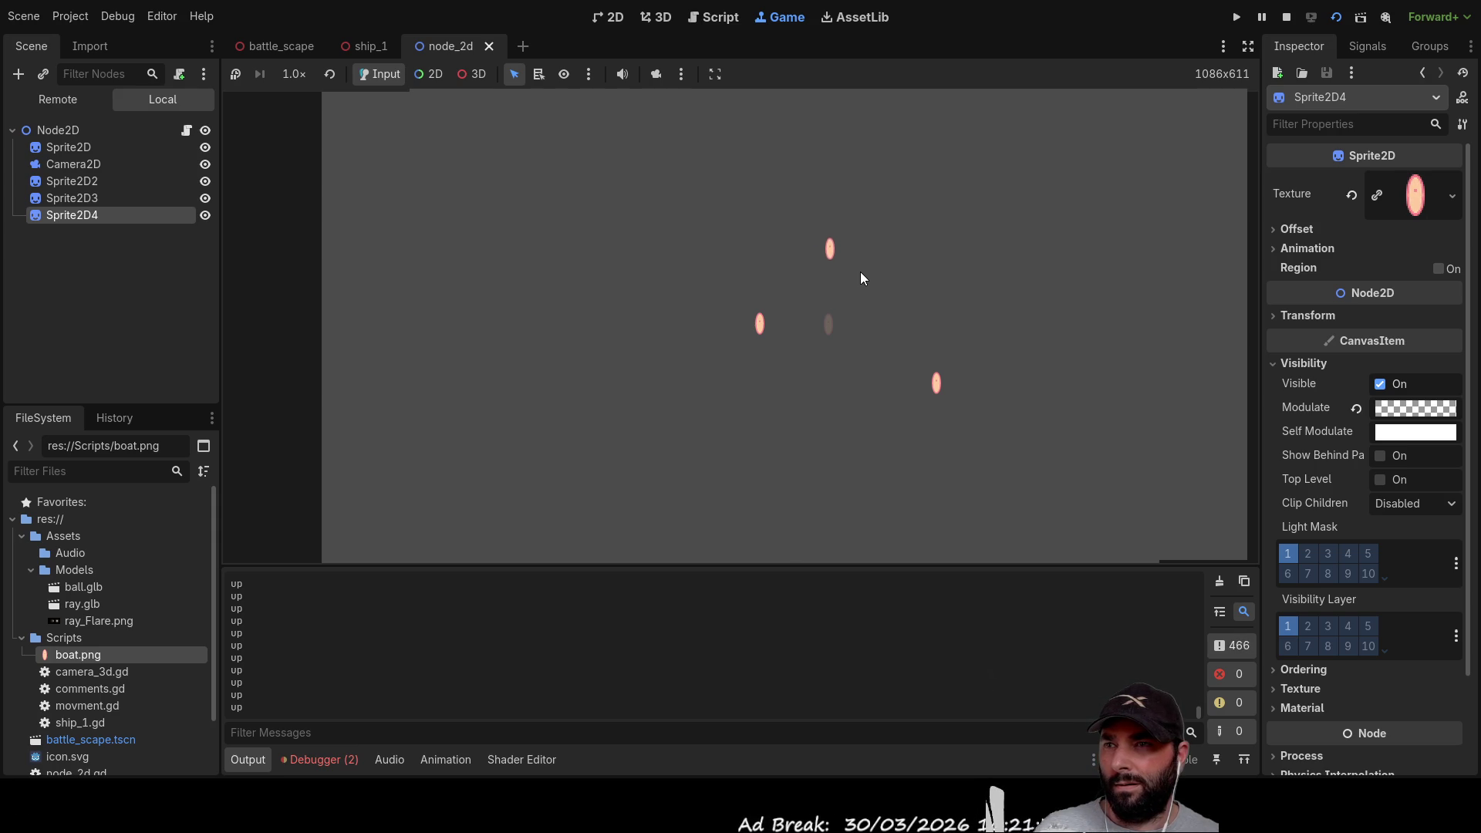
{"action": "key", "text": "Up"}
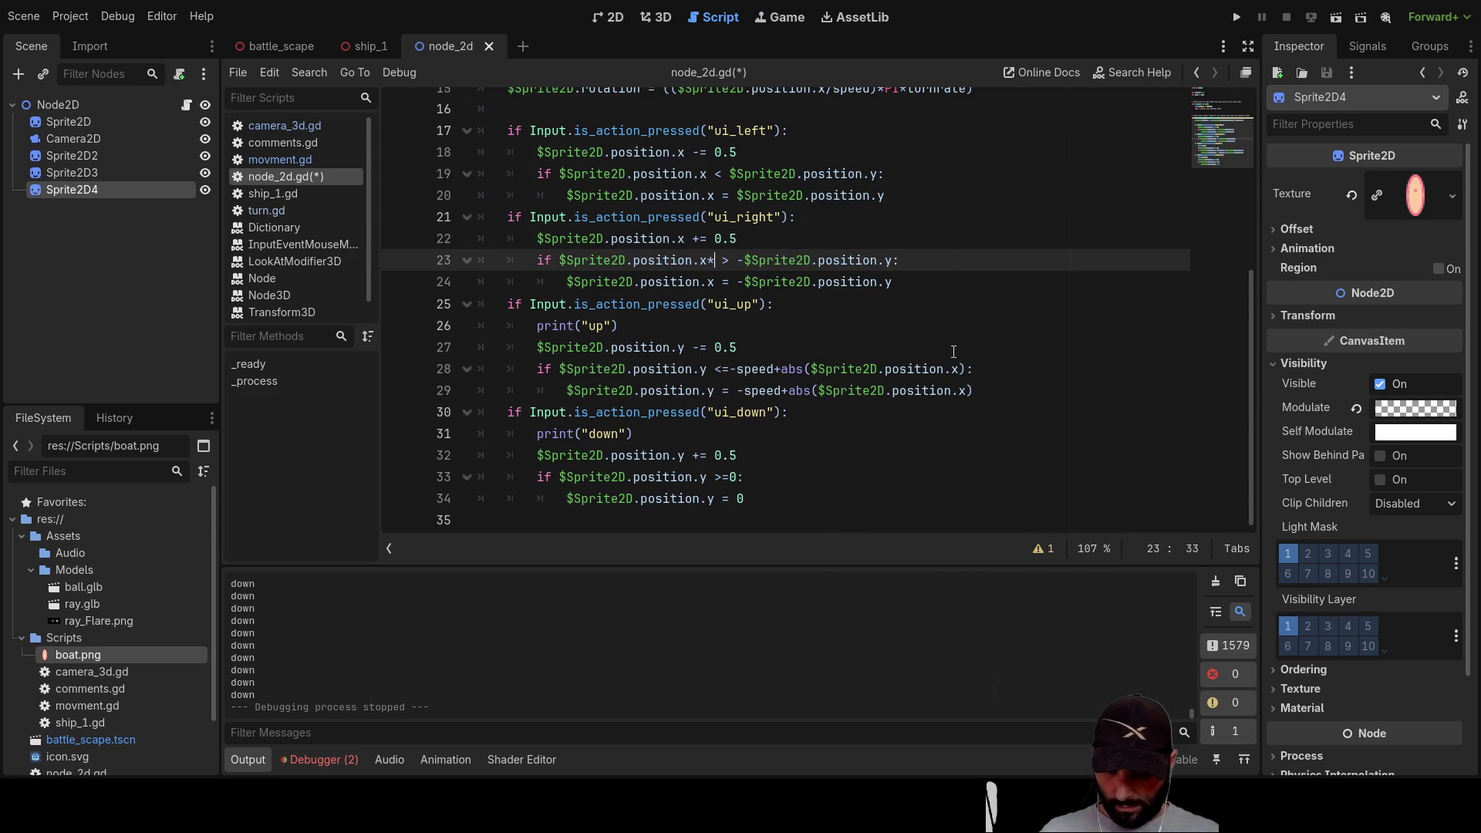
Step: Edit lines 19 and 23 to compare $Sprite2D.position.x*turnrate, then briefly run and stop the game
{"action": "key", "text": "Down"}
{"action": "key", "text": "Down"}
{"action": "key", "text": "Up"}
{"action": "key", "text": "Up"}
{"action": "key", "text": "Up"}
{"action": "key", "text": "Up"}
{"action": "key", "text": "Up"}
{"action": "key", "text": "Down"}
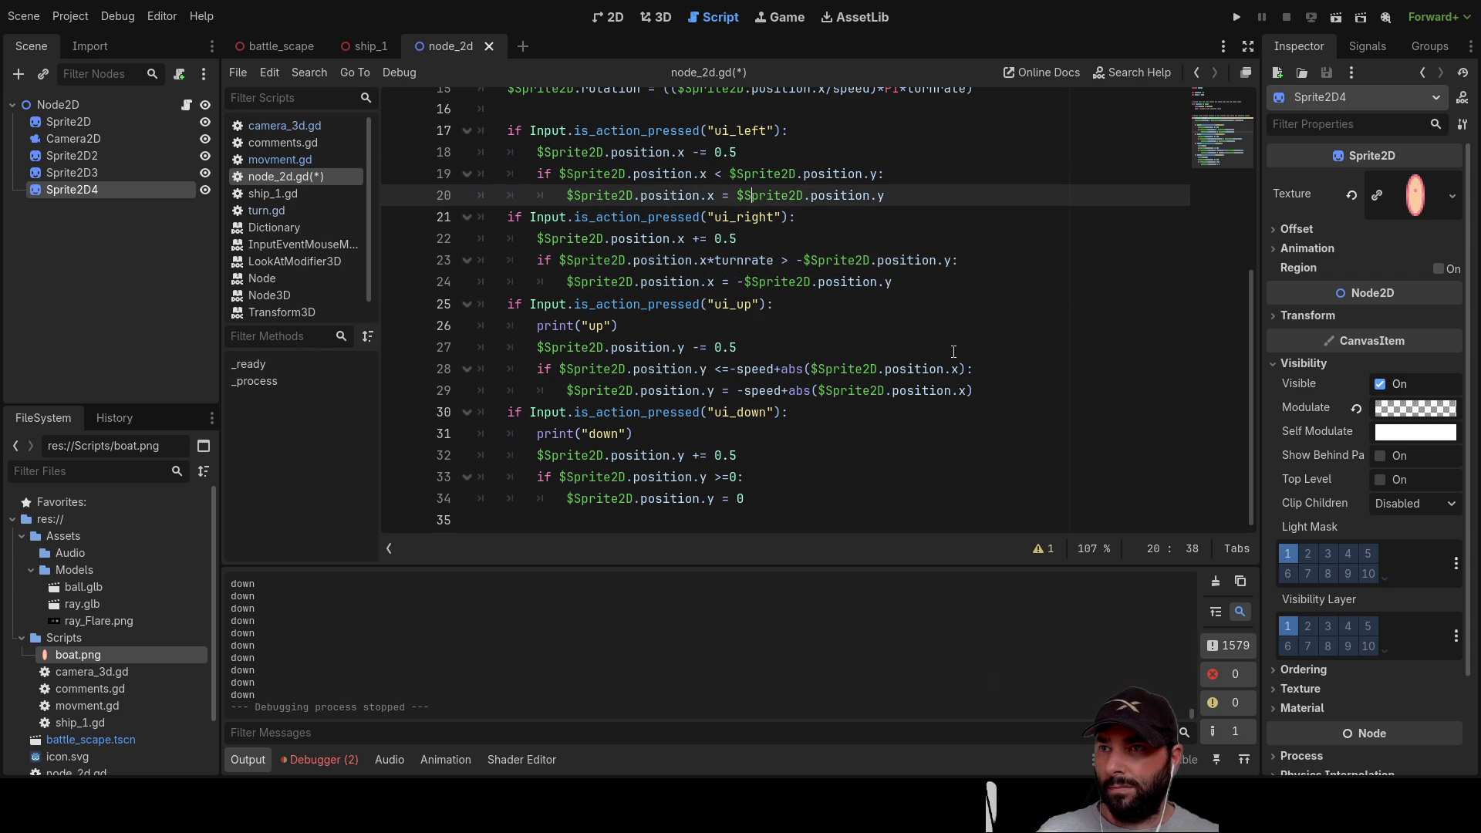
{"action": "key", "text": "Up"}
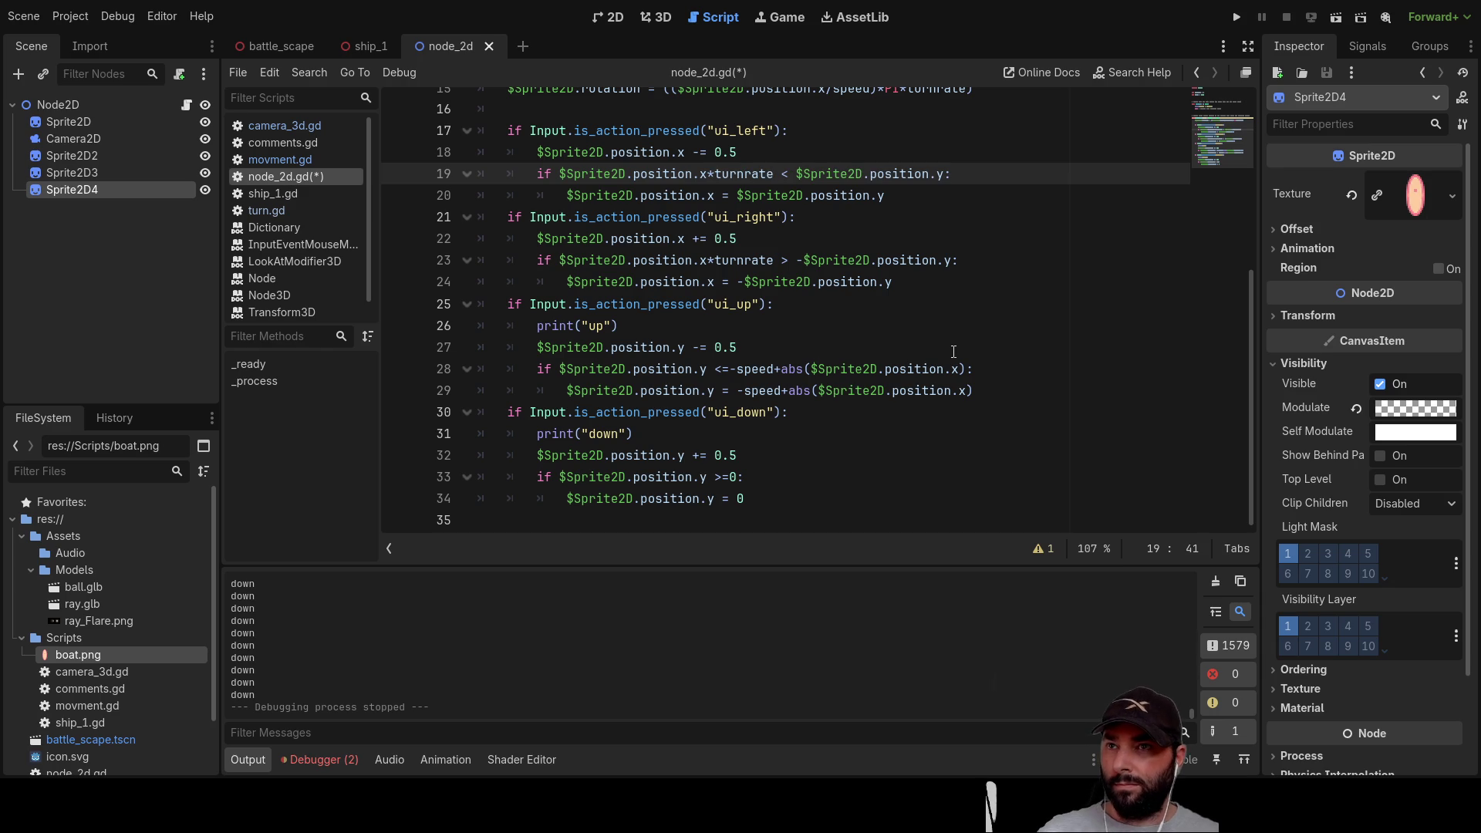
{"action": "key", "text": "Down"}
{"action": "key", "text": "Down"}
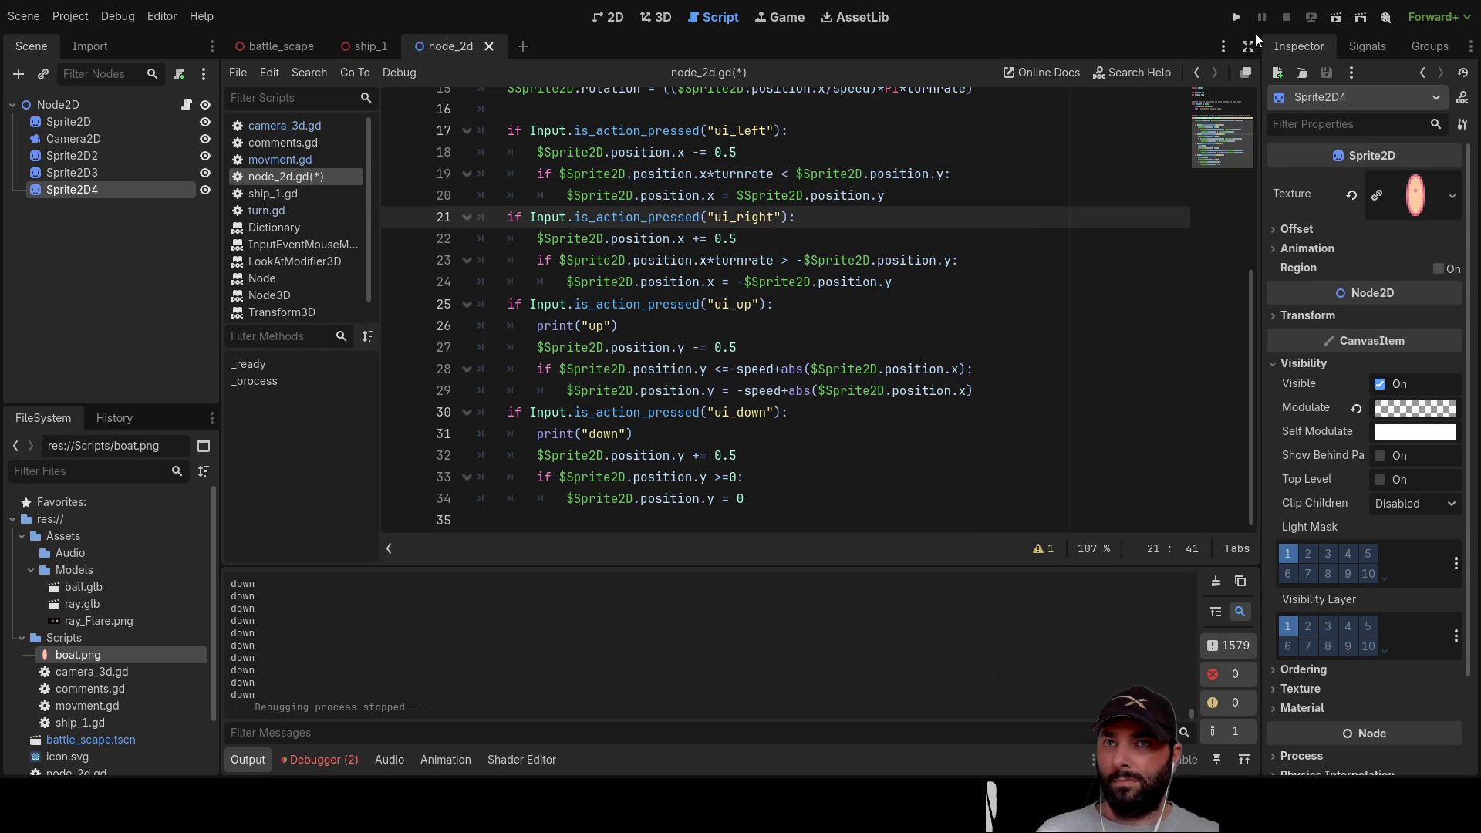
{"action": "left_click", "coordinate": [1238, 17]}
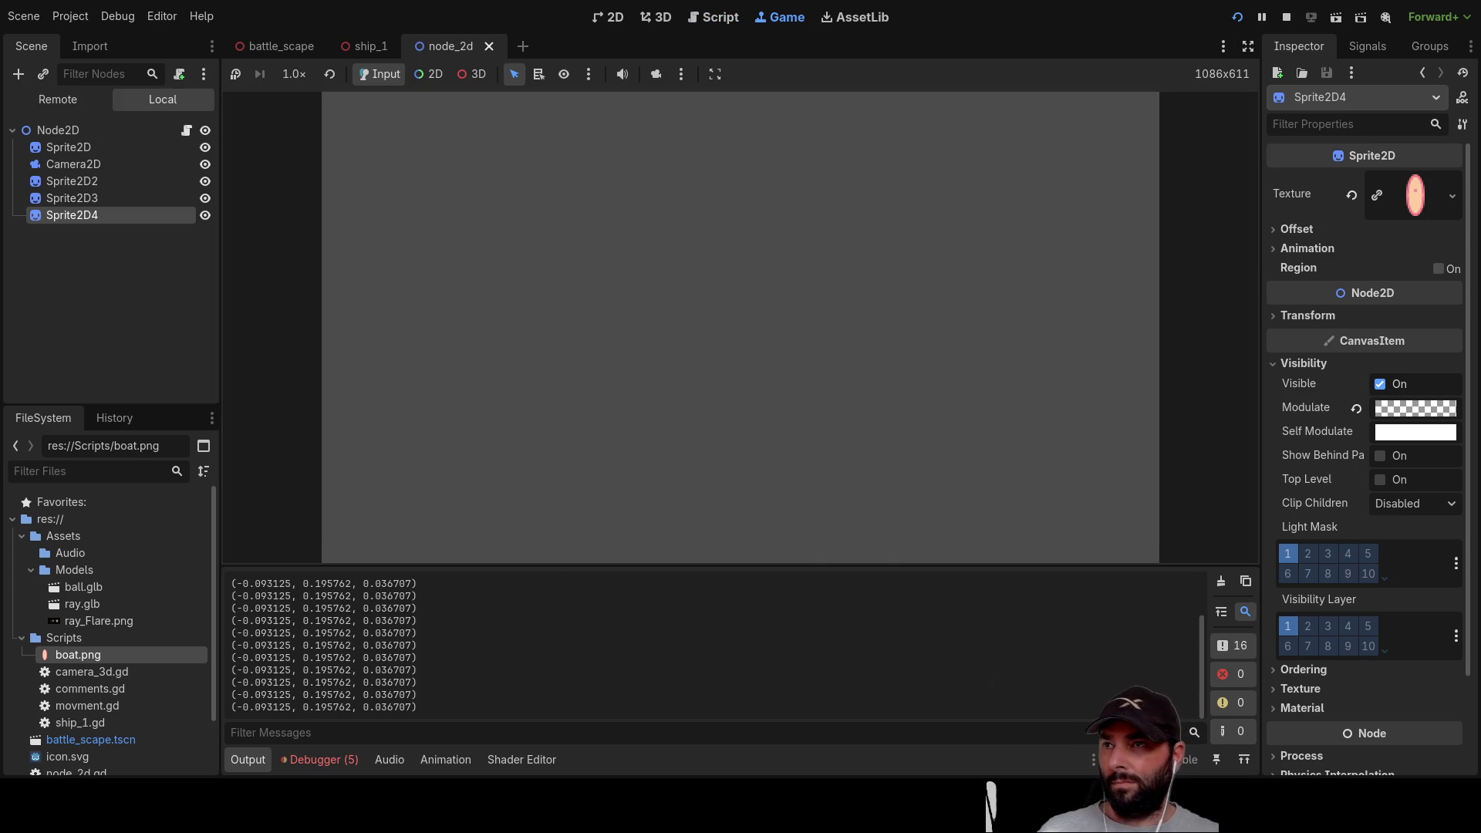
{"action": "left_click", "coordinate": [1286, 17]}
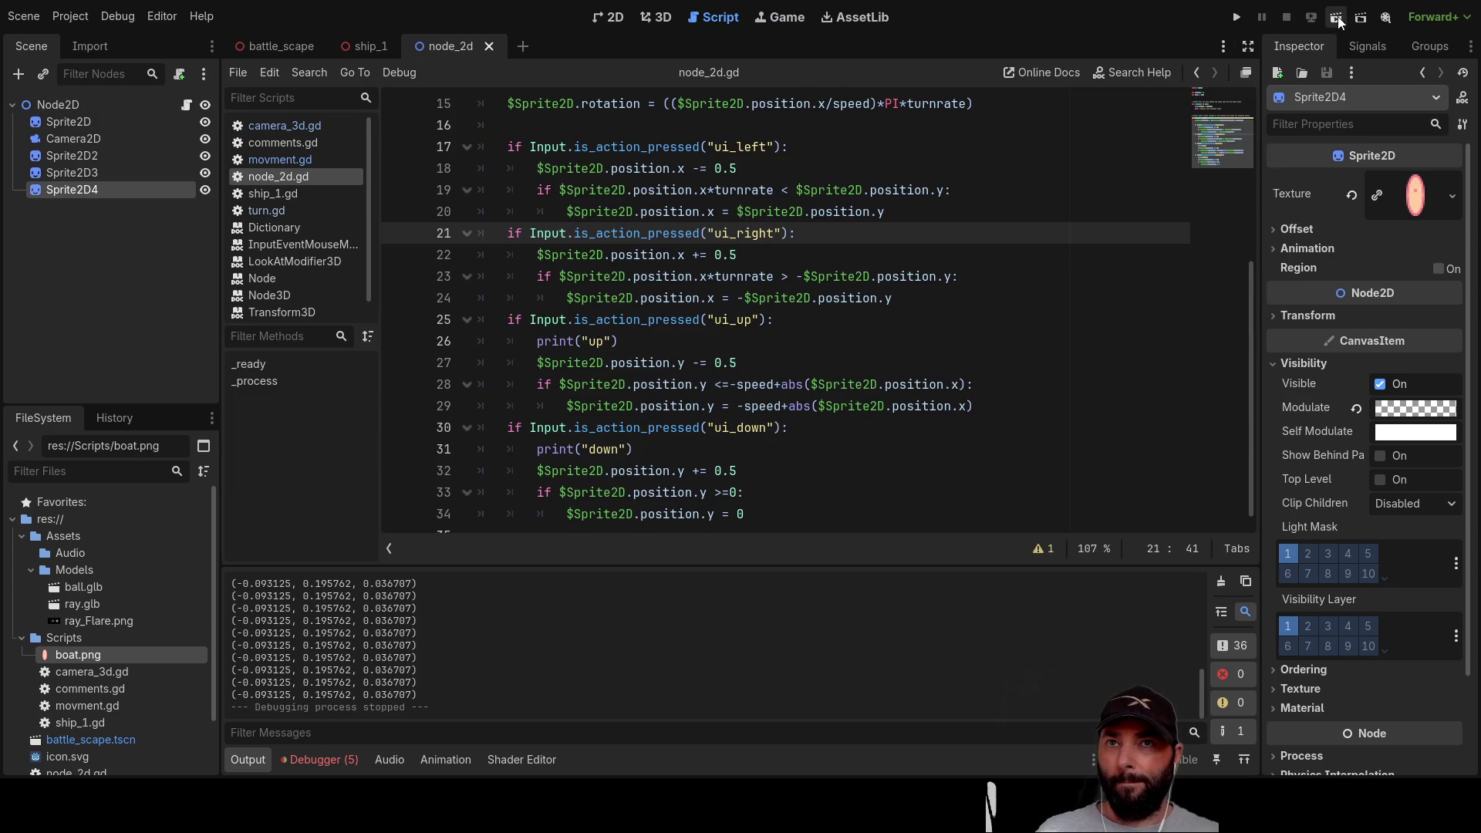
Step: Test-run the current scene, driving the sprite upward, then stop the game
{"action": "left_click", "coordinate": [1337, 18]}
{"action": "key", "text": "Up"}
{"action": "key", "text": "Up"}
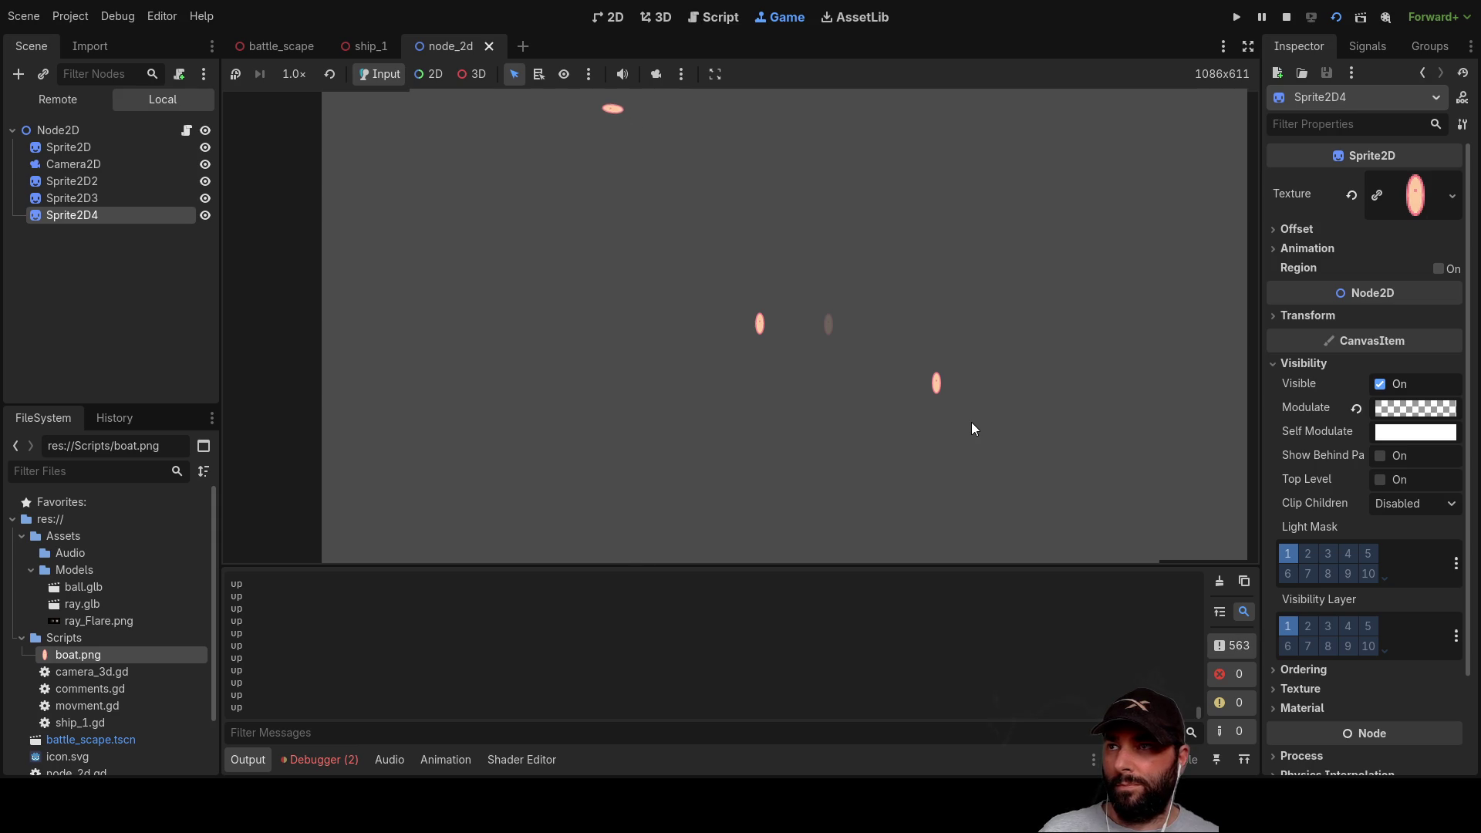
{"action": "key", "text": "F8"}
Step: Change var turnrate to 2 in node_2d.gd and relaunch the current scene
{"action": "scroll", "coordinate": [646, 311], "scroll_direction": "up", "scroll_amount": 5}
{"action": "double_click", "coordinate": [586, 169]}
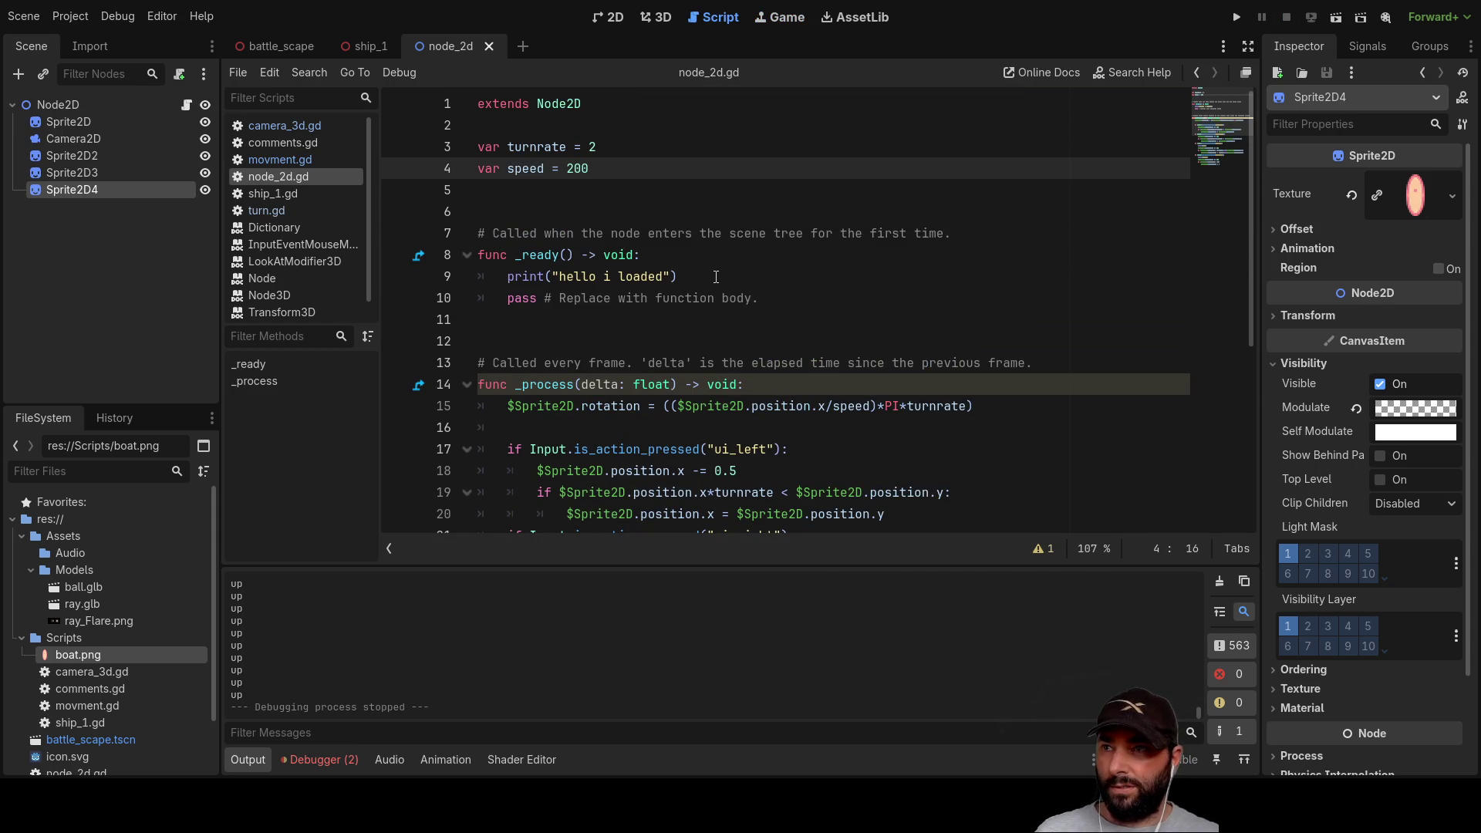
{"action": "key", "text": "Down"}
{"action": "left_click", "coordinate": [1246, 21]}
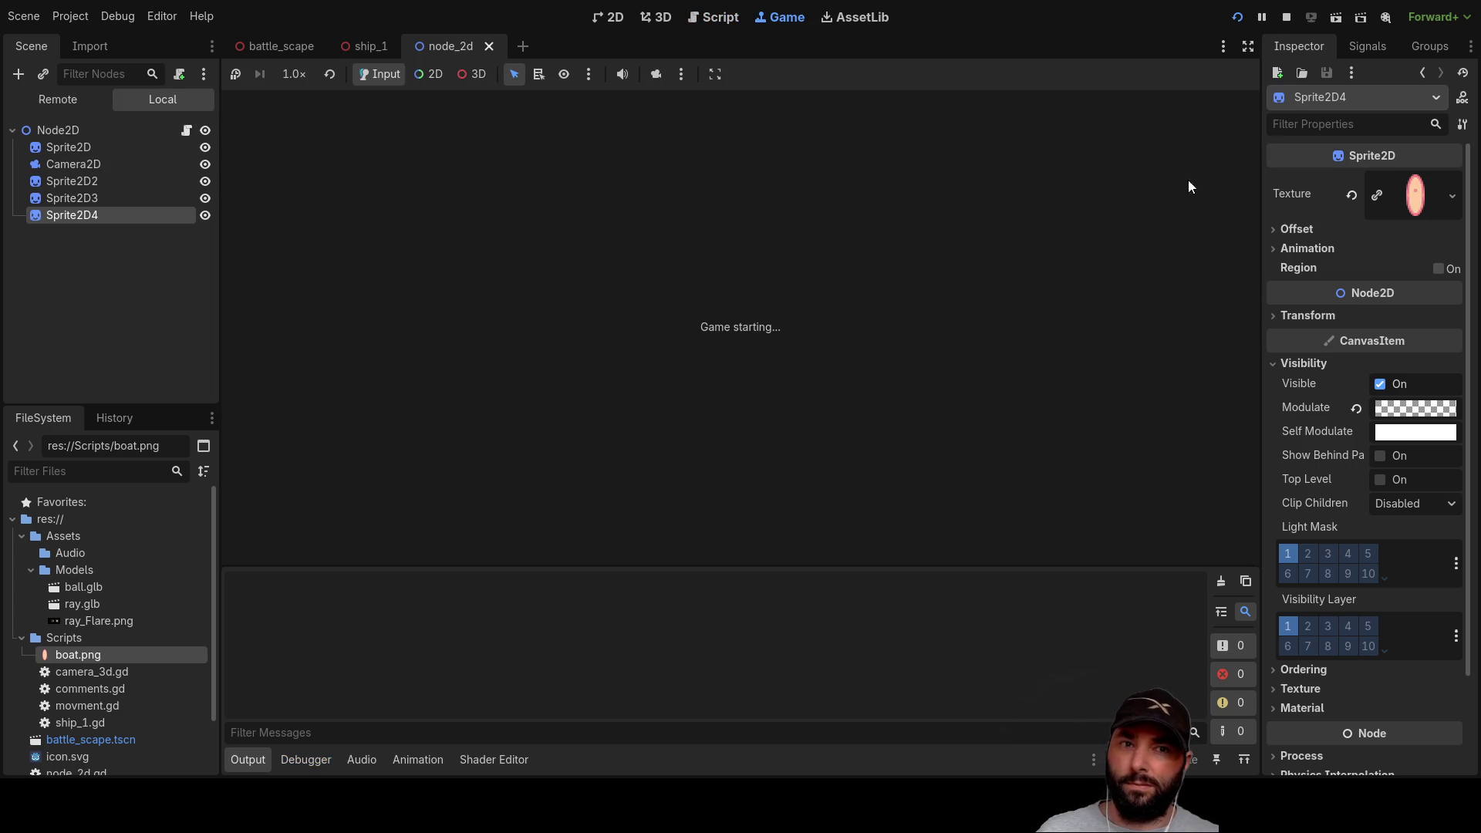
{"action": "key", "text": "F6"}
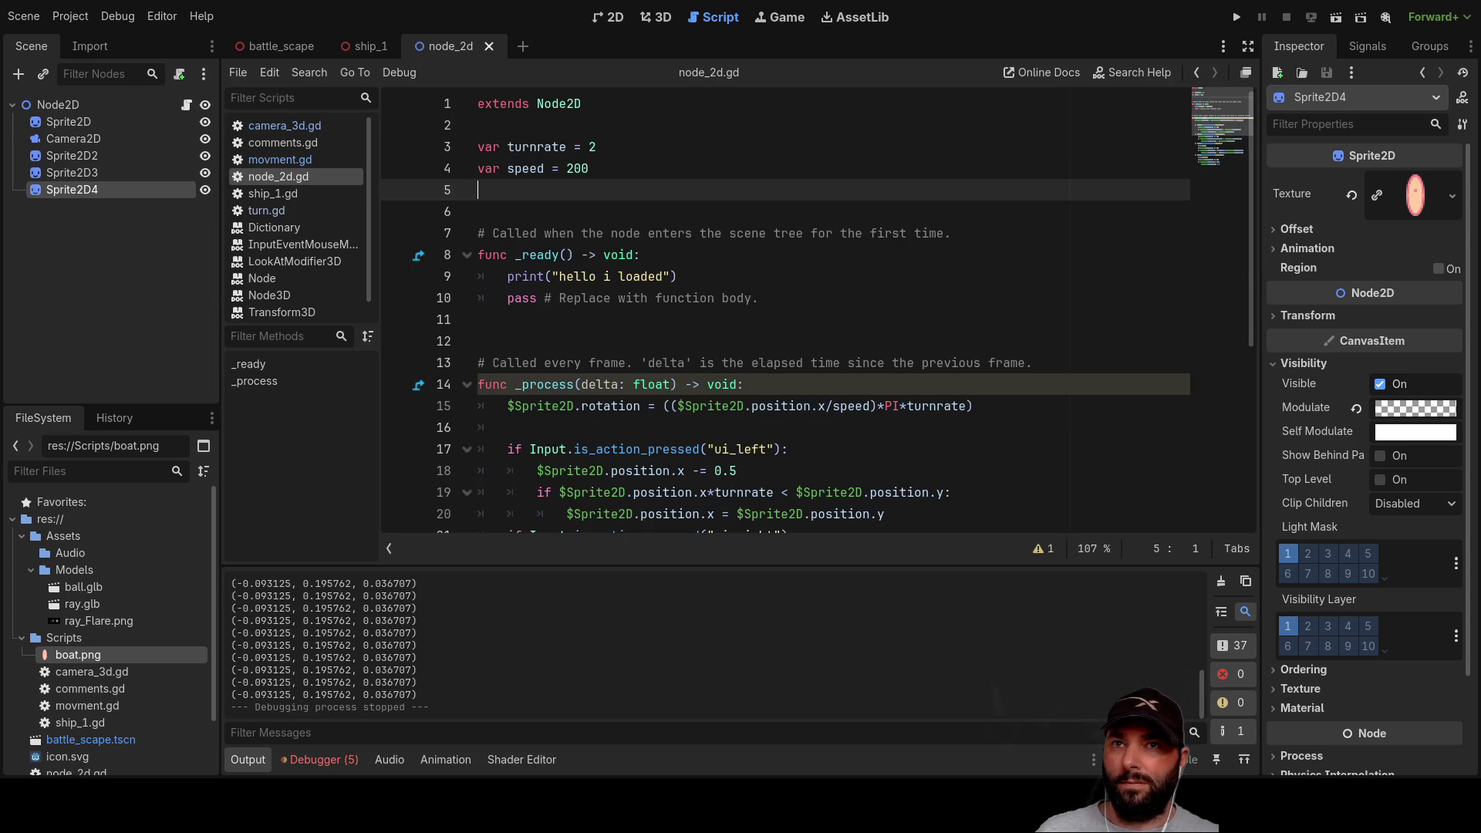
Step: Drive the sprite up and down with the arrow keys to test turnrate 2
{"action": "key", "text": "Up"}
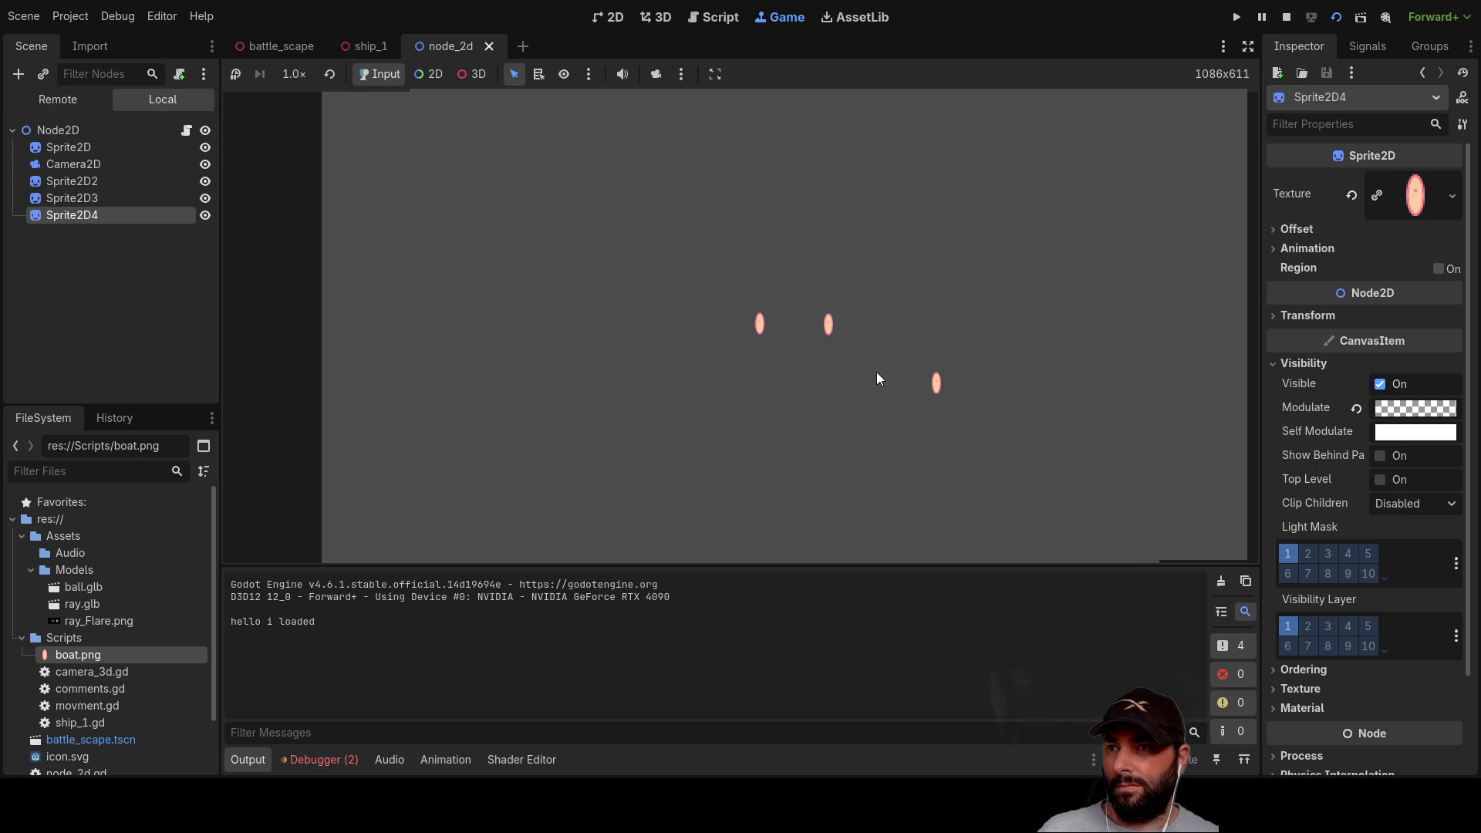
{"action": "key", "text": "Up"}
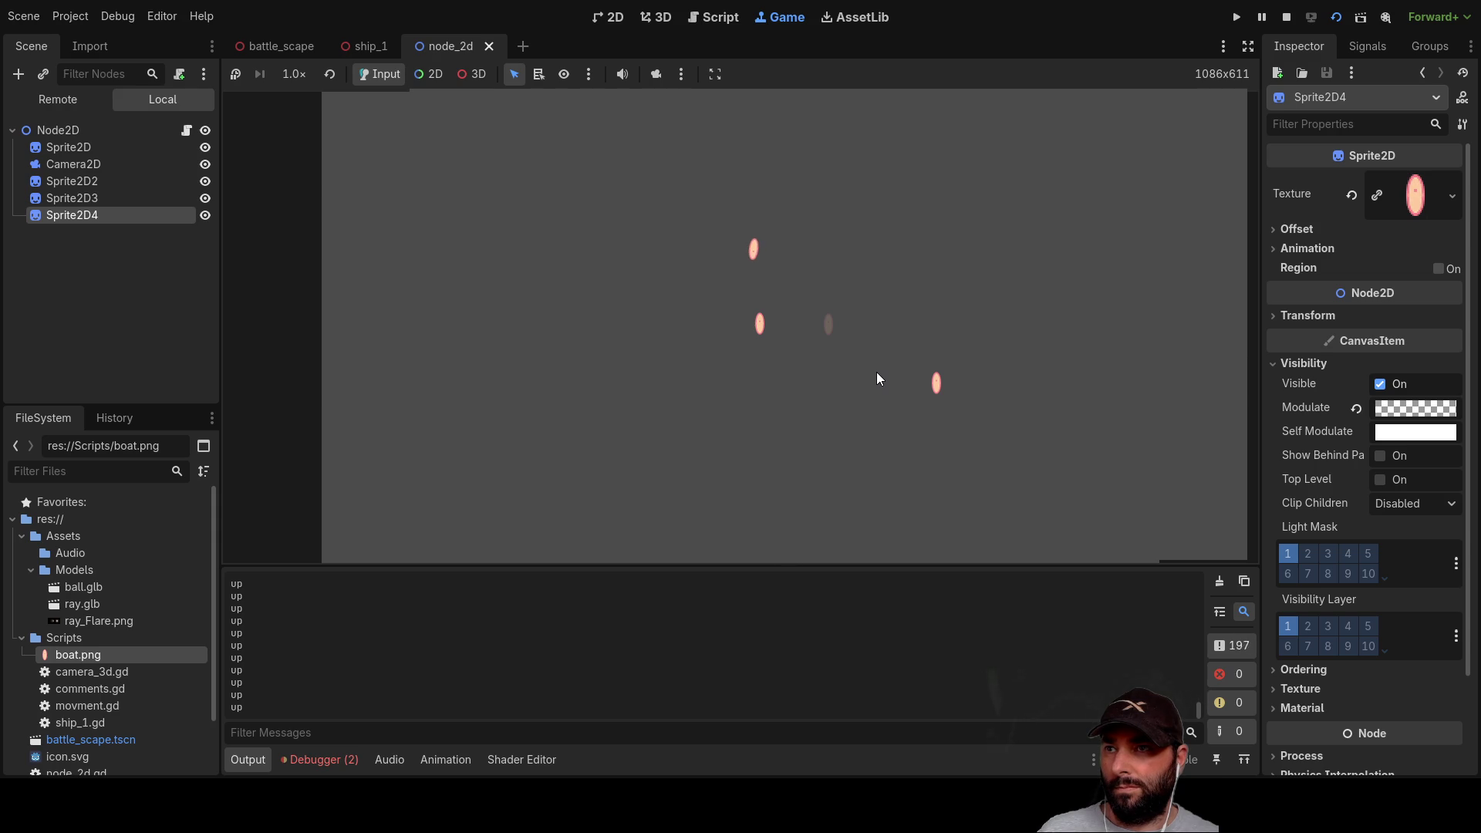
{"action": "key", "text": "Down"}
{"action": "key", "text": "Down"}
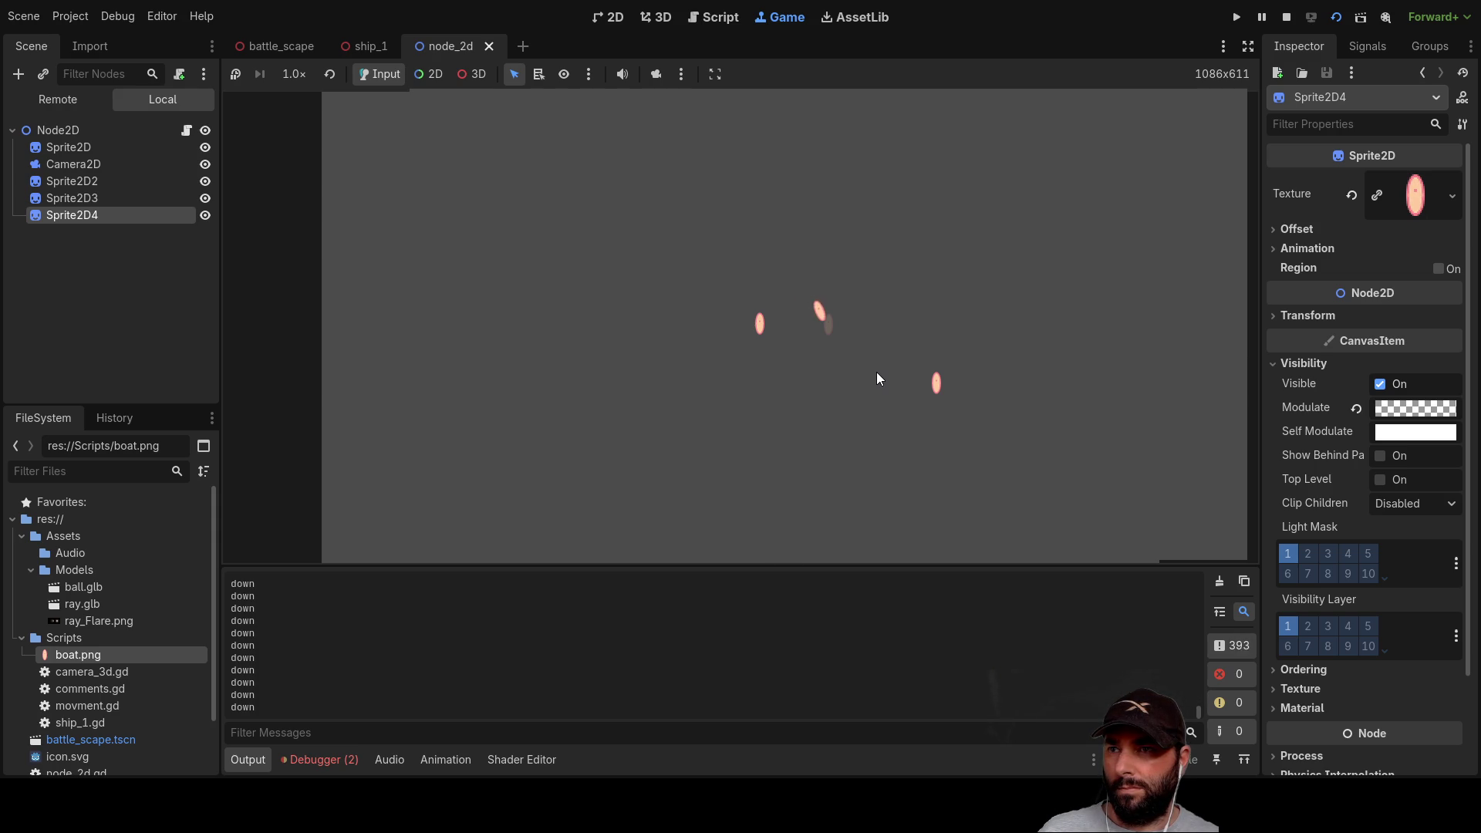
{"action": "key", "text": "Up"}
{"action": "key", "text": "Up"}
{"action": "key", "text": "Up"}
{"action": "key", "text": "Down"}
{"action": "key", "text": "Down"}
{"action": "key", "text": "Up"}
{"action": "key", "text": "Up"}
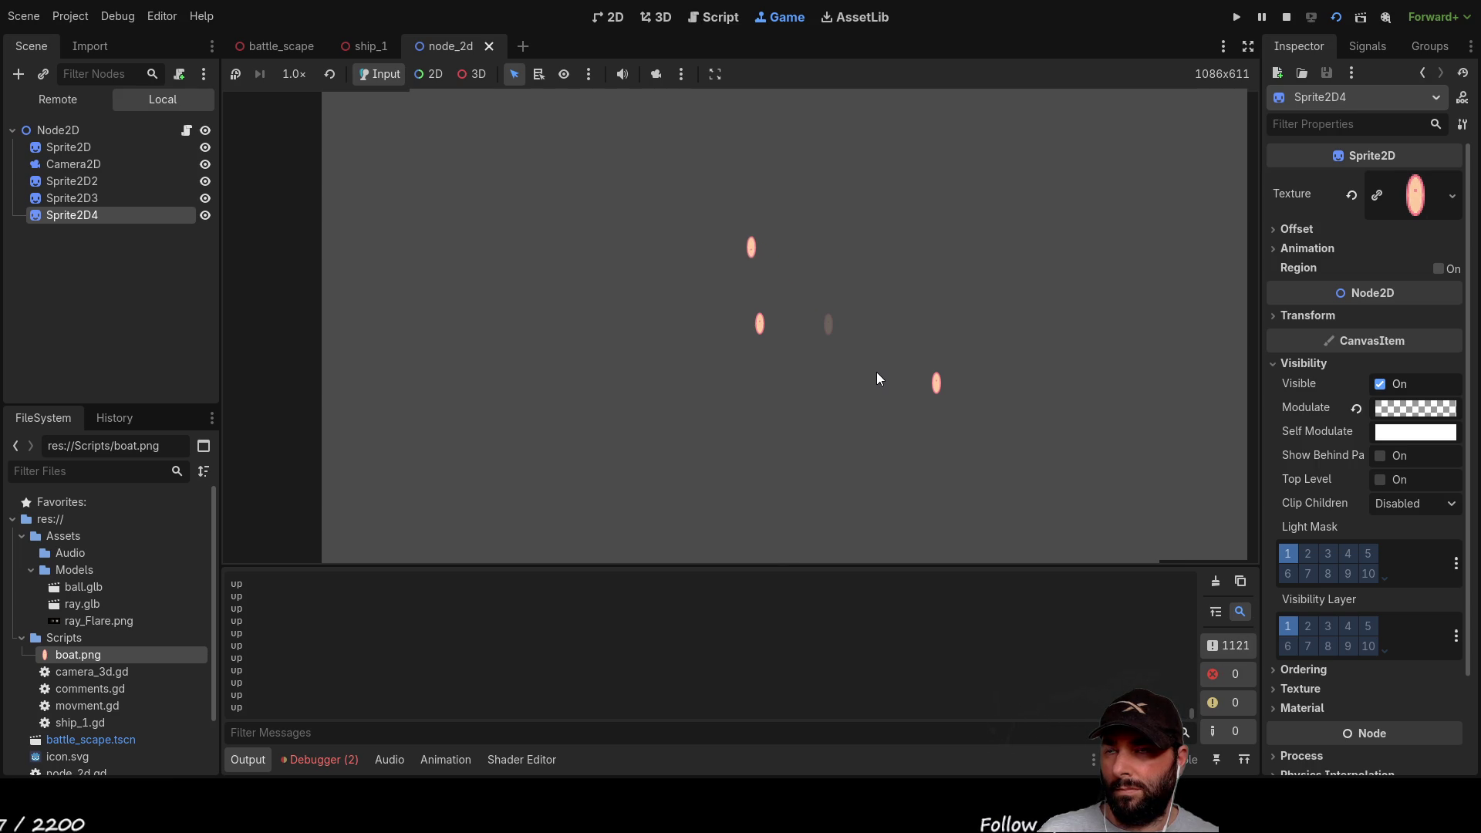
{"action": "key", "text": "Down"}
{"action": "key", "text": "Up"}
Step: Steer the sprite left and right while driving and reversing, then stop the game
{"action": "key", "text": "Right"}
{"action": "key", "text": "Down"}
{"action": "key", "text": "Left"}
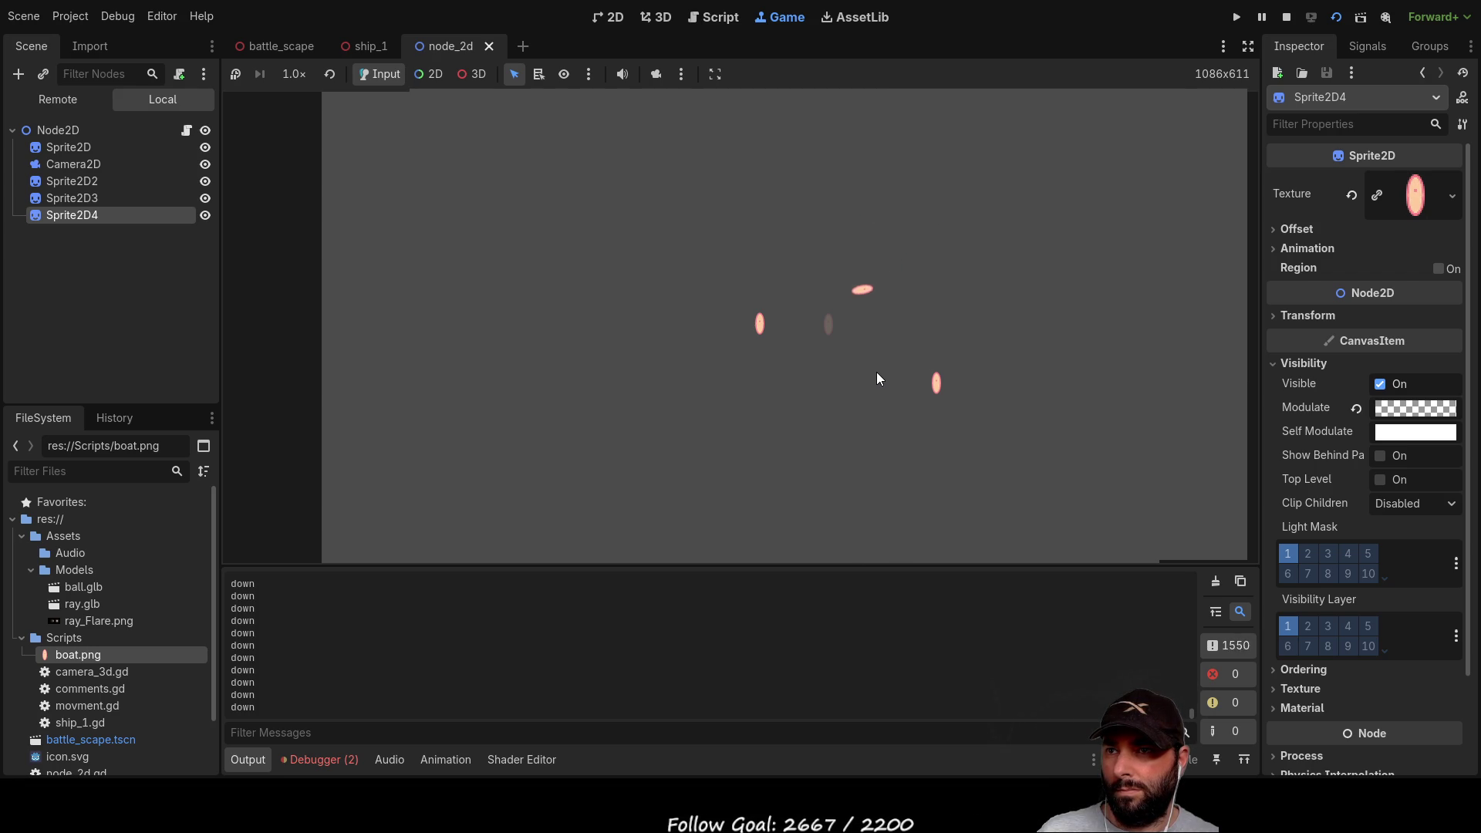
{"action": "key", "text": "Up"}
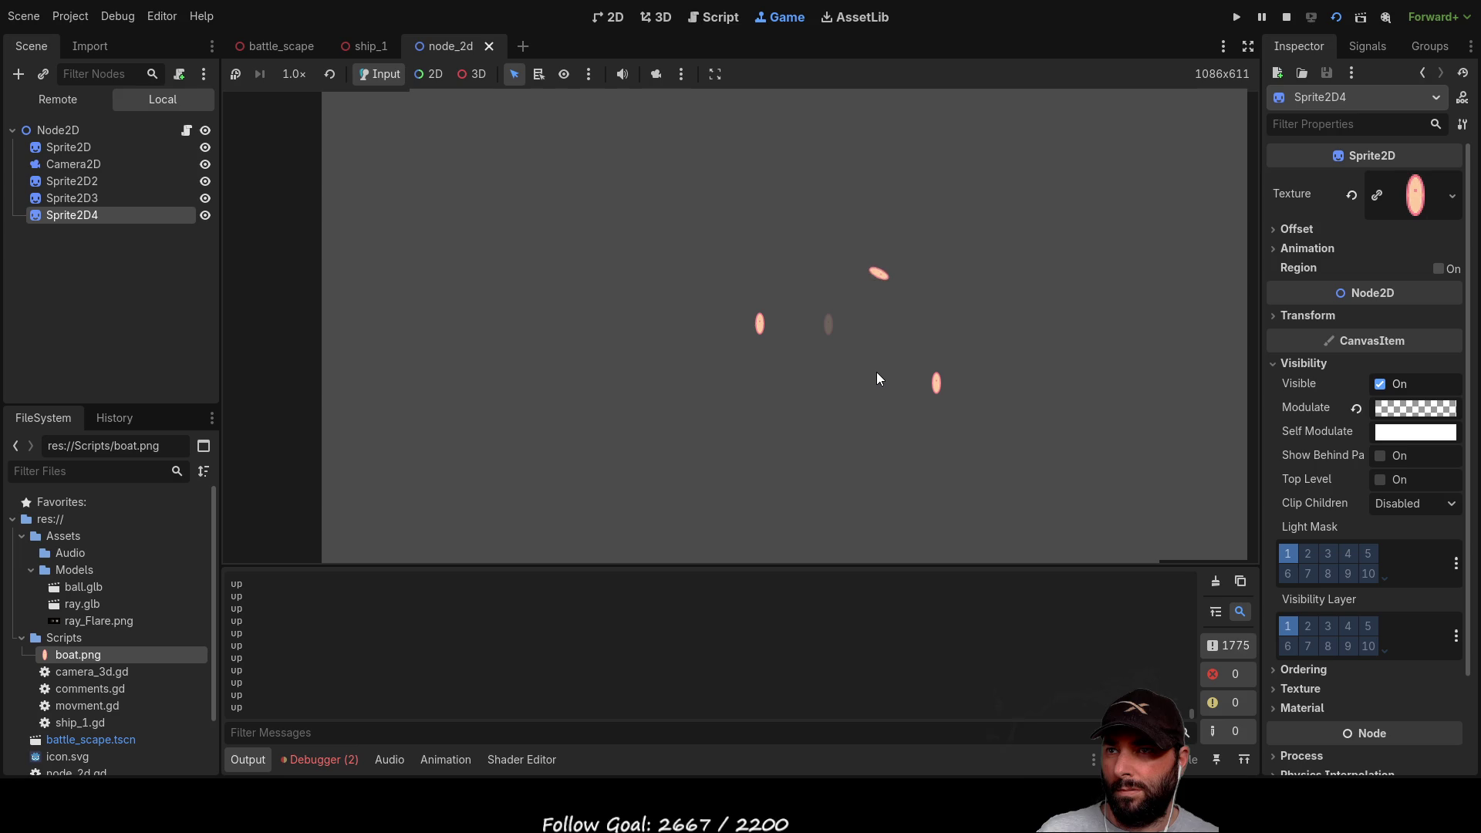
{"action": "key", "text": "Left"}
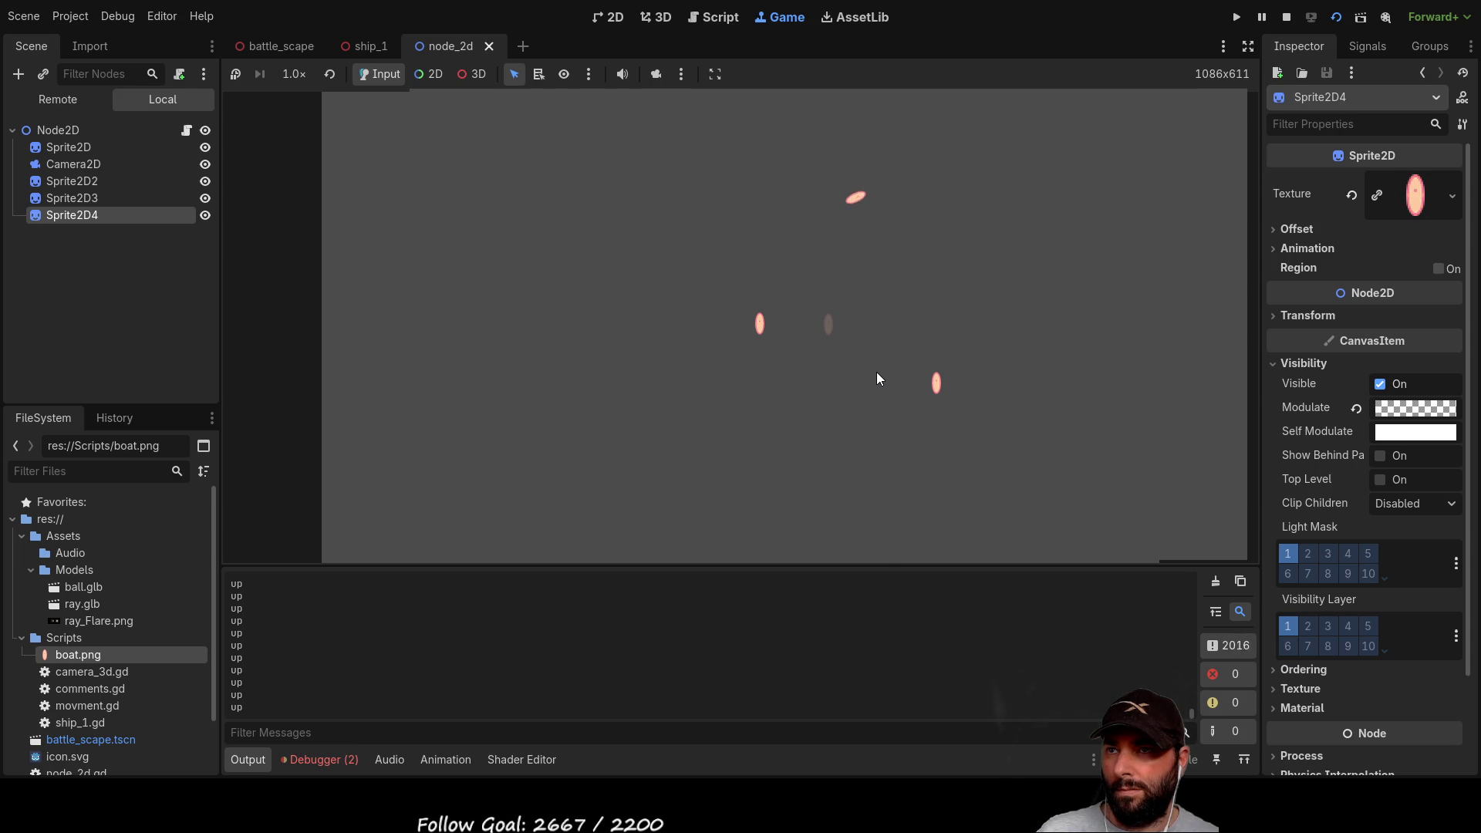
{"action": "key", "text": "Right"}
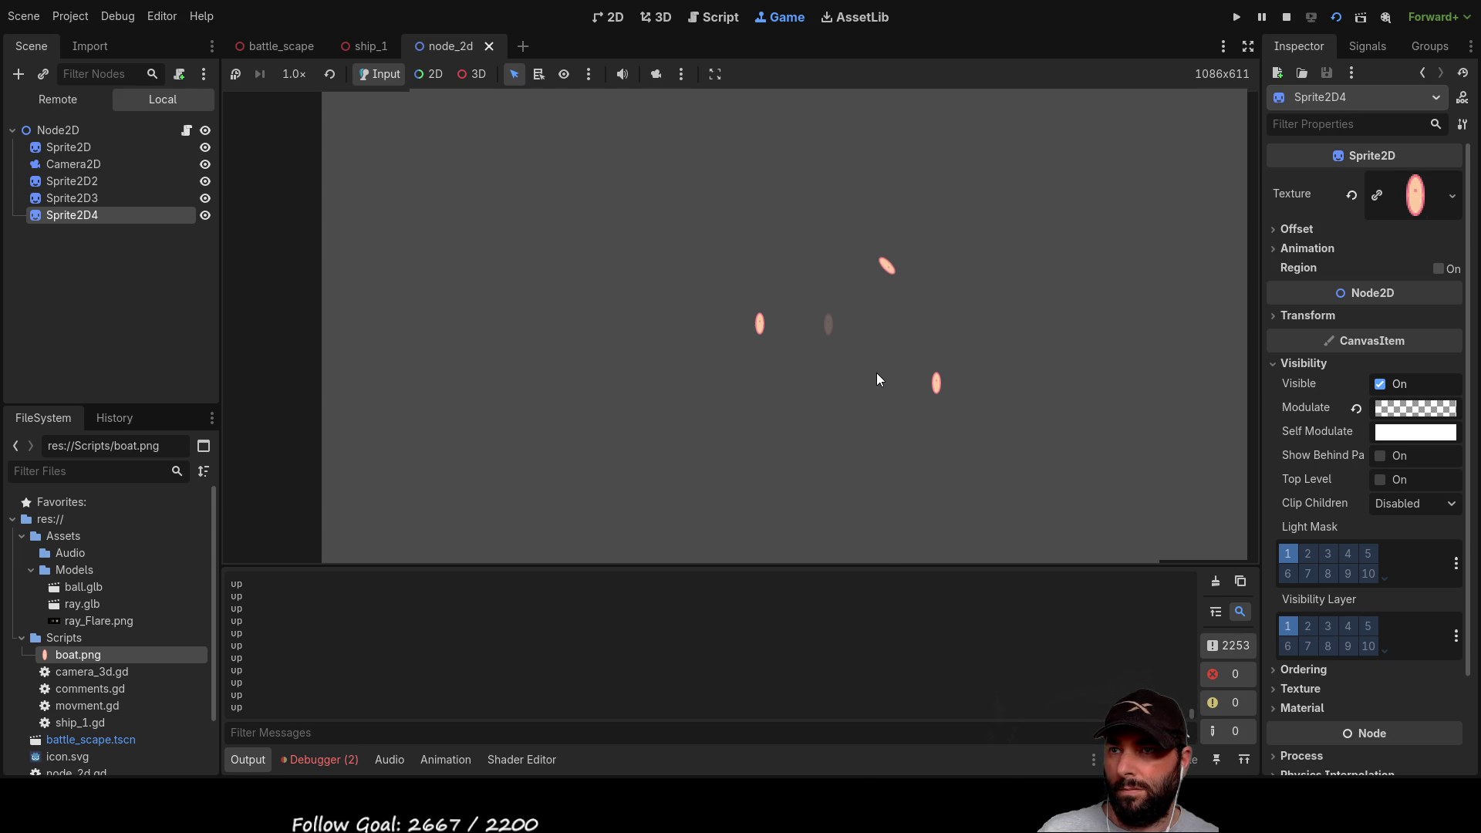
{"action": "key", "text": "Right"}
{"action": "key", "text": "Down"}
{"action": "key", "text": "Right"}
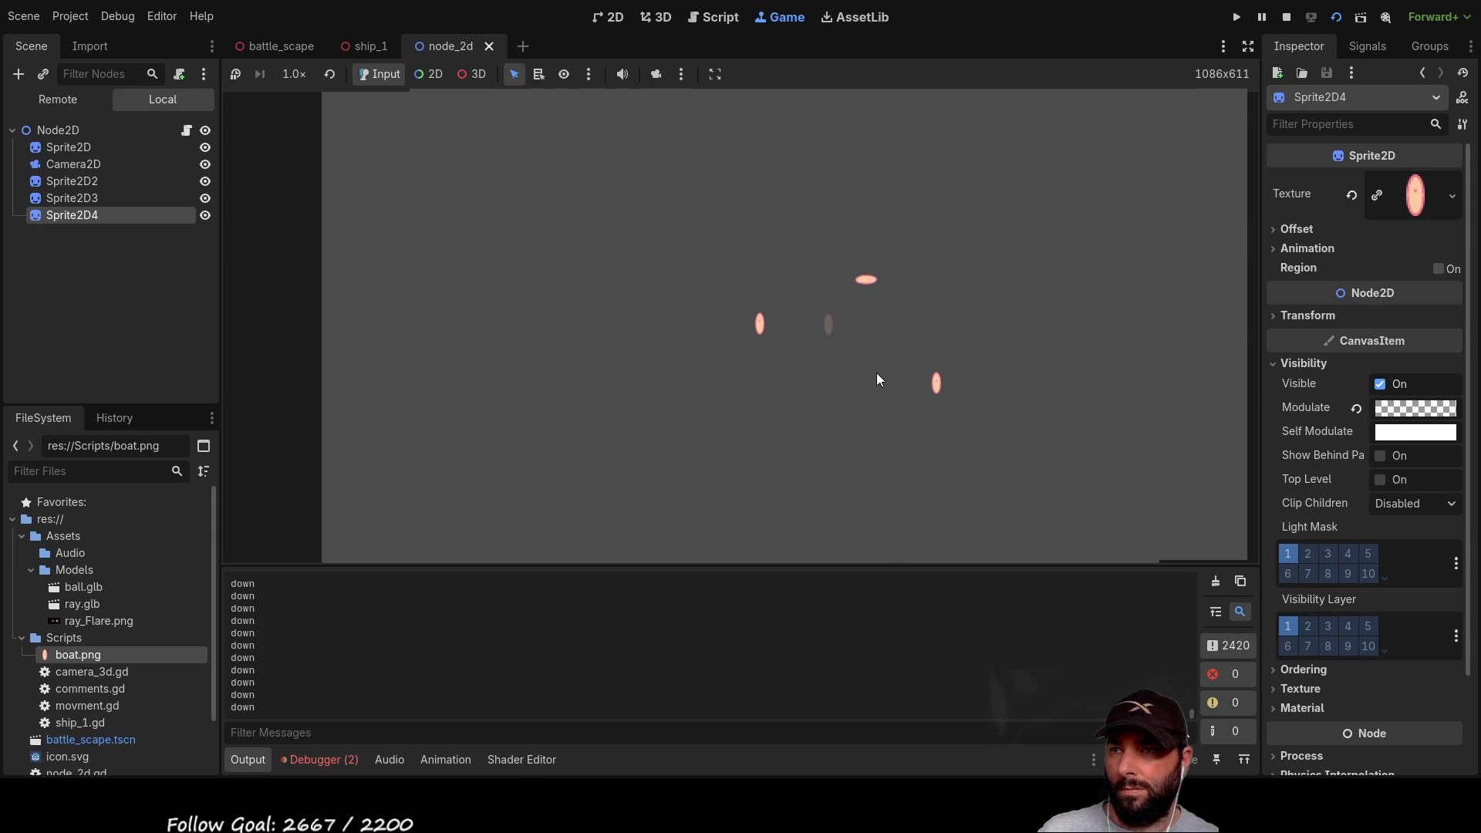
{"action": "left_click", "coordinate": [1286, 17]}
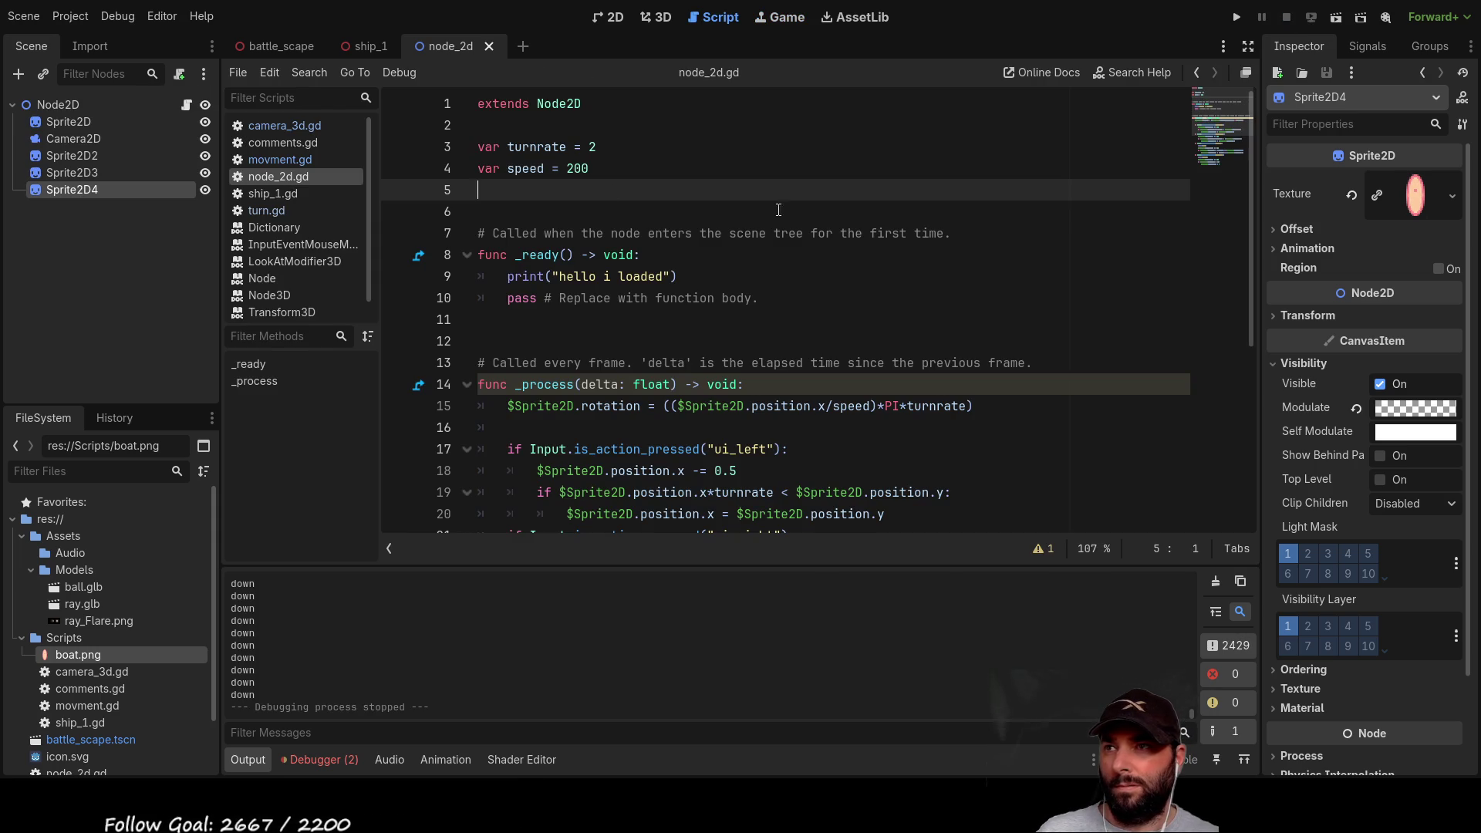
Step: Replace turnrate 2 with 0.5 on line 3, then relaunch the current scene
{"action": "left_click", "coordinate": [671, 146]}
{"action": "key", "text": "BackSpace"}
{"action": "type", "text": "0.5"}
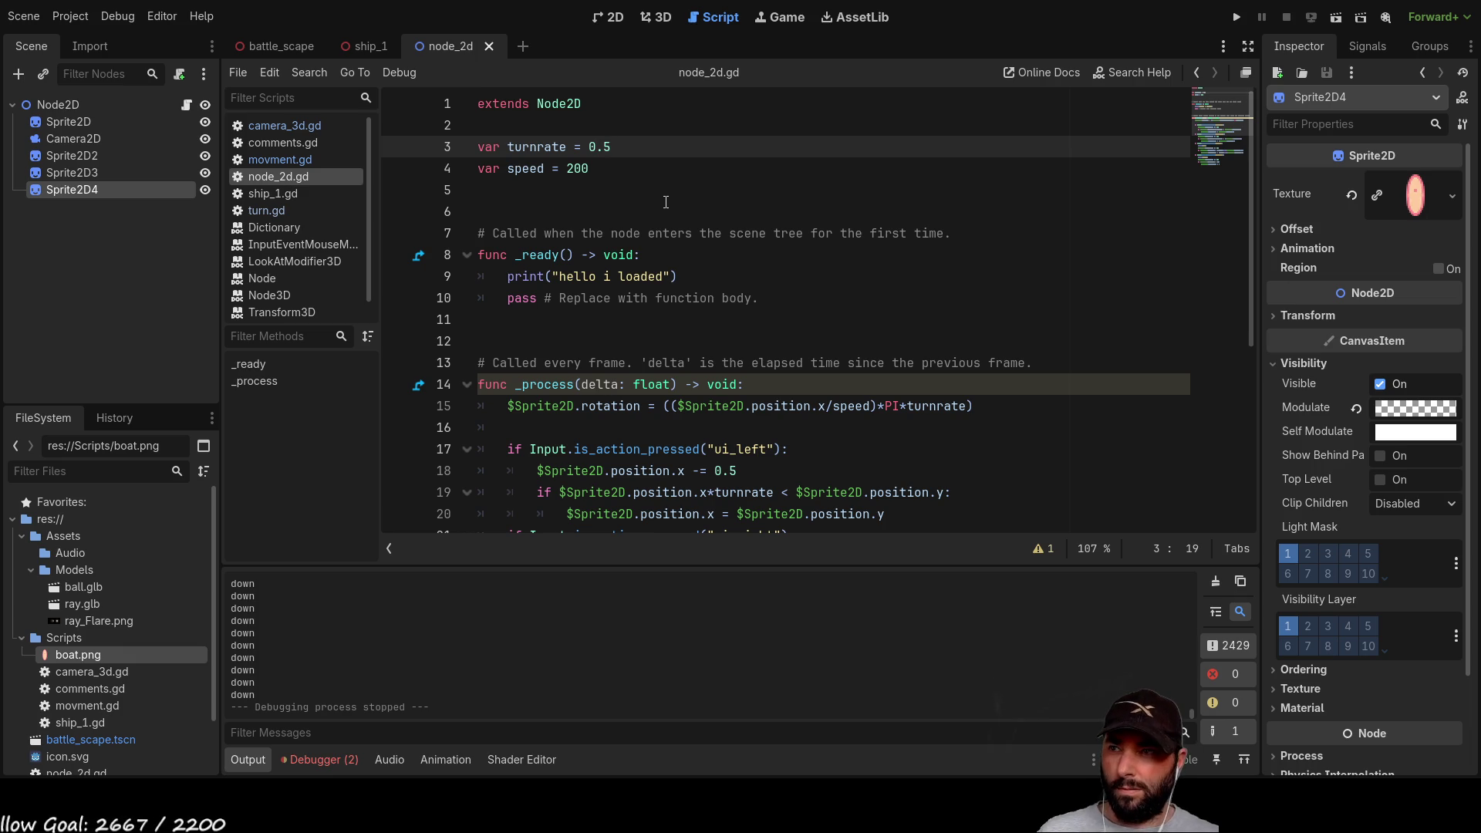
{"action": "key", "text": "F5"}
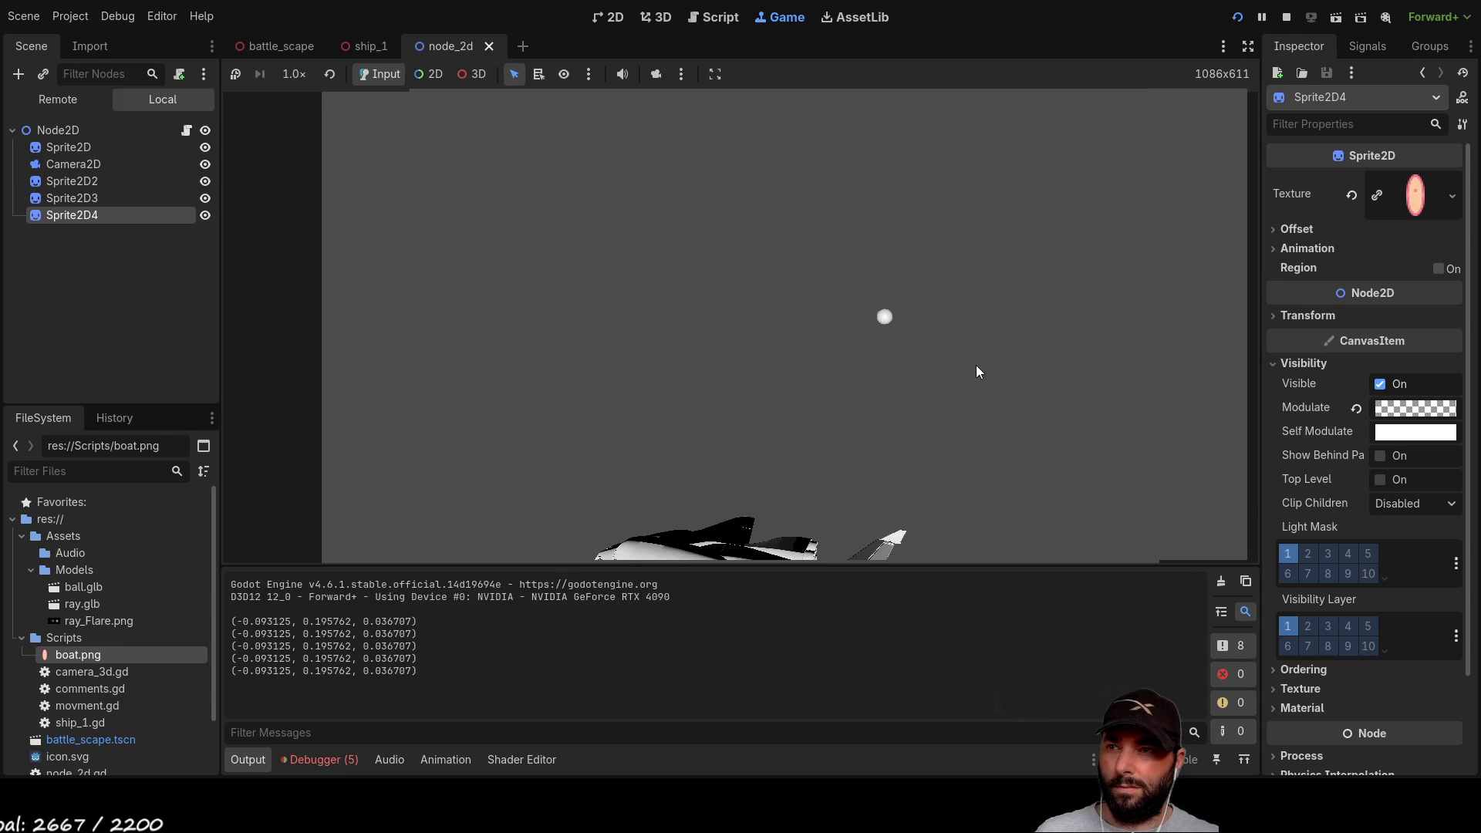
{"action": "left_click", "coordinate": [1337, 17]}
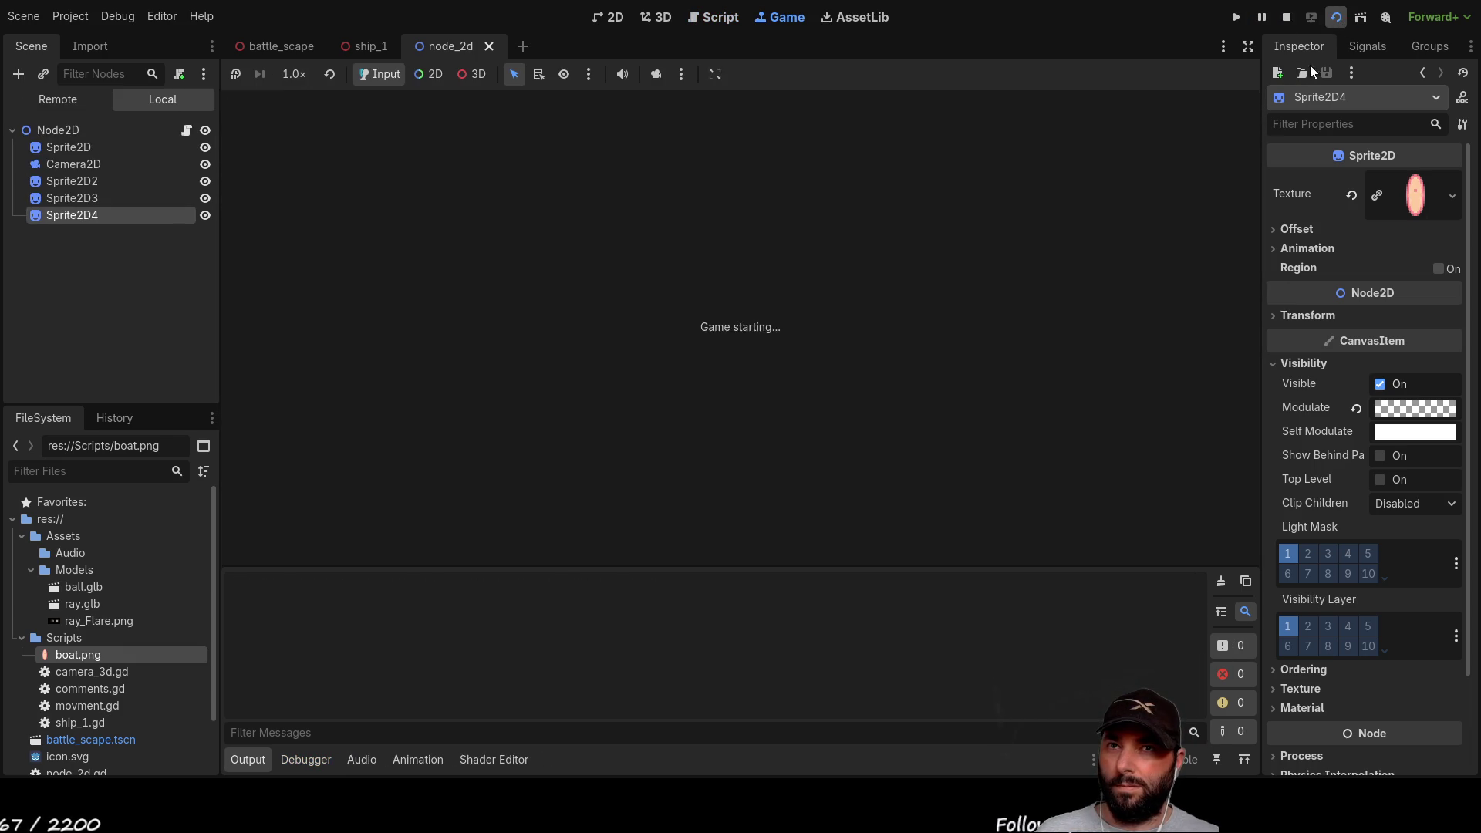
Step: Drive the sprite forward and in reverse to test the slower 0.5 turnrate
{"action": "key", "text": "Up"}
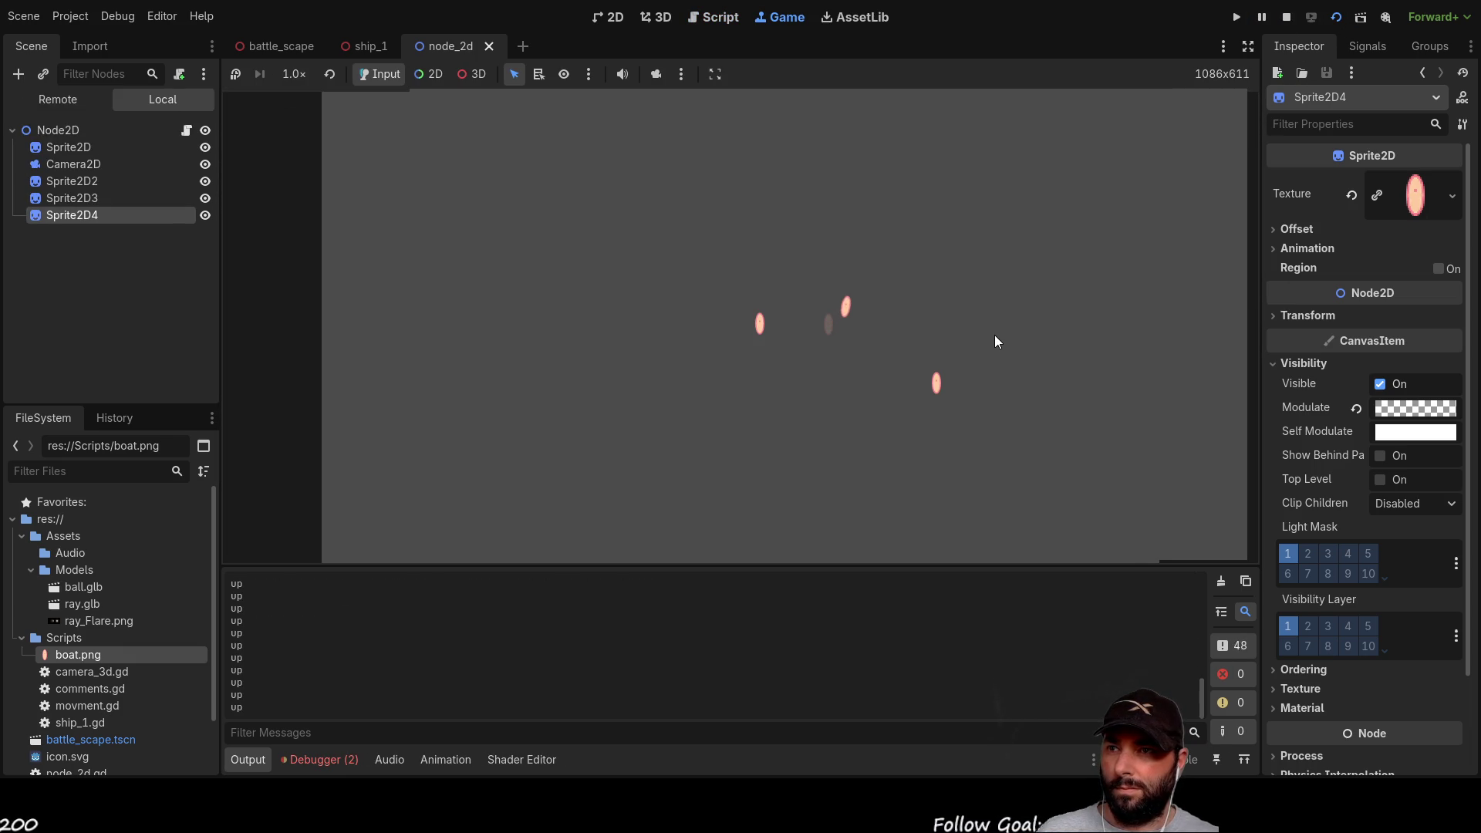
{"action": "key", "text": "Down"}
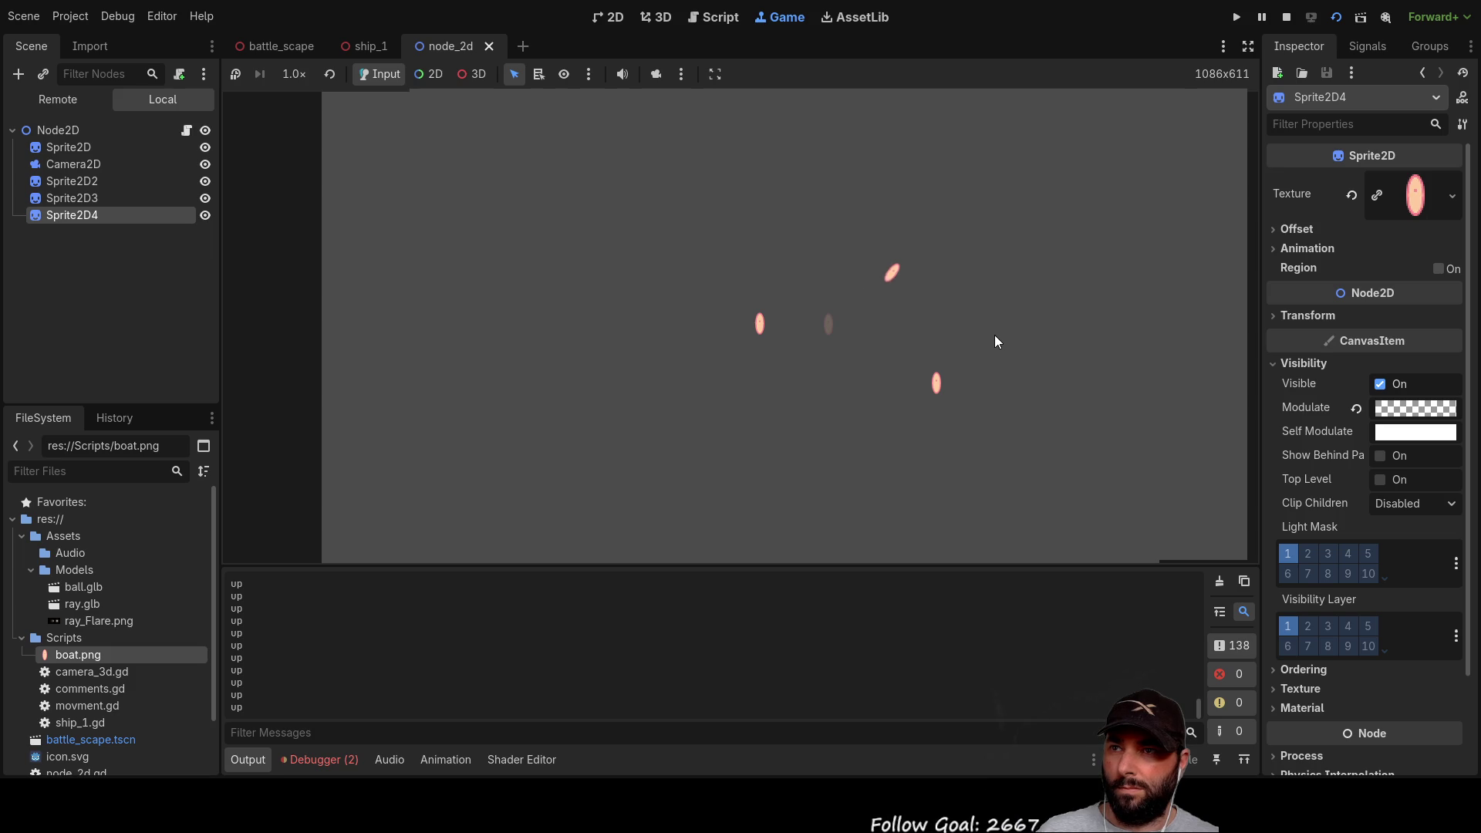
{"action": "key", "text": "Down"}
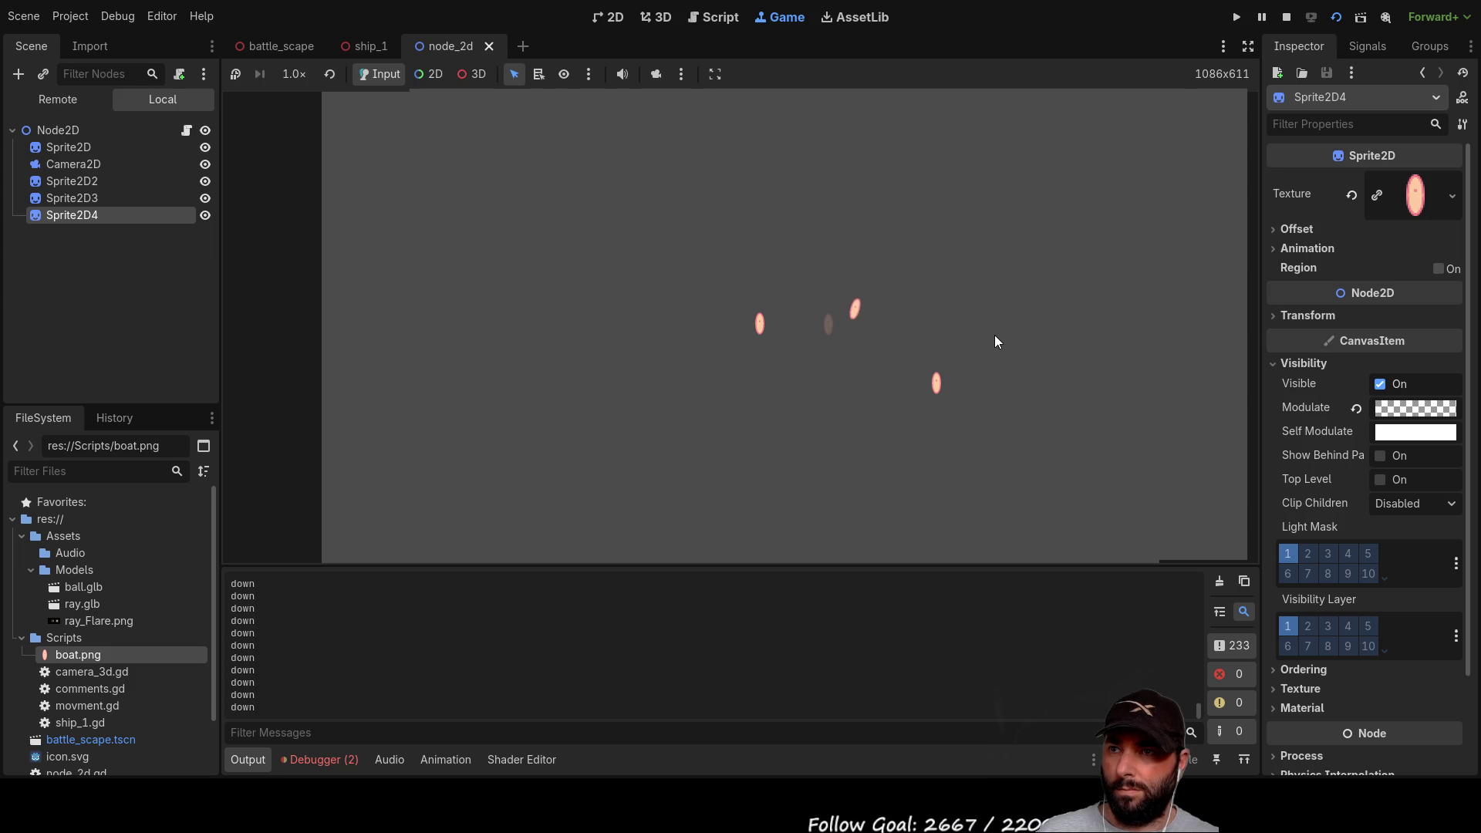
{"action": "key", "text": "Up"}
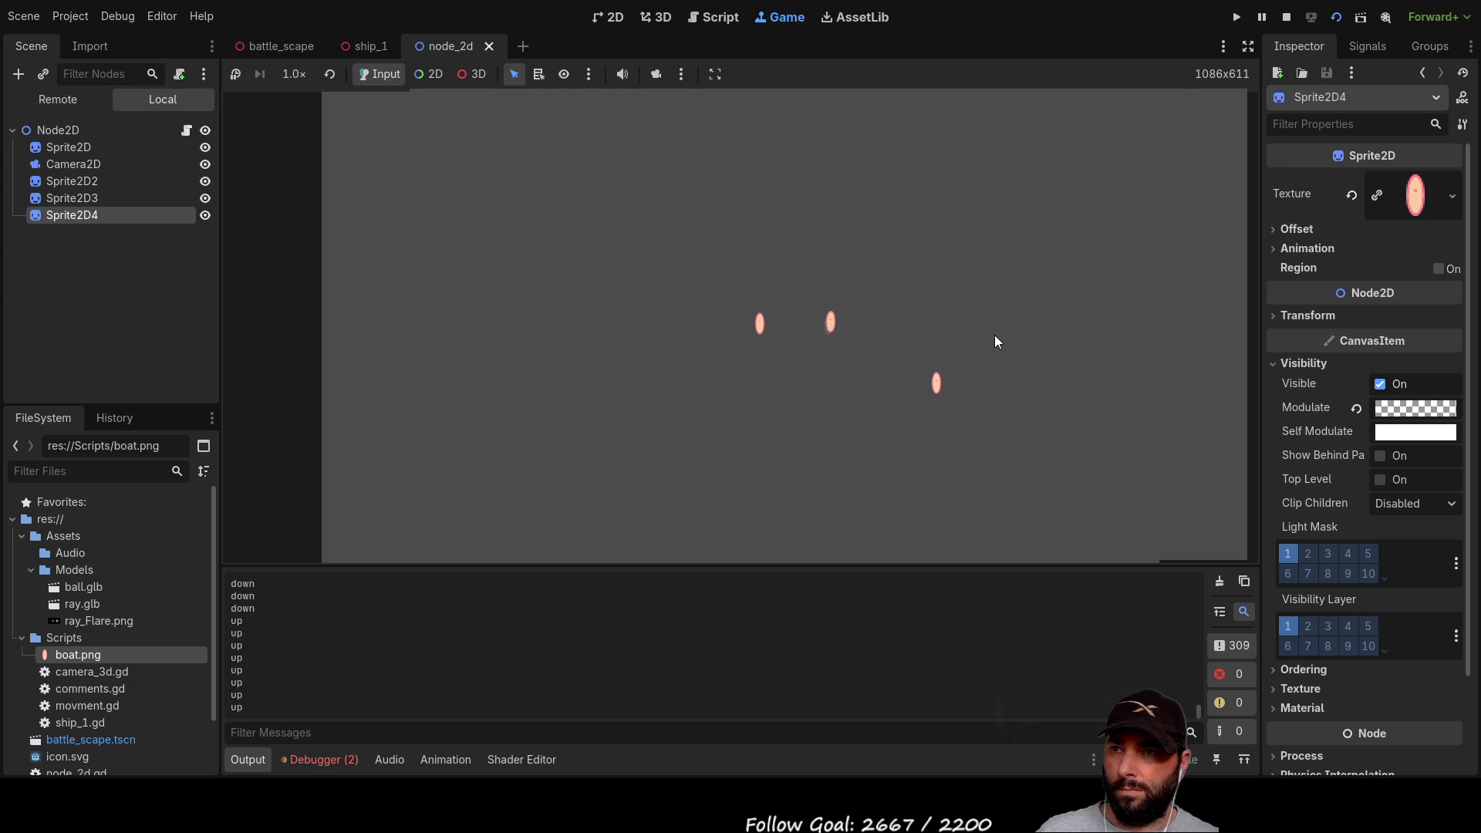
{"action": "key", "text": "Up"}
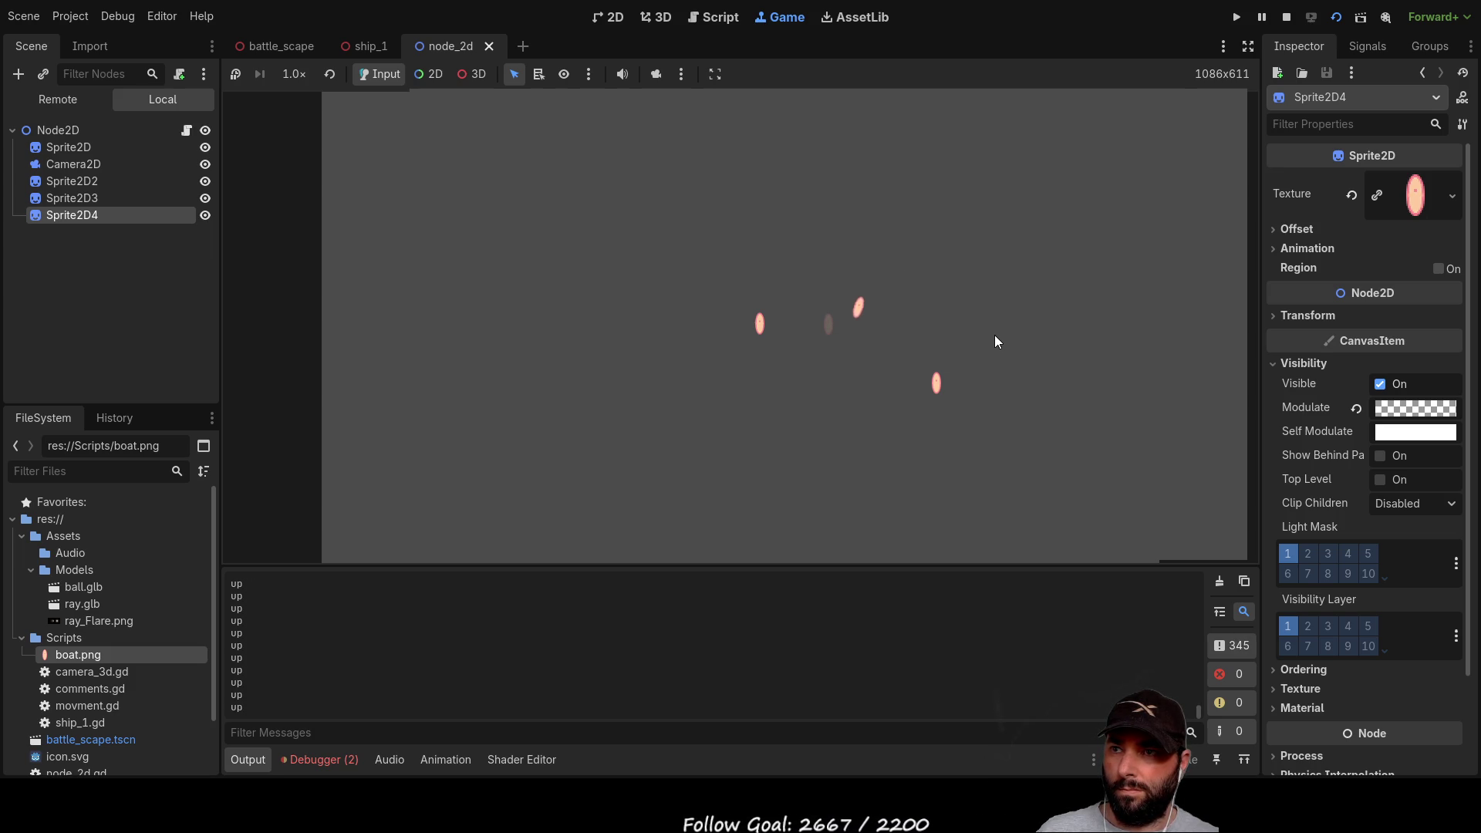
{"action": "key", "text": "Up"}
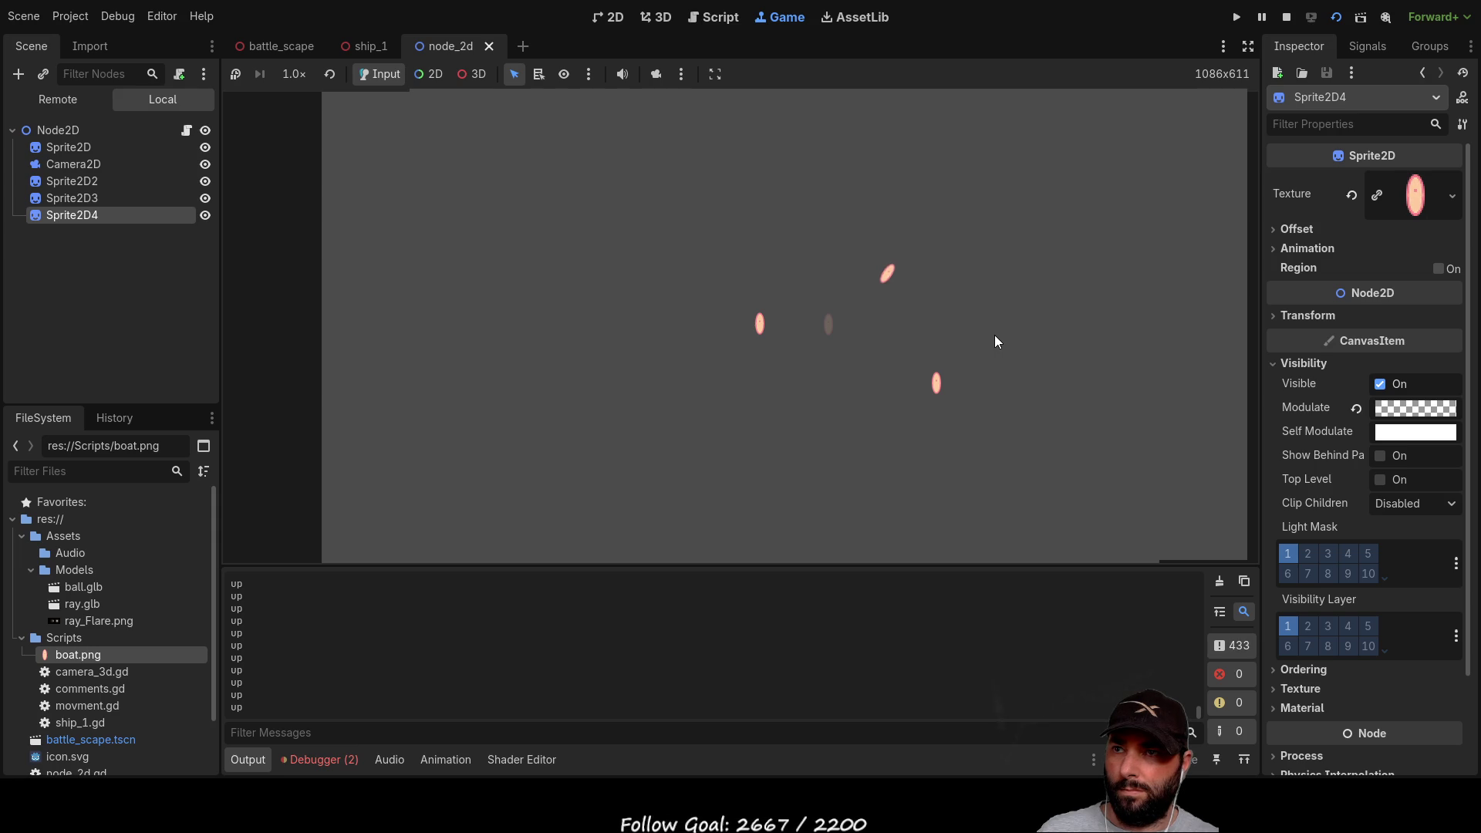
{"action": "key", "text": "Up"}
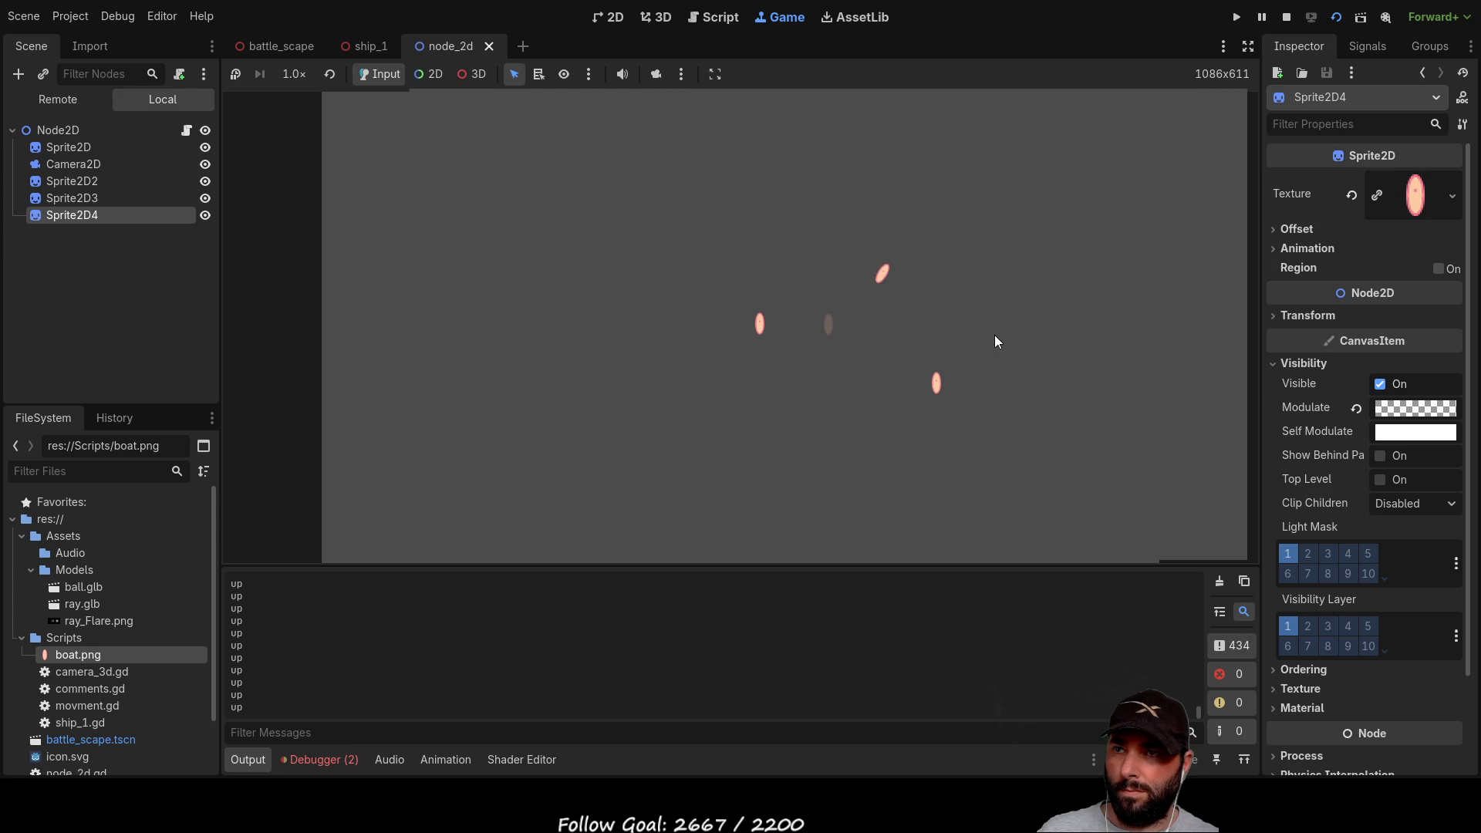
{"action": "key", "text": "Up"}
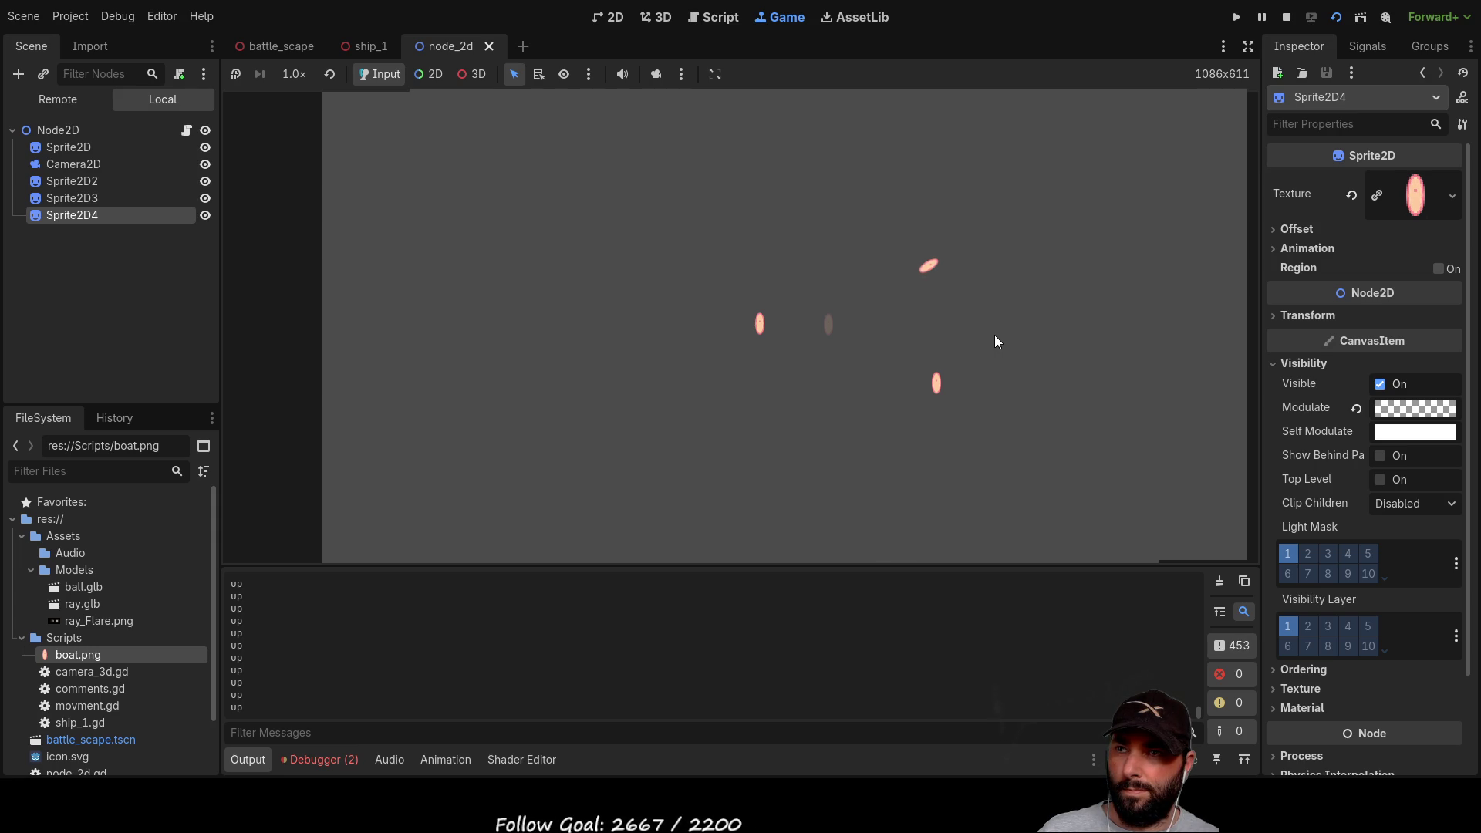
{"action": "key", "text": "Up"}
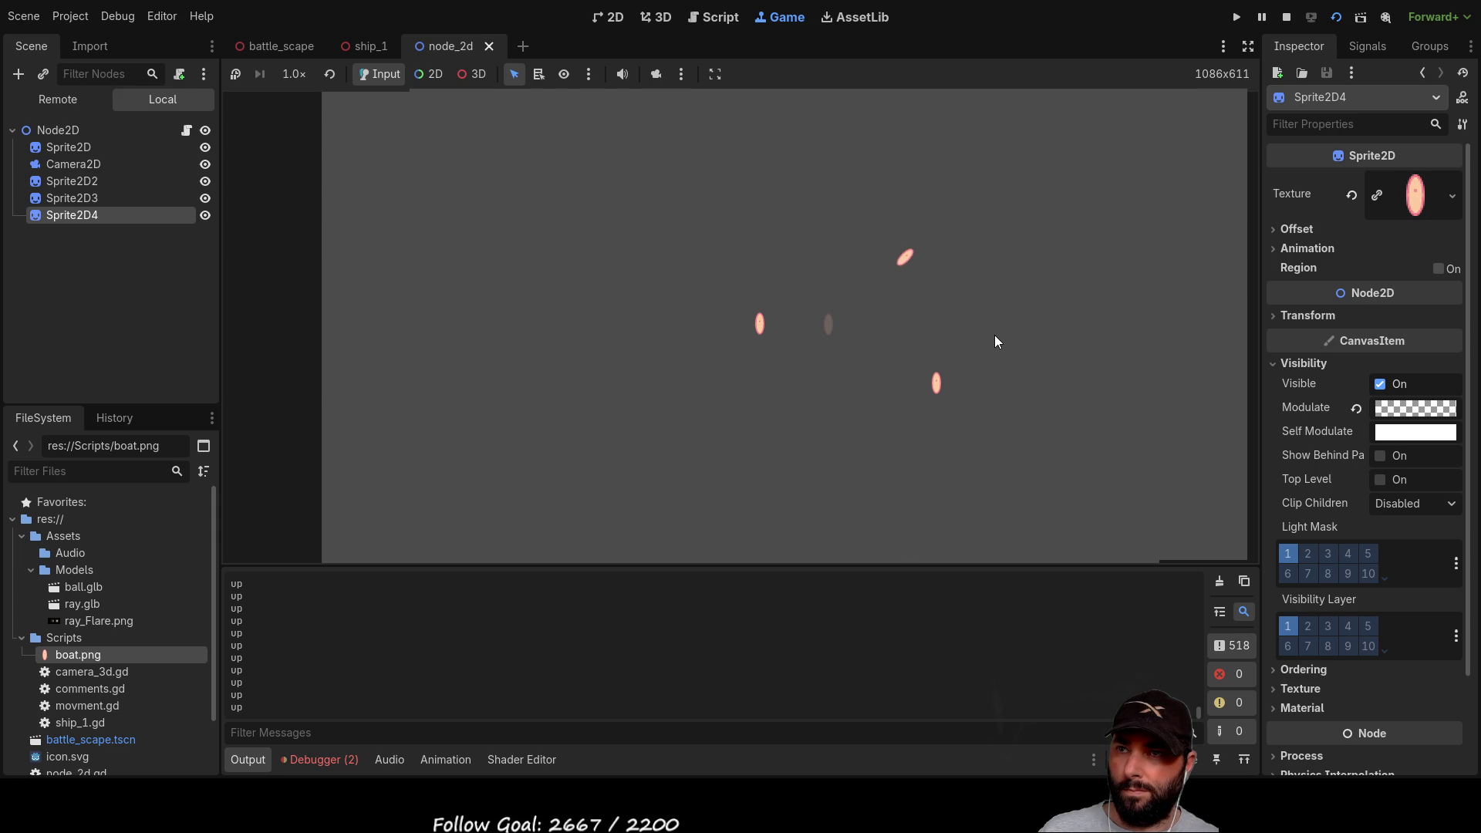
{"action": "key", "text": "Up"}
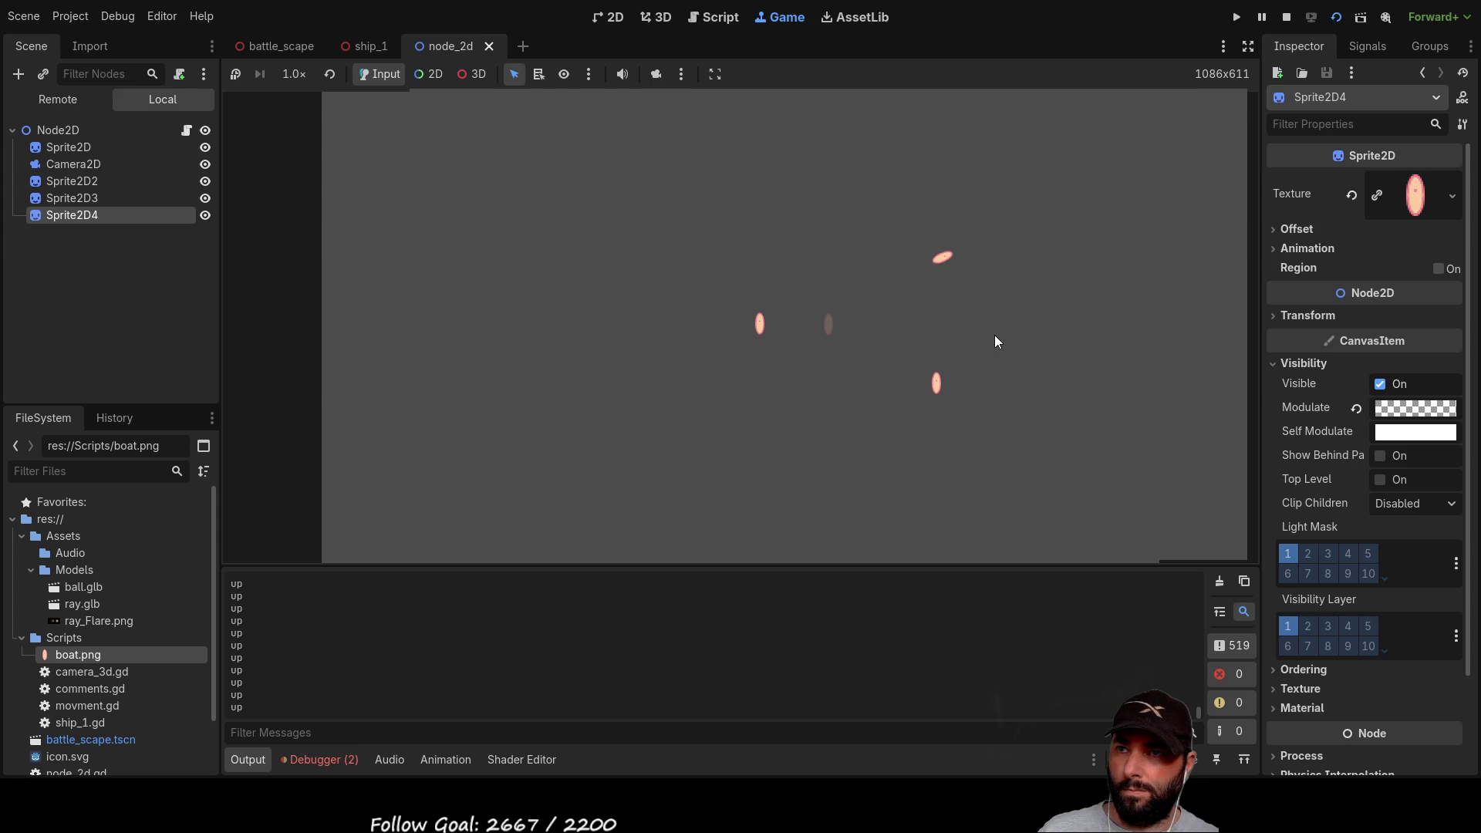
{"action": "key", "text": "Up"}
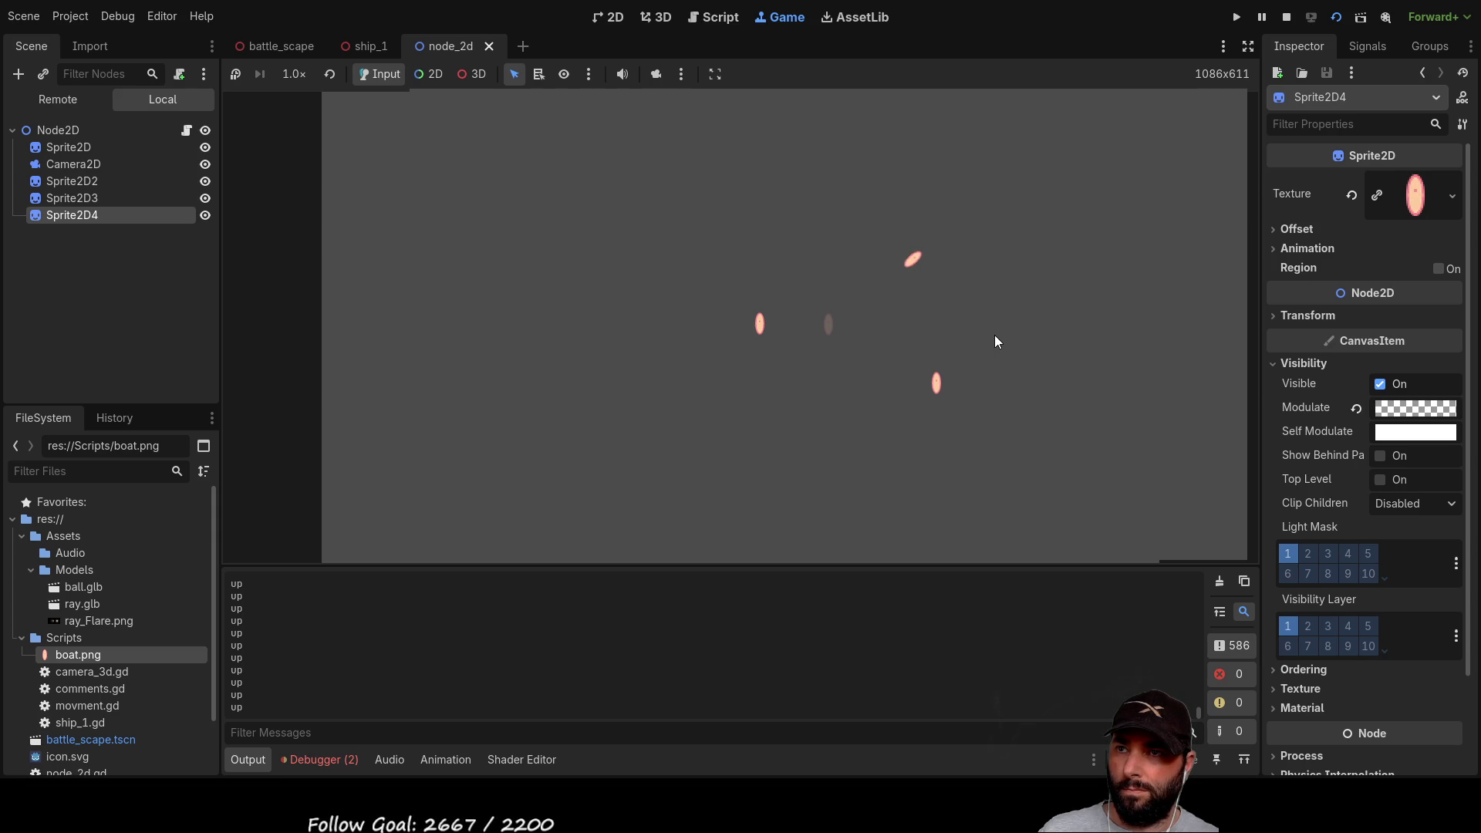
{"action": "key", "text": "Up"}
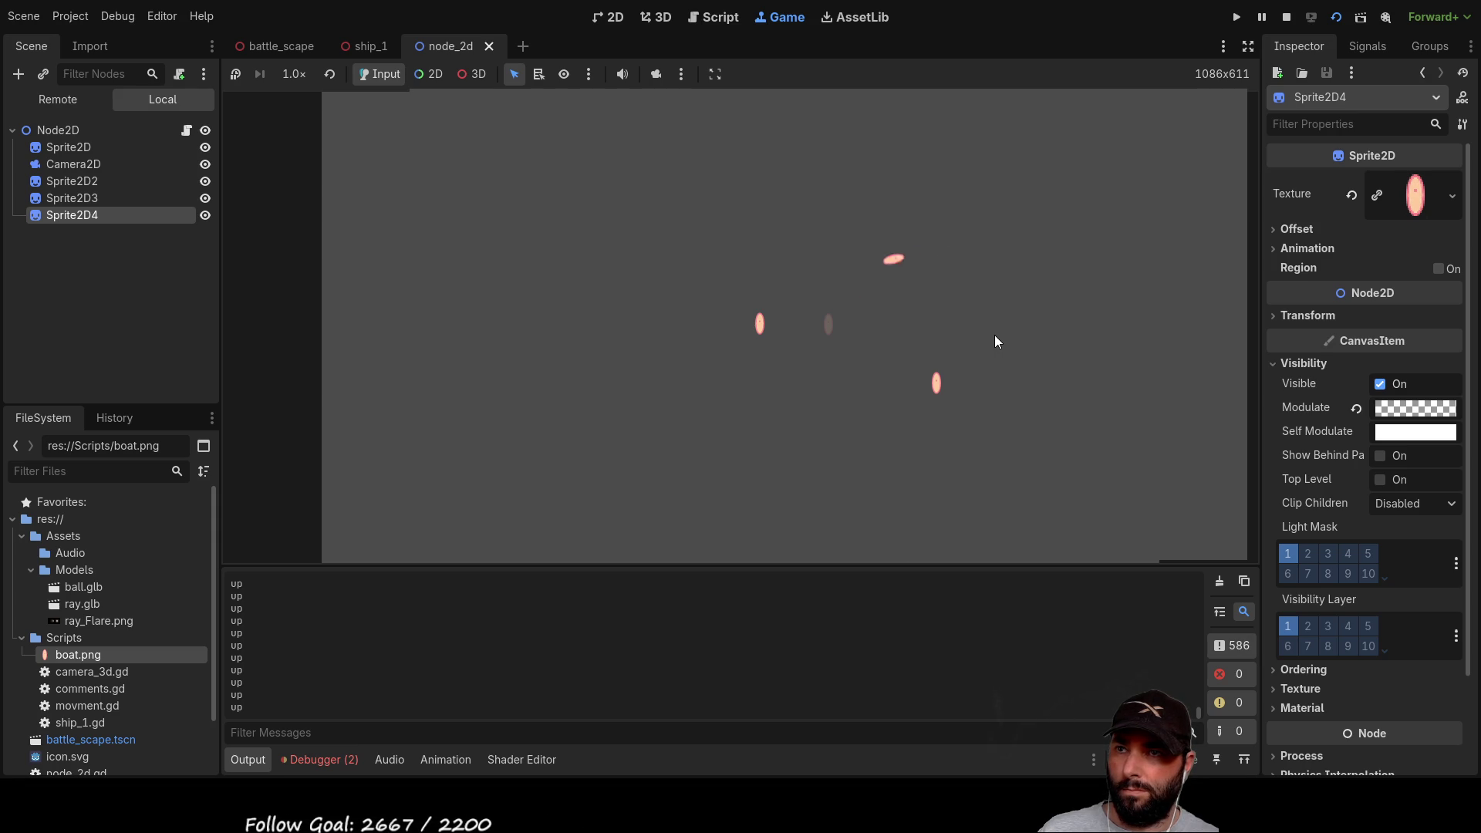
{"action": "key", "text": "Up"}
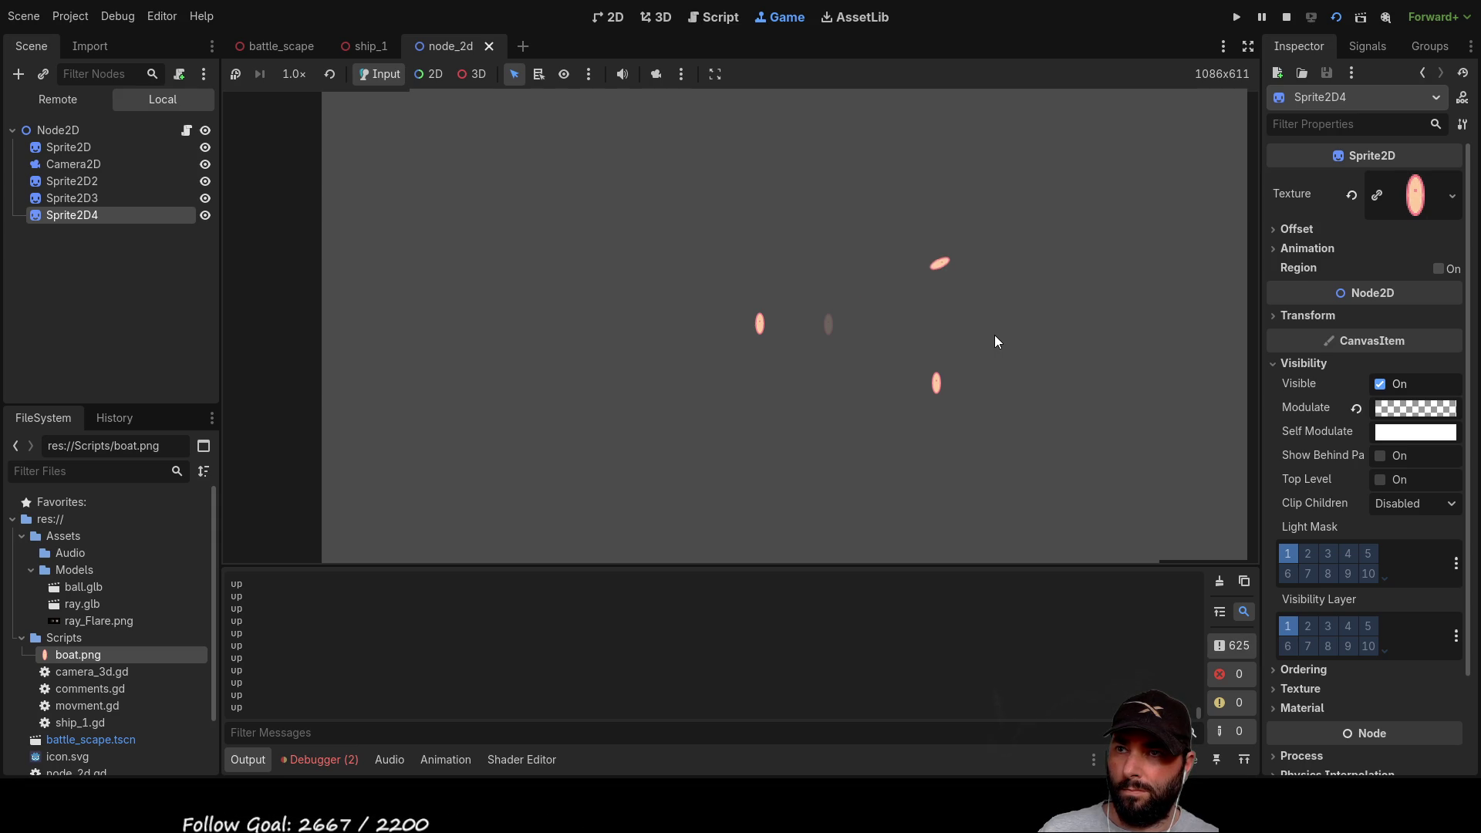
Step: Steer the sprite left and right, reverse it several times, then stop with F8
{"action": "key", "text": "Right"}
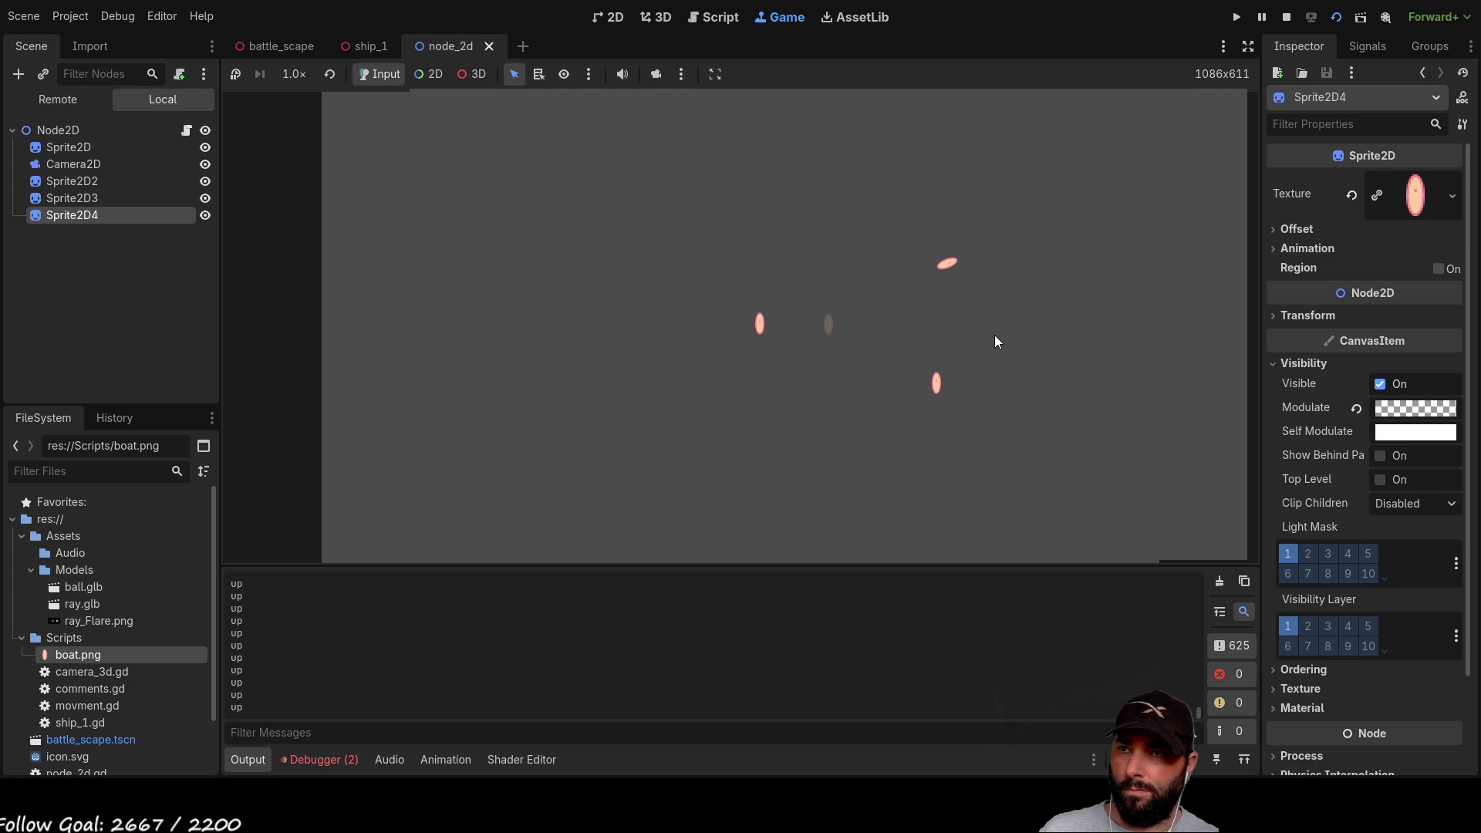
{"action": "key", "text": "Left"}
{"action": "key", "text": "Right"}
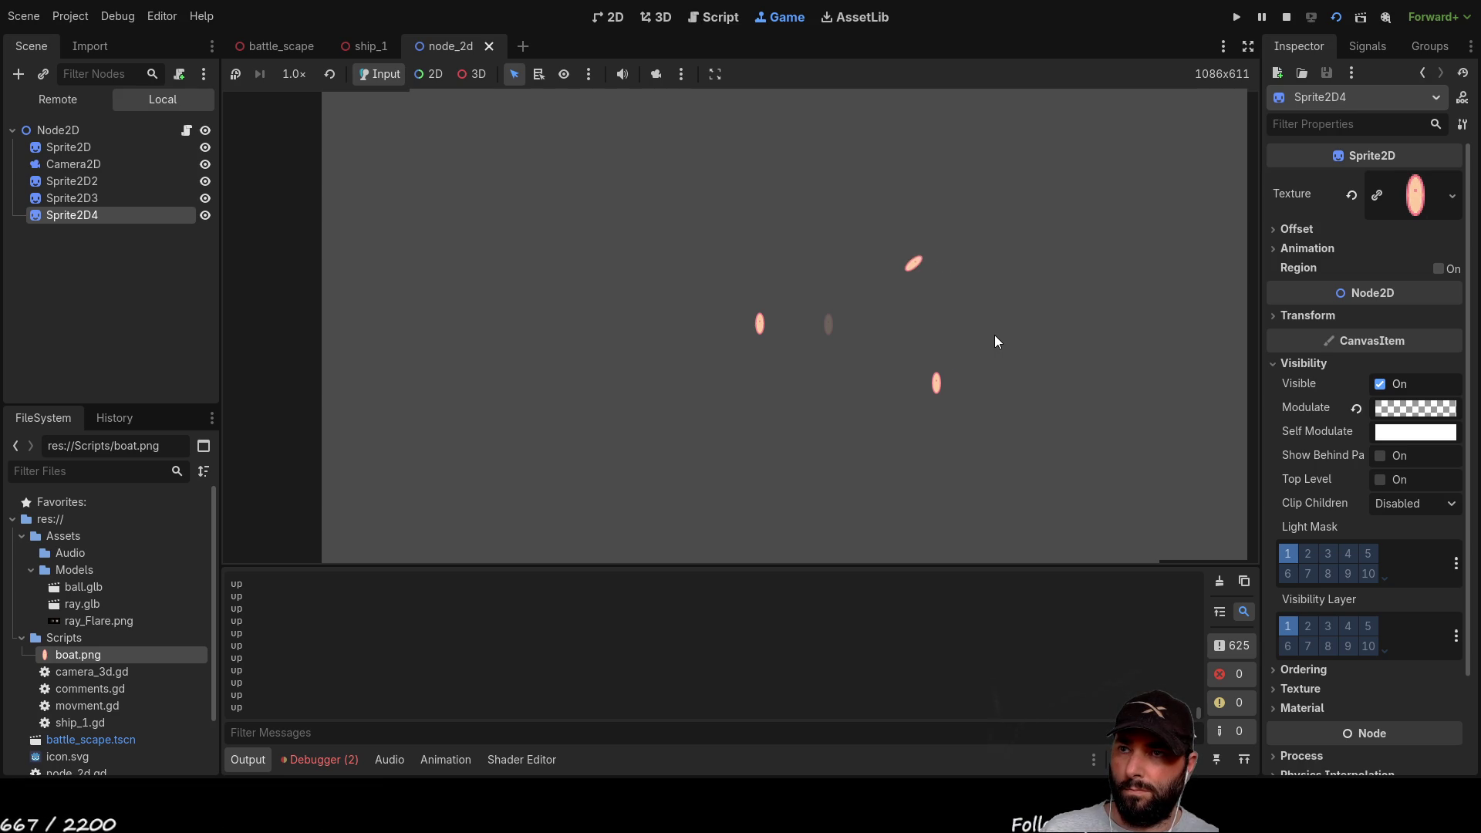
{"action": "key", "text": "Left"}
{"action": "key", "text": "Right"}
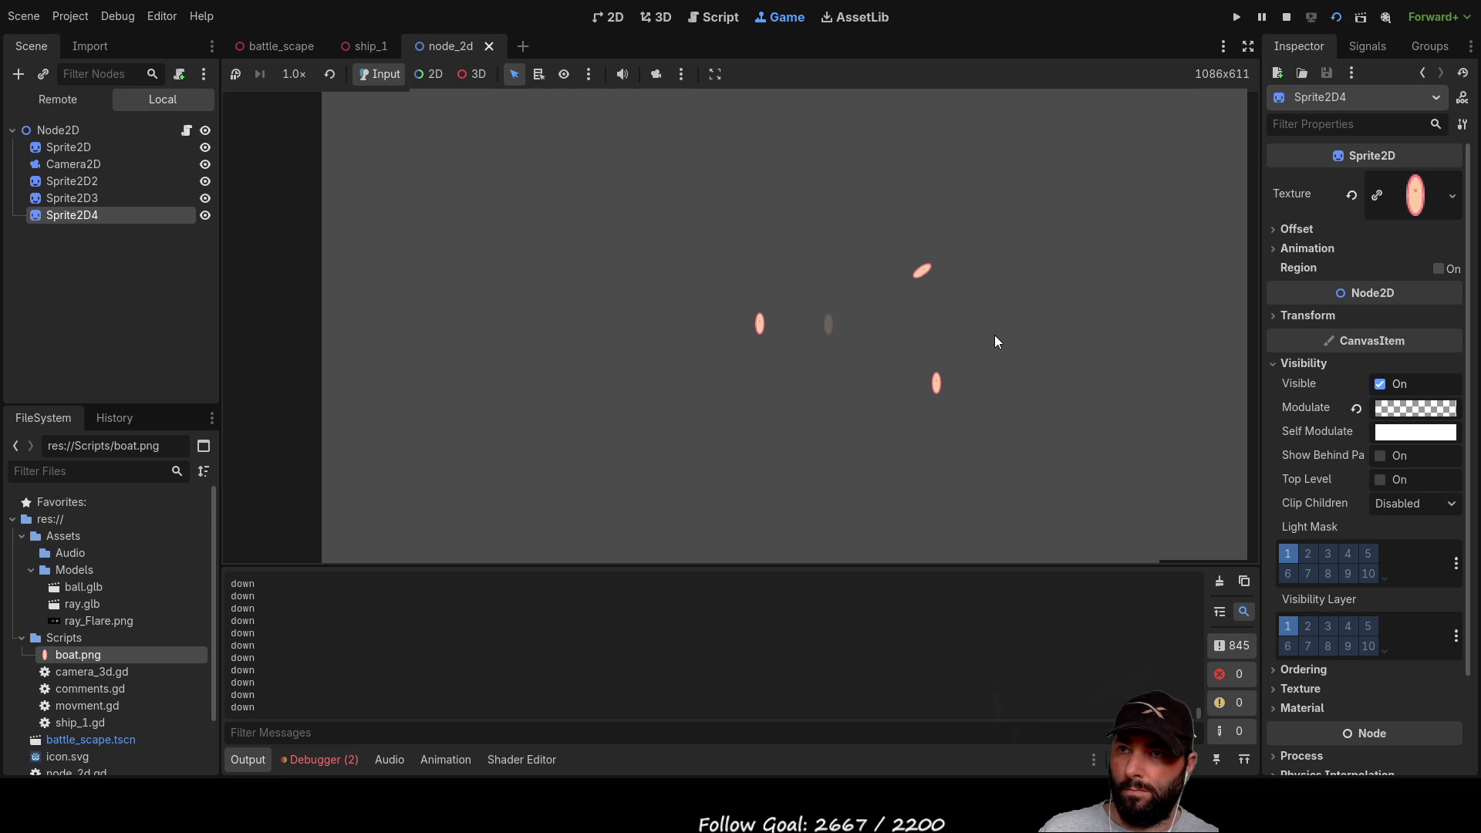
{"action": "key", "text": "Down"}
{"action": "key", "text": "Up"}
{"action": "key", "text": "Down"}
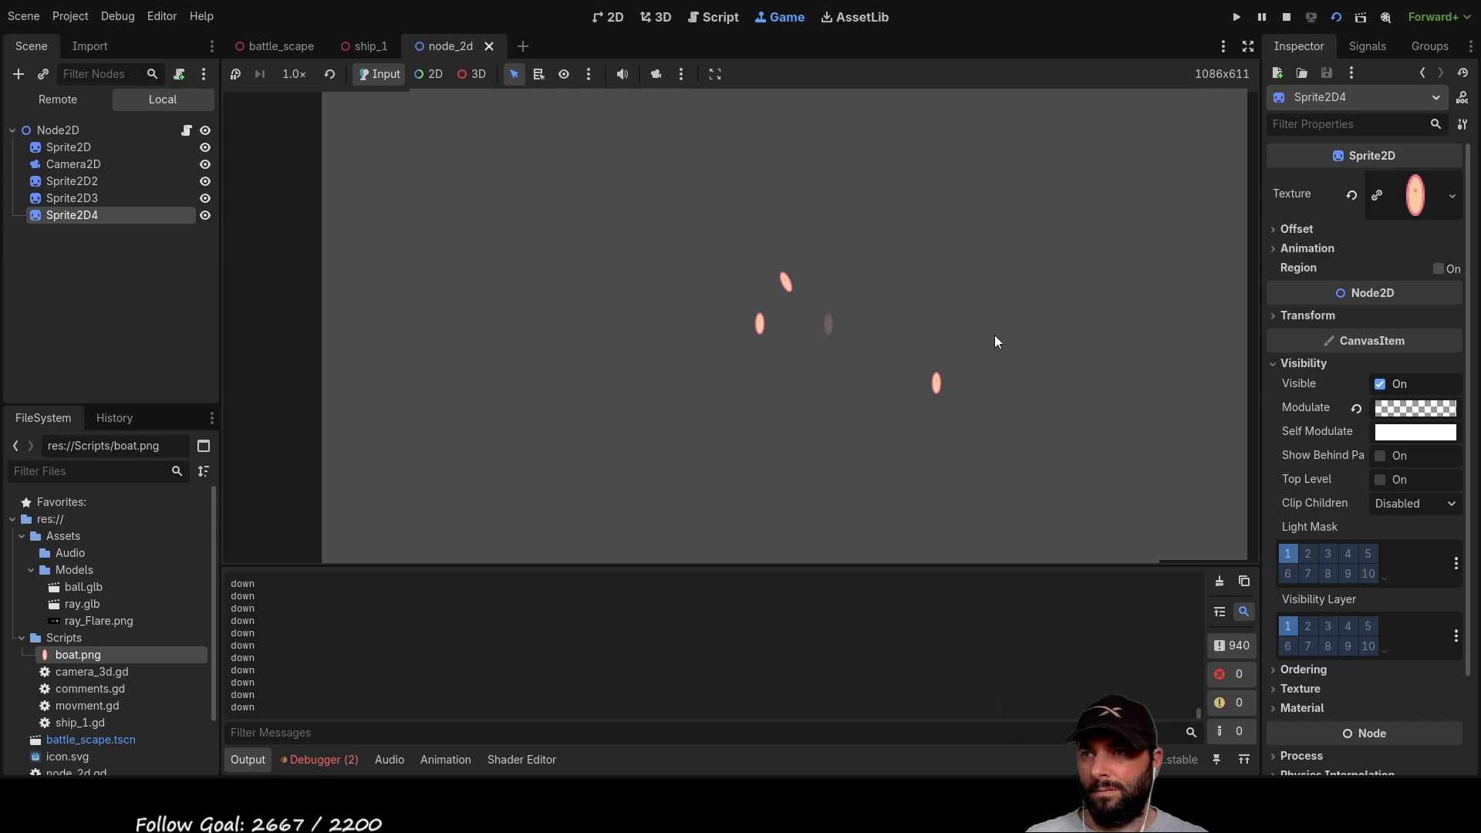
{"action": "key", "text": "Up"}
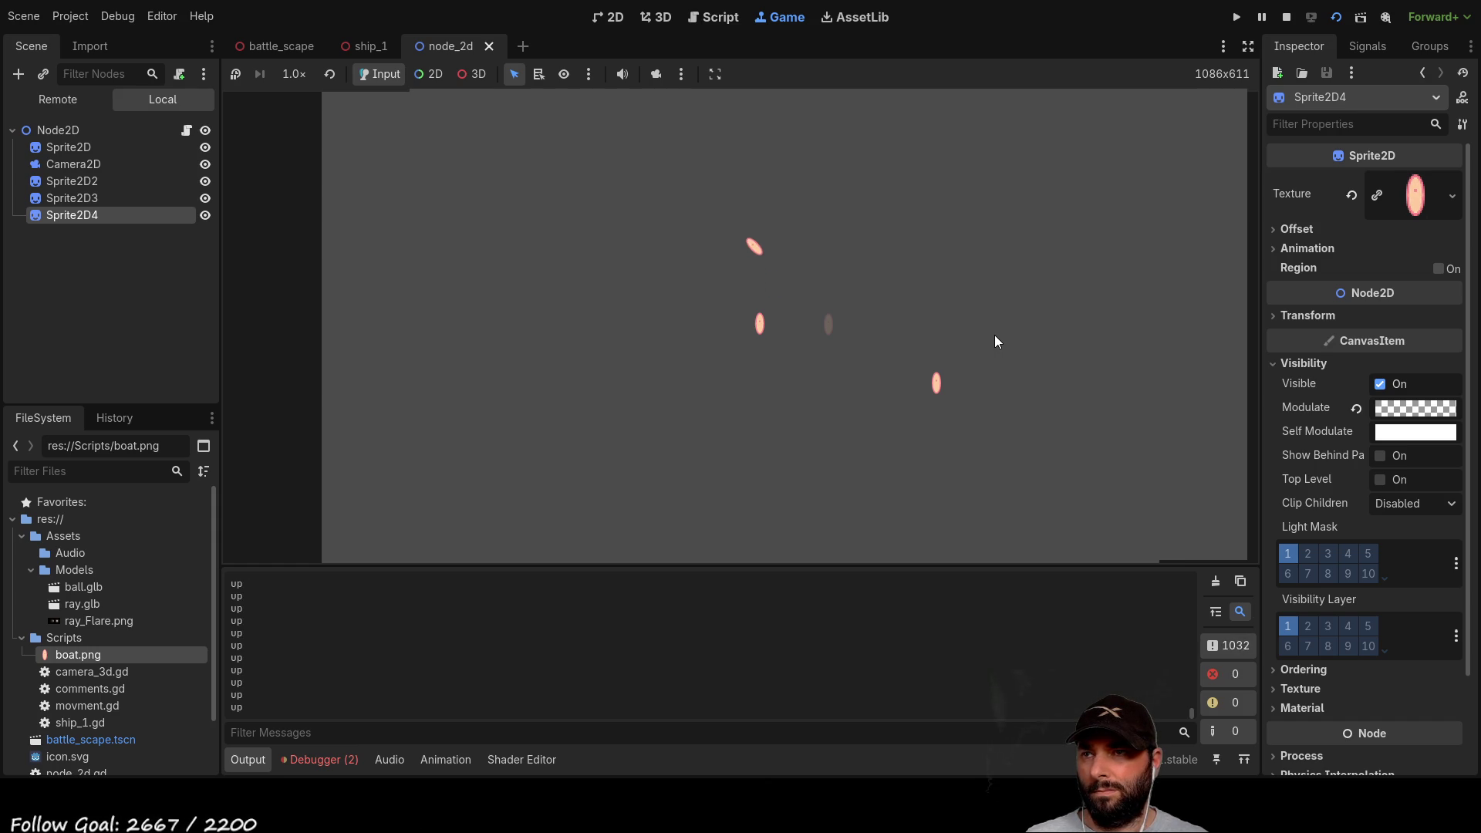
{"action": "key", "text": "Down"}
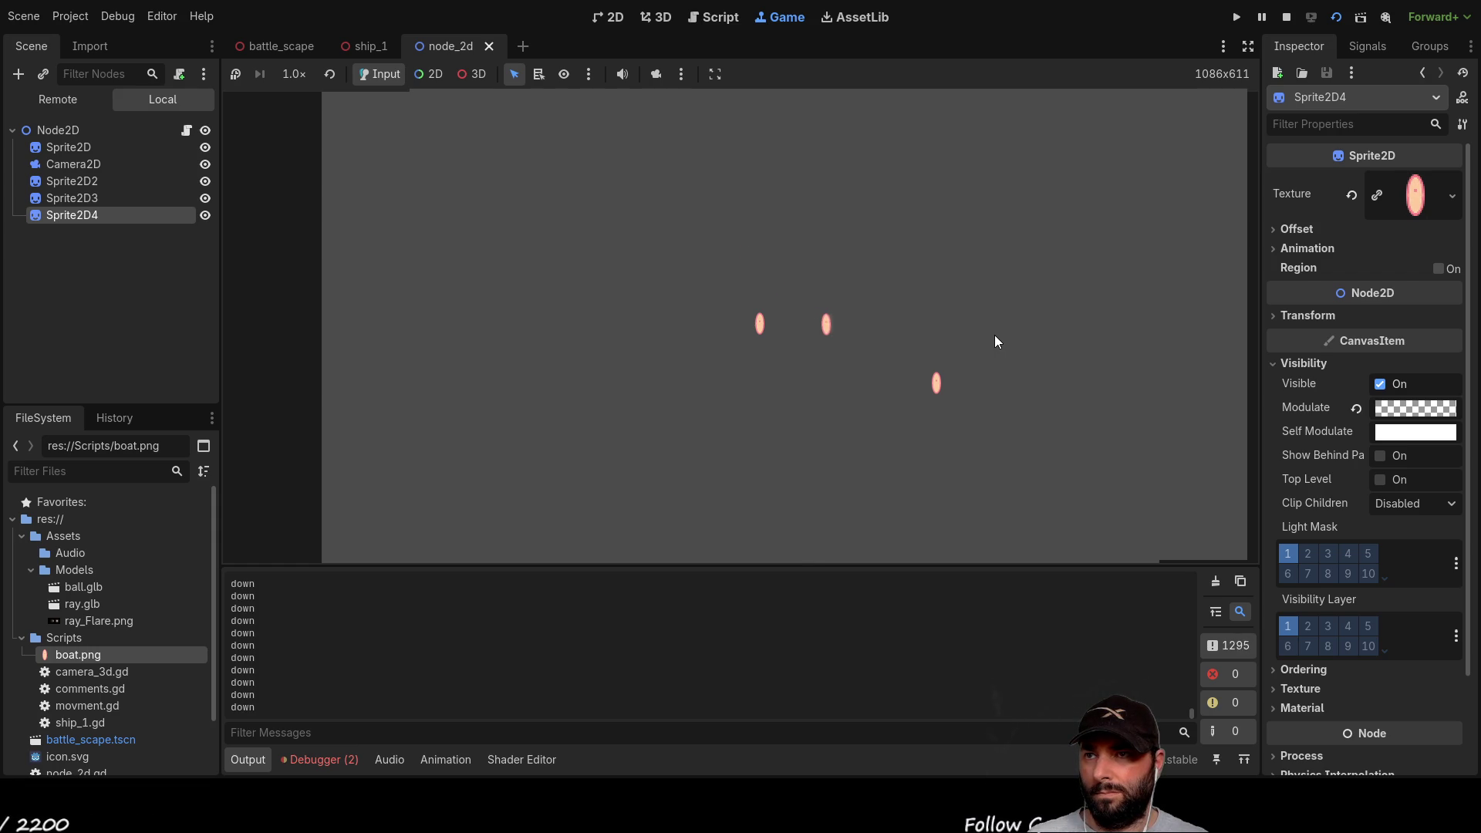
{"action": "key", "text": "Up"}
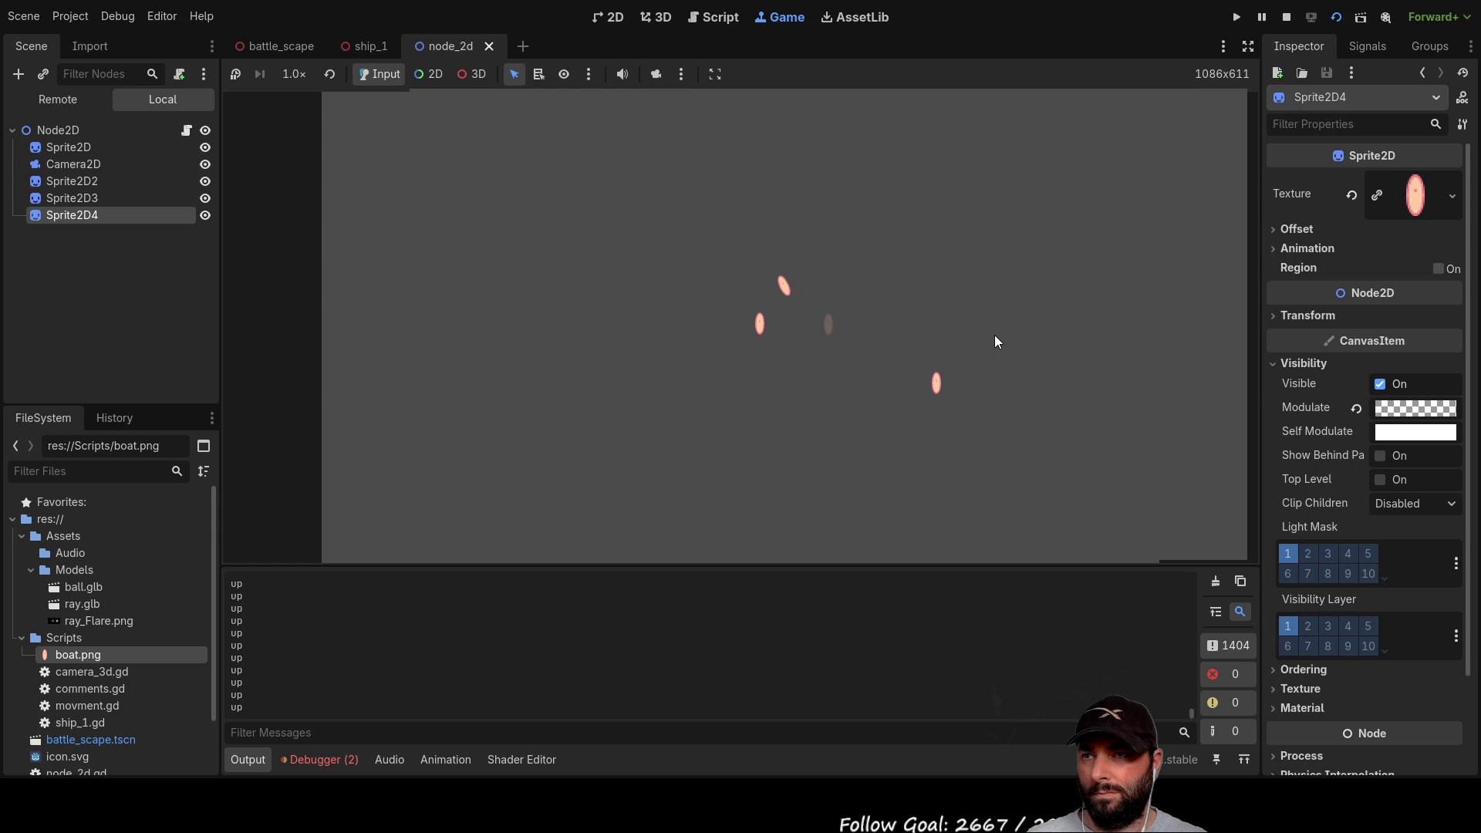
{"action": "key", "text": "Down"}
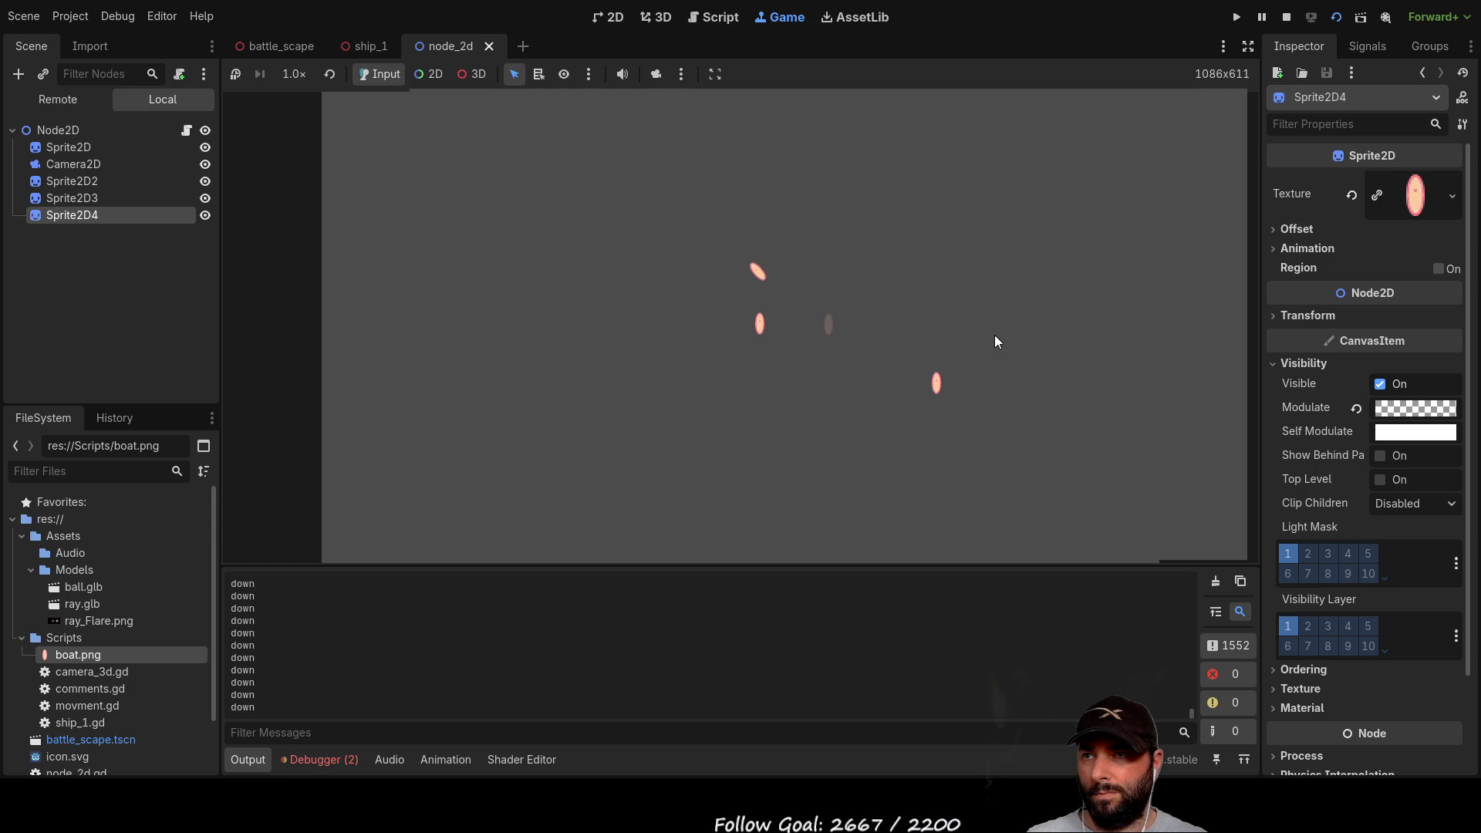
{"action": "key", "text": "Up"}
{"action": "key", "text": "Down"}
{"action": "key", "text": "Down"}
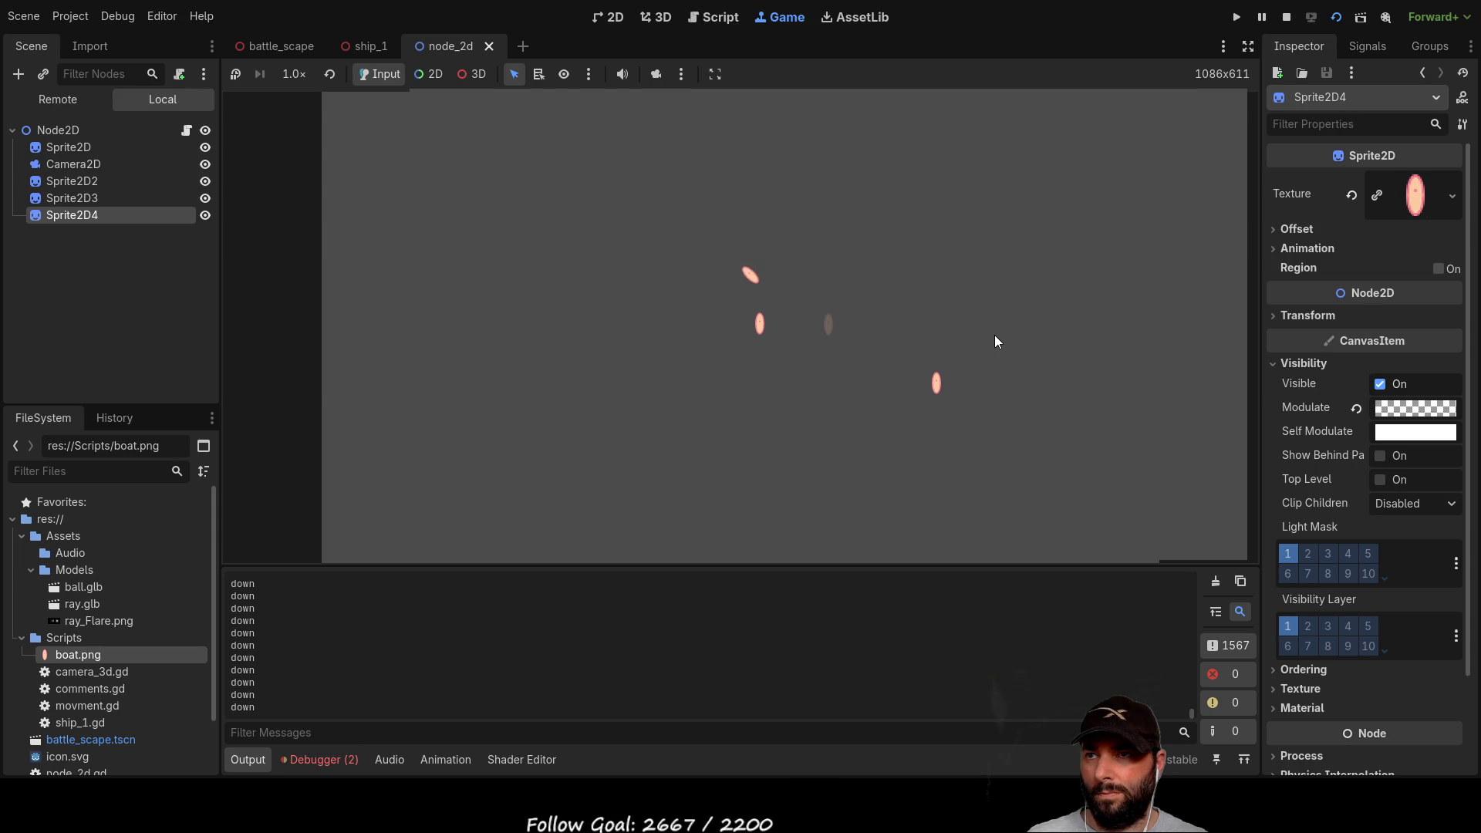
{"action": "key", "text": "F8"}
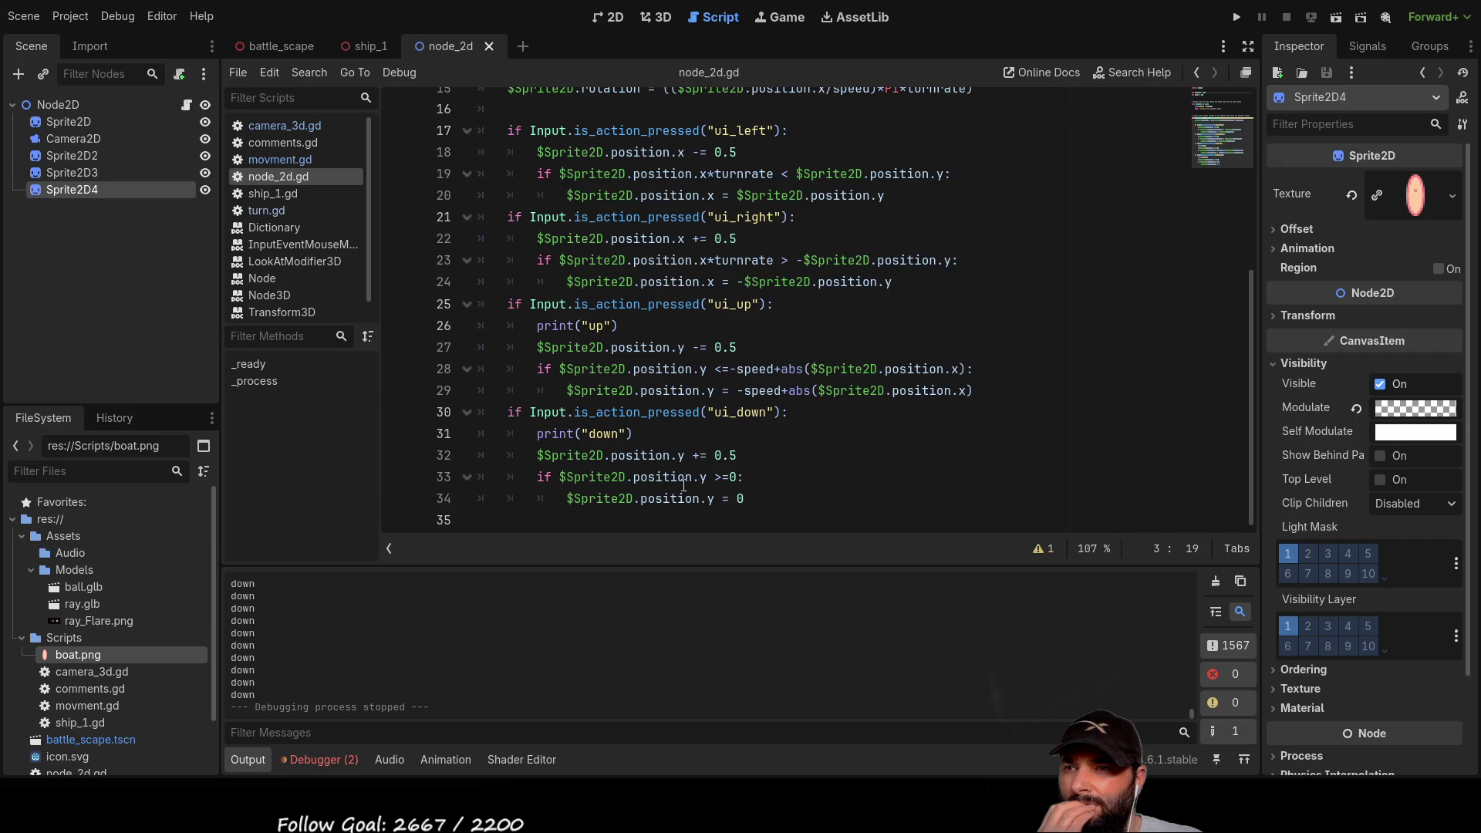
{"action": "left_click", "coordinate": [537, 477]}
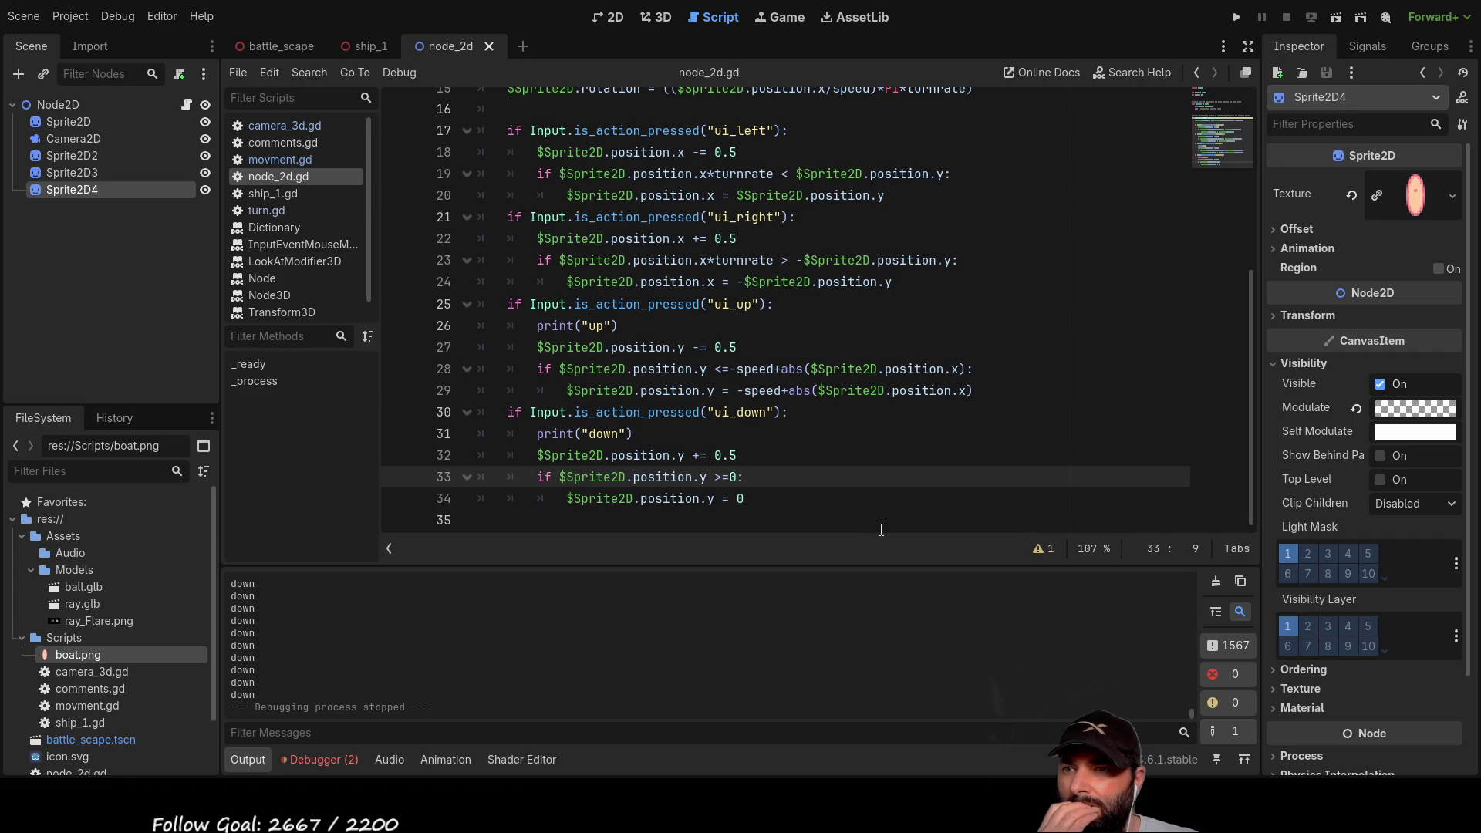
{"action": "key", "text": "Up"}
{"action": "key", "text": "Up"}
{"action": "key", "text": "Up"}
{"action": "key", "text": "Up"}
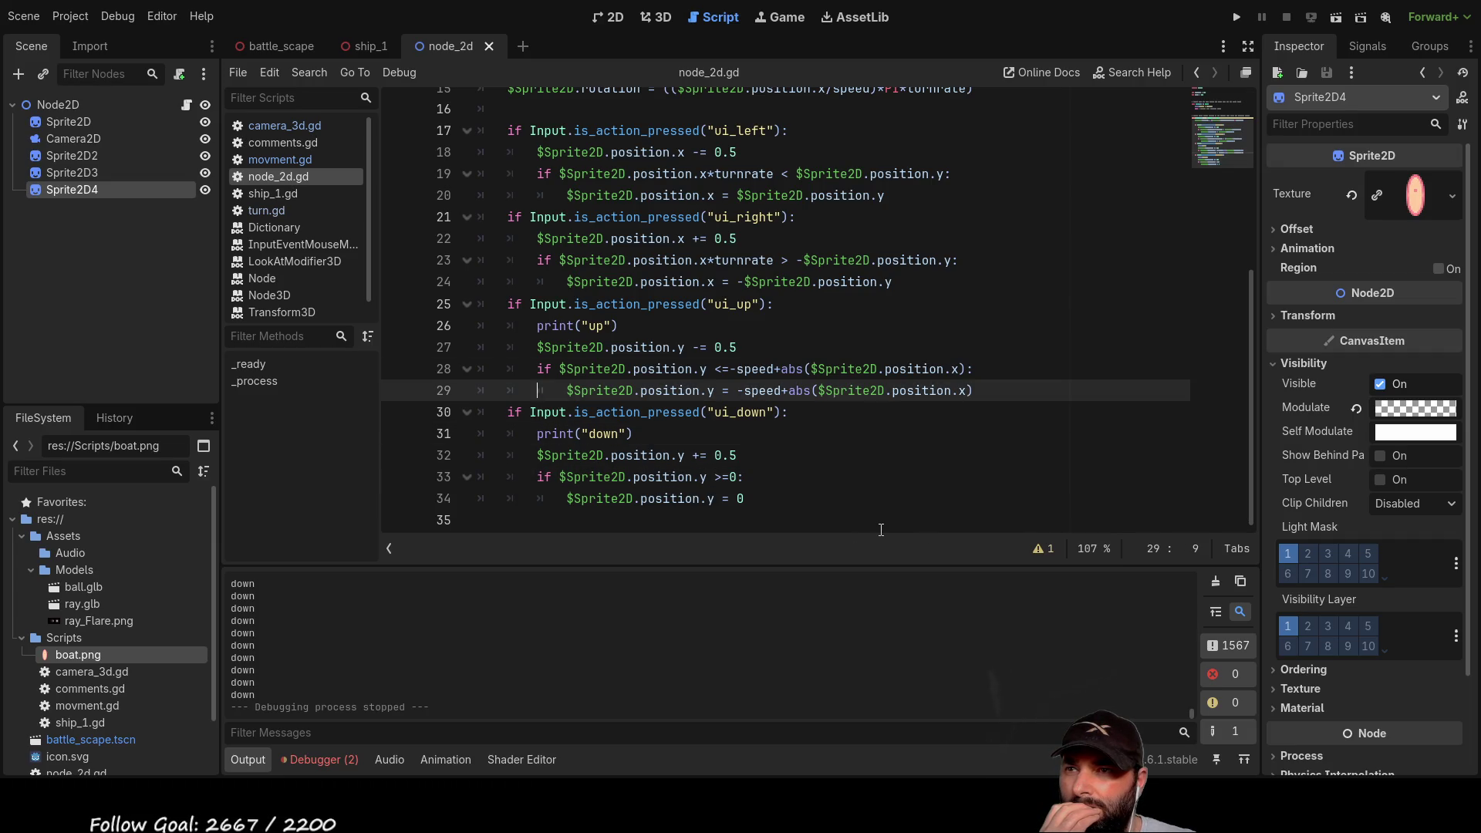
{"action": "key", "text": "Up"}
{"action": "key", "text": "Up"}
{"action": "key", "text": "Up"}
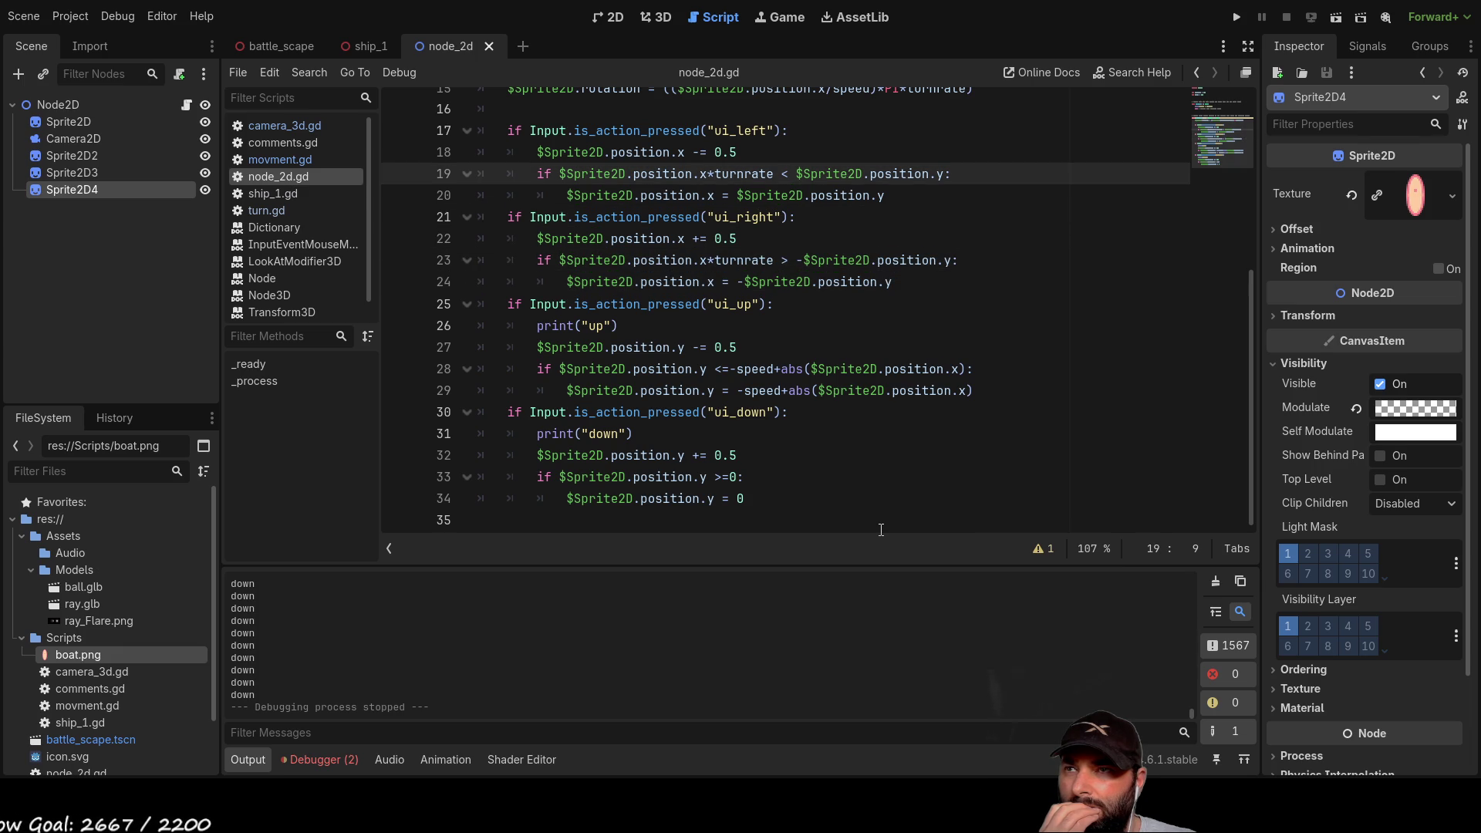
{"action": "key", "text": "Up"}
{"action": "key", "text": "Up"}
{"action": "key", "text": "Up"}
{"action": "key", "text": "Down"}
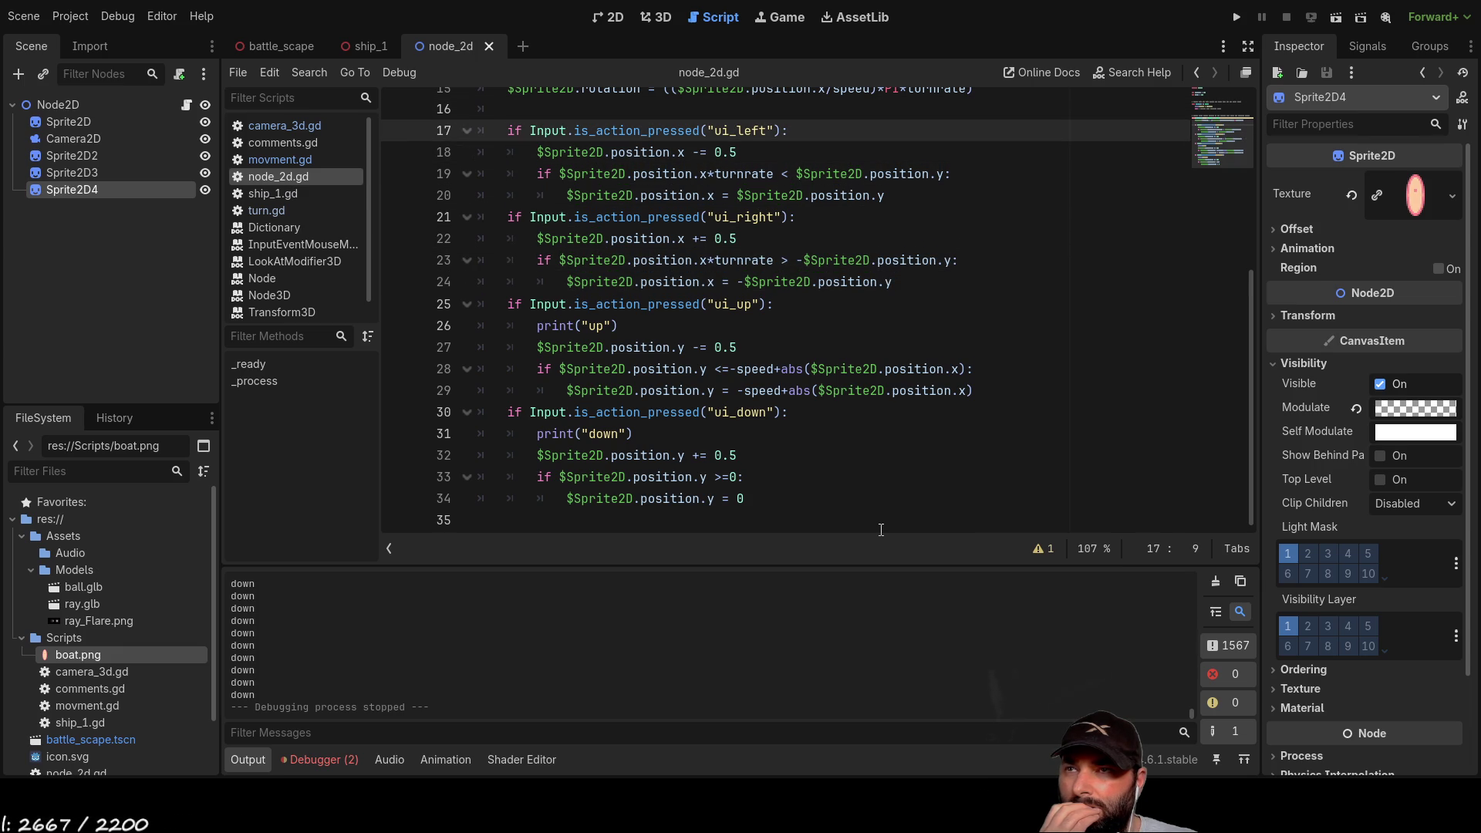
{"action": "key", "text": "Down"}
{"action": "key", "text": "Down"}
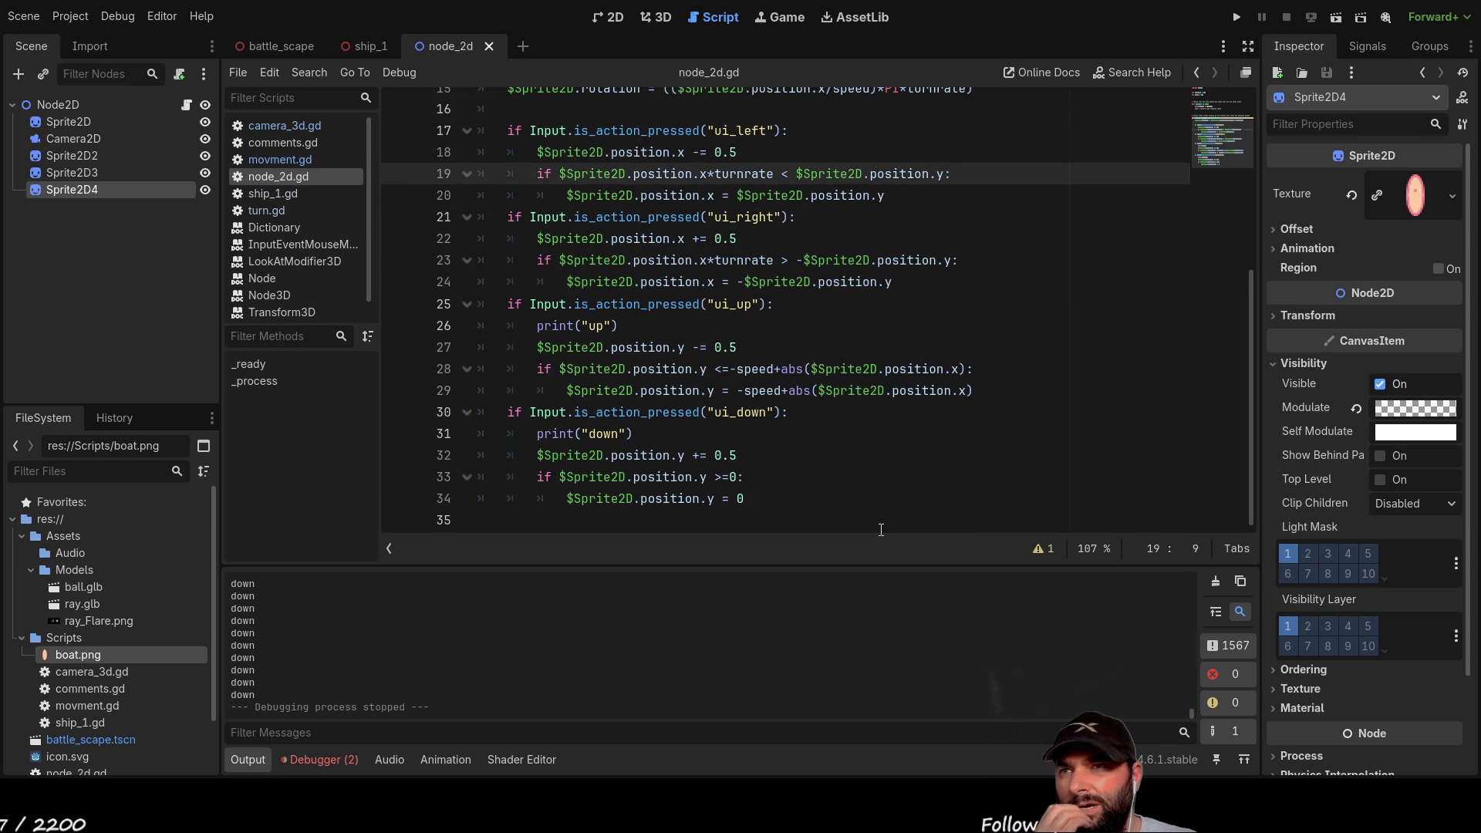
{"action": "key", "text": "Down"}
{"action": "key", "text": "Down"}
{"action": "key", "text": "Down"}
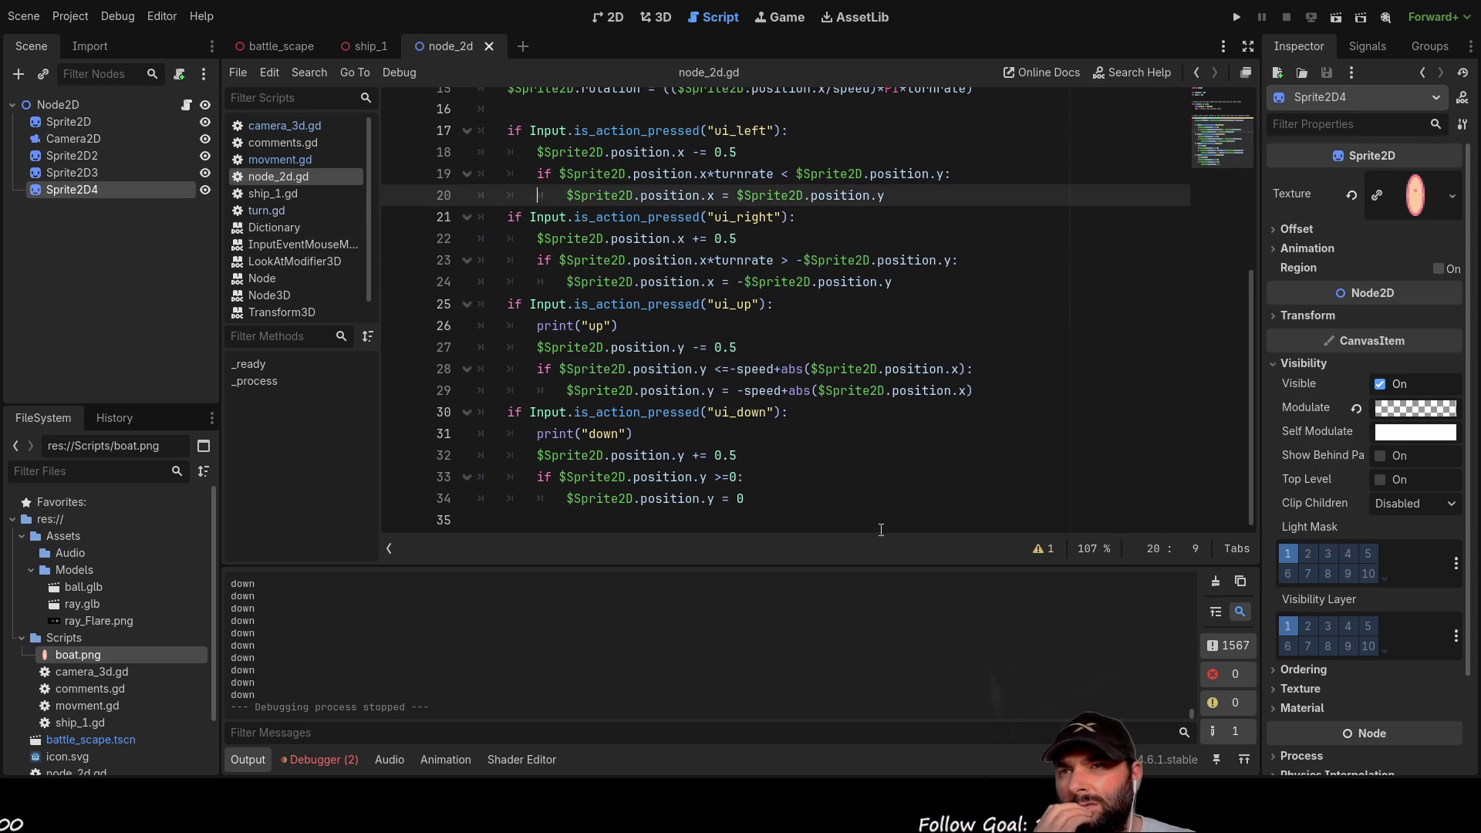
{"action": "key", "text": "Down"}
{"action": "key", "text": "Down"}
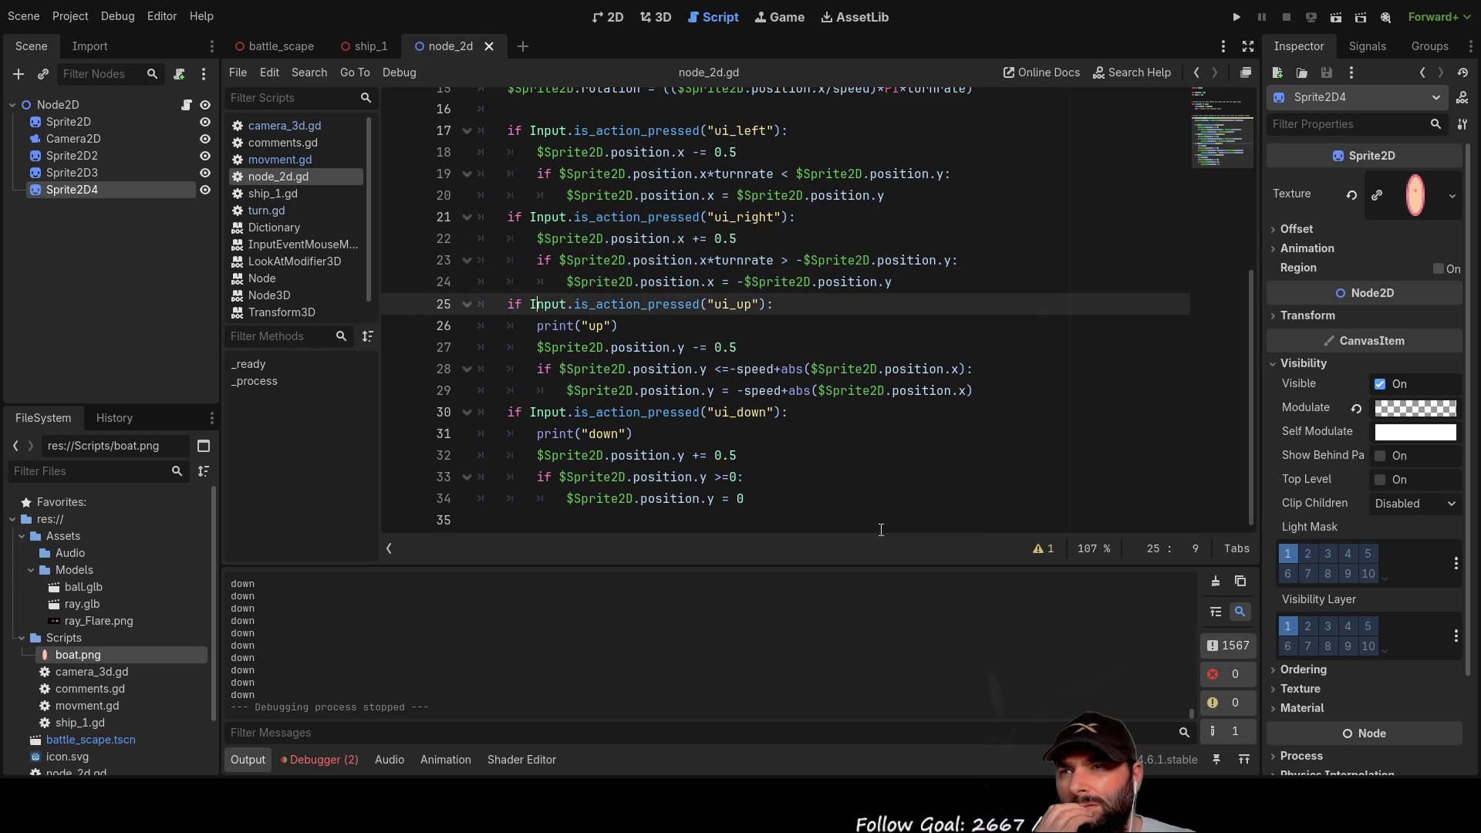
{"action": "key", "text": "Down"}
{"action": "key", "text": "Down"}
{"action": "key", "text": "Down"}
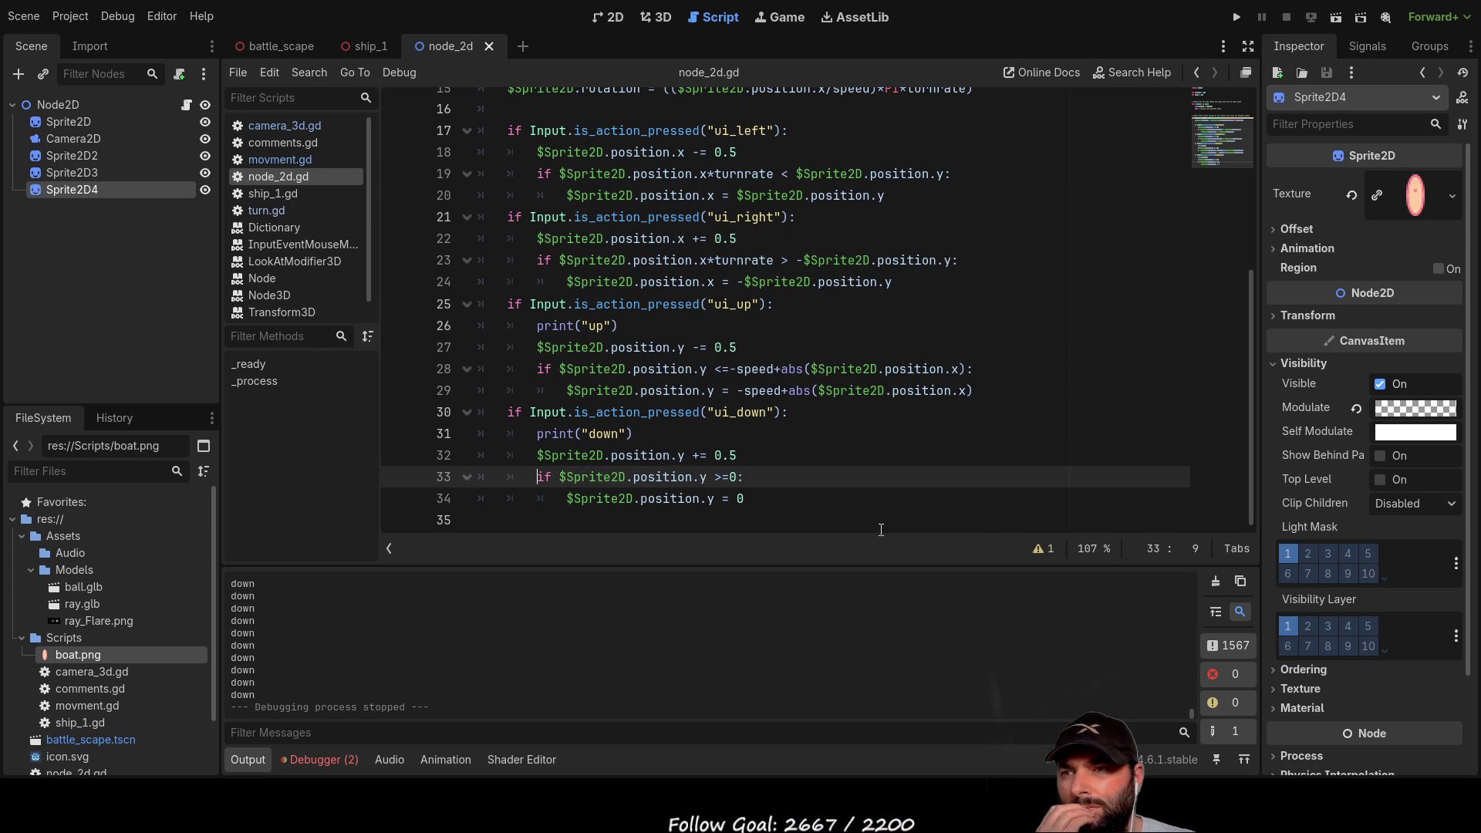
{"action": "key", "text": "Up"}
{"action": "key", "text": "Up"}
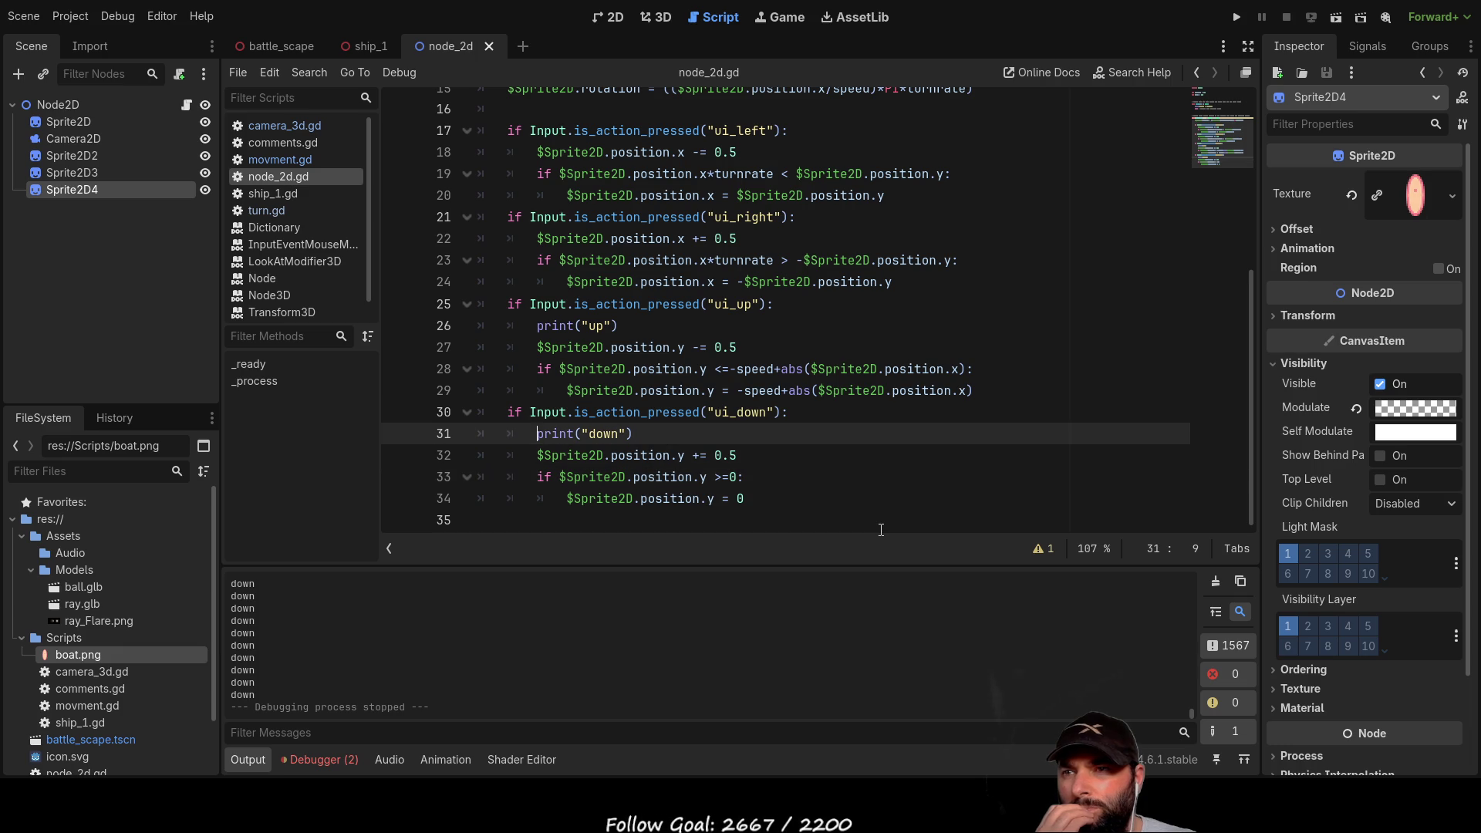
{"action": "key", "text": "Up"}
{"action": "key", "text": "Up"}
{"action": "key", "text": "Up"}
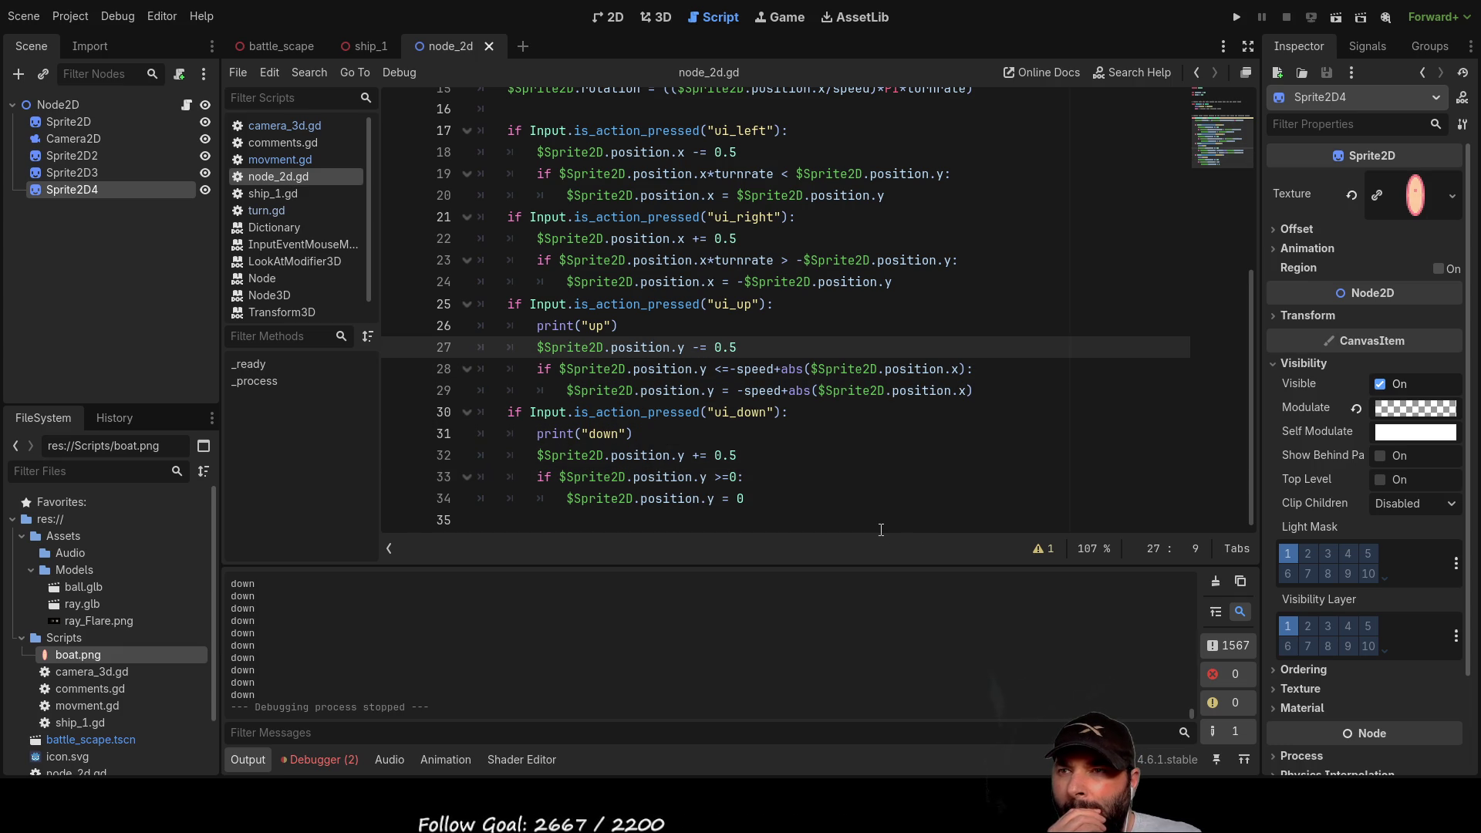
{"action": "key", "text": "Down"}
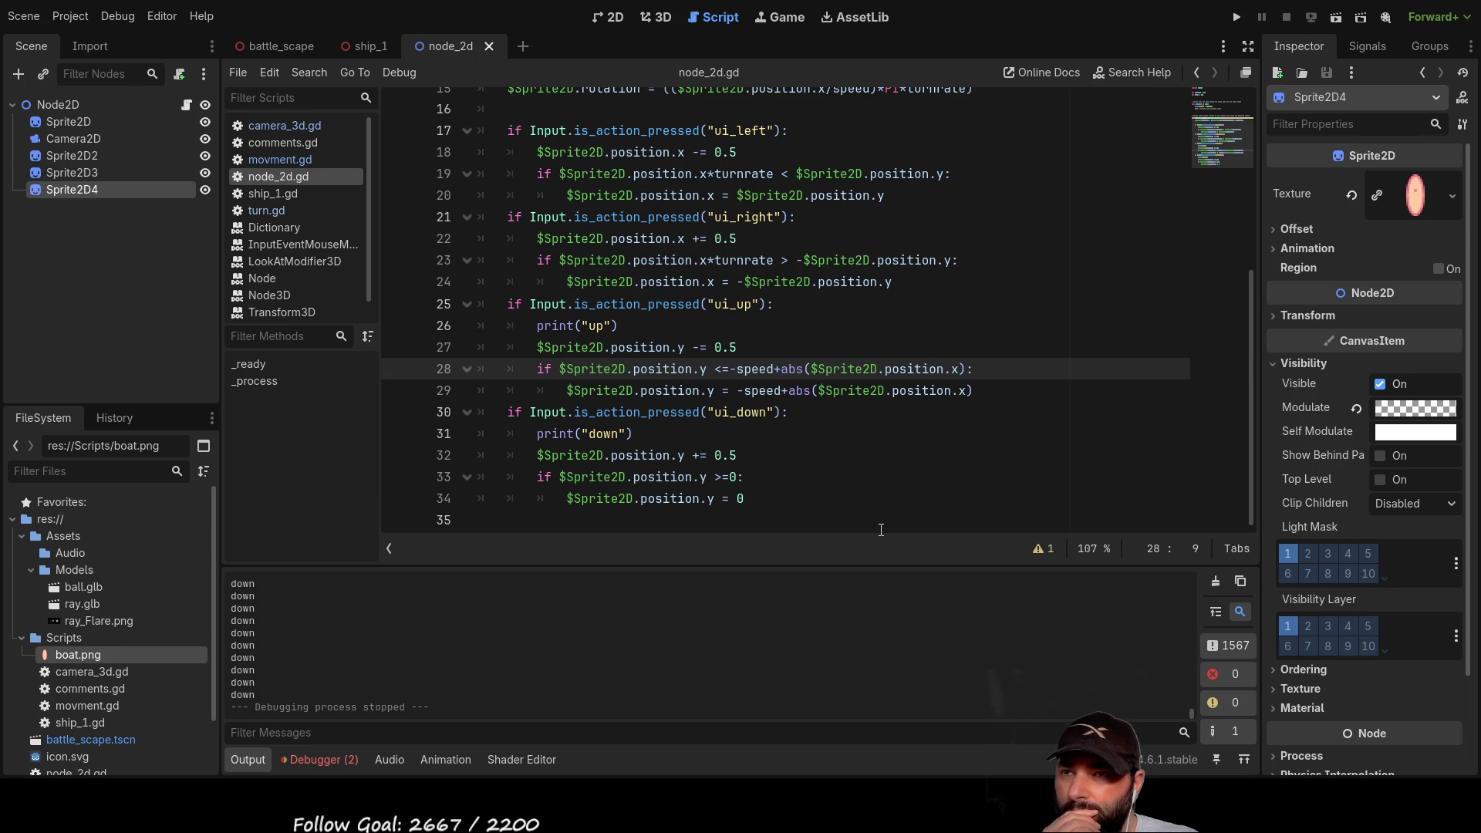
{"action": "key", "text": "Right"}
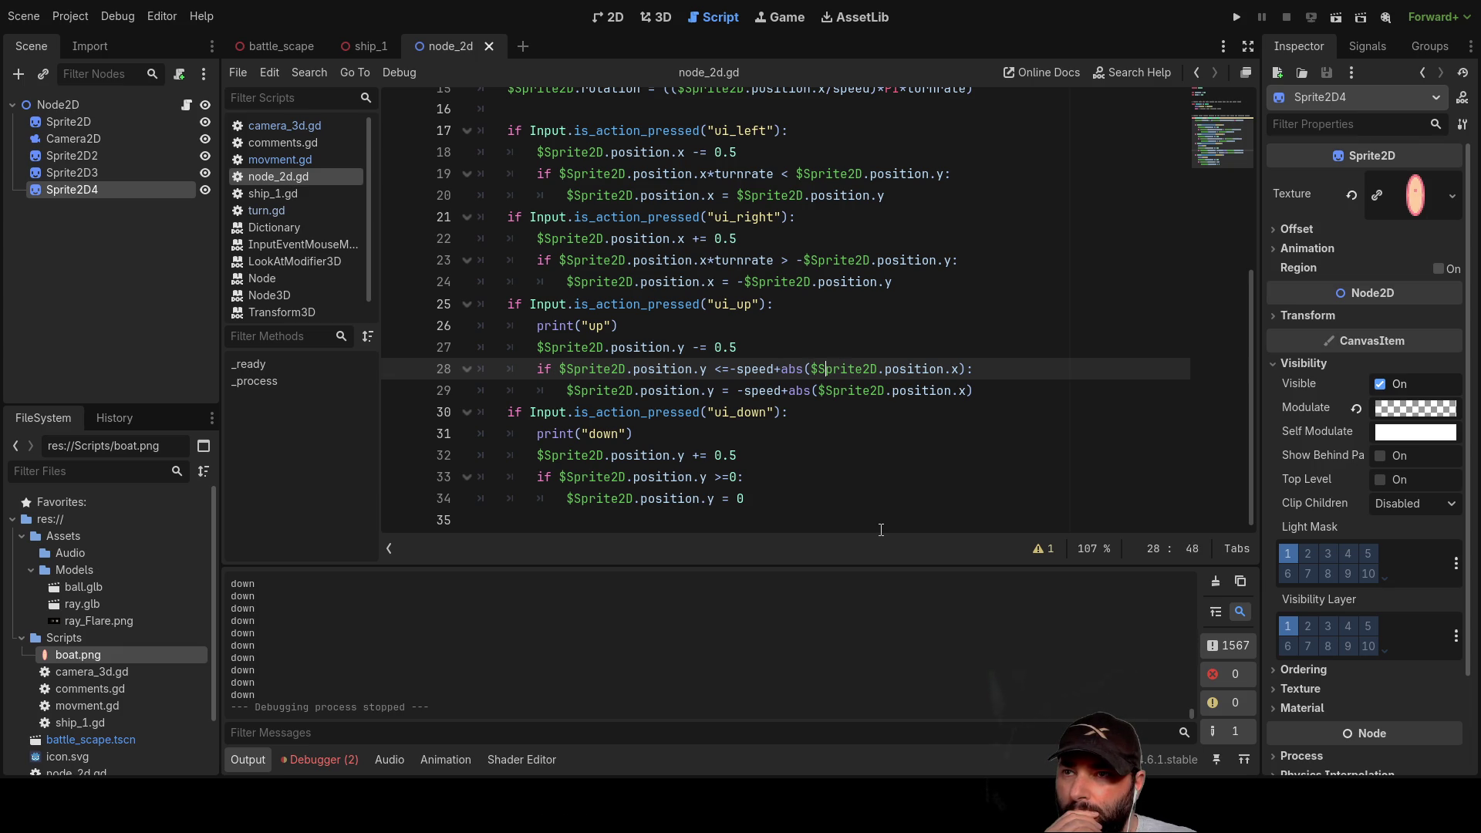
{"action": "key", "text": "Down"}
{"action": "key", "text": "ctrl+Right"}
{"action": "key", "text": "ctrl+Right"}
{"action": "key", "text": "ctrl+Right"}
{"action": "key", "text": "Up"}
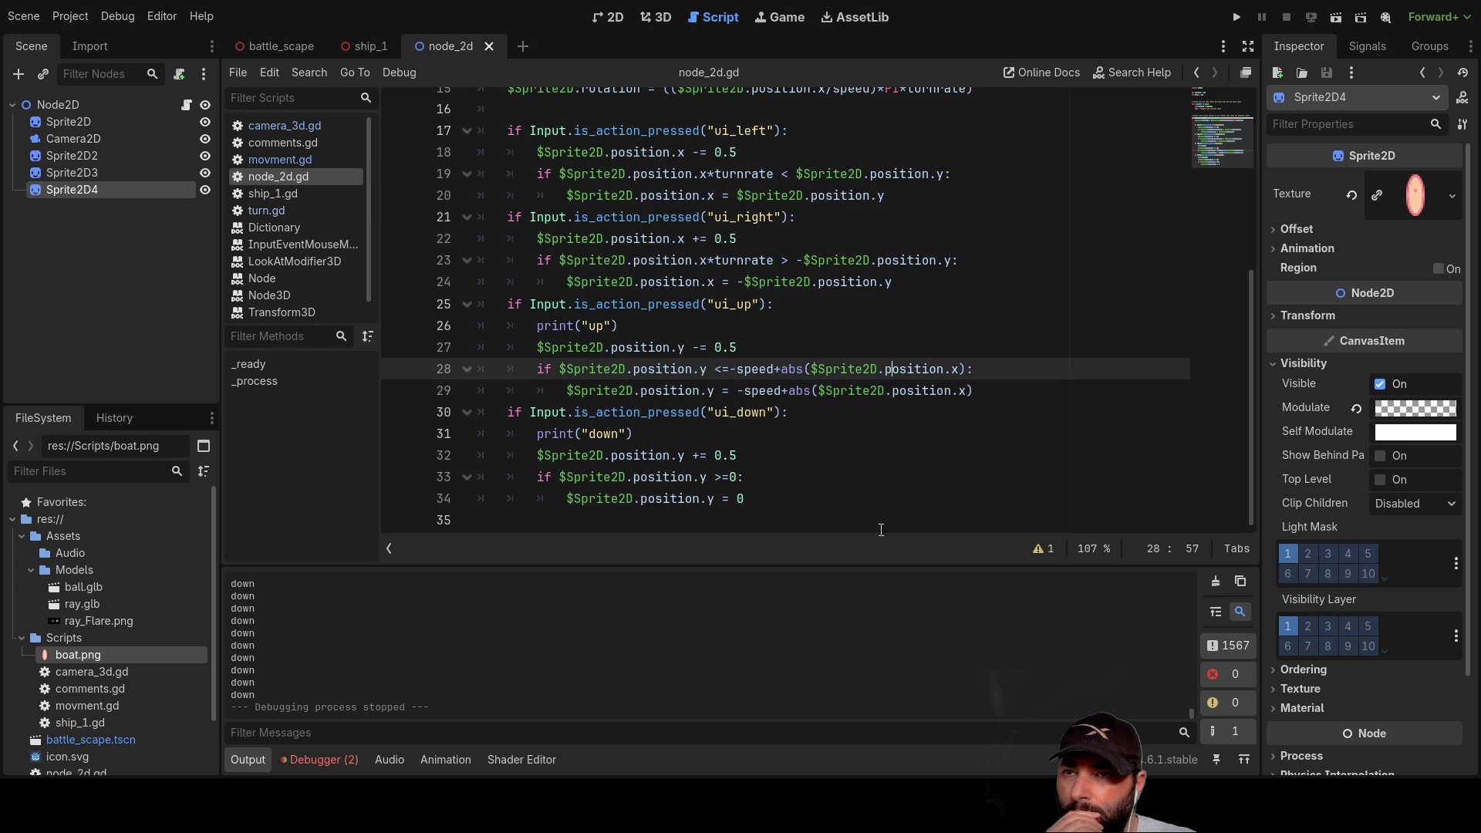
{"action": "key", "text": "Up"}
{"action": "key", "text": "Up"}
{"action": "key", "text": "Up"}
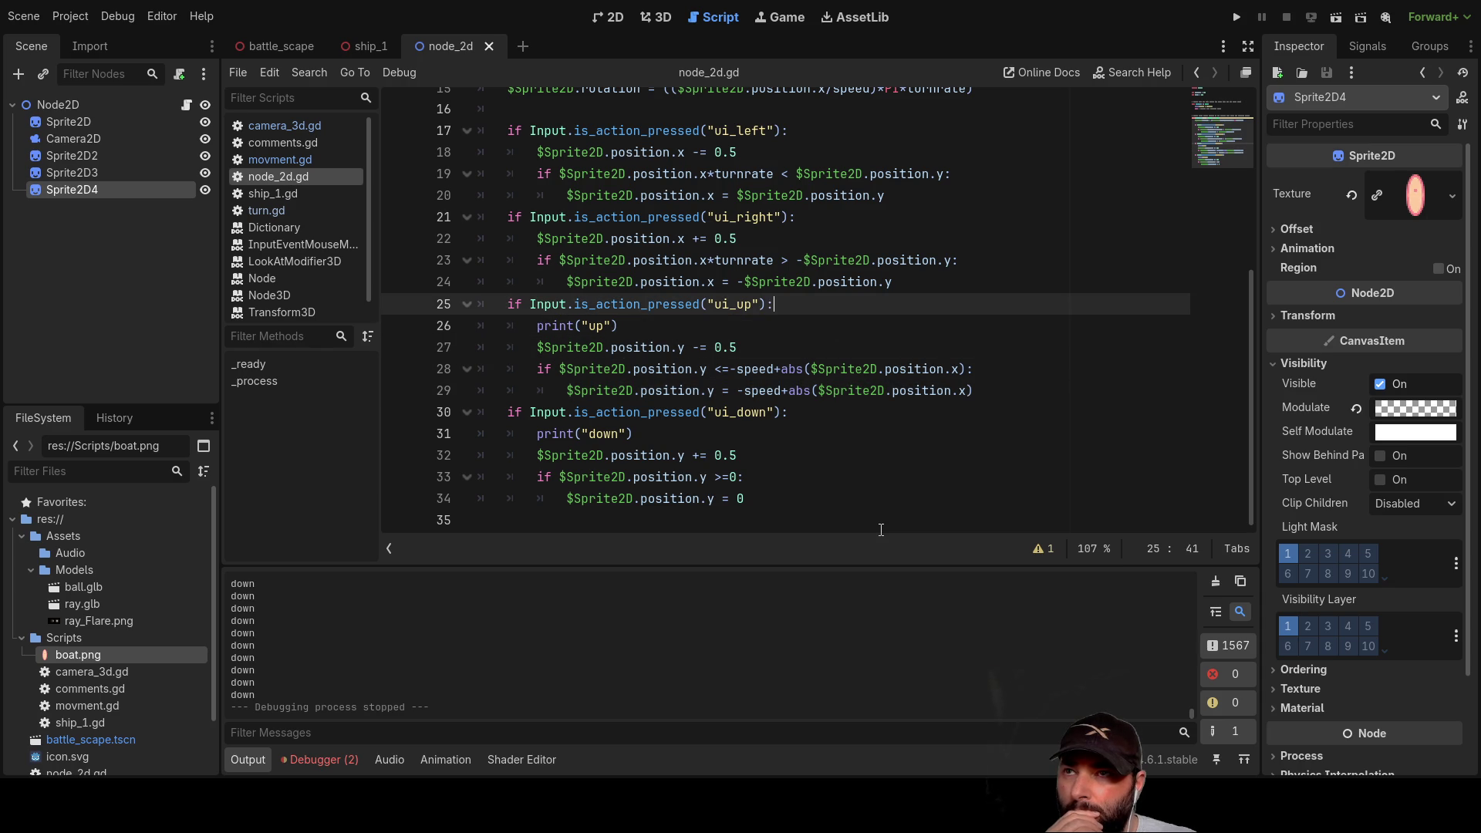
{"action": "key", "text": "Down"}
{"action": "key", "text": "Down"}
{"action": "key", "text": "Down"}
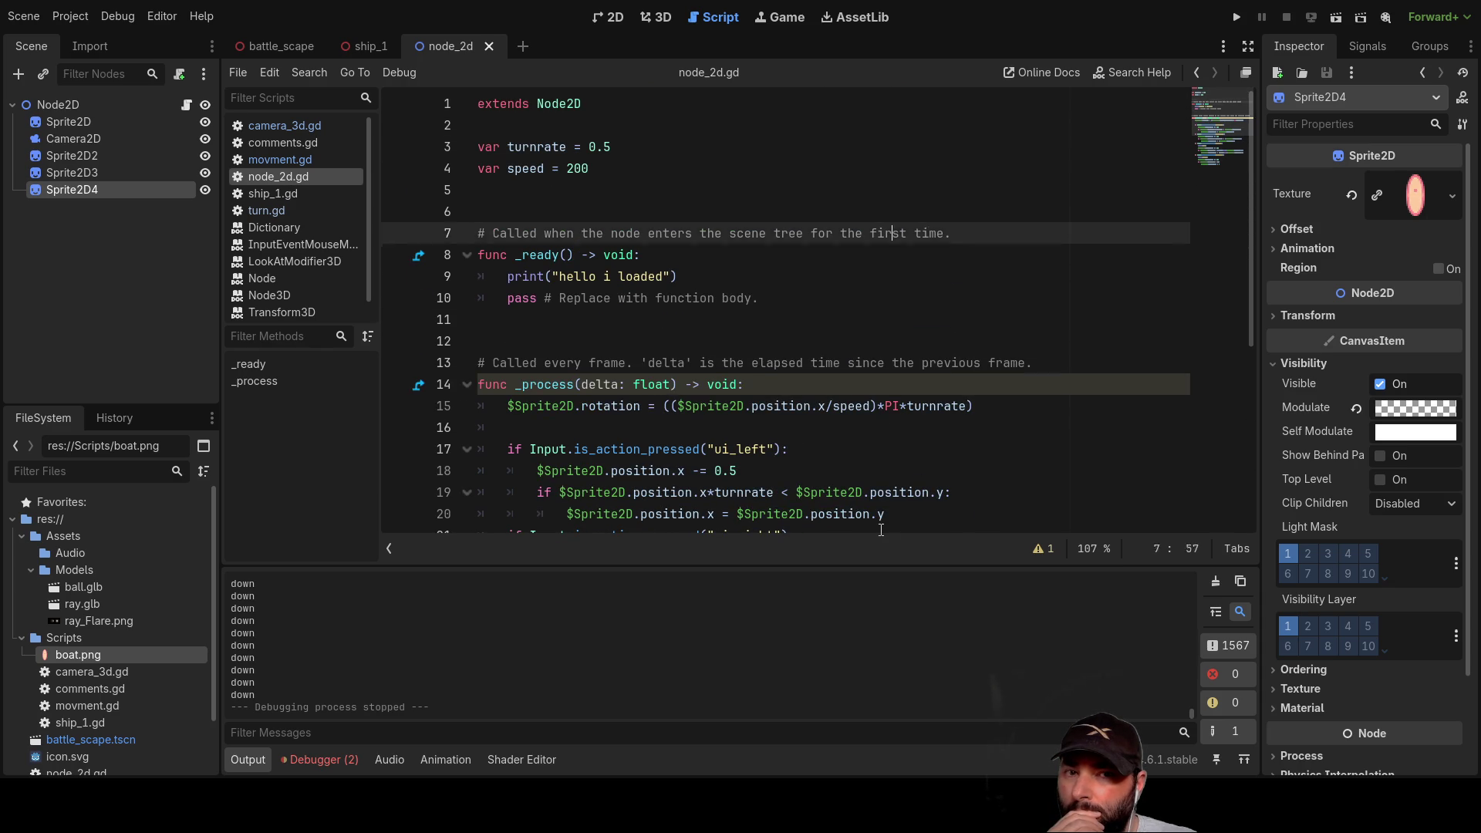
{"action": "key", "text": "Up"}
{"action": "key", "text": "Up"}
{"action": "key", "text": "Up"}
{"action": "key", "text": "Up"}
{"action": "key", "text": "Up"}
{"action": "key", "text": "Down"}
{"action": "key", "text": "Down"}
{"action": "key", "text": "Down"}
{"action": "key", "text": "Down"}
{"action": "key", "text": "Down"}
{"action": "key", "text": "Down"}
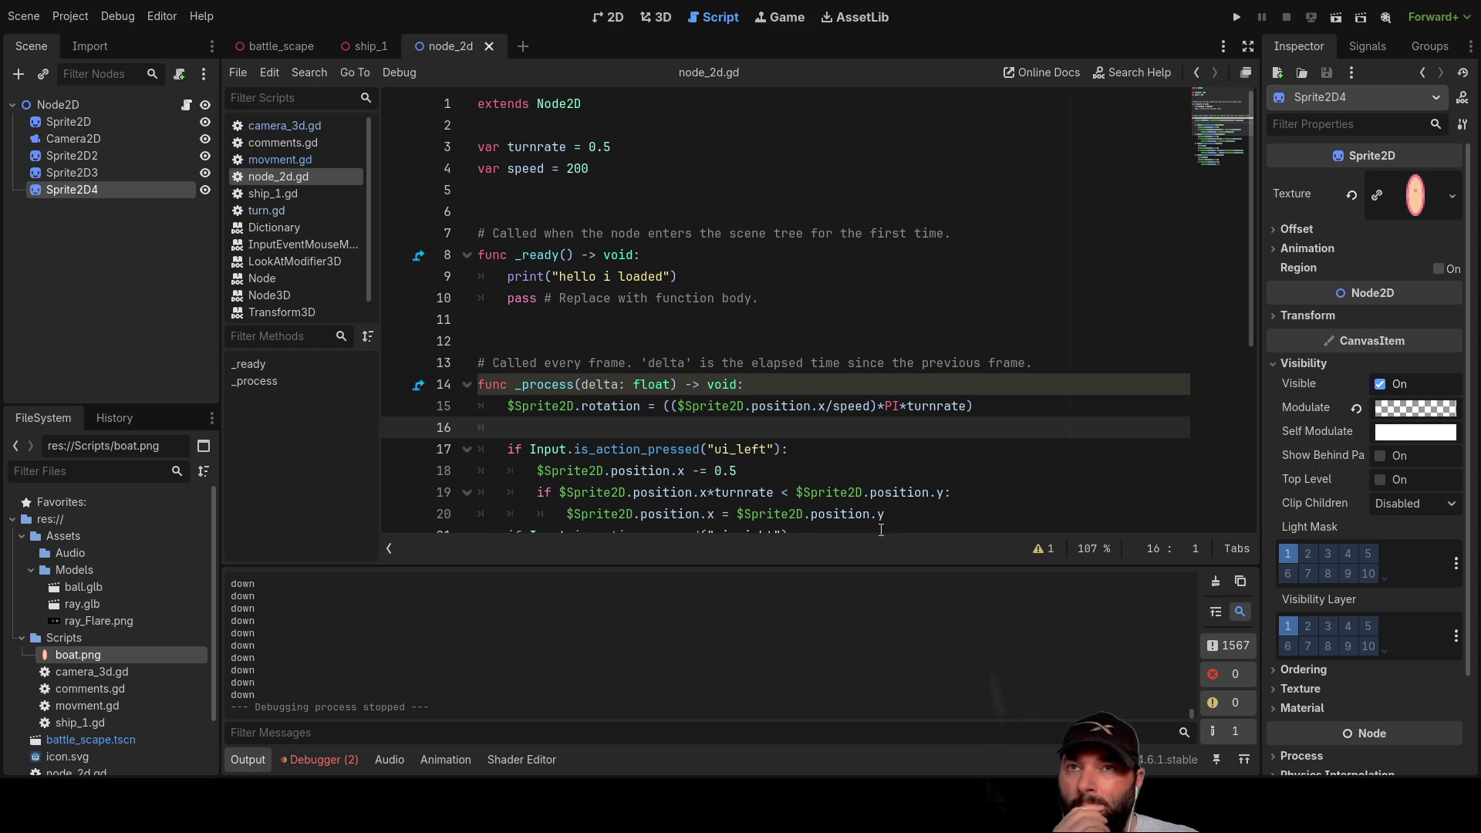
Step: Run the project, restart the node_2d scene, and drive the boat up and down-right
{"action": "left_click", "coordinate": [1235, 18]}
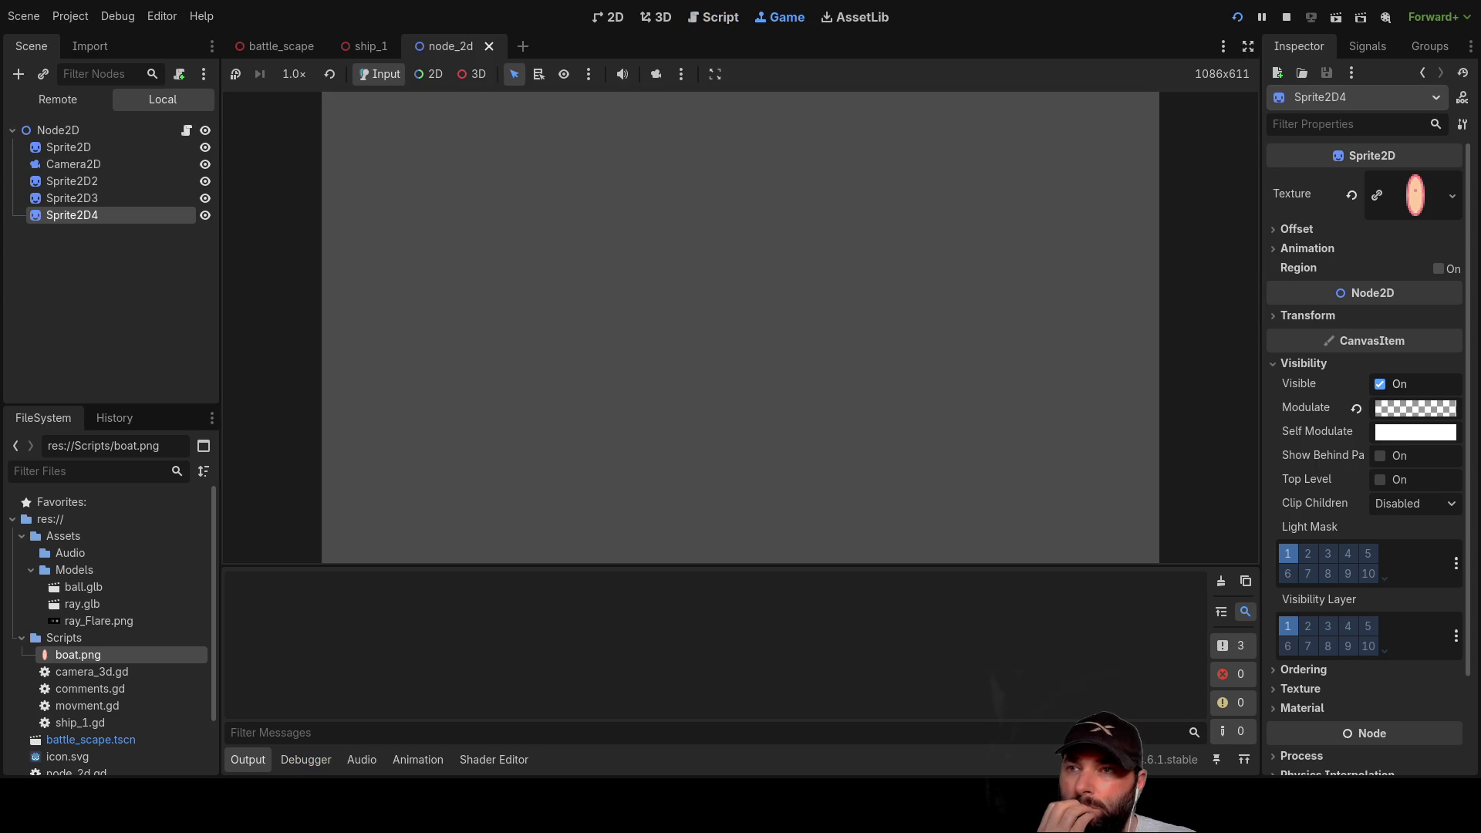
{"action": "left_click", "coordinate": [1287, 17]}
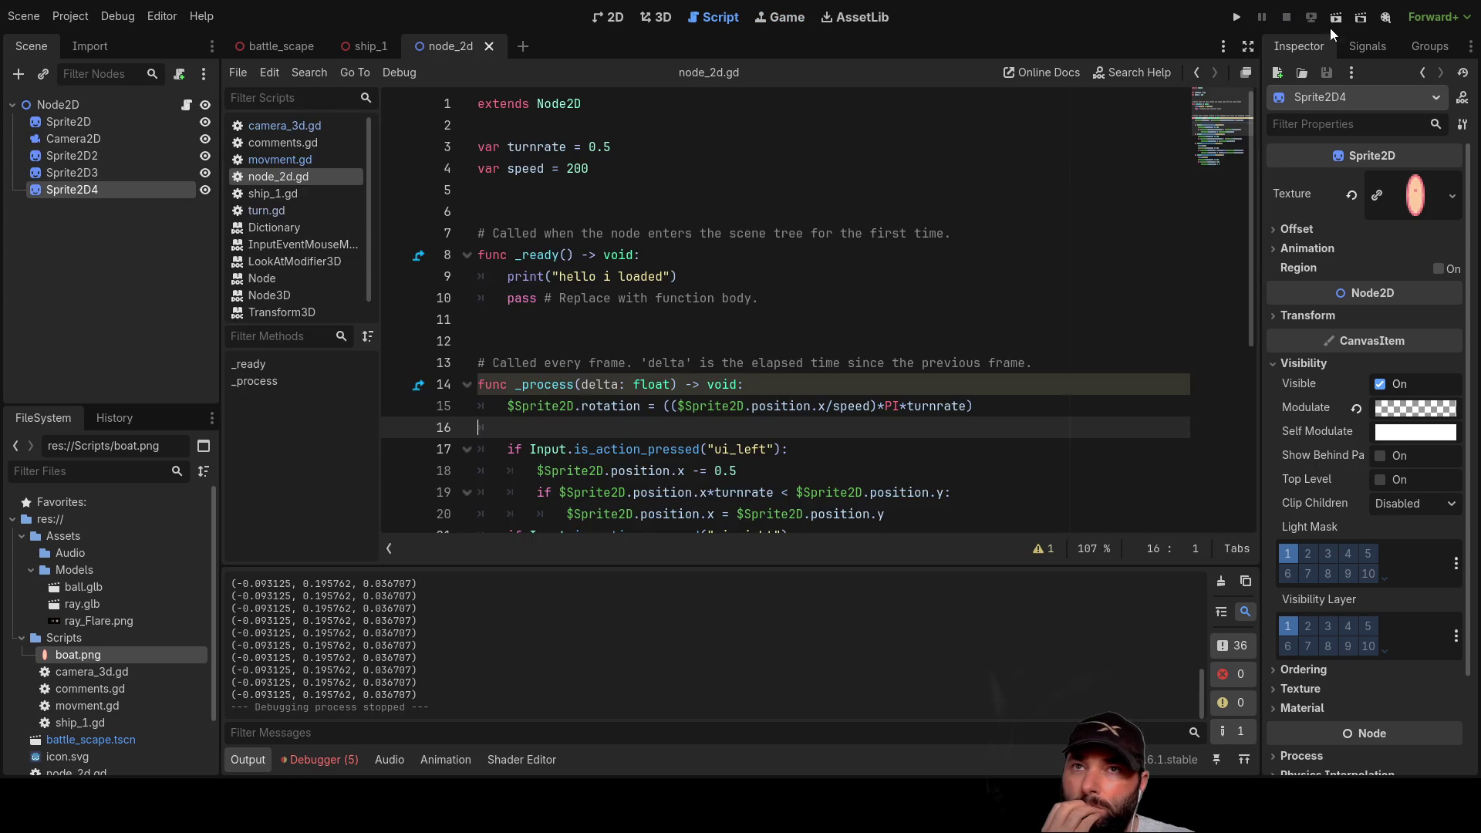
{"action": "left_click", "coordinate": [1337, 18]}
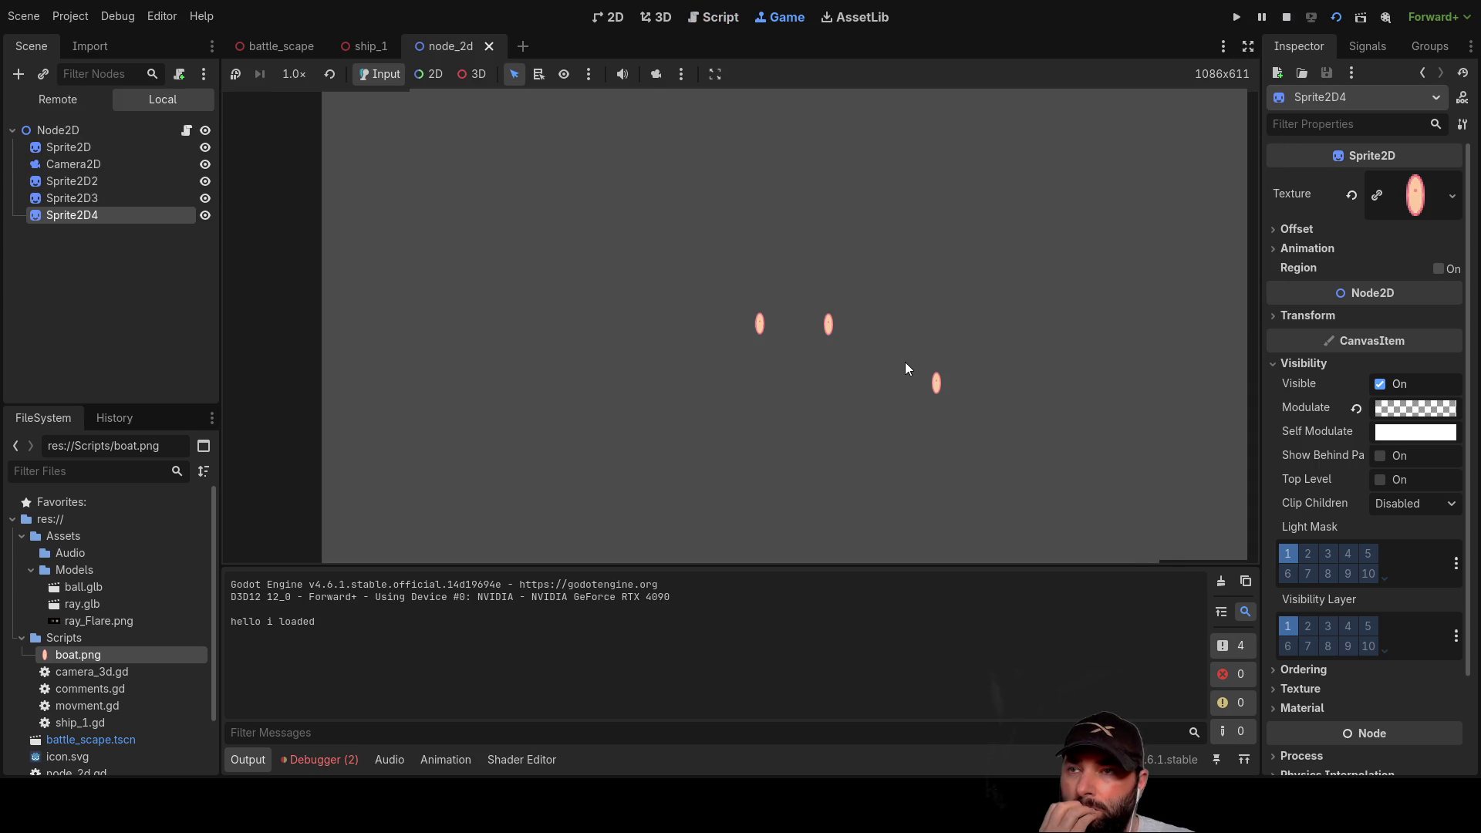
{"action": "key", "text": "Up"}
{"action": "key", "text": "Up"}
{"action": "key", "text": "Up"}
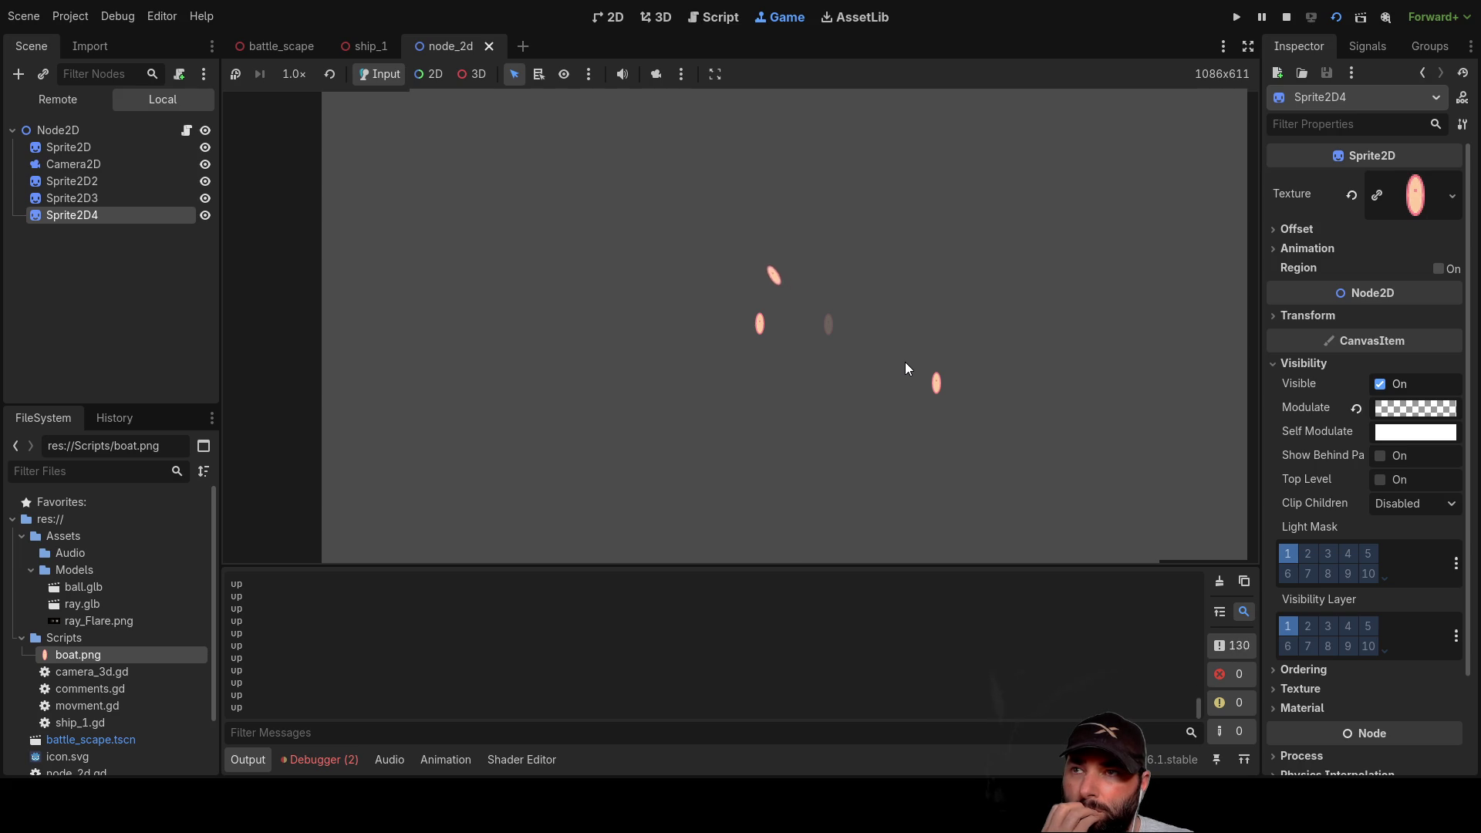
{"action": "key", "text": "Down"}
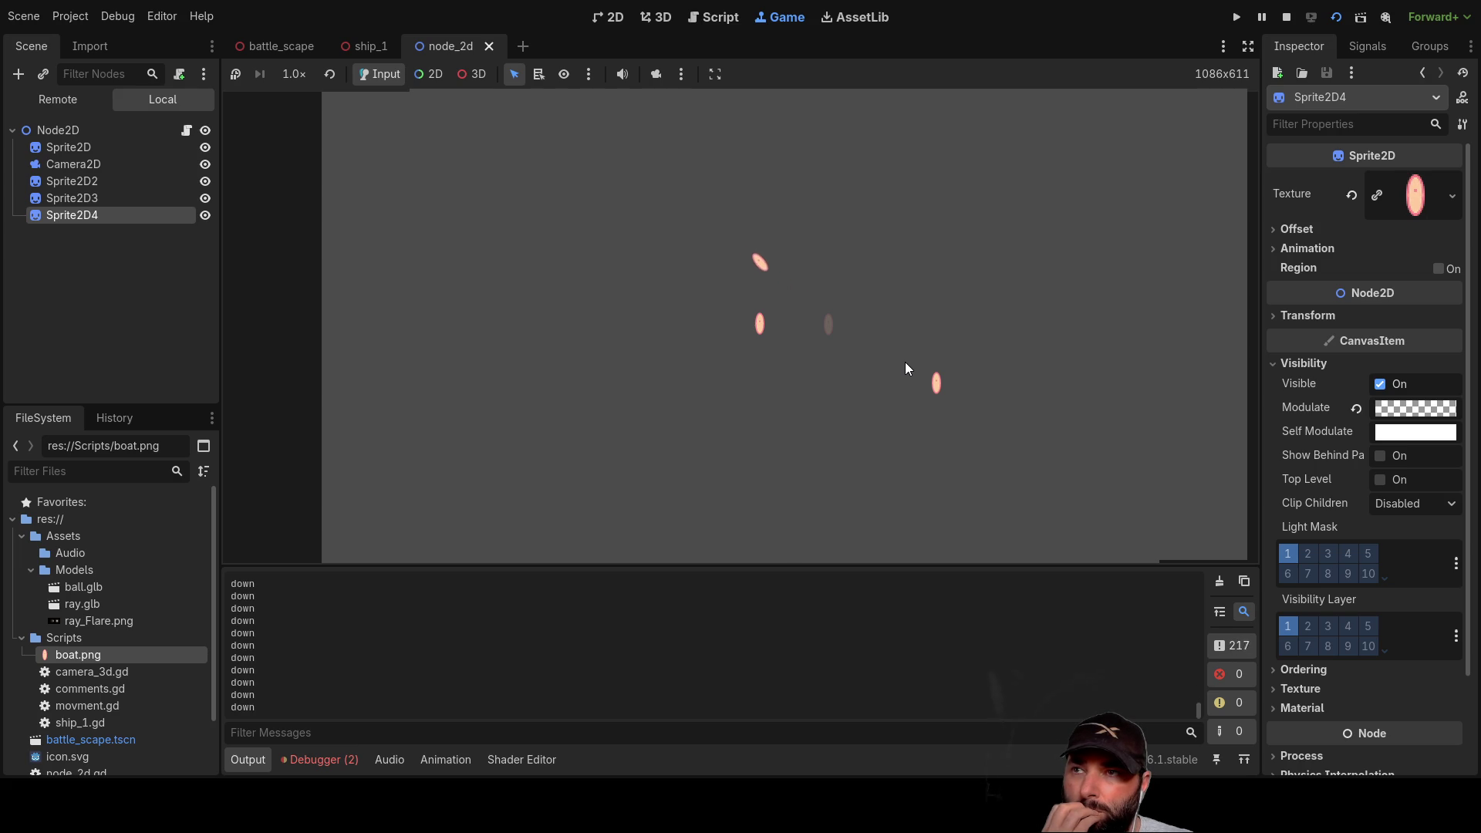
{"action": "key", "text": "Down"}
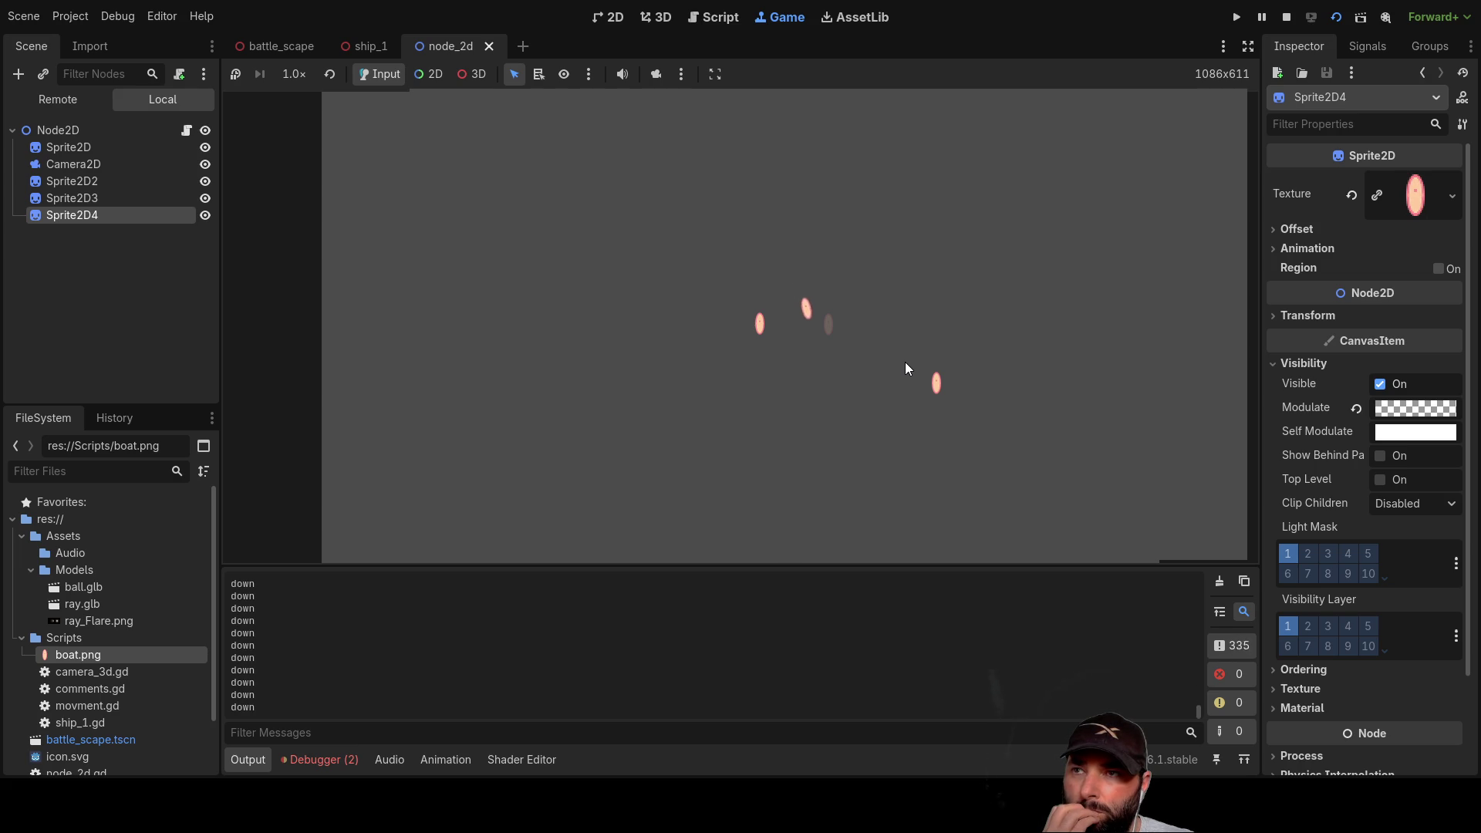
{"action": "key", "text": "Up"}
{"action": "key", "text": "Up"}
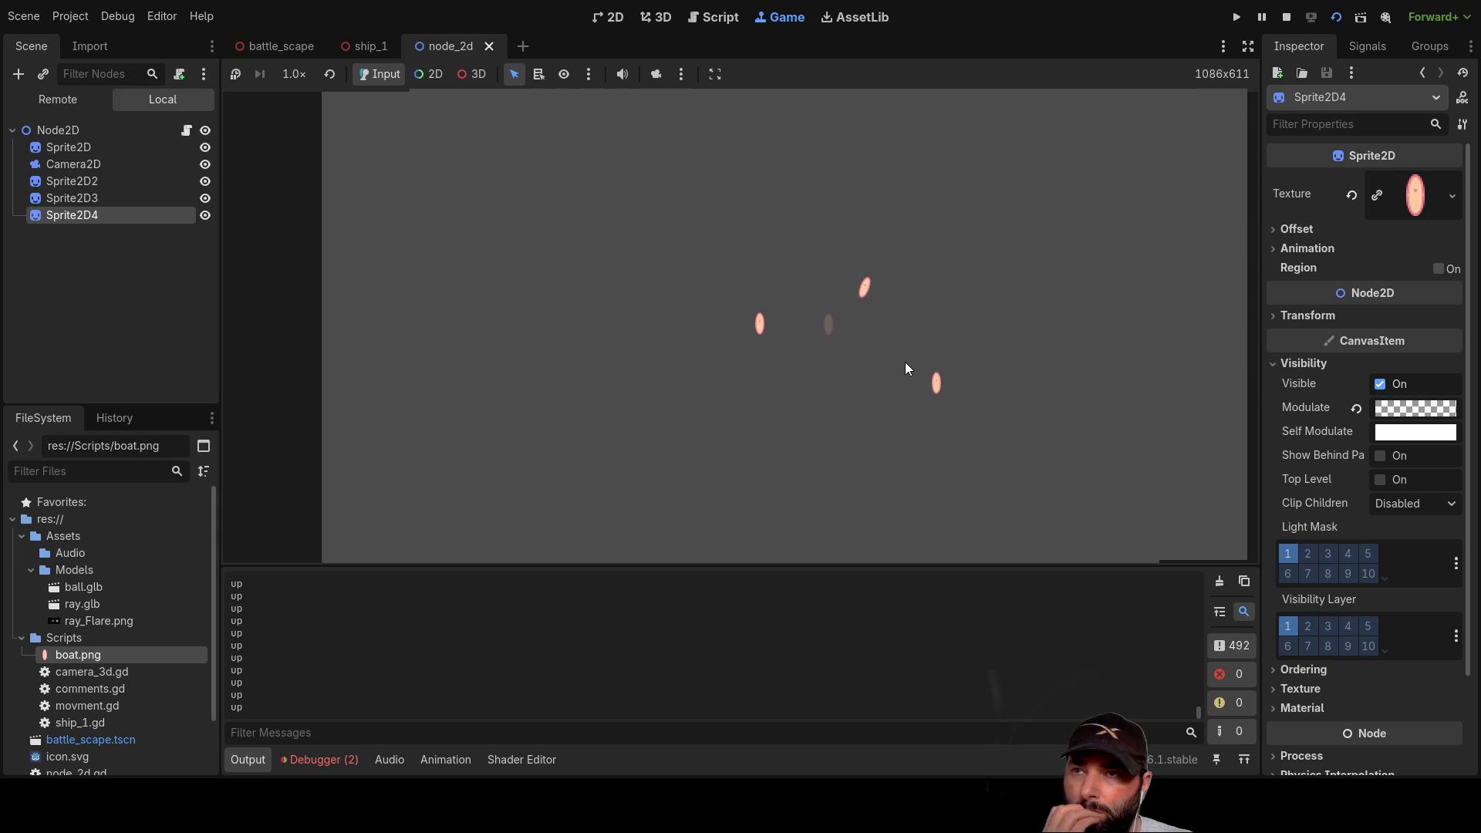
{"action": "key", "text": "Up"}
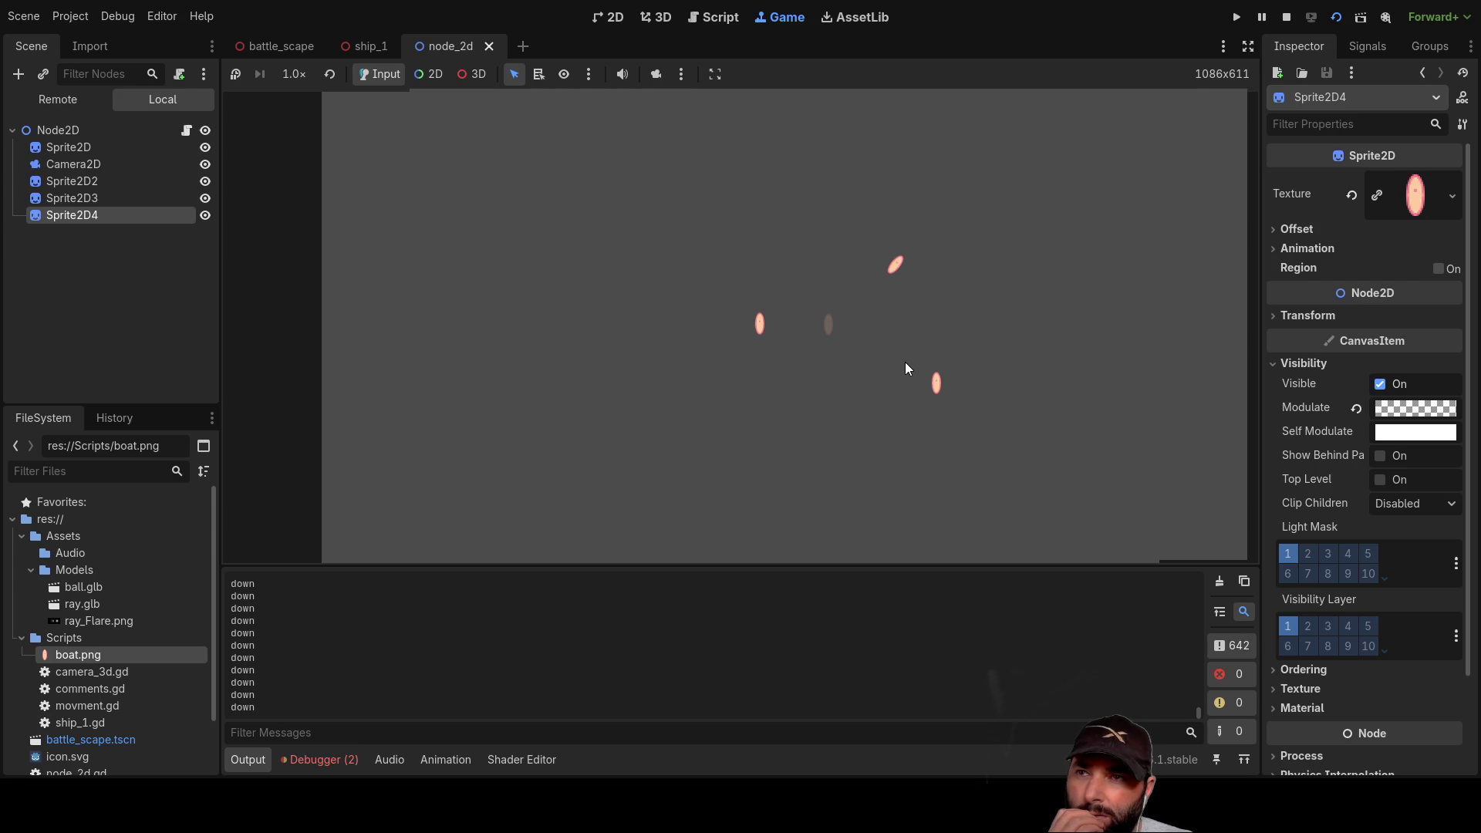
Step: Keep driving the boat down, then up-right while turning it right
{"action": "key", "text": "Down"}
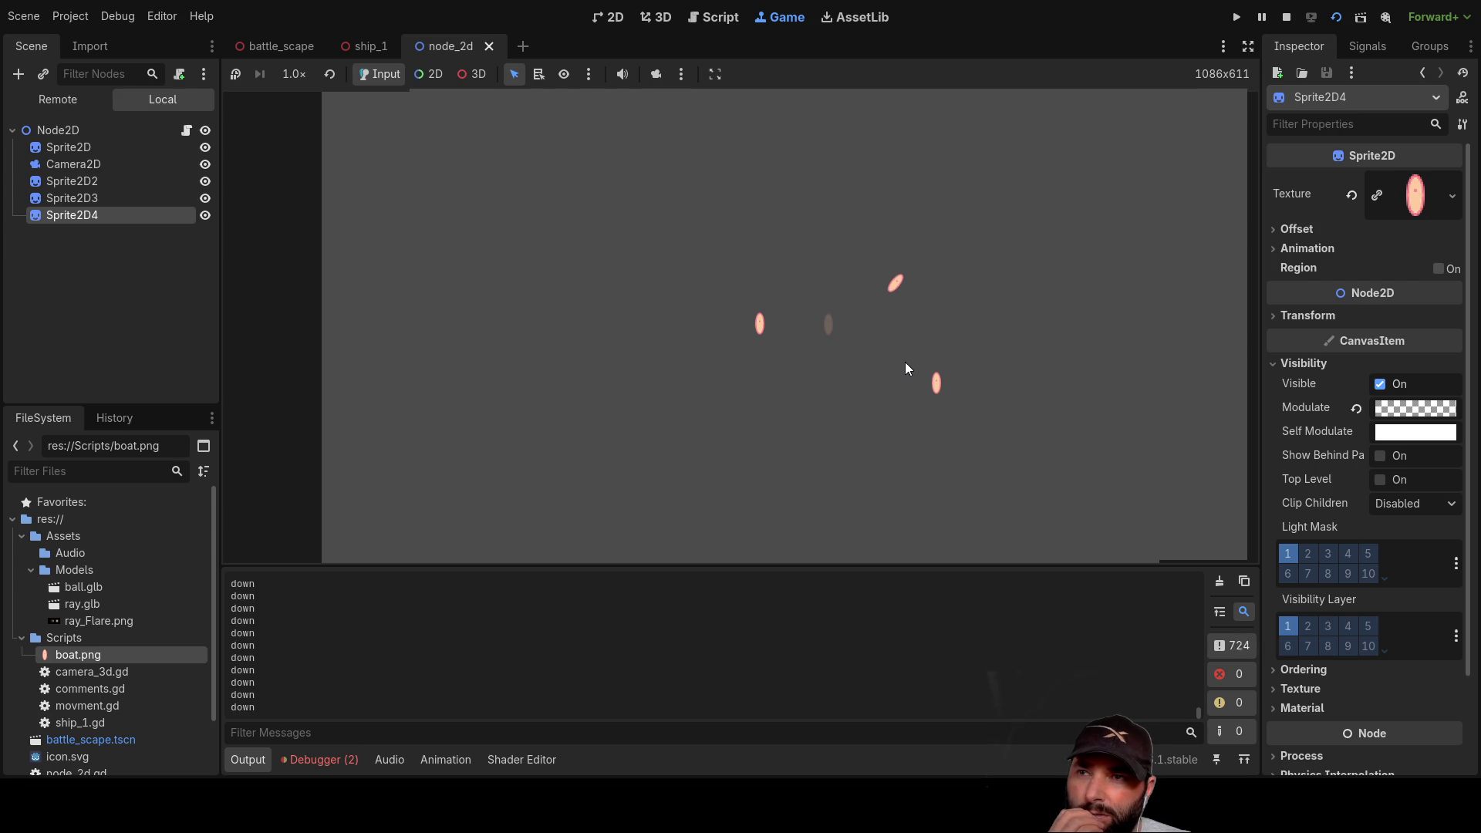
{"action": "key", "text": "Down"}
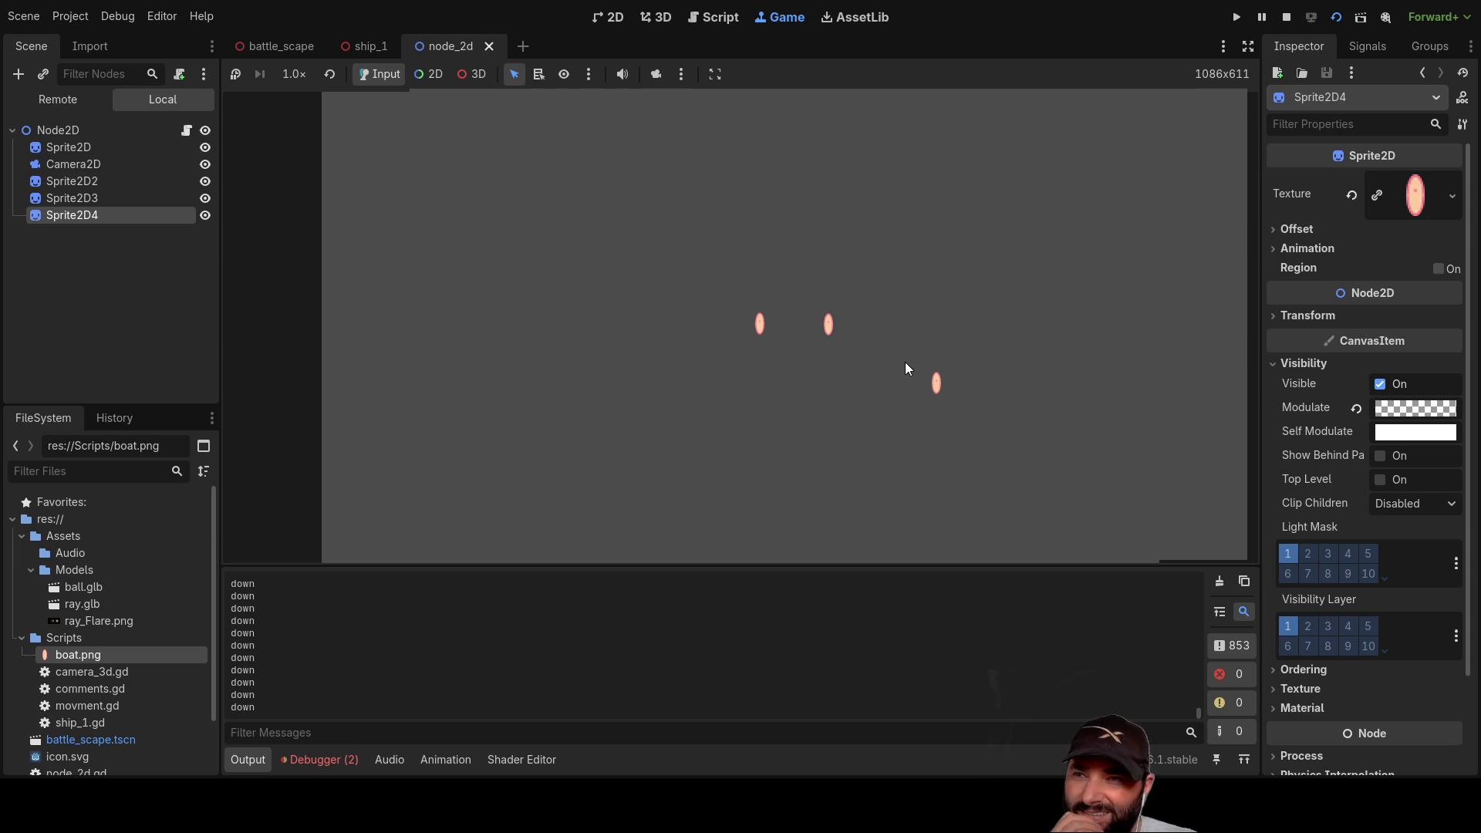
{"action": "key", "text": "Up"}
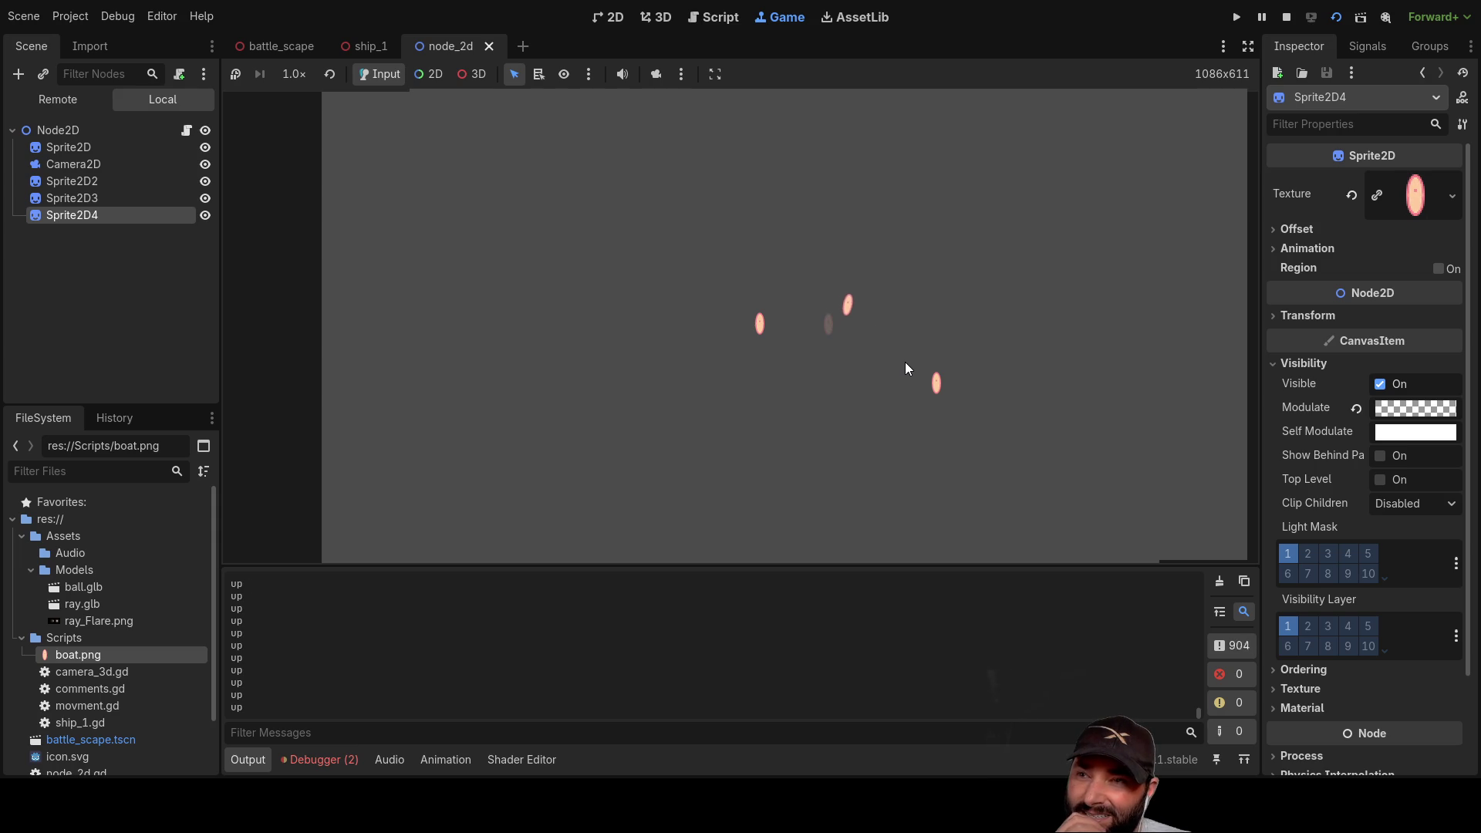
{"action": "key", "text": "Right"}
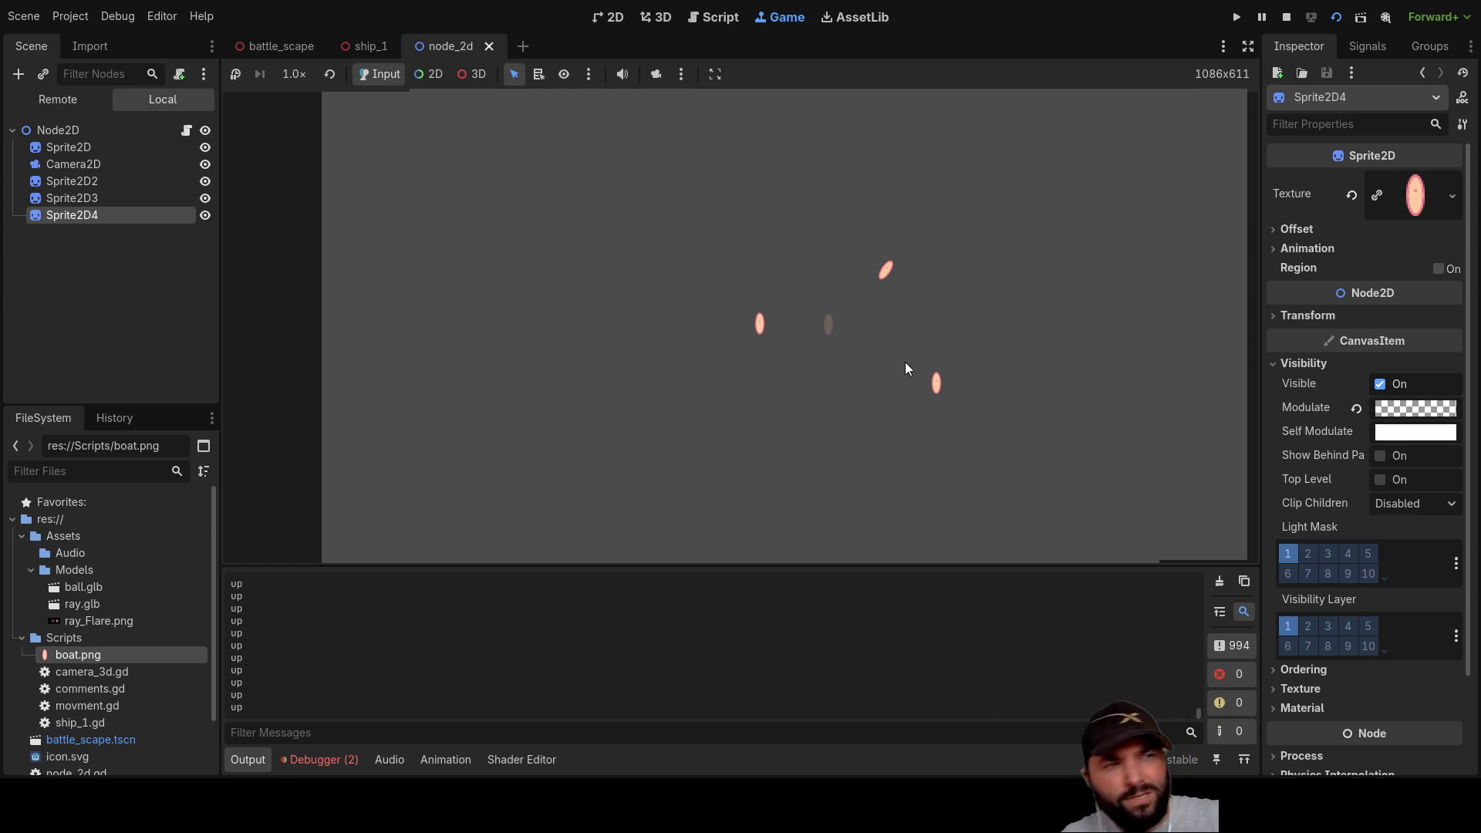
{"action": "key", "text": "Up"}
{"action": "key", "text": "Up"}
{"action": "key", "text": "Up"}
{"action": "key", "text": "Up"}
{"action": "key", "text": "Up"}
{"action": "key", "text": "Up"}
{"action": "key", "text": "Up"}
{"action": "key", "text": "Up"}
{"action": "key", "text": "Up"}
{"action": "key", "text": "Up"}
{"action": "key", "text": "Up"}
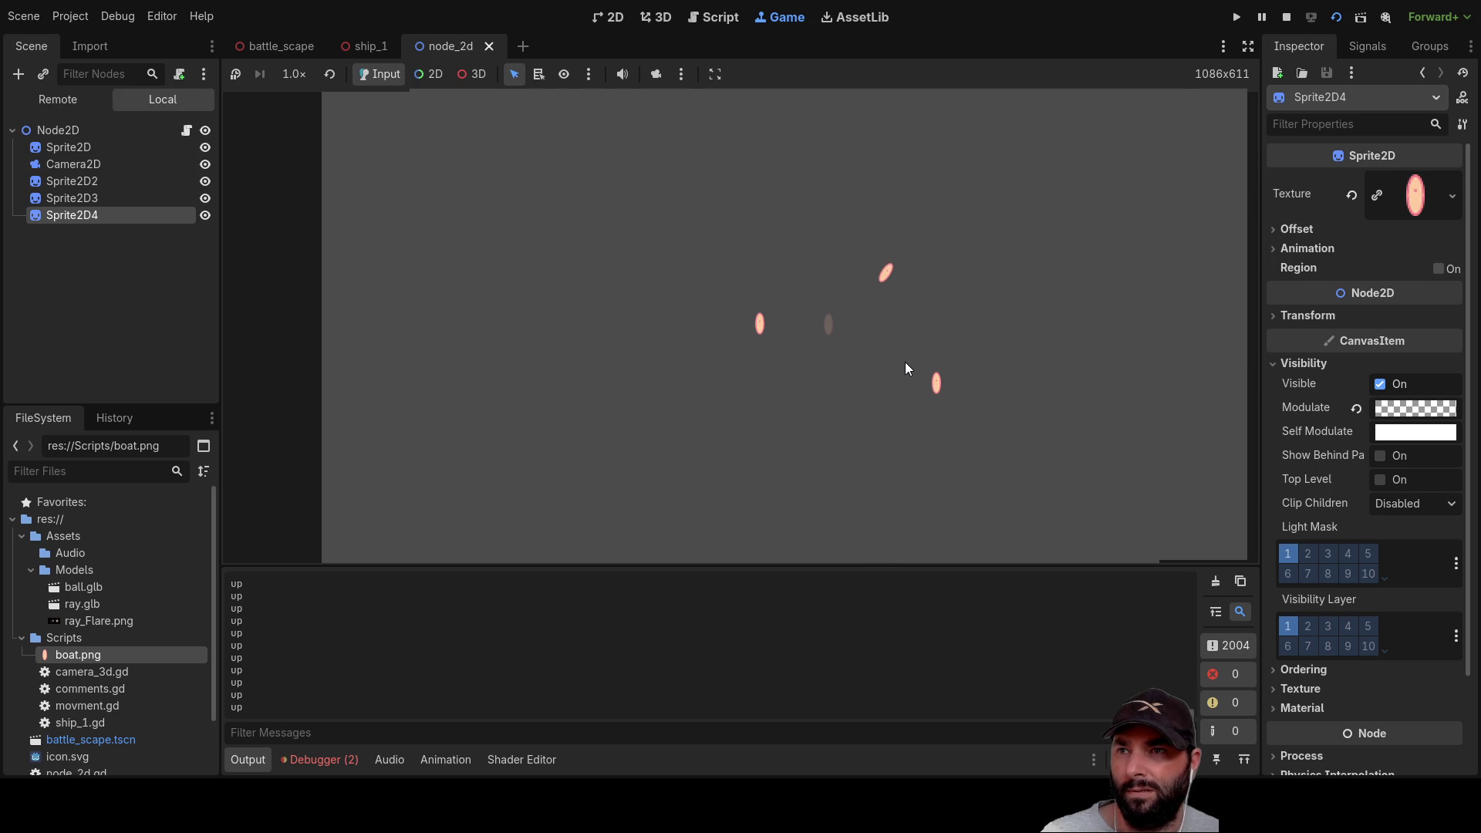
{"action": "key", "text": "Down"}
Step: Steer the boat right and left, then move it down and up-left
{"action": "key", "text": "Right"}
{"action": "key", "text": "Left"}
{"action": "key", "text": "Right"}
{"action": "key", "text": "Left"}
{"action": "key", "text": "Down"}
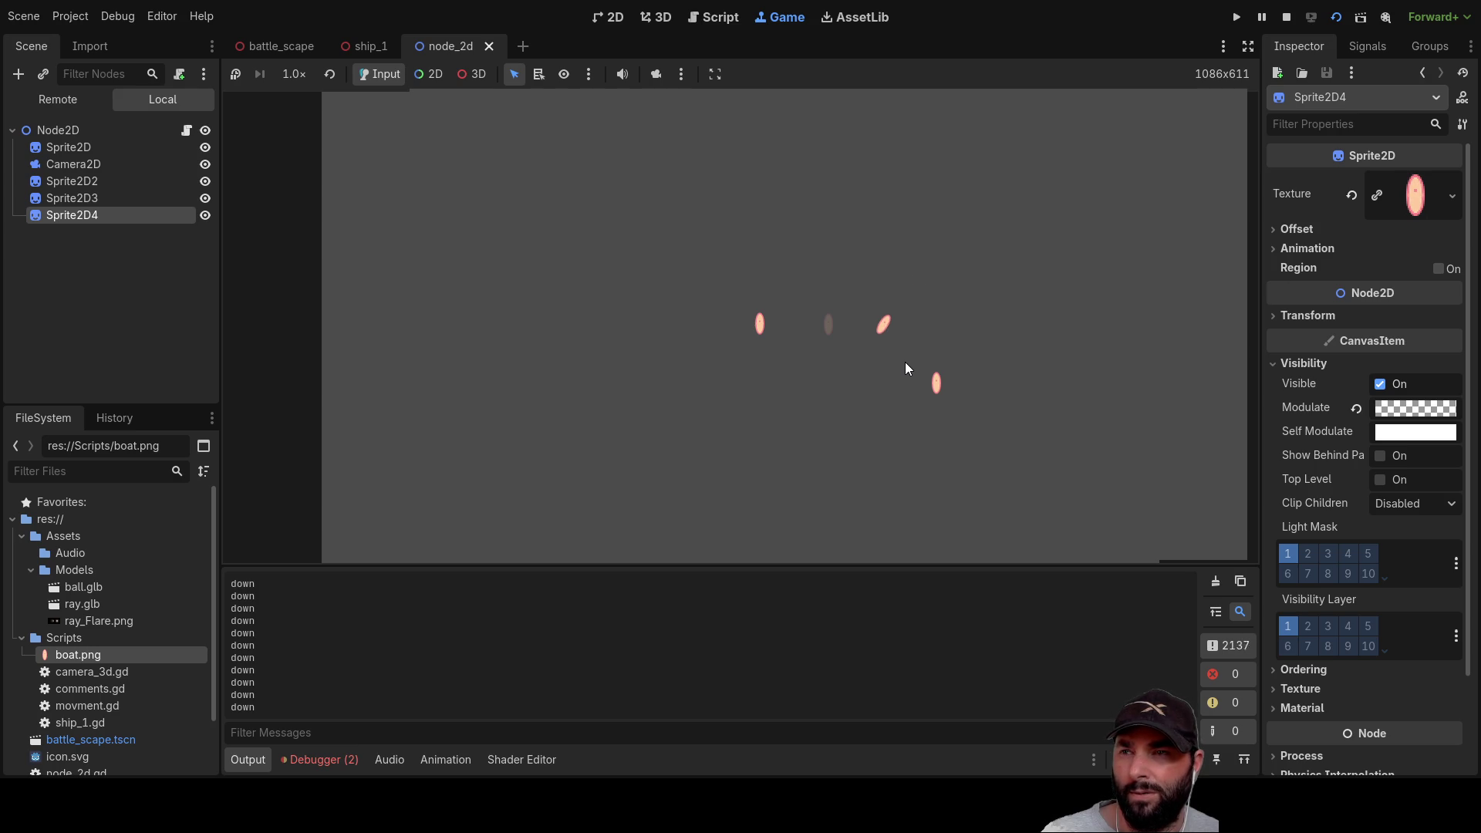
{"action": "key", "text": "Up"}
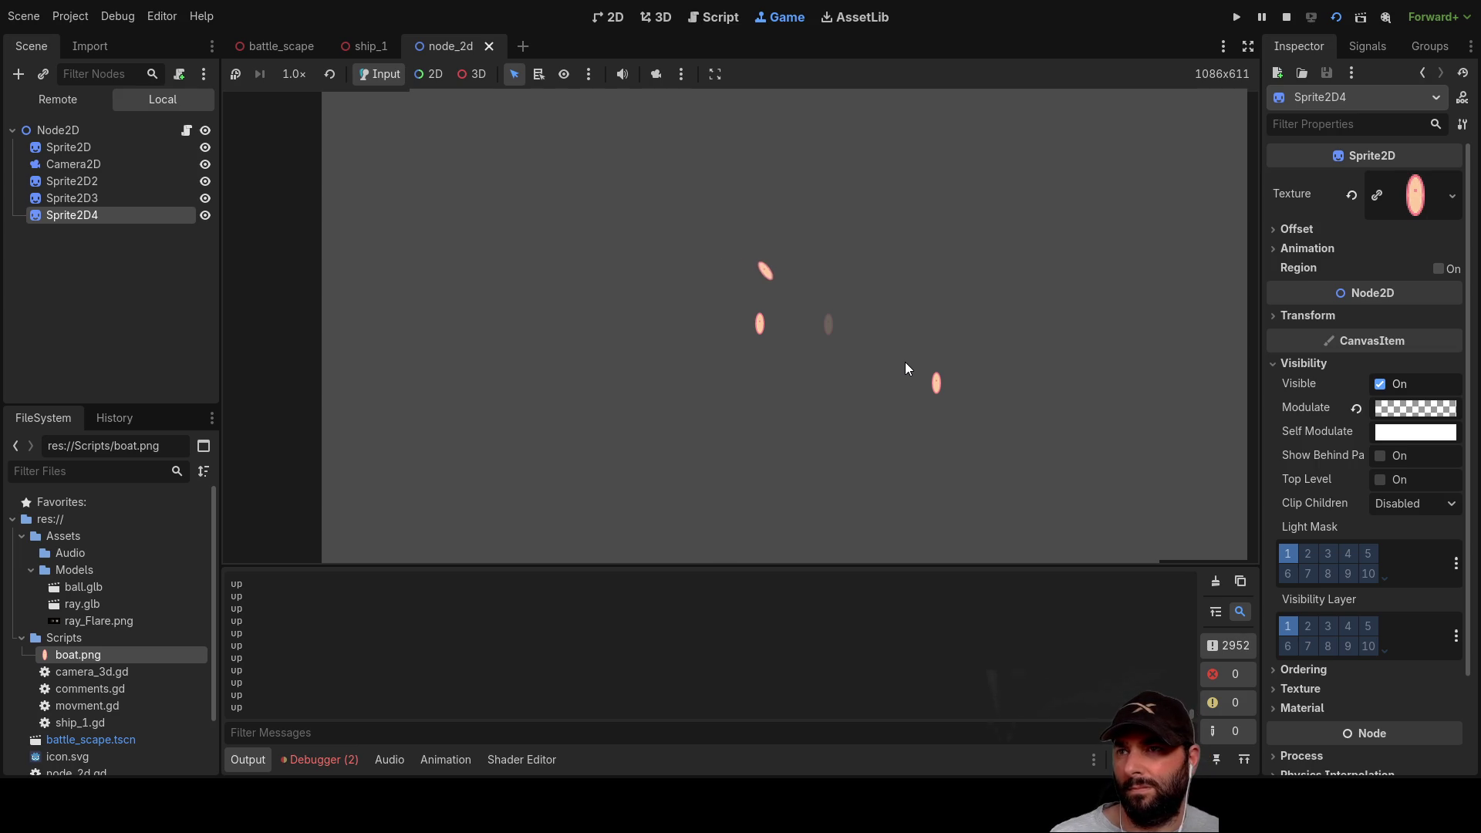
Step: Drive the boat alternately down and up several times, then stop the game
{"action": "key", "text": "Down"}
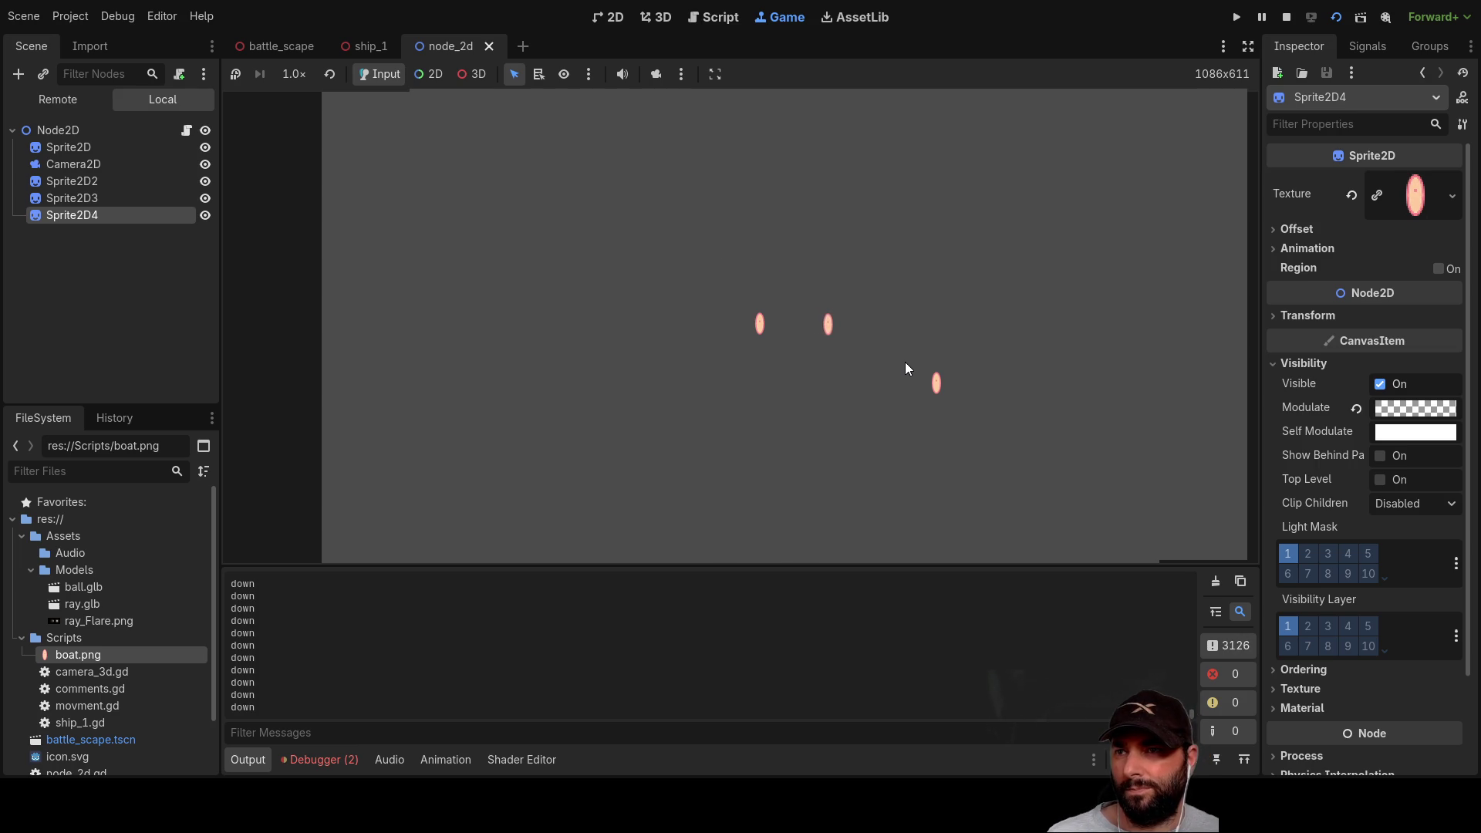
{"action": "key", "text": "Up"}
{"action": "key", "text": "Down"}
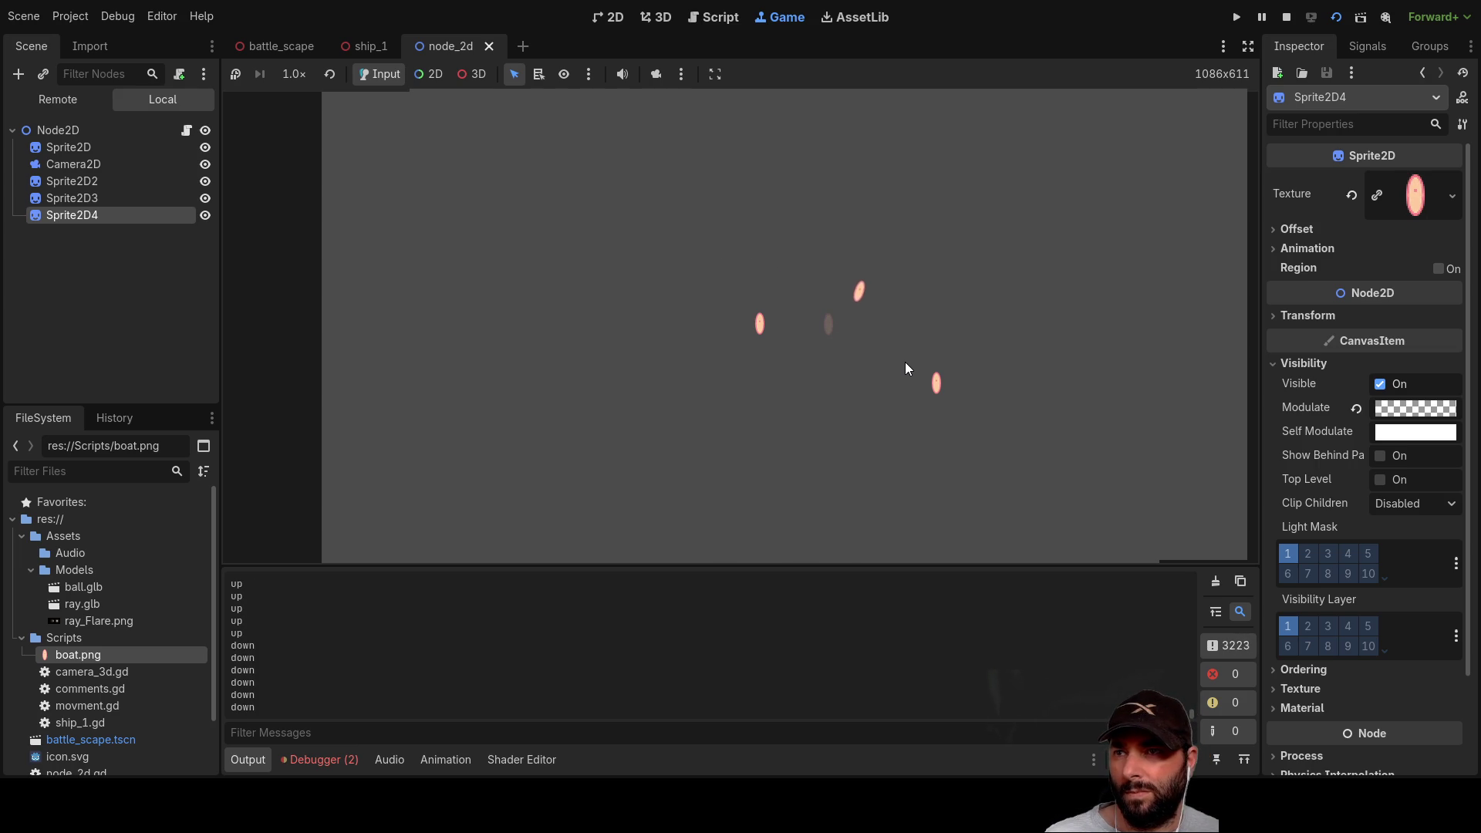
{"action": "key", "text": "Up"}
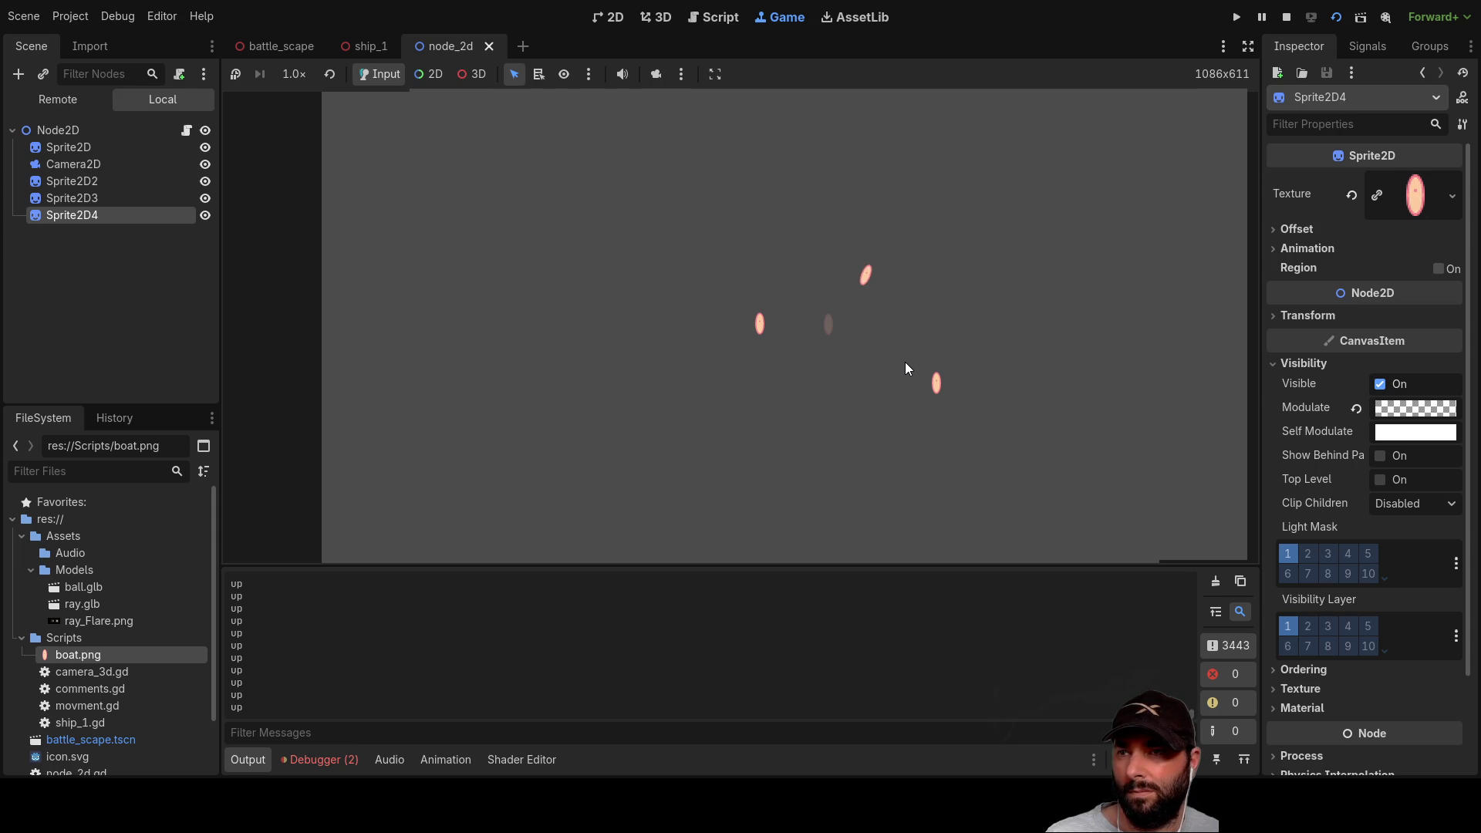
{"action": "key", "text": "Down"}
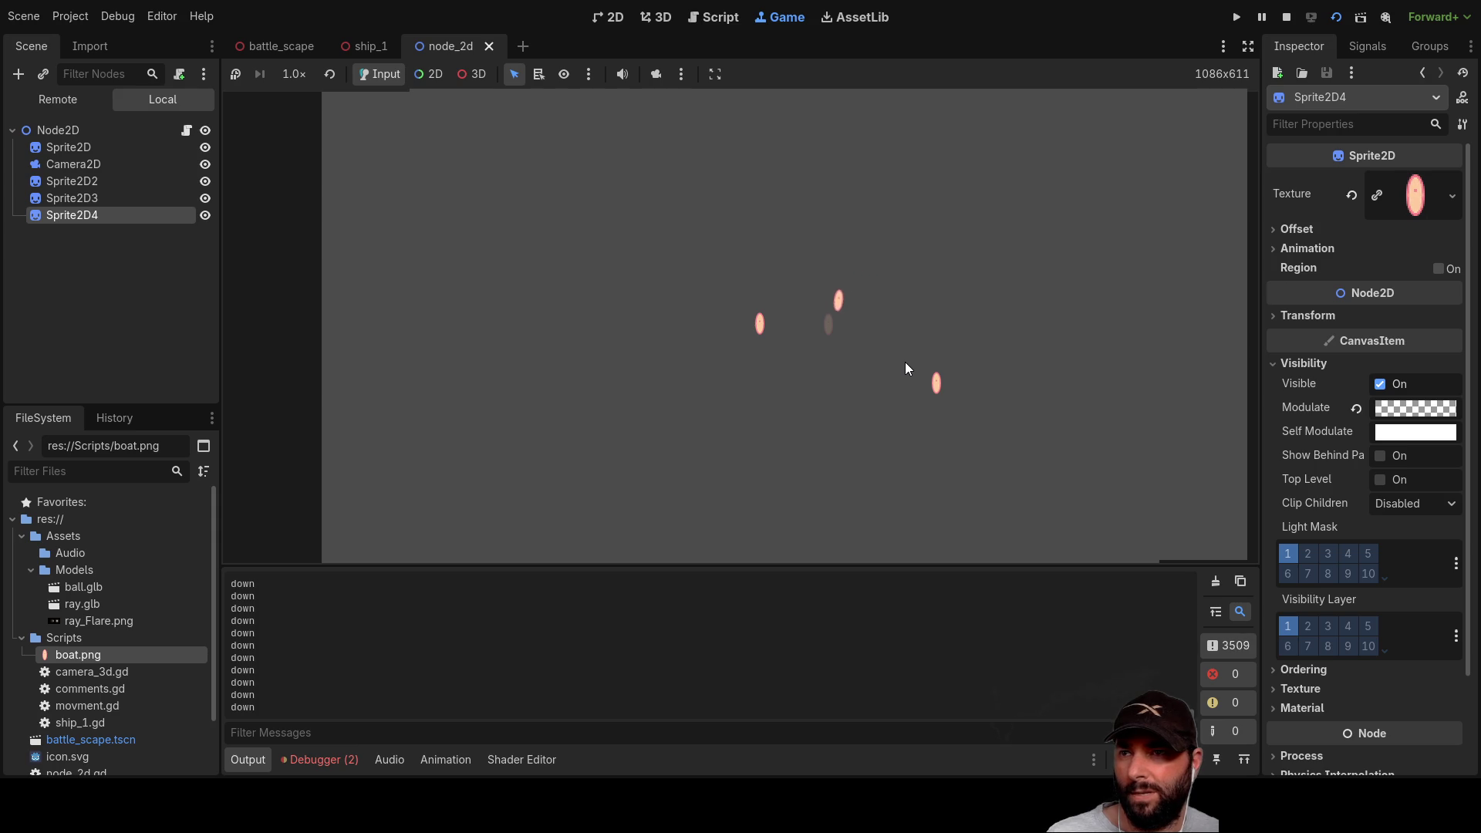
{"action": "key", "text": "Up"}
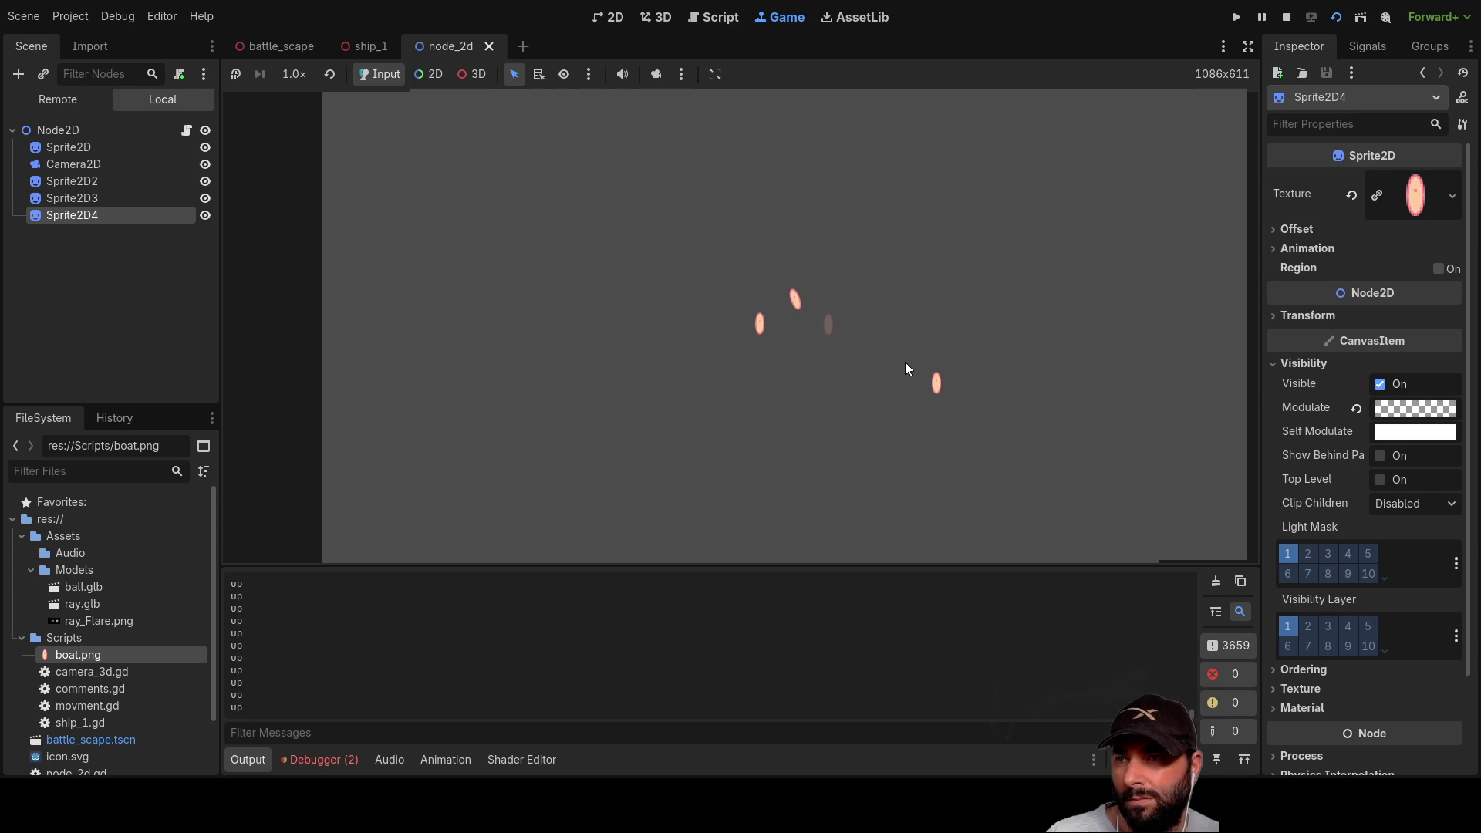
{"action": "key", "text": "Down"}
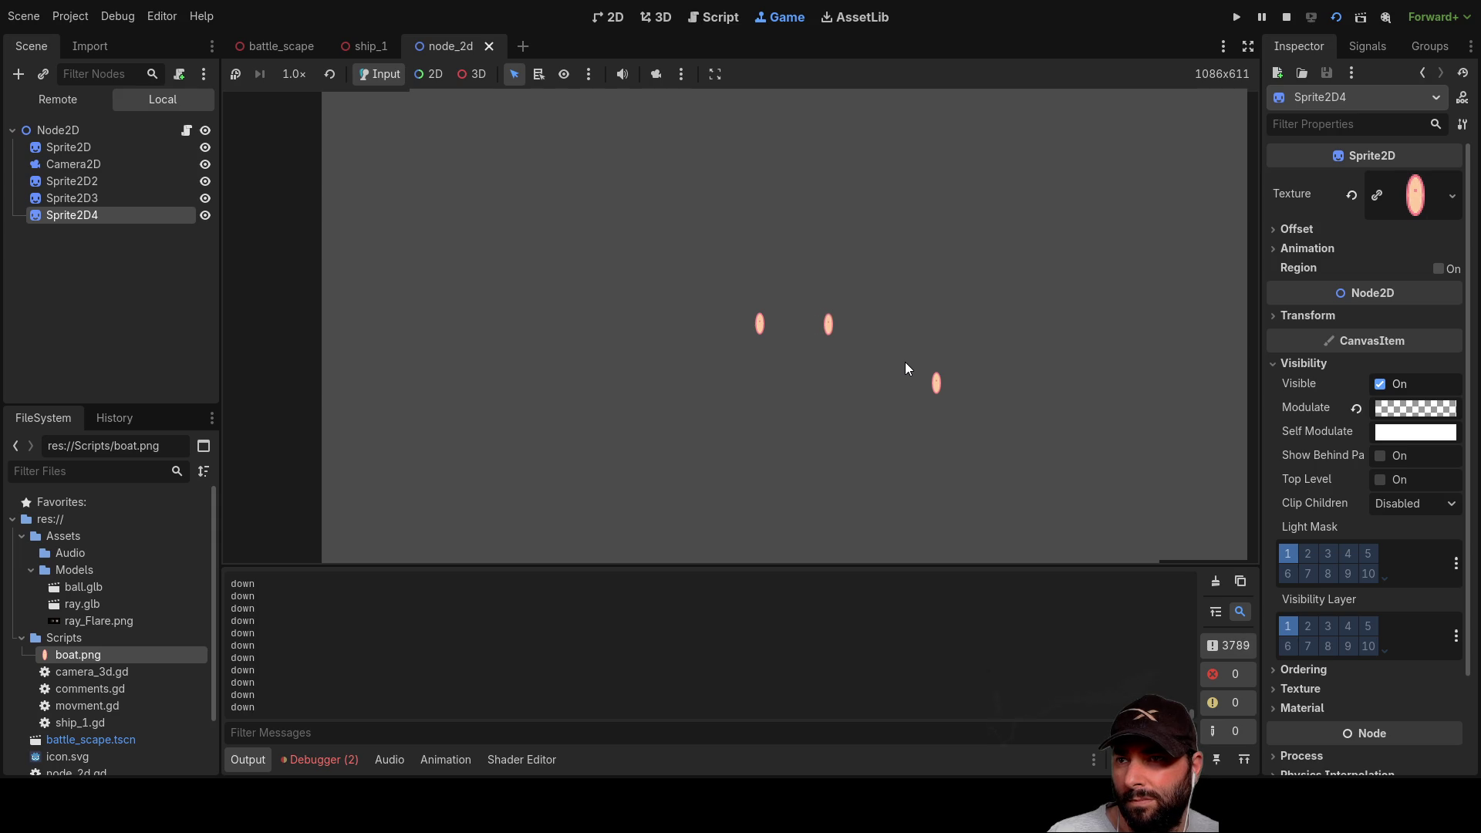
{"action": "key", "text": "Up"}
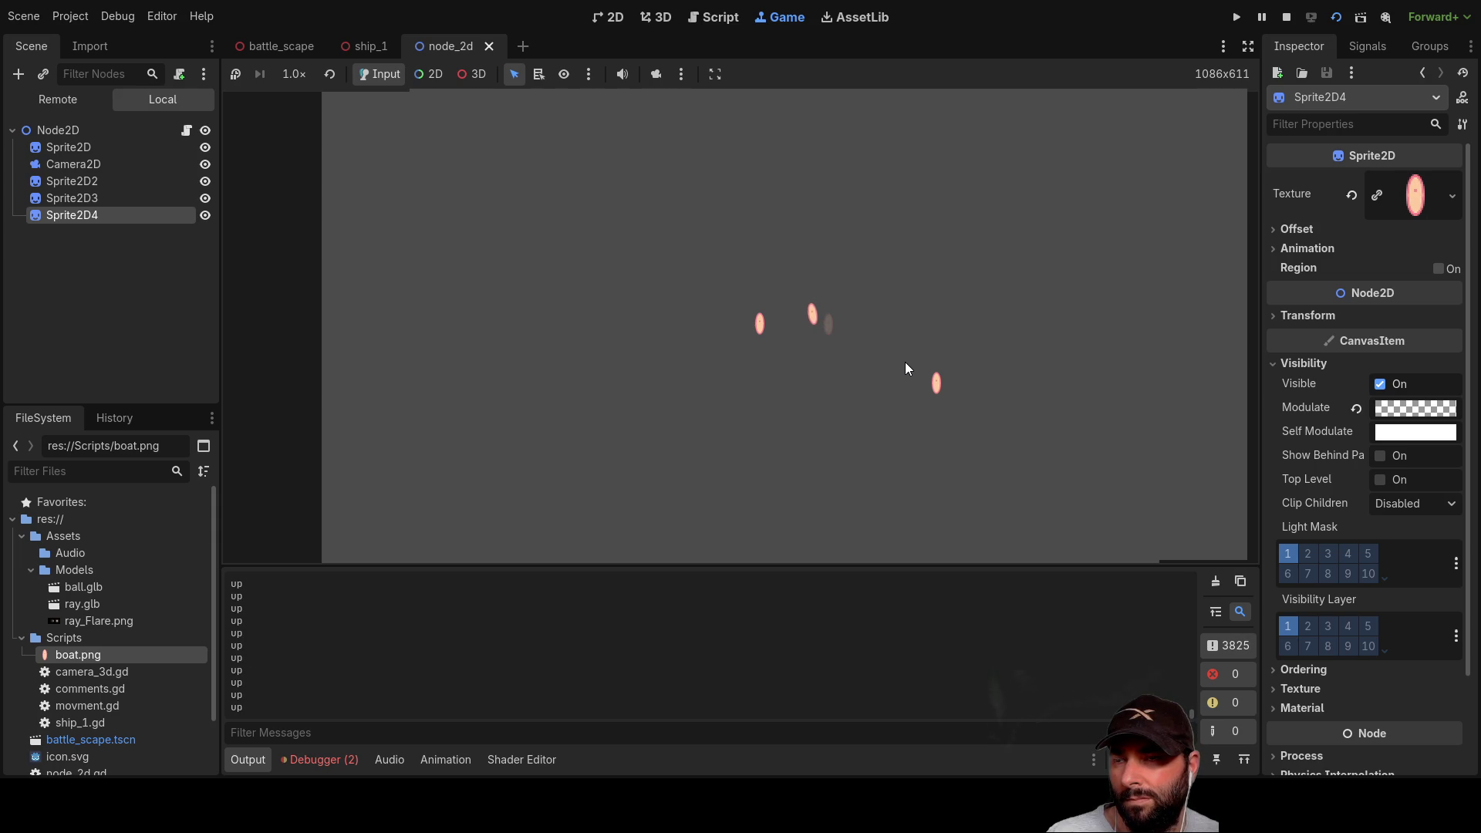
{"action": "key", "text": "Down"}
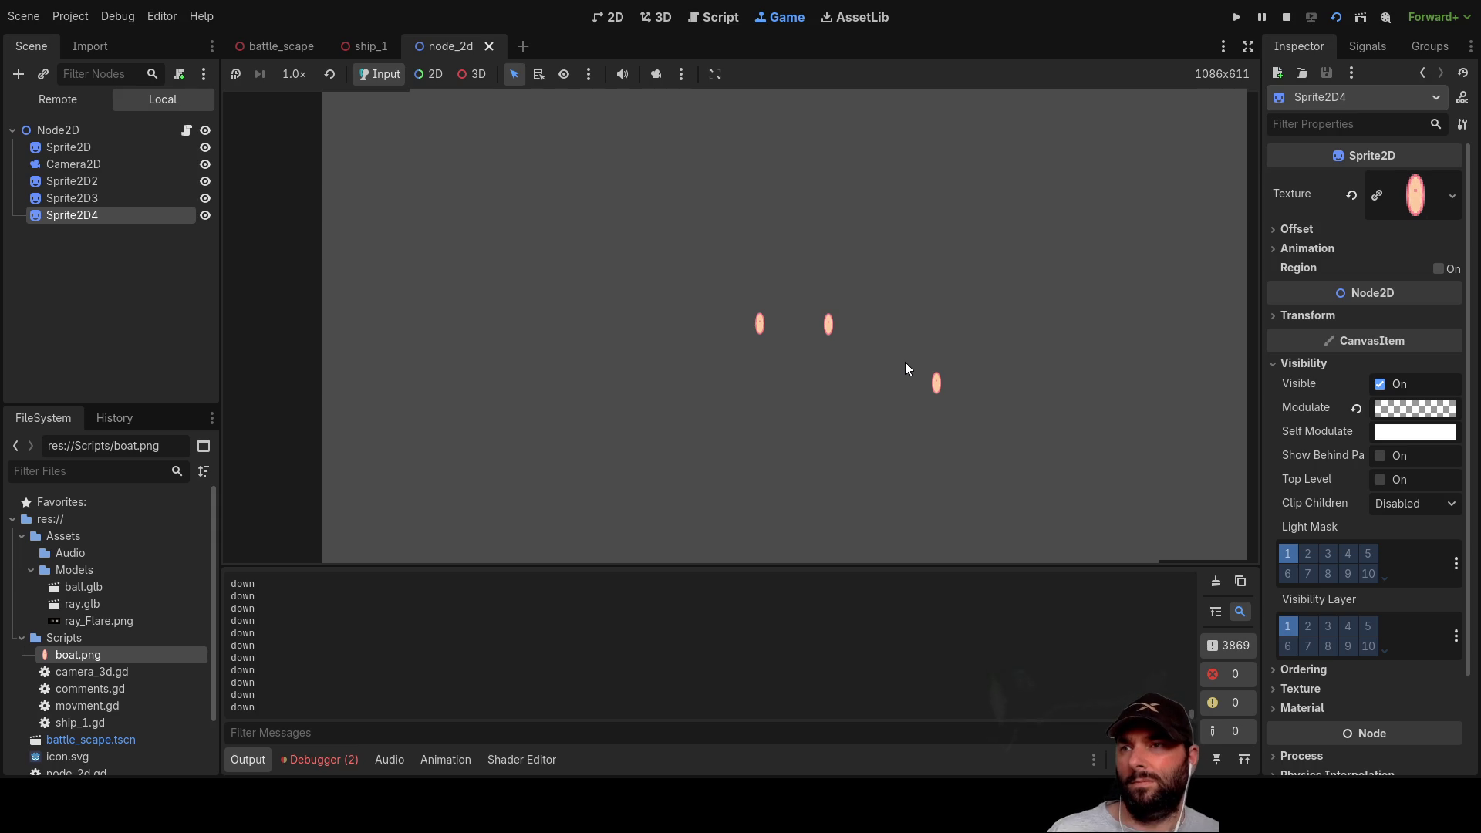
{"action": "left_click", "coordinate": [1286, 17]}
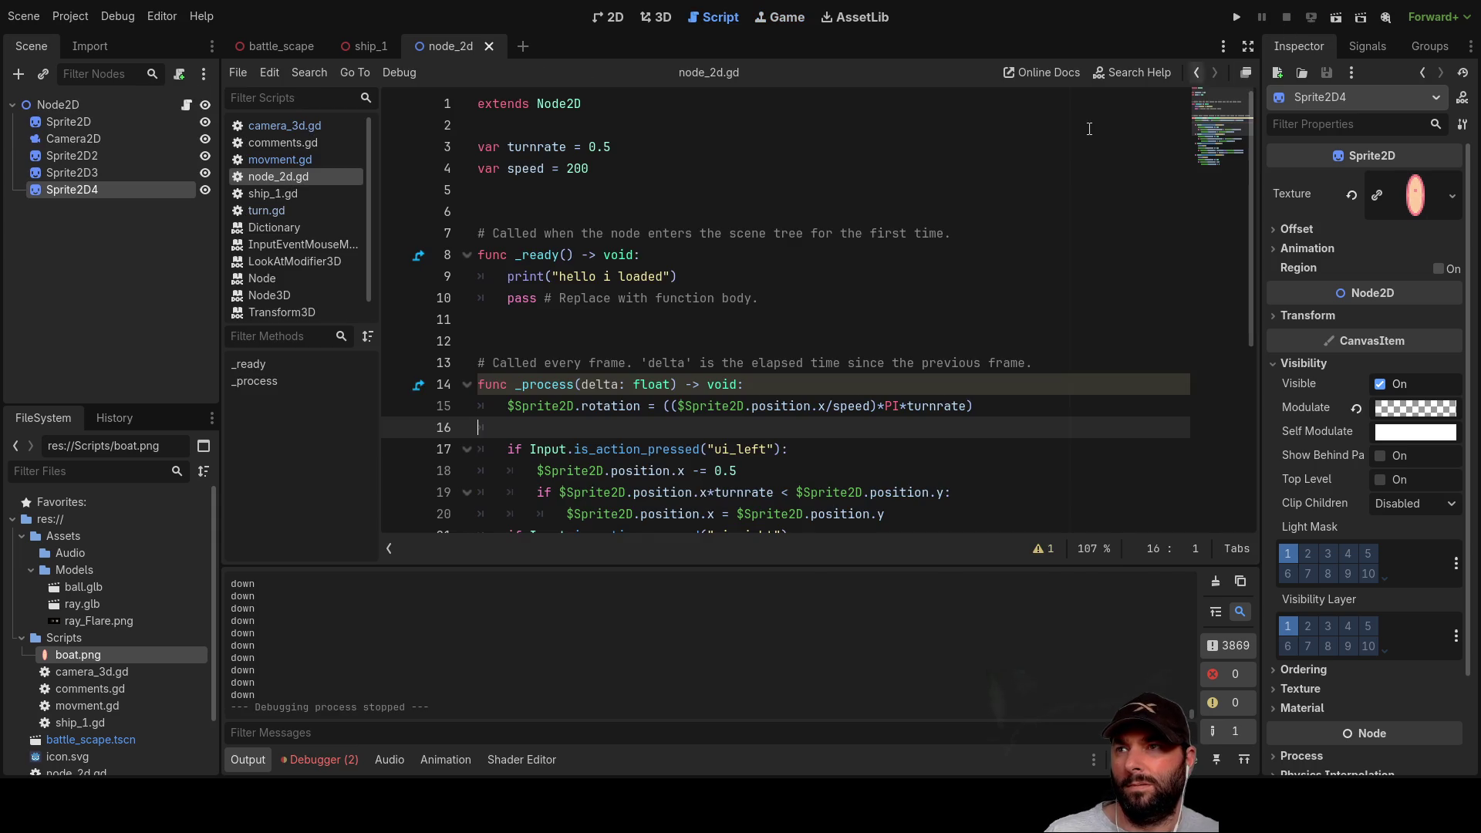
Step: Change turnrate from 0.5 to 4 in node_2d.gd and rerun the node_2d scene
{"action": "left_click", "coordinate": [603, 147]}
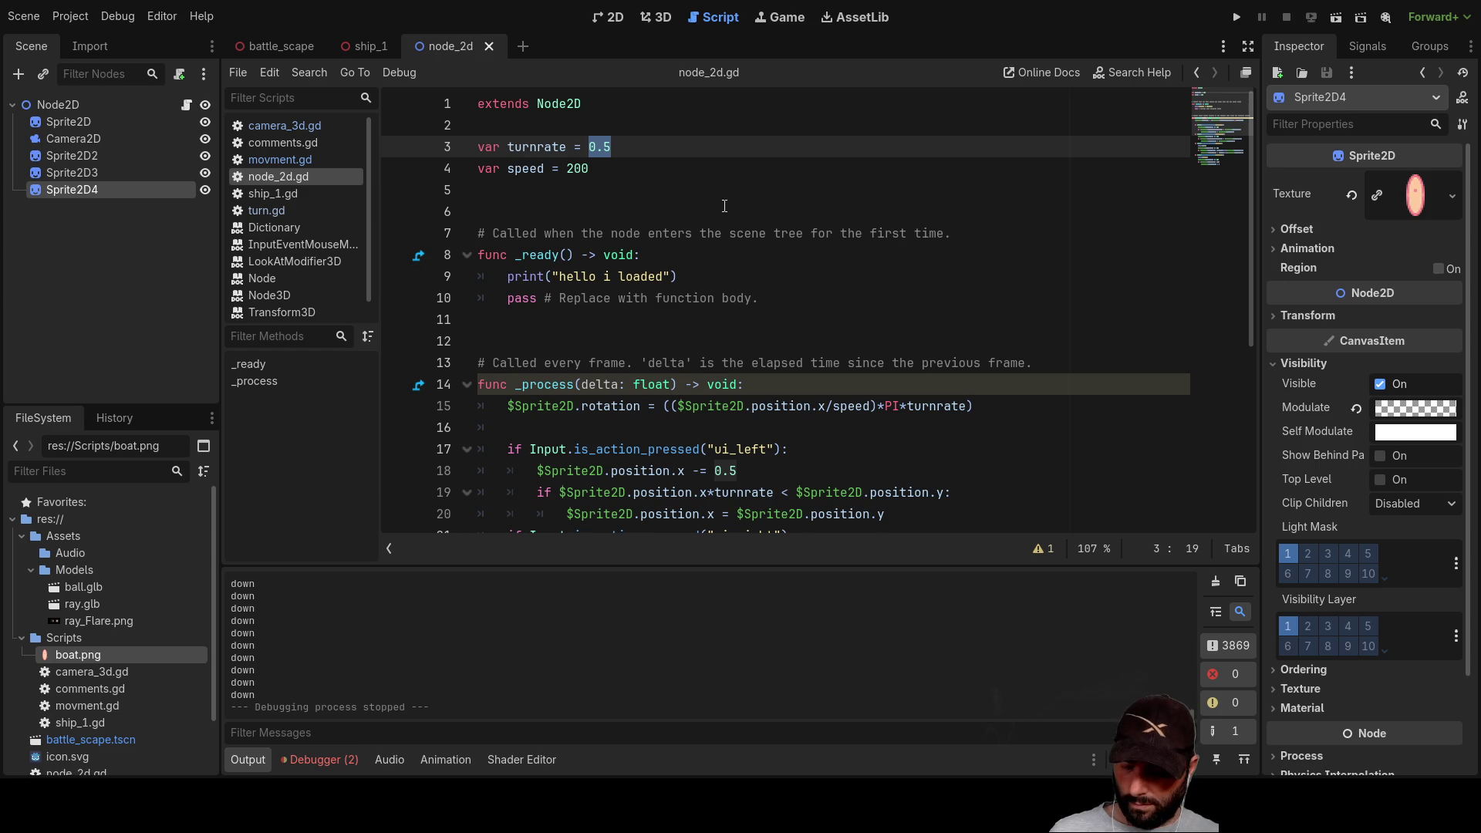
{"action": "type", "text": "4"}
{"action": "key", "text": "Up"}
{"action": "key", "text": "Down"}
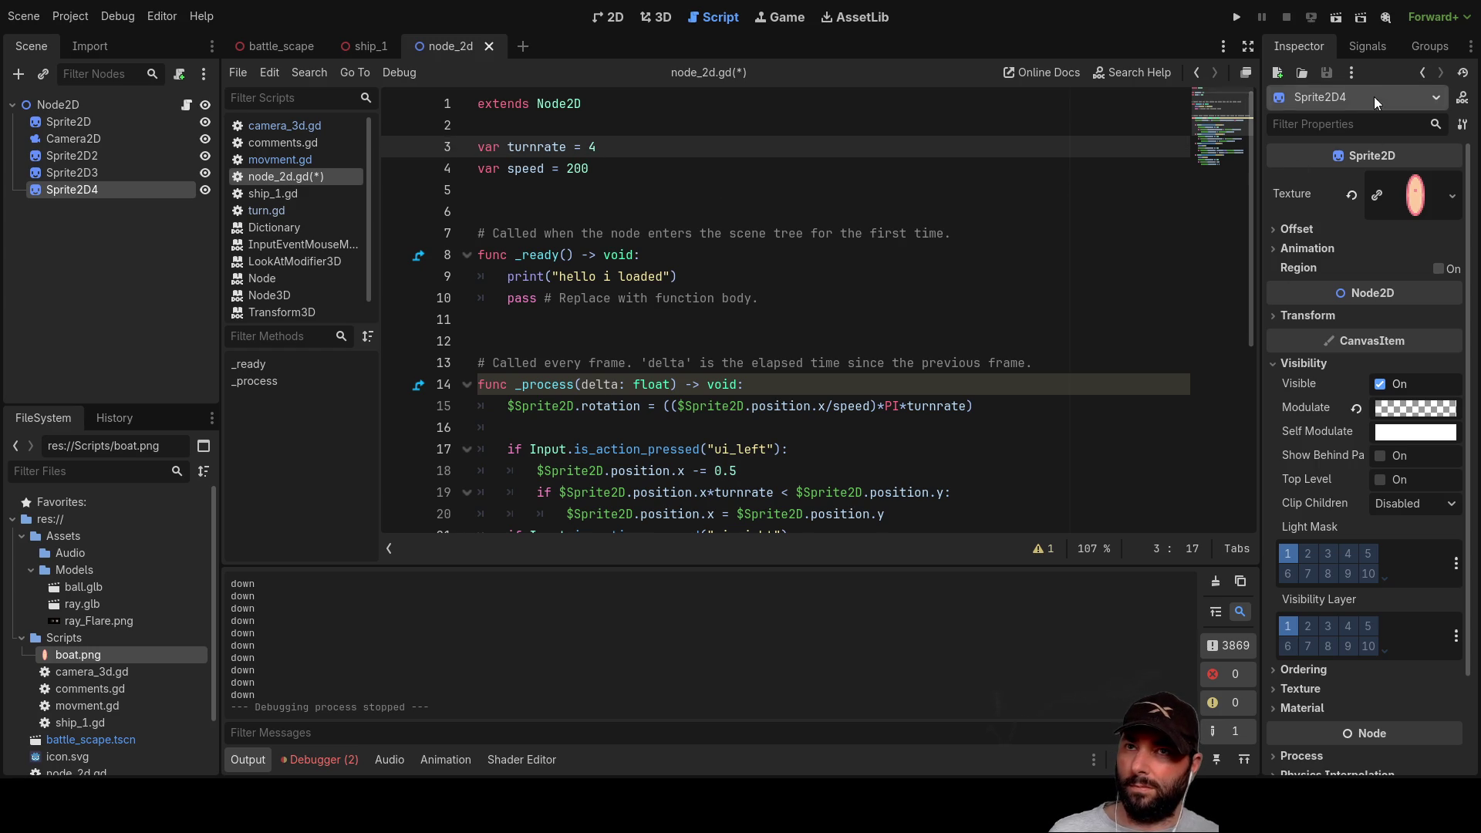
{"action": "left_click", "coordinate": [1250, 16]}
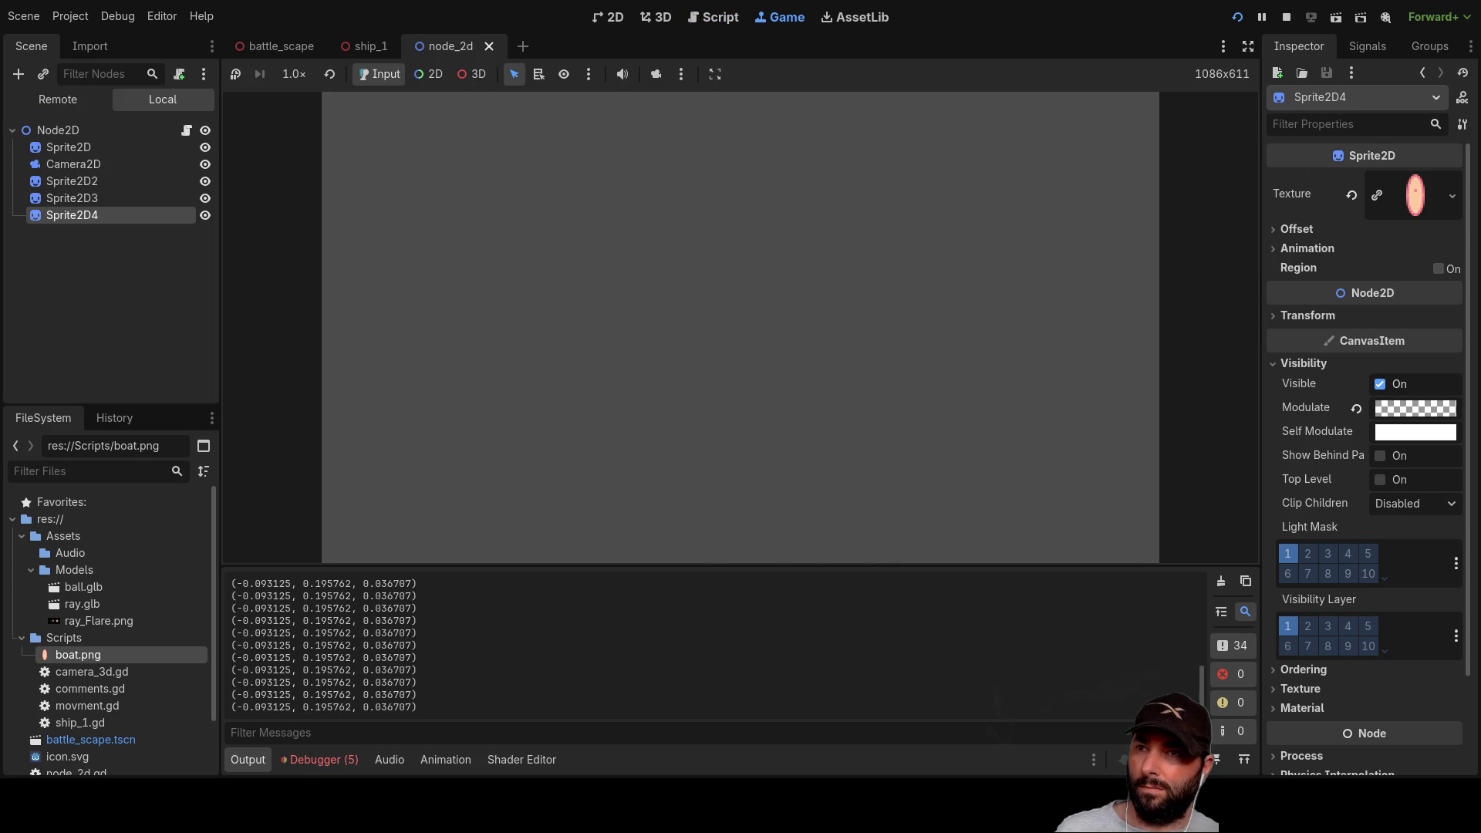
{"action": "left_click", "coordinate": [1287, 16]}
{"action": "left_click", "coordinate": [1336, 16]}
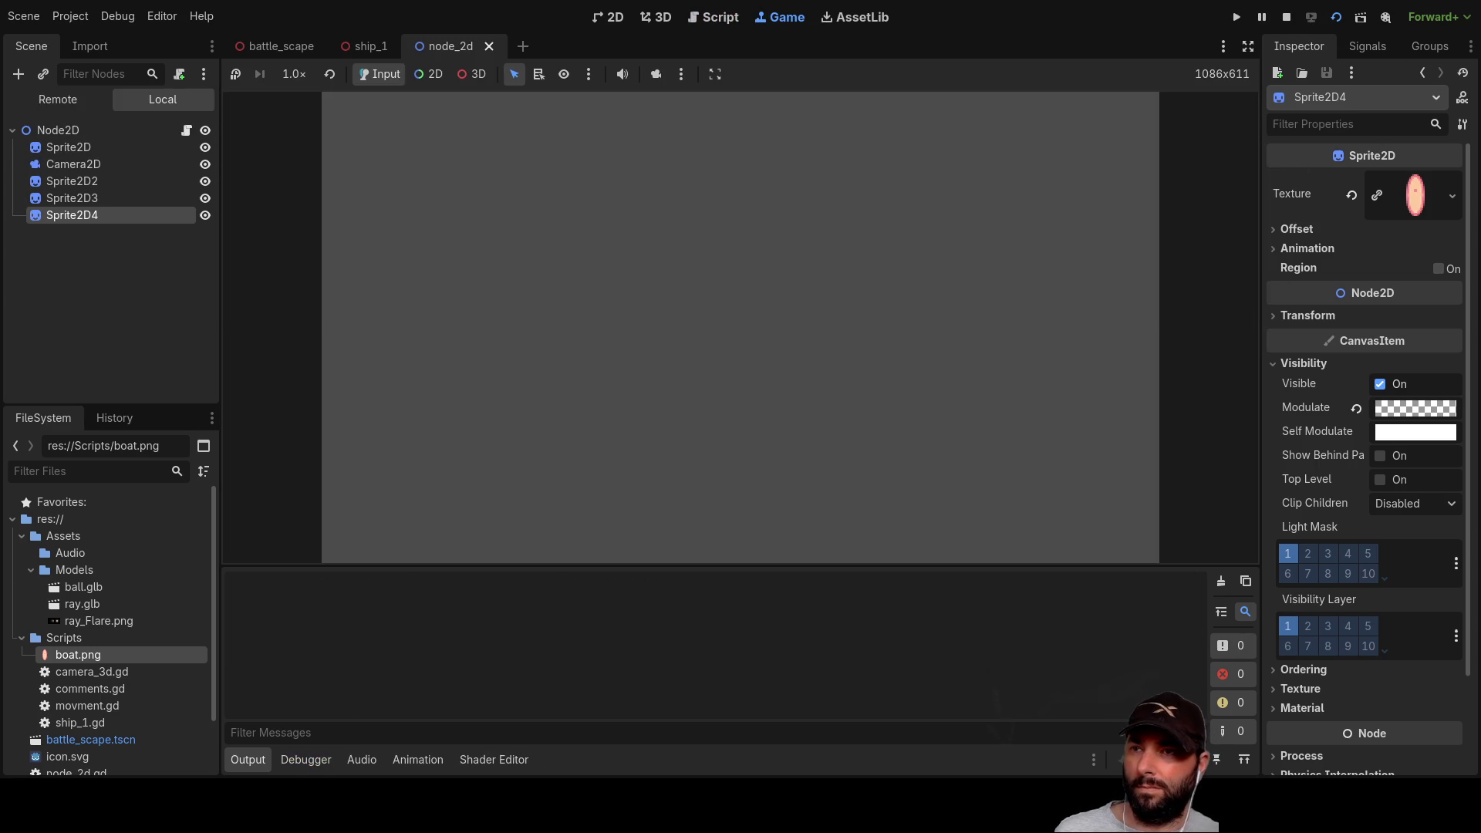
Step: Drive the middle sprite up and down repeatedly to test the turnrate, then stop with F8
{"action": "key", "text": "Up"}
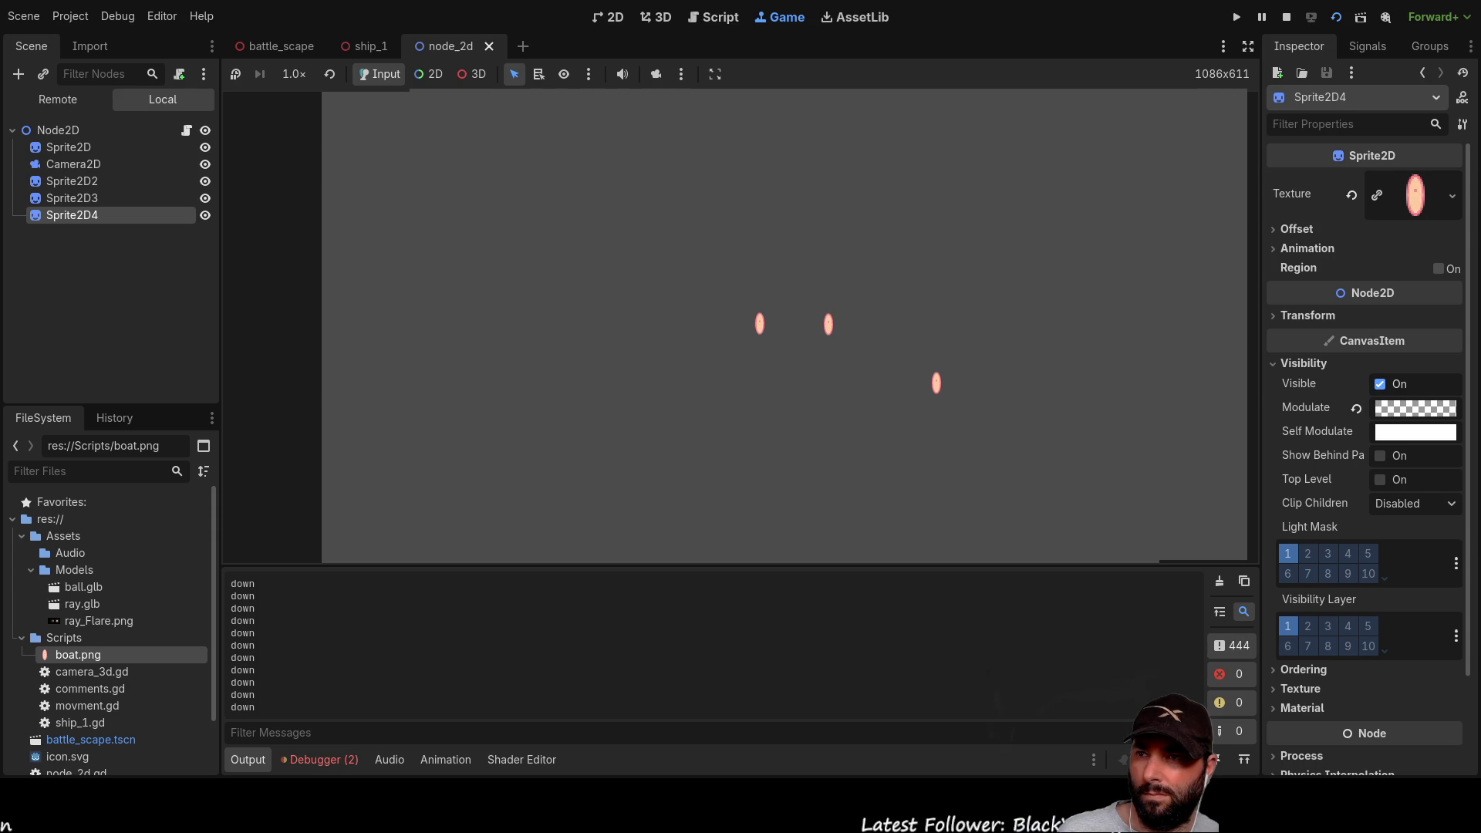
{"action": "key", "text": "Up"}
{"action": "key", "text": "Up"}
{"action": "key", "text": "Up"}
{"action": "key", "text": "Down"}
{"action": "key", "text": "Up"}
{"action": "key", "text": "Up"}
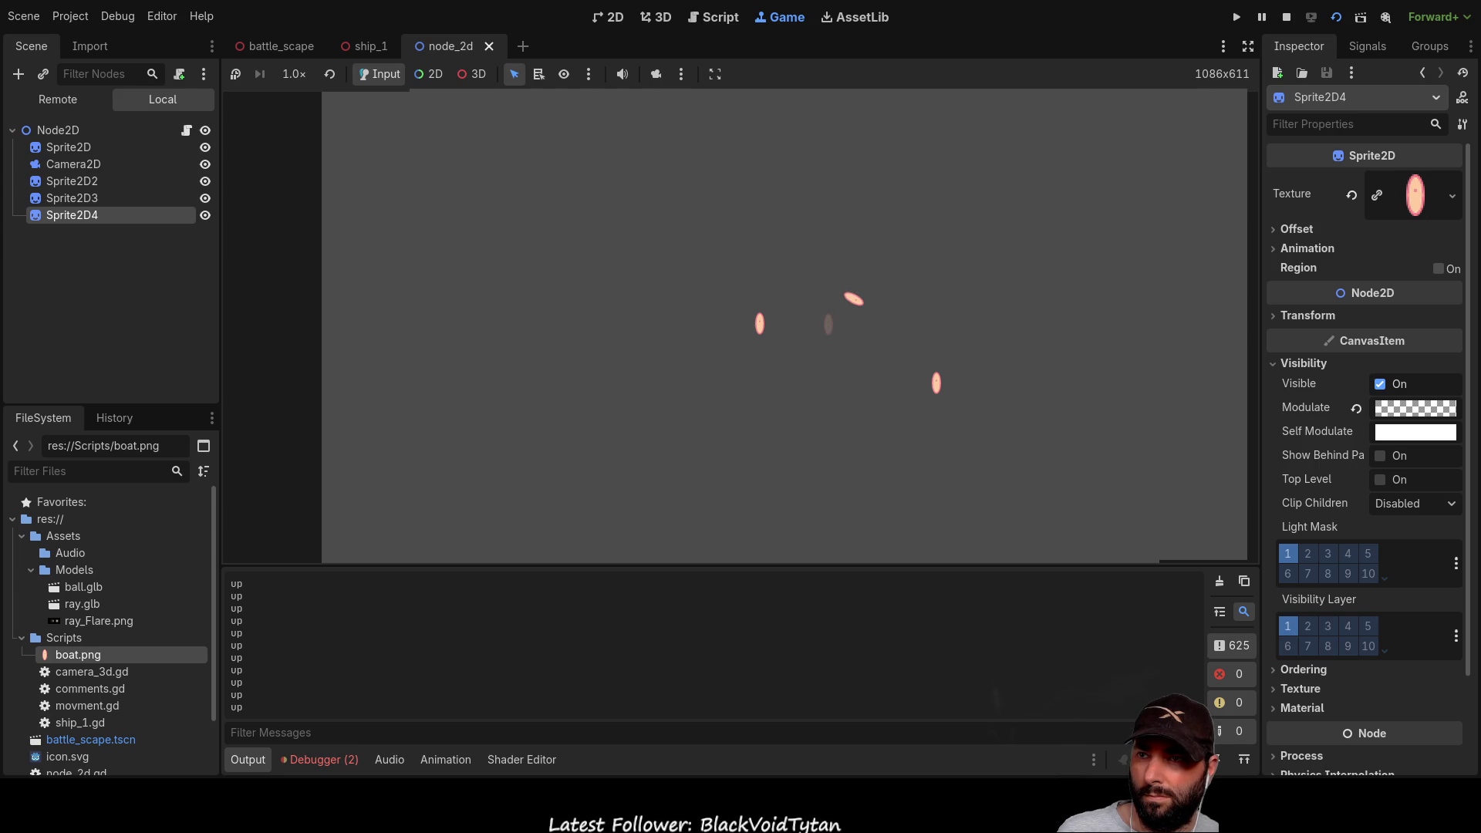
{"action": "key", "text": "Up"}
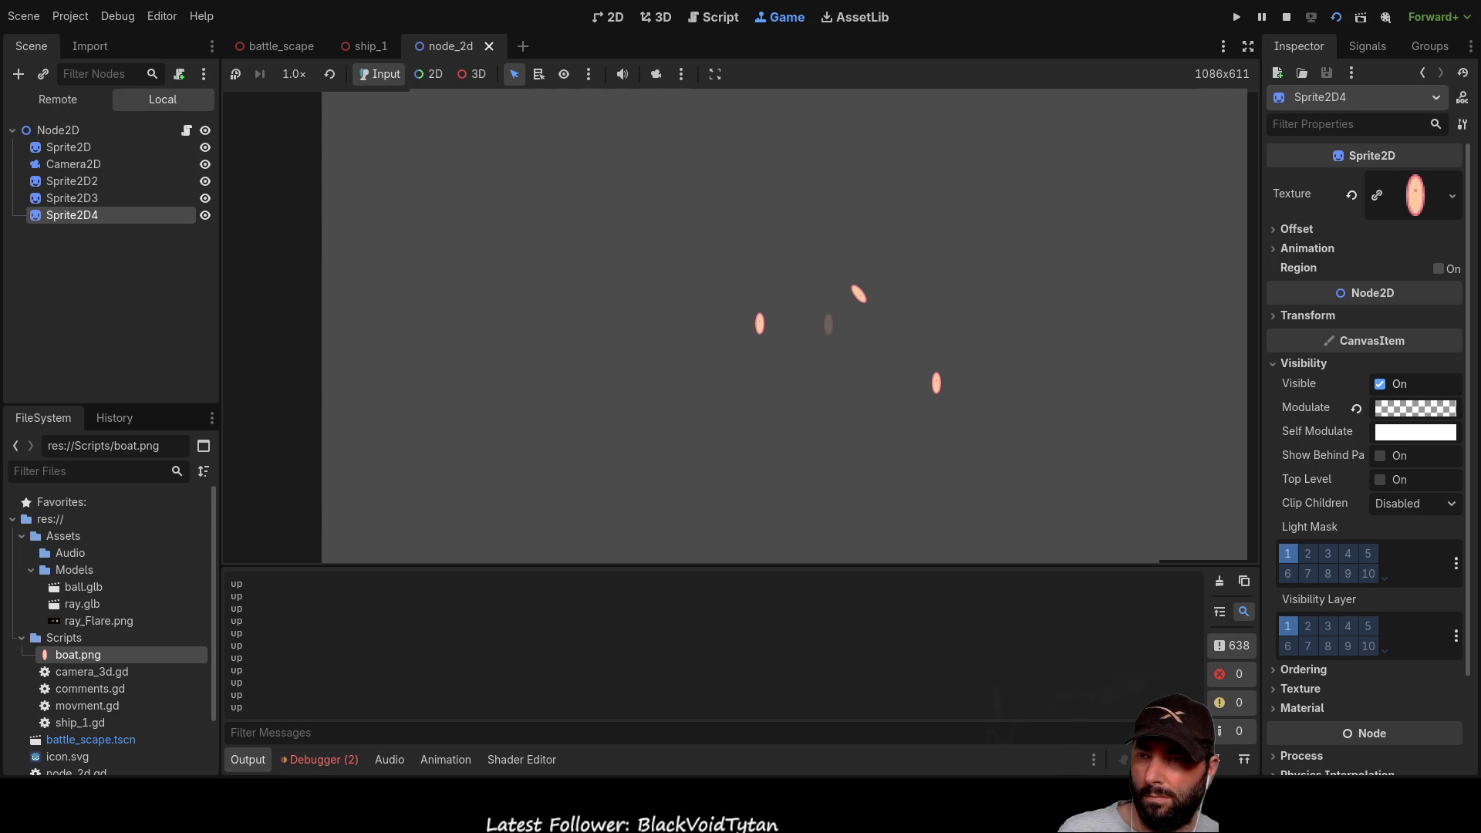
{"action": "key", "text": "Down"}
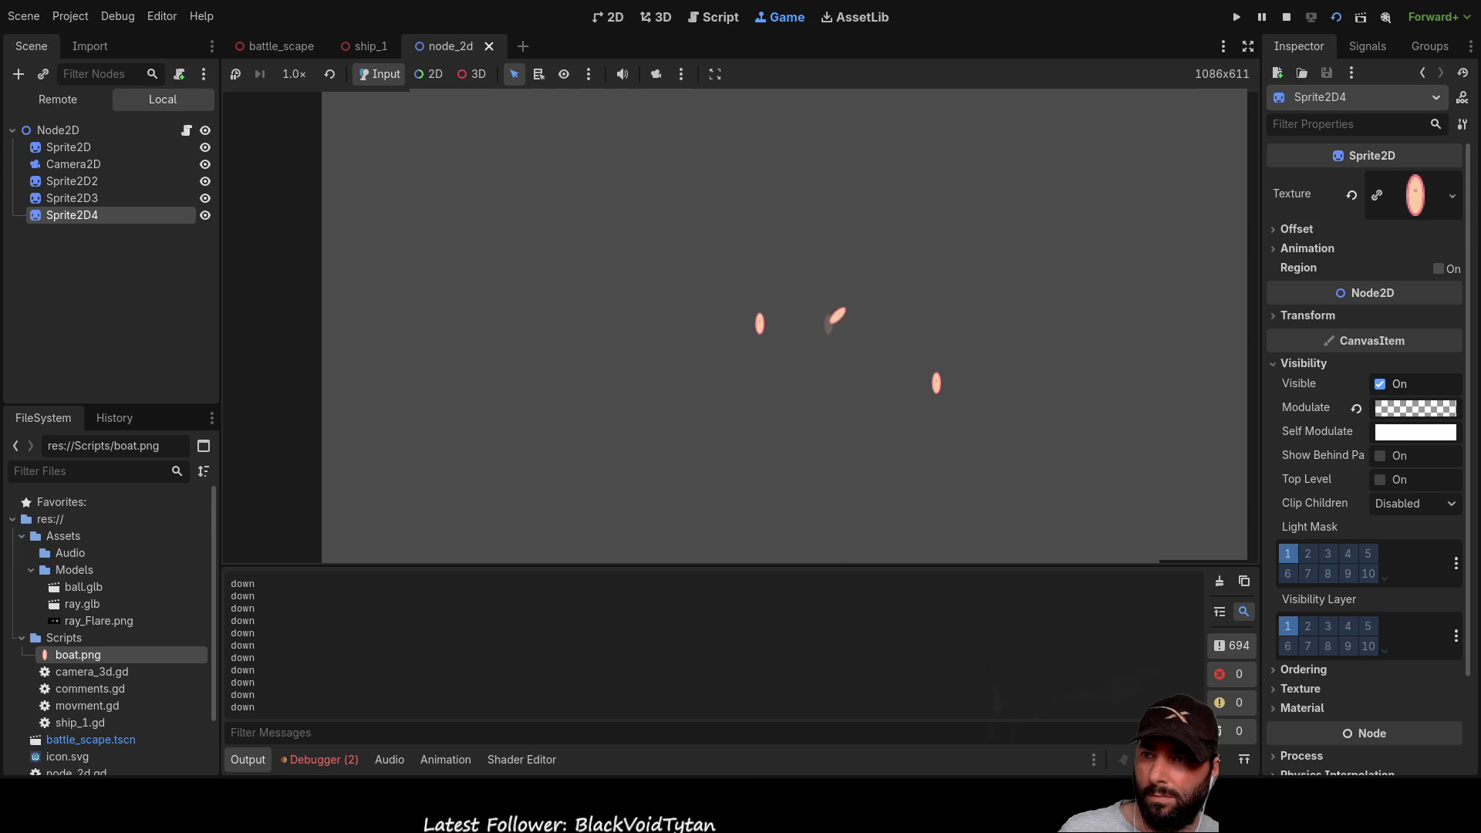
{"action": "key", "text": "Up"}
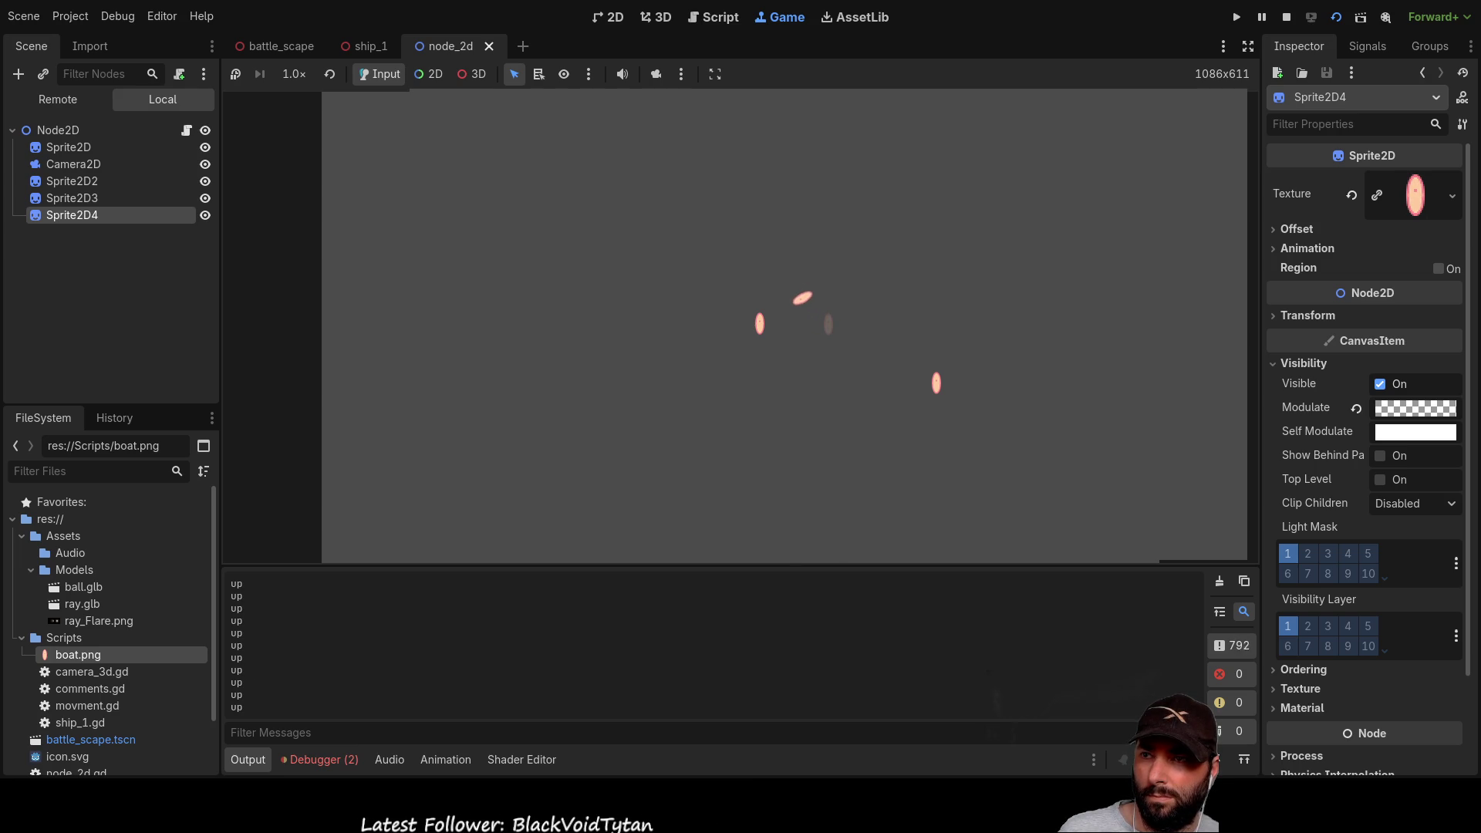
{"action": "key", "text": "Down"}
{"action": "key", "text": "Down"}
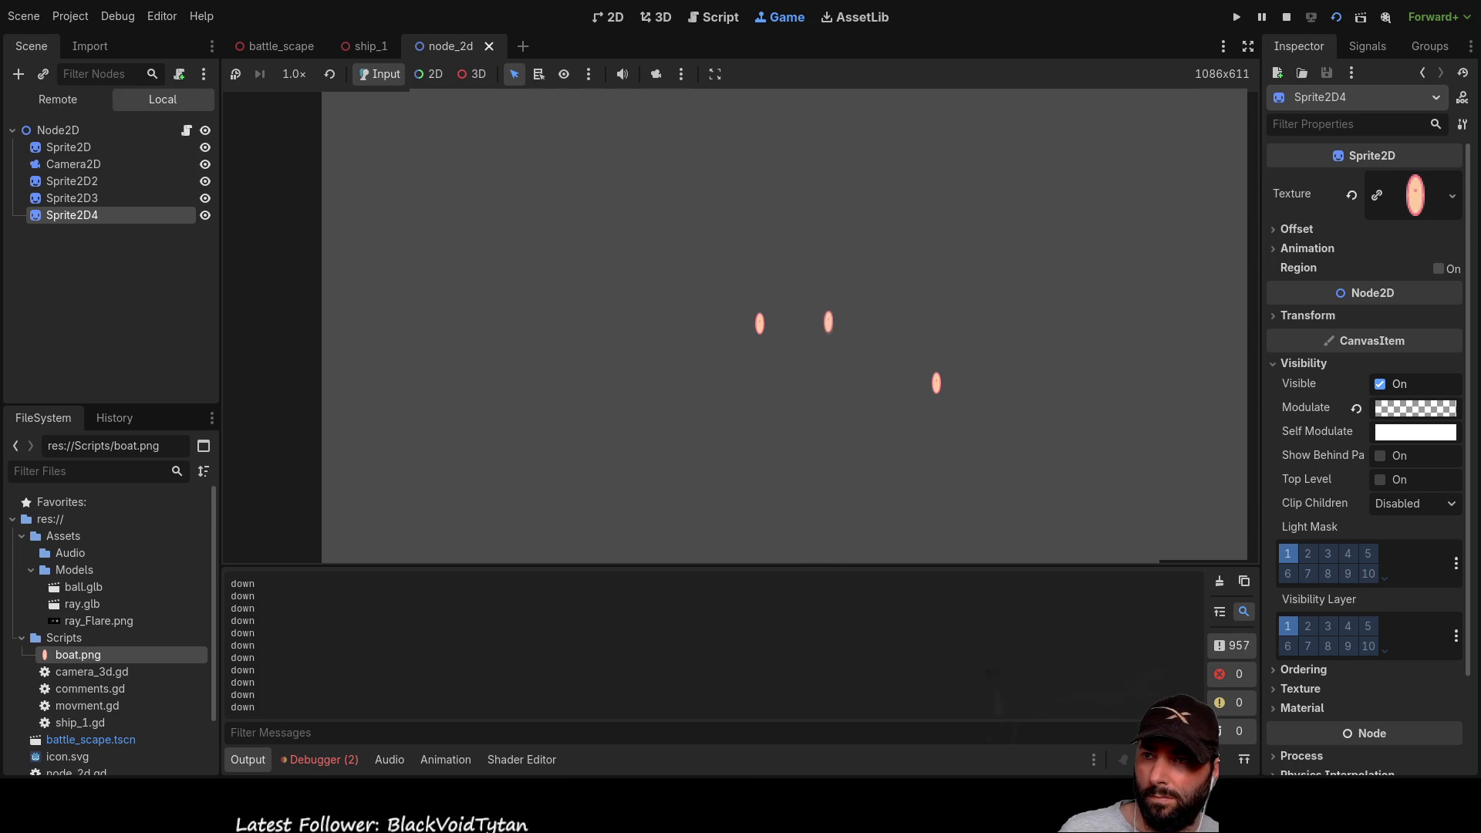
{"action": "key", "text": "Up"}
{"action": "key", "text": "Up"}
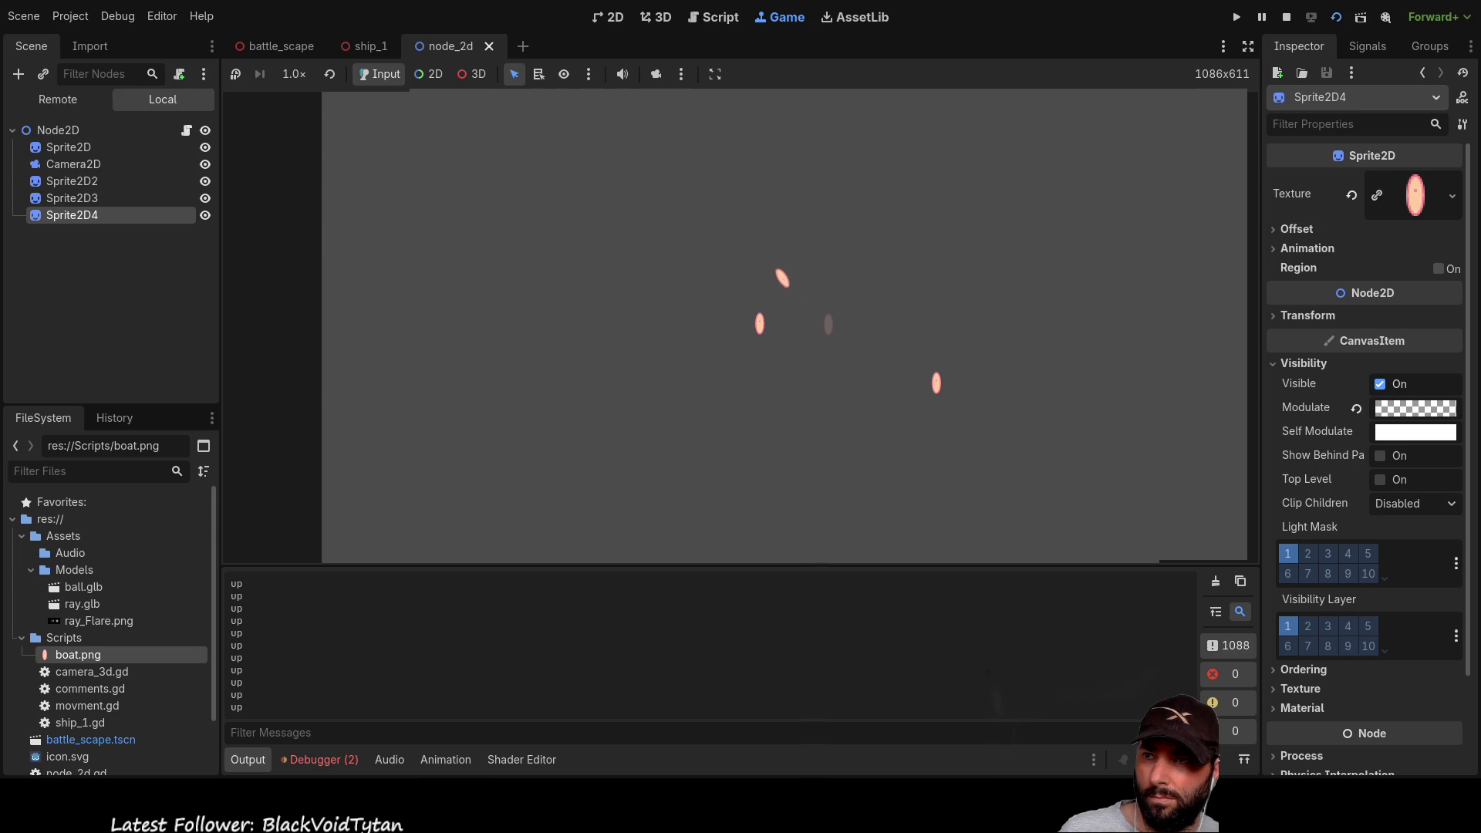
{"action": "key", "text": "Down"}
{"action": "key", "text": "Down"}
{"action": "key", "text": "Up"}
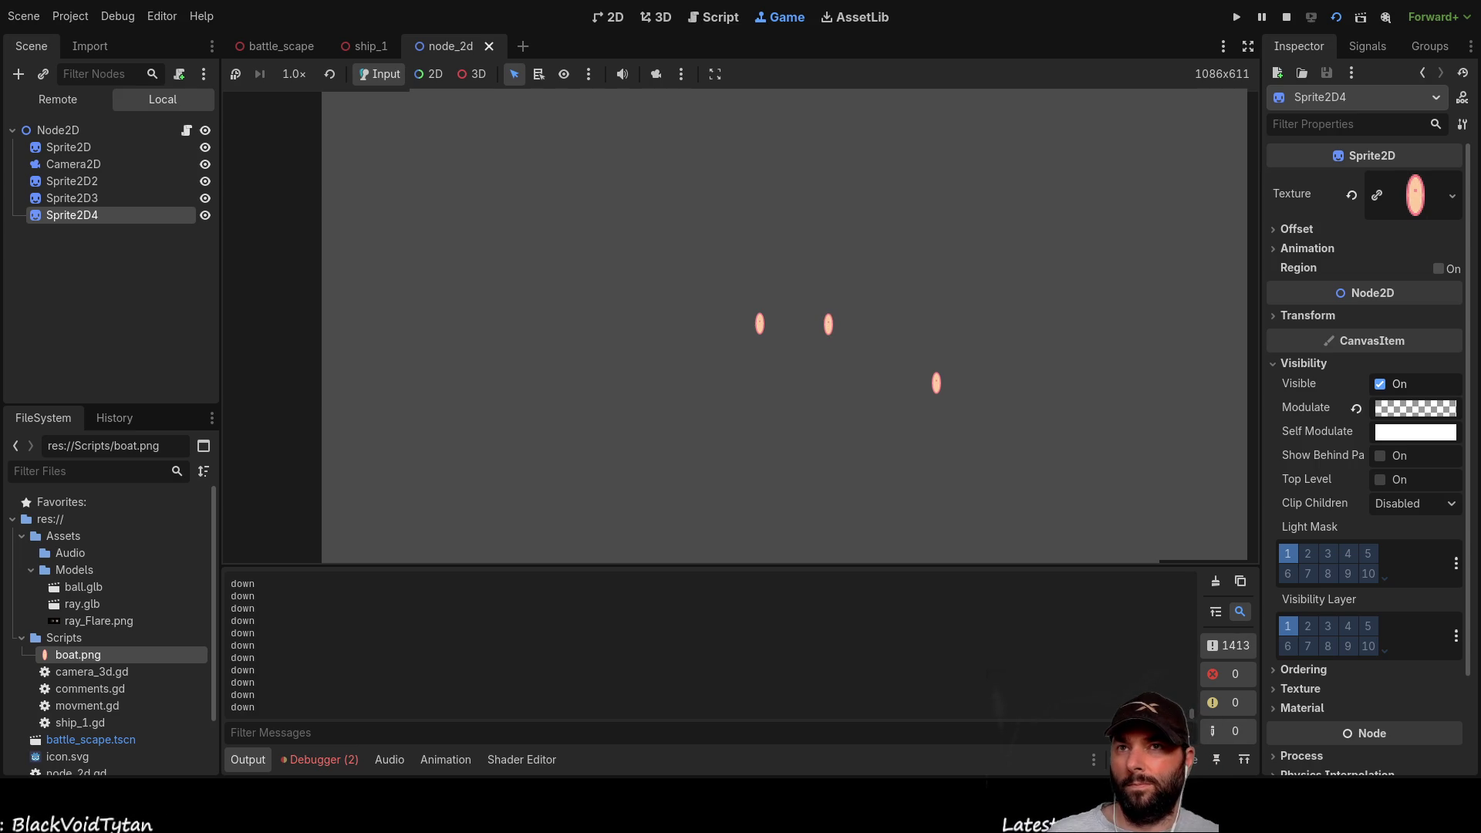
{"action": "key", "text": "F8"}
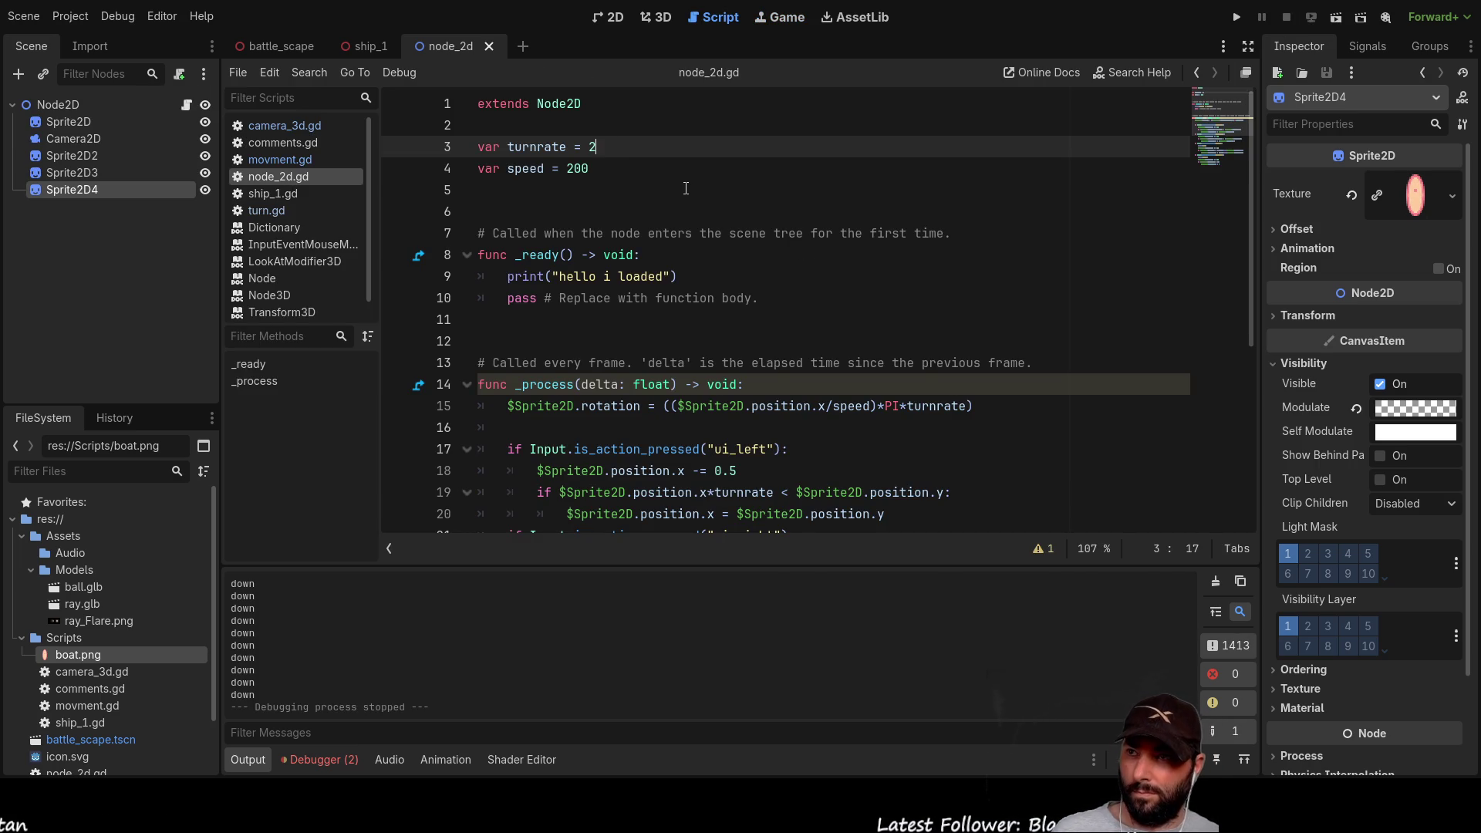
Step: Rerun the project, restart the node_2d scene, and steer the sprite up and down
{"action": "key", "text": "F5"}
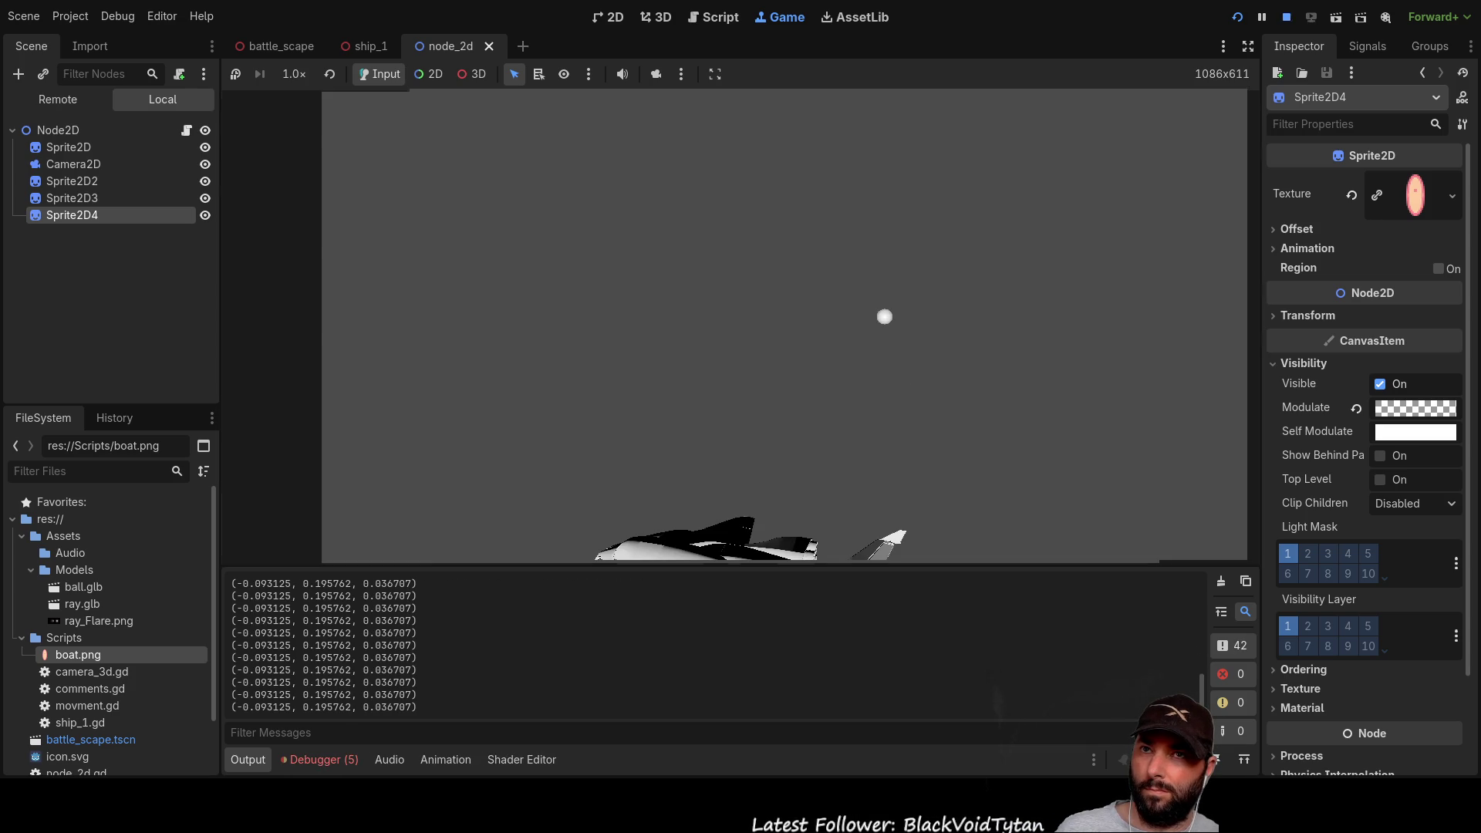
{"action": "left_click", "coordinate": [1335, 22]}
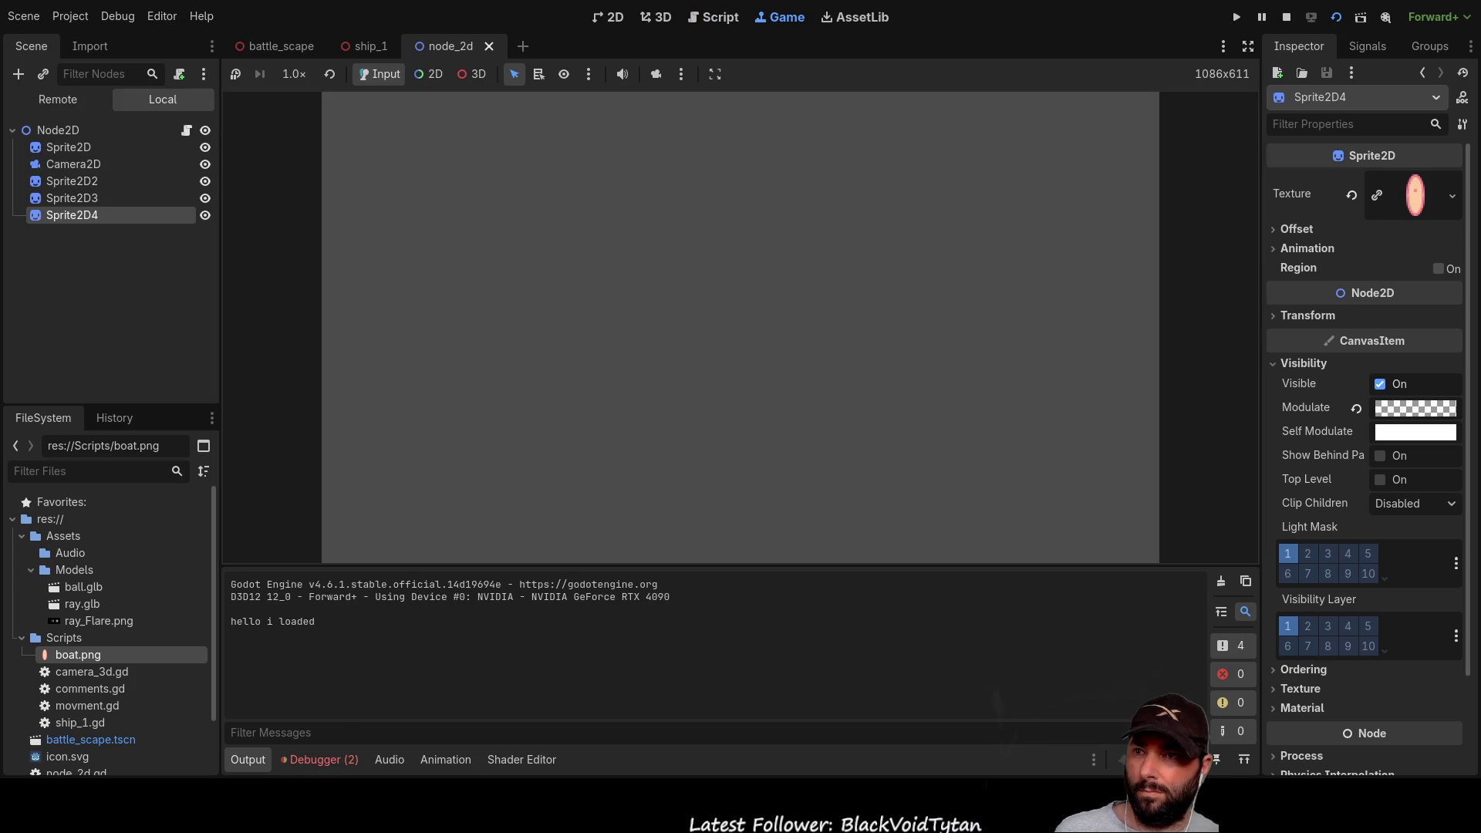
{"action": "key", "text": "Up"}
{"action": "key", "text": "Up"}
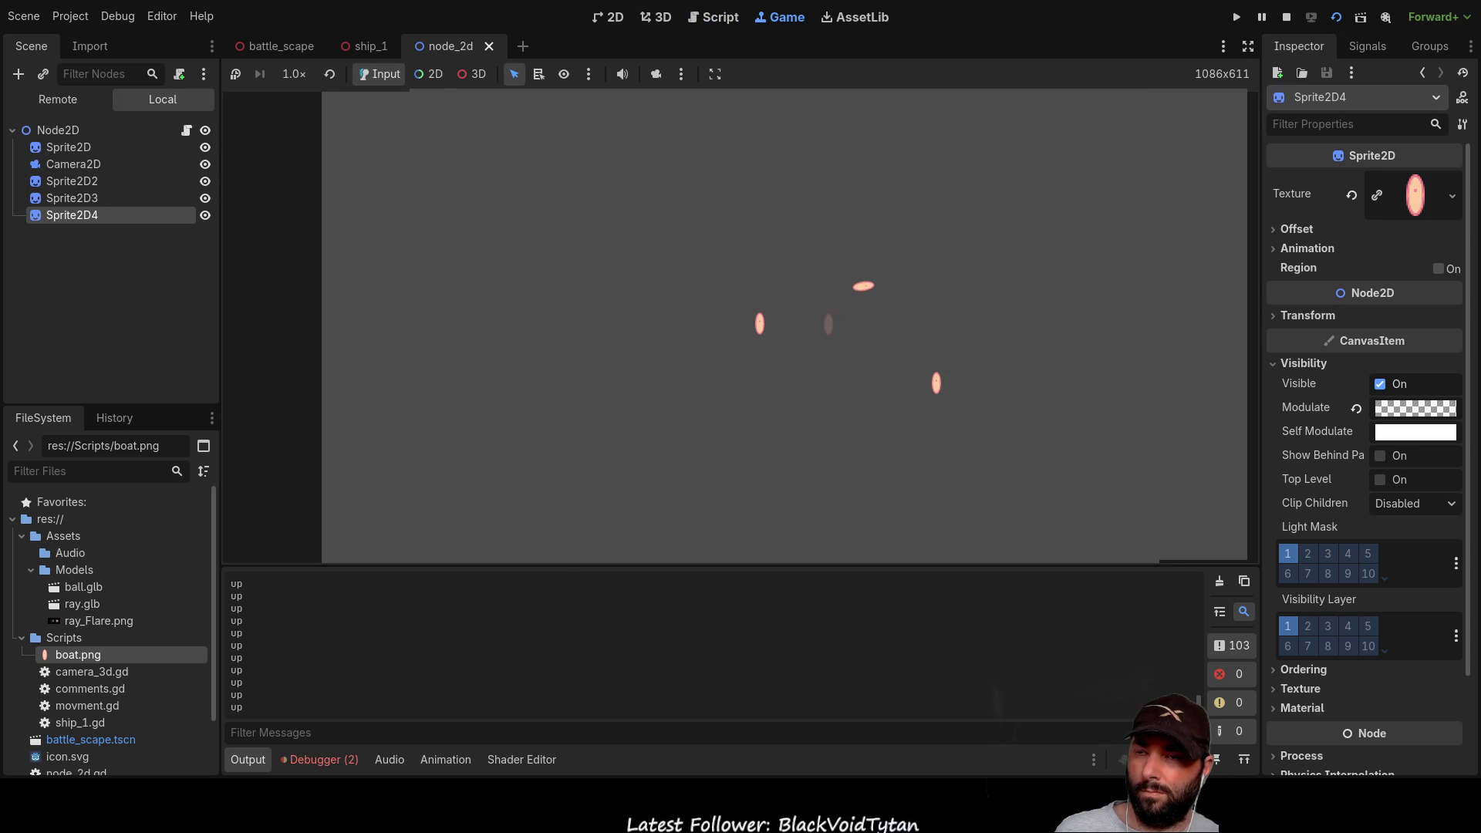
{"action": "key", "text": "Up"}
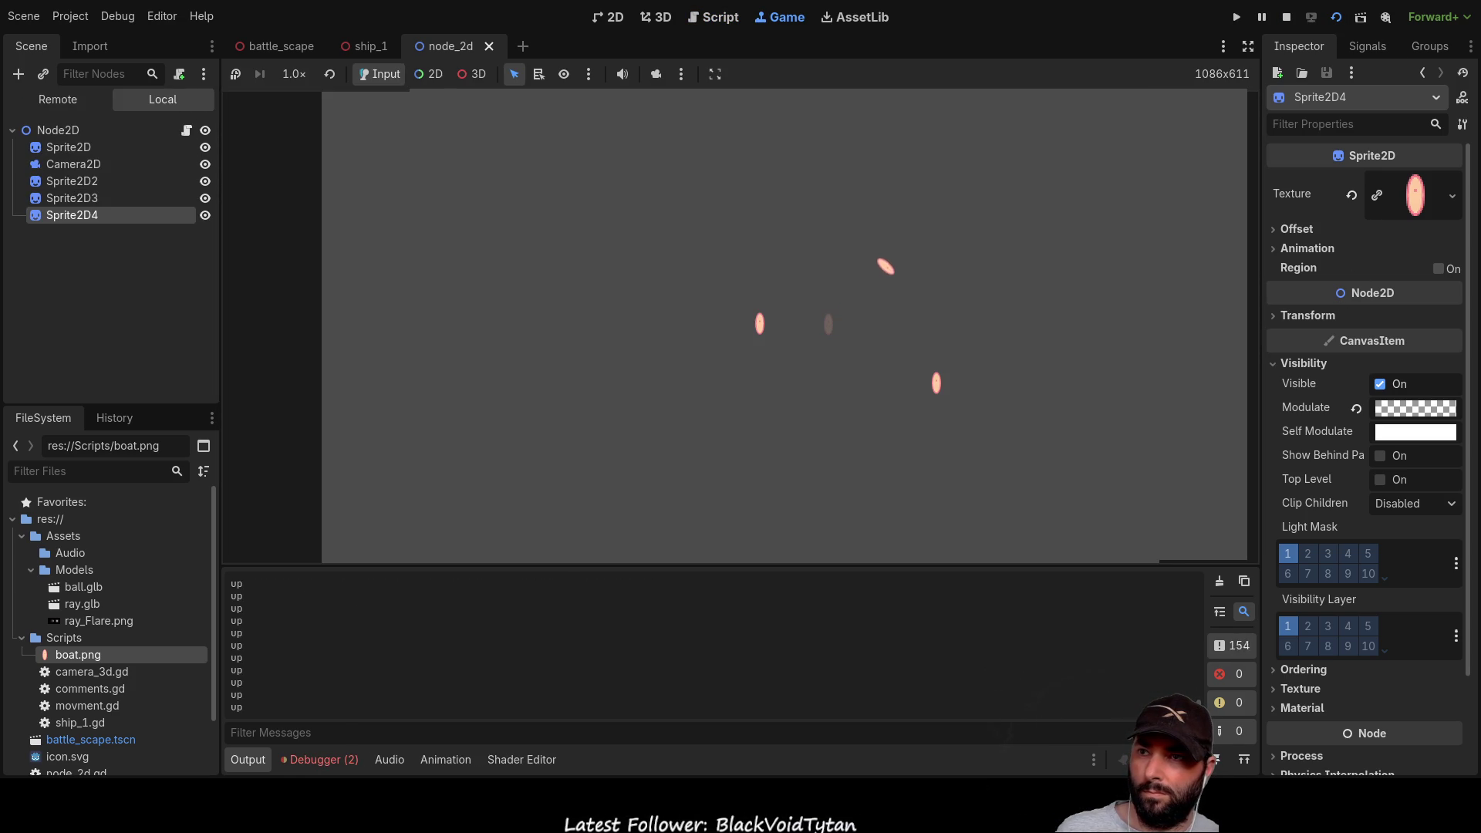
{"action": "key", "text": "Down"}
{"action": "key", "text": "Down"}
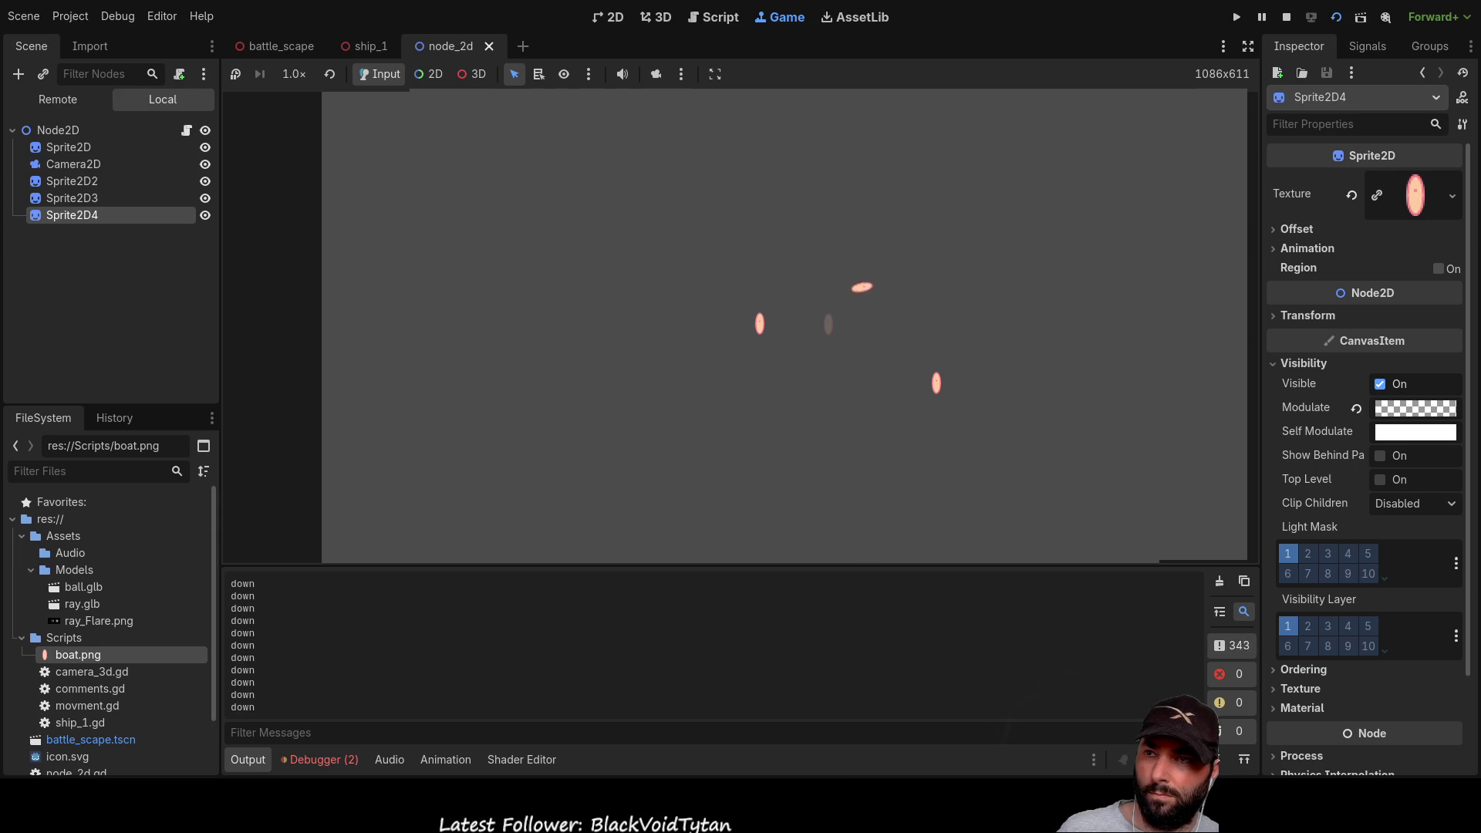
{"action": "key", "text": "Up"}
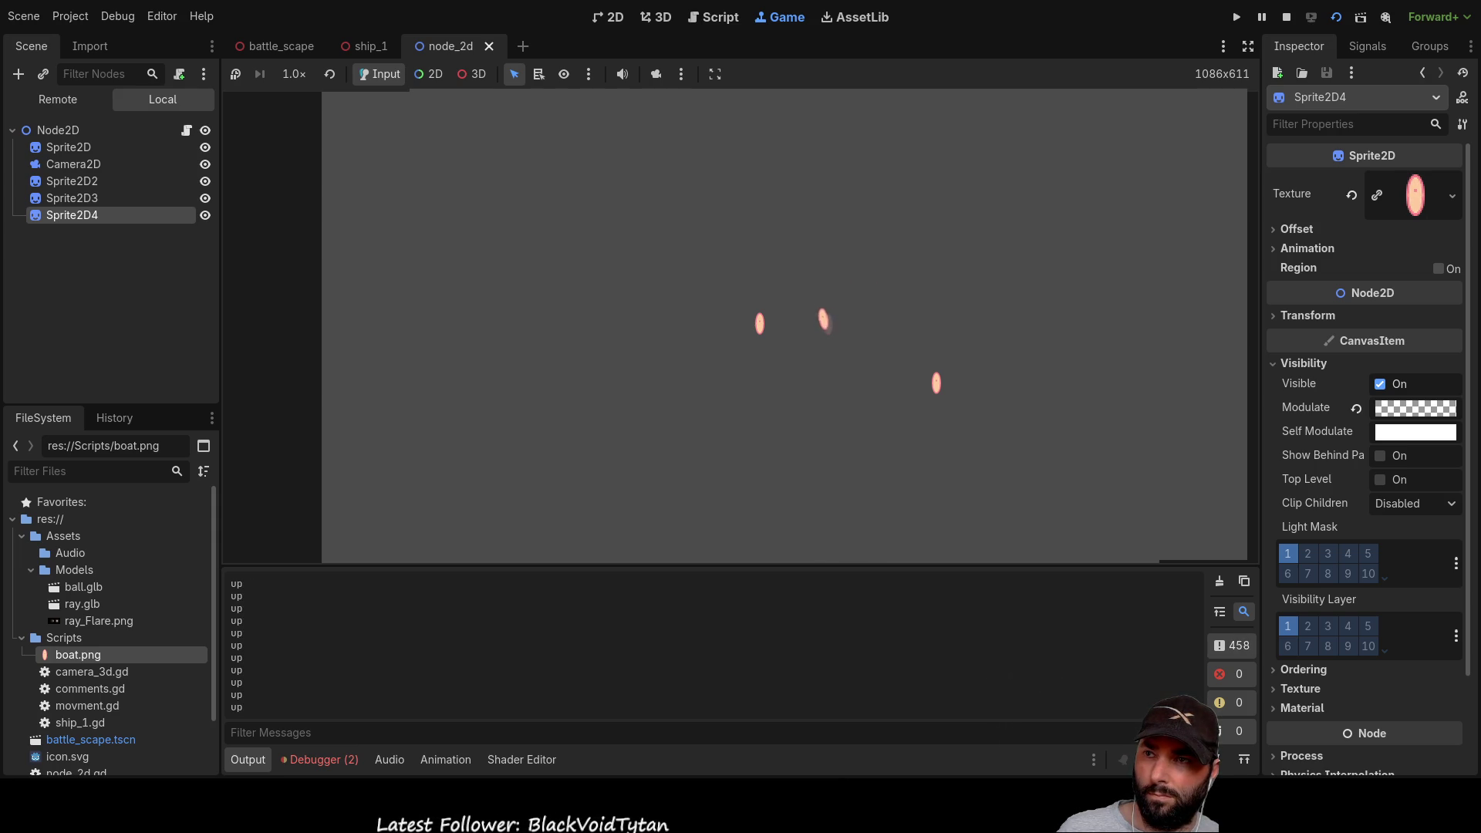
{"action": "key", "text": "Up"}
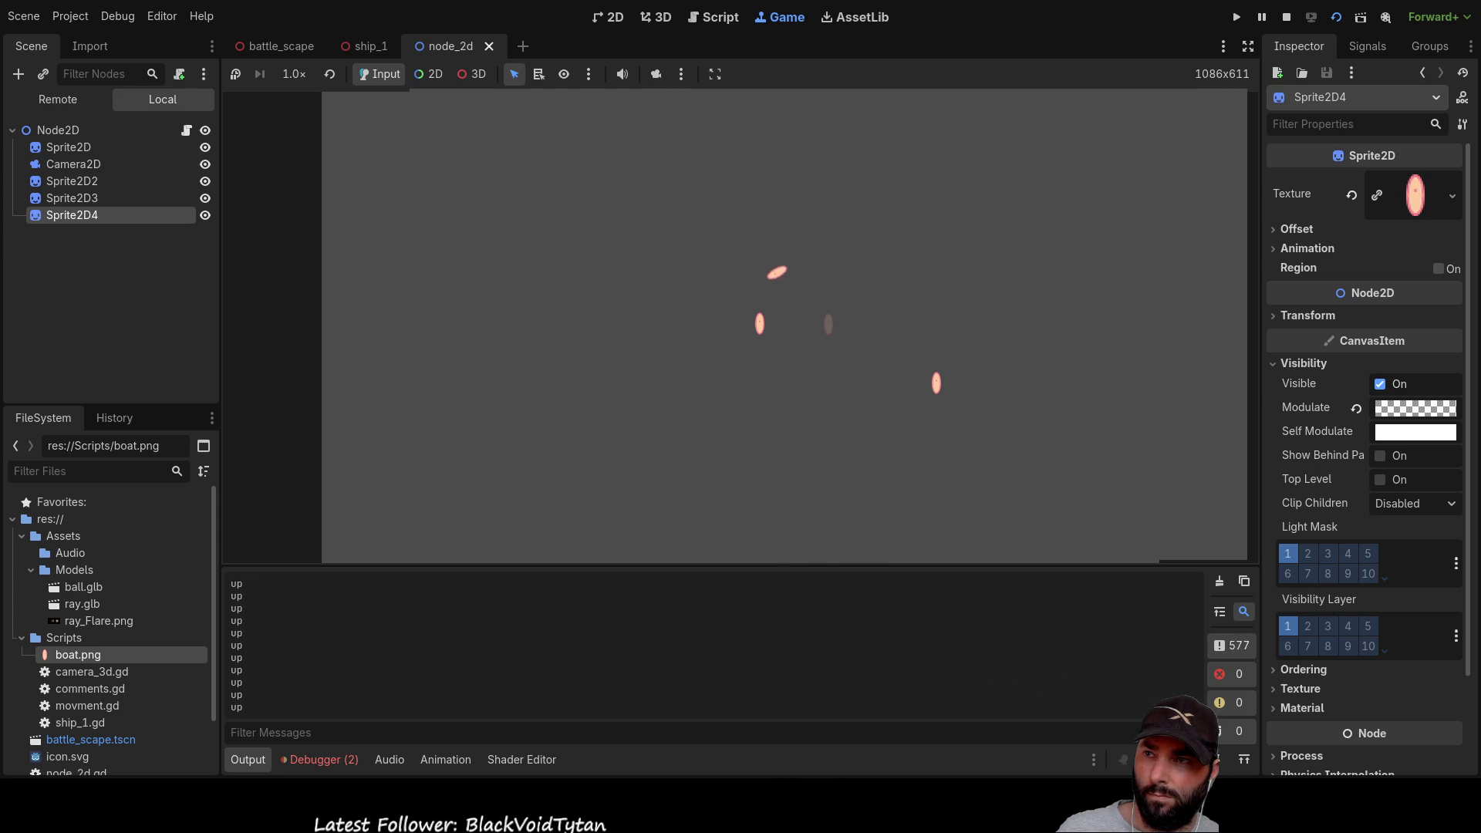
Step: Steer the sprite right, left and down, then stop the game with F8
{"action": "key", "text": "Up"}
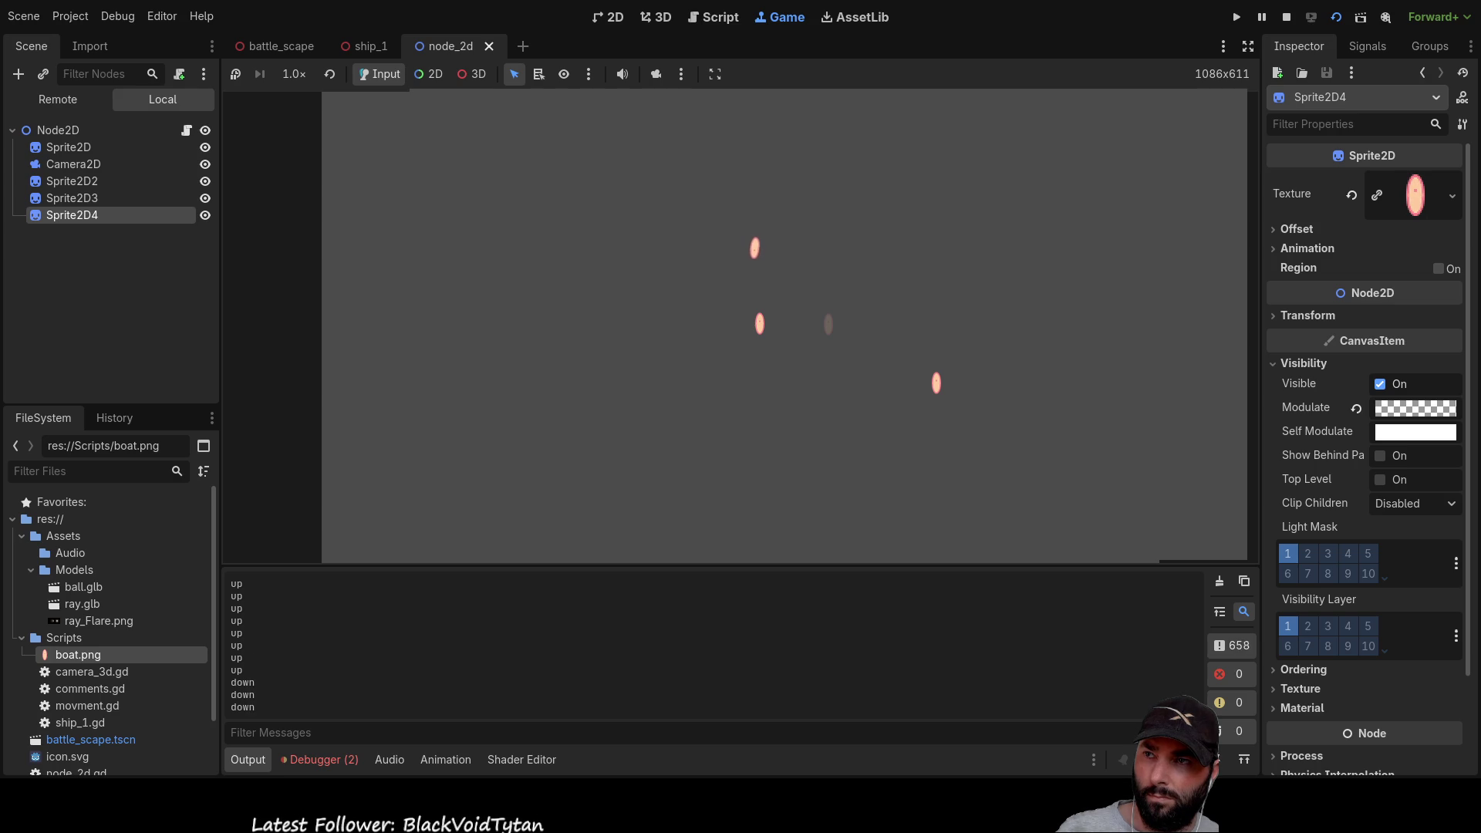
{"action": "key", "text": "Right"}
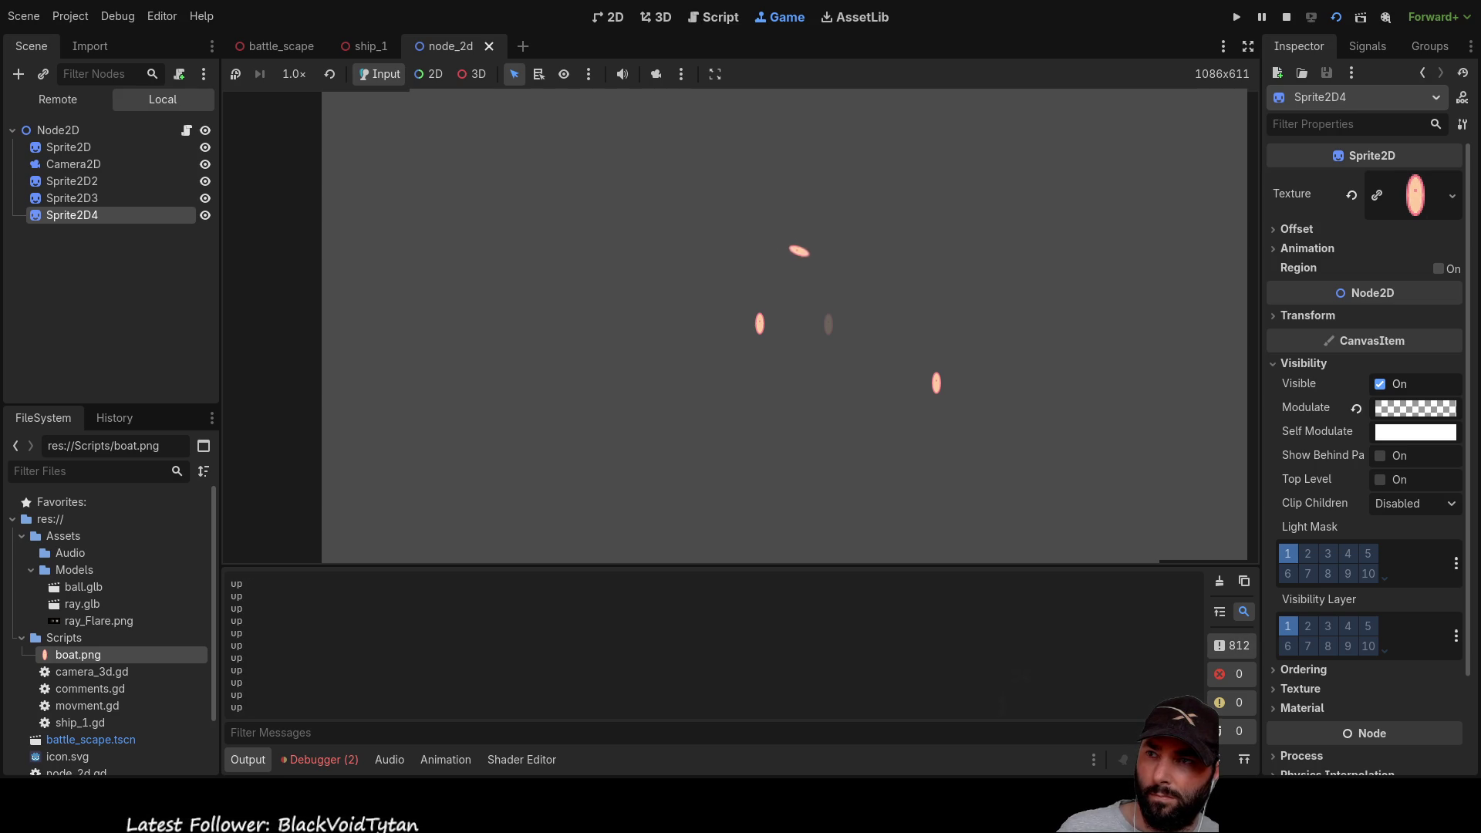
{"action": "key", "text": "Left"}
{"action": "key", "text": "Down"}
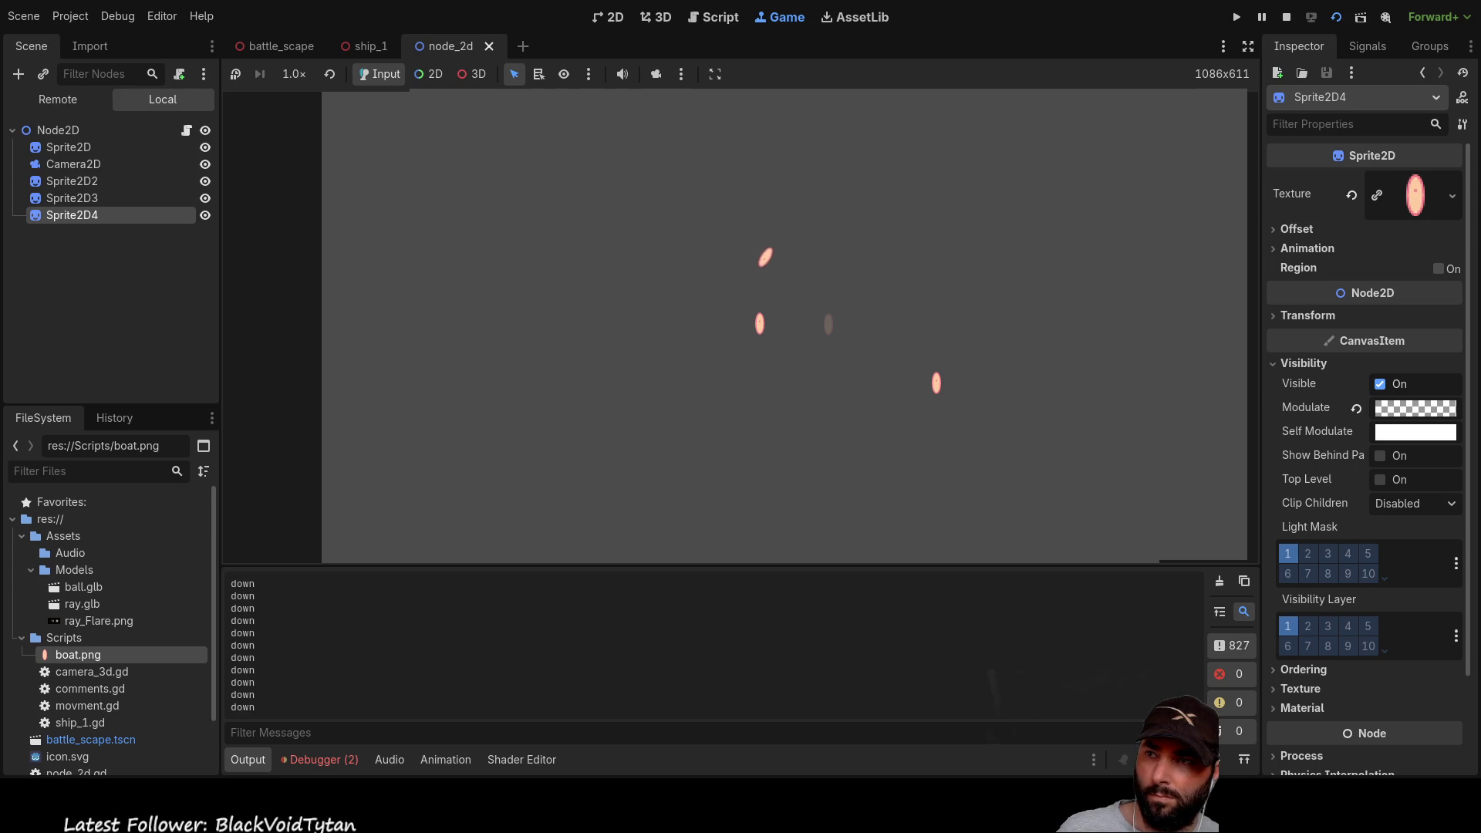
{"action": "key", "text": "Down"}
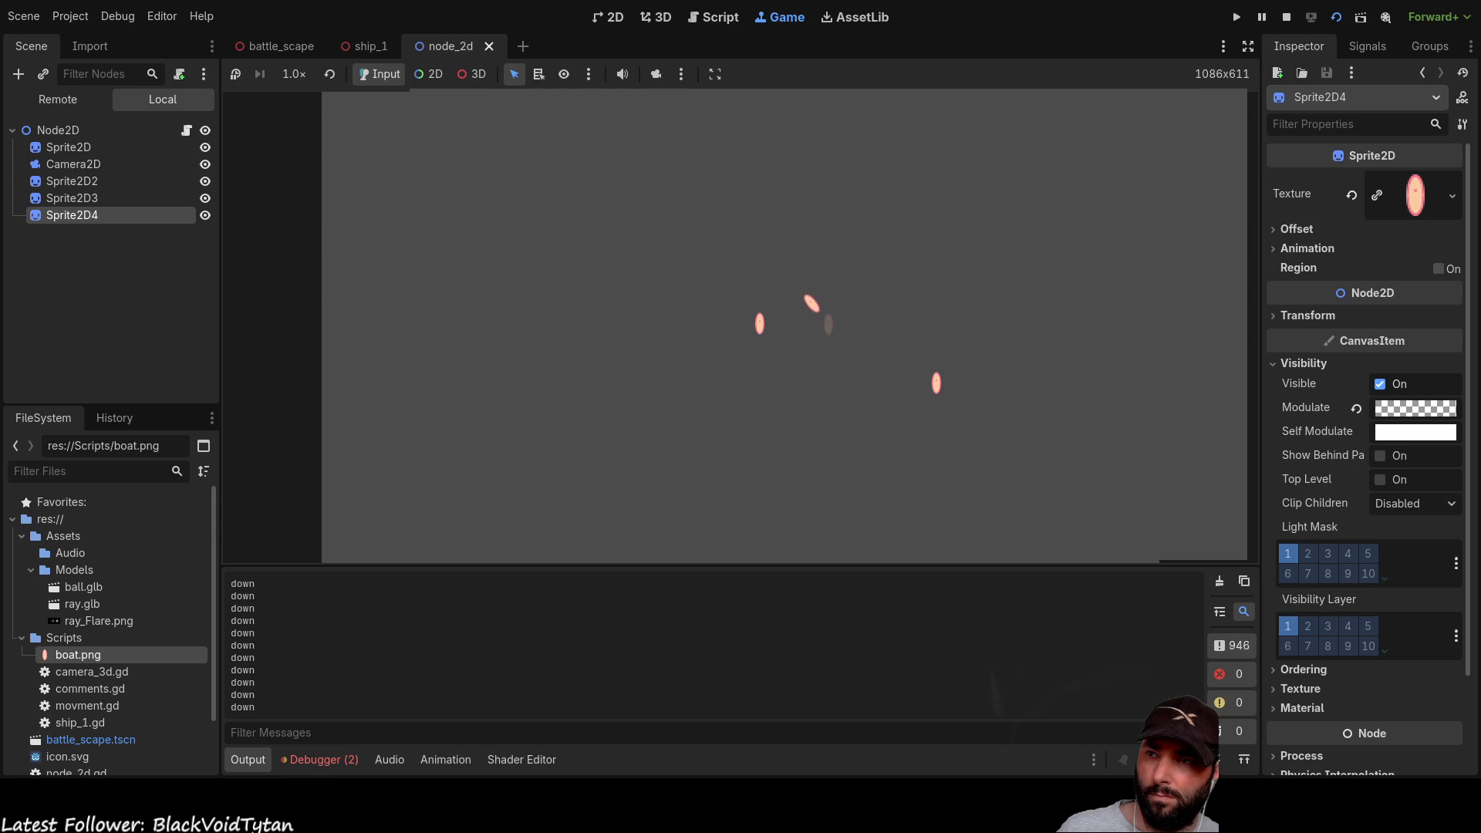
{"action": "key", "text": "F8"}
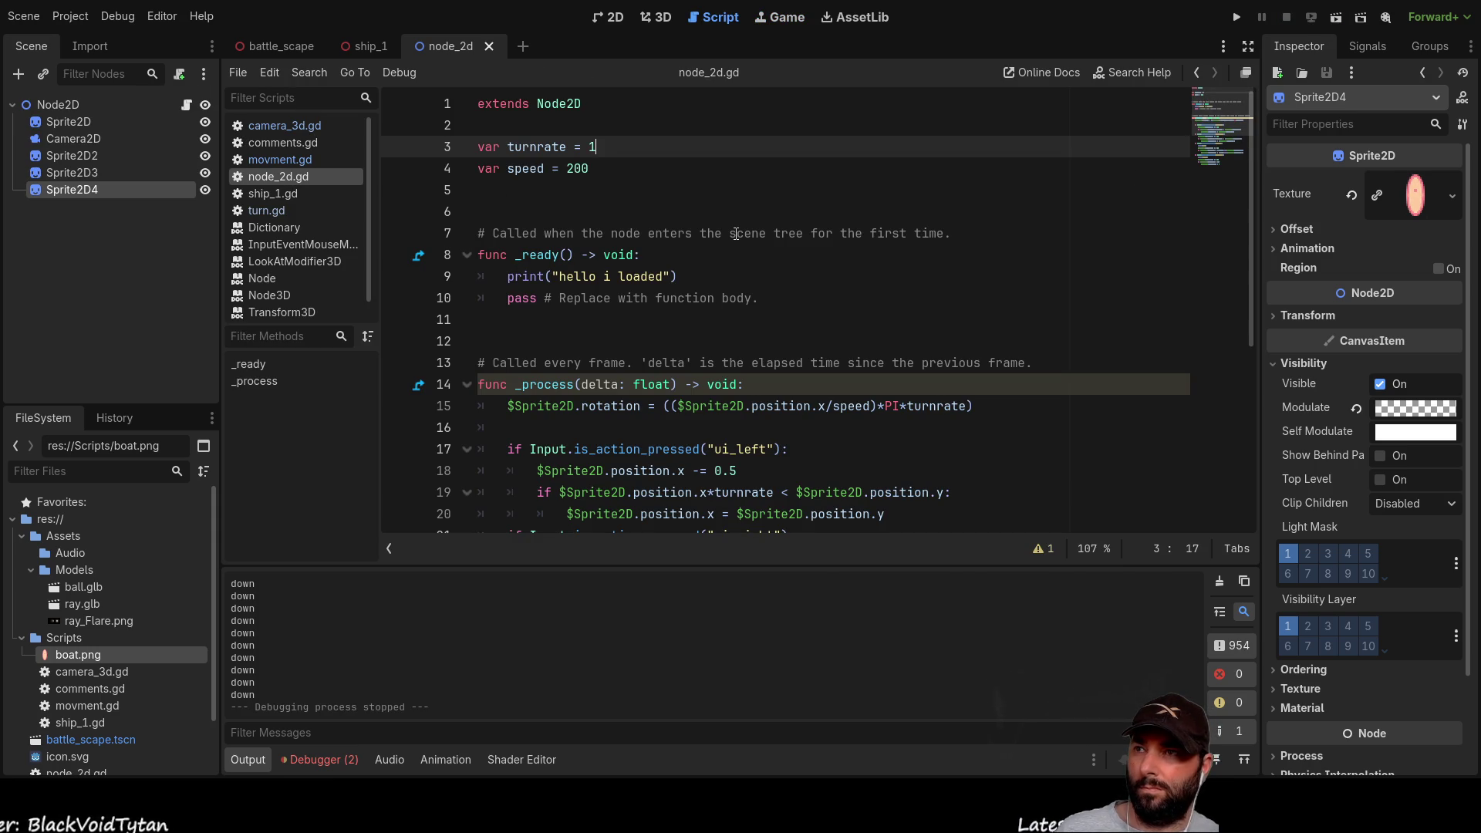
Step: Set line 3 to 'var turnrate = 1' and launch the current scene to test it
{"action": "key", "text": "Down"}
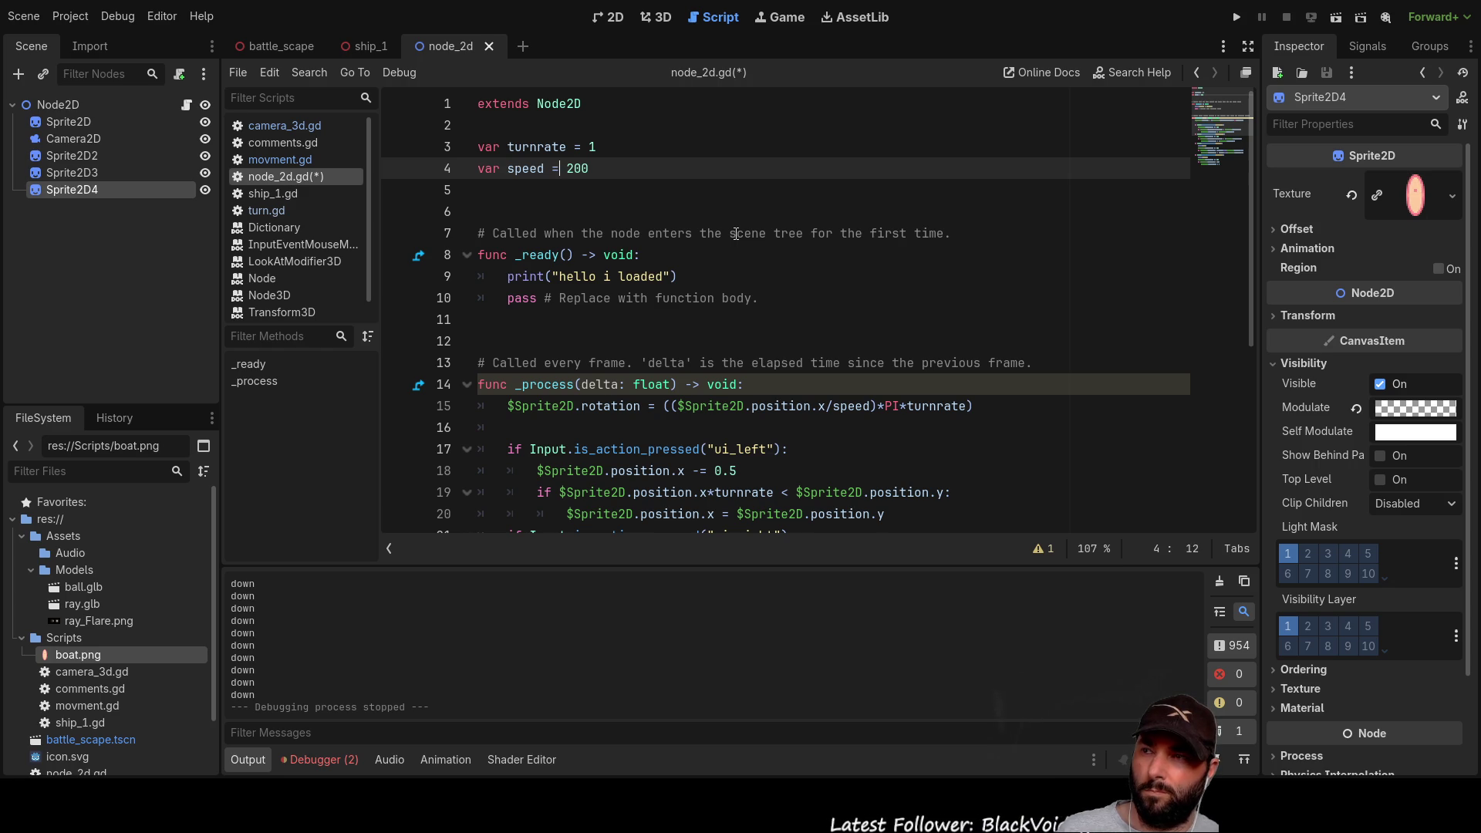
{"action": "key", "text": "Up"}
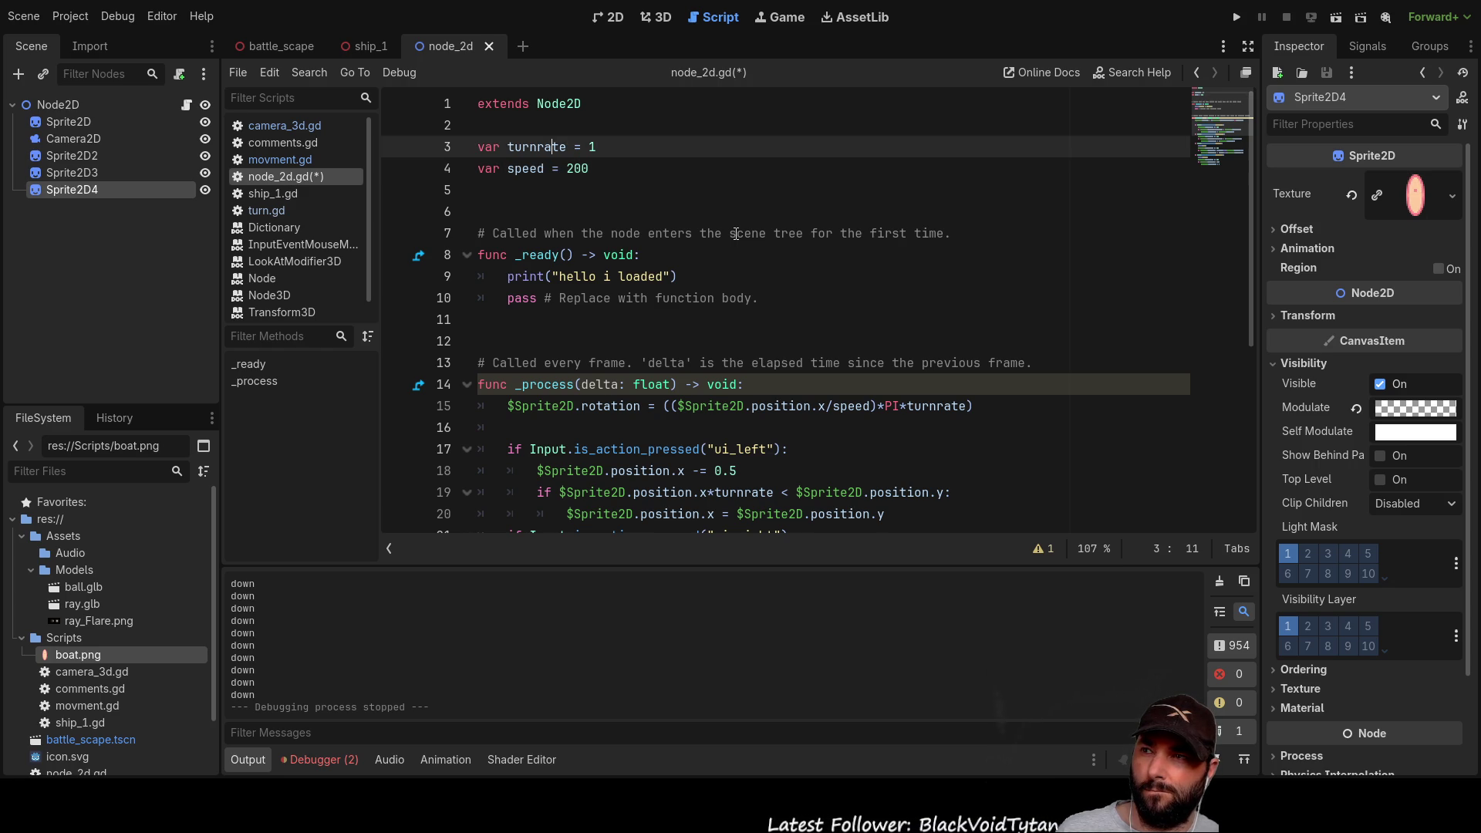
{"action": "key", "text": "Down"}
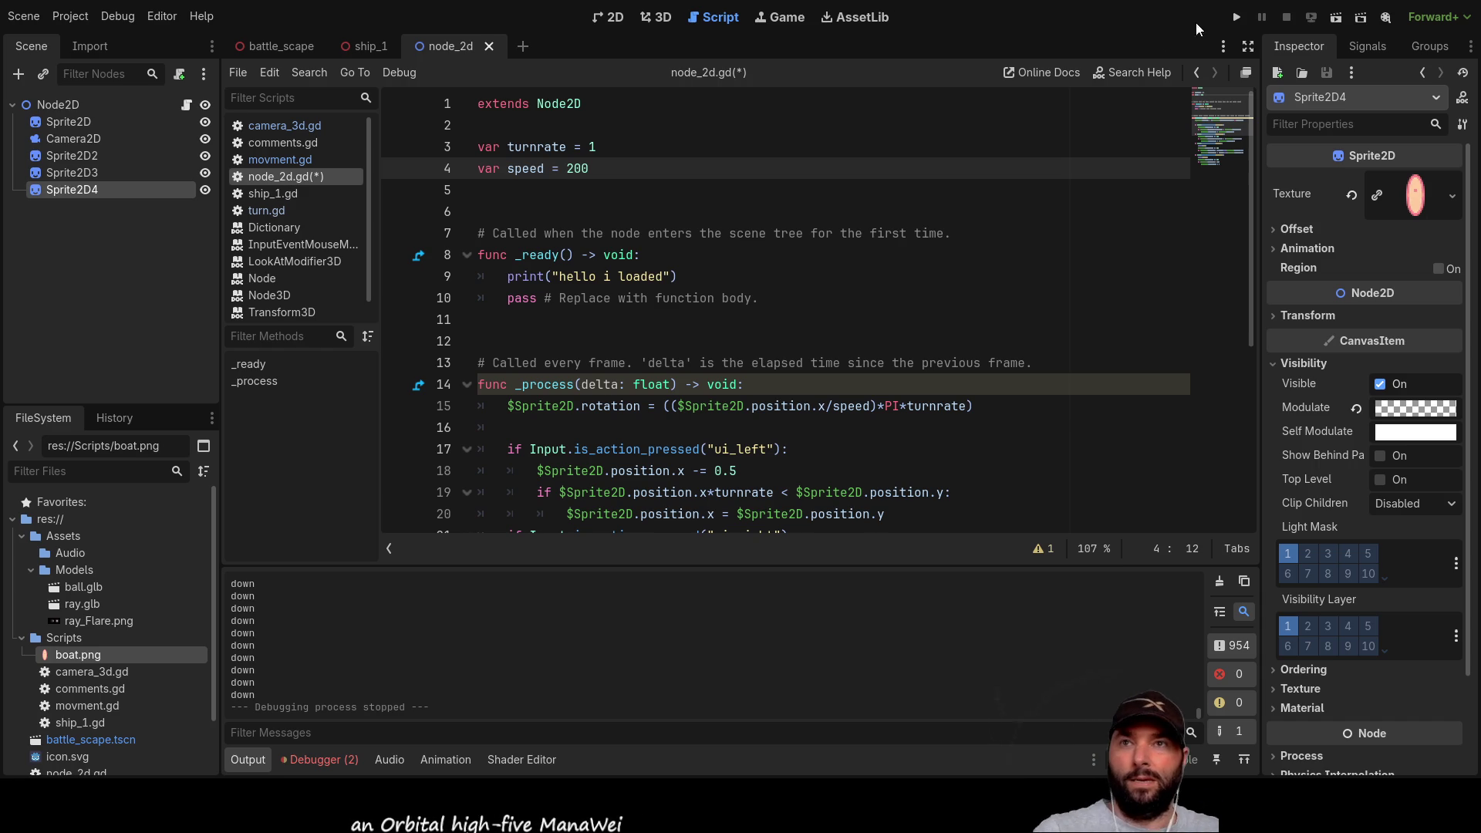
{"action": "left_click", "coordinate": [1335, 17]}
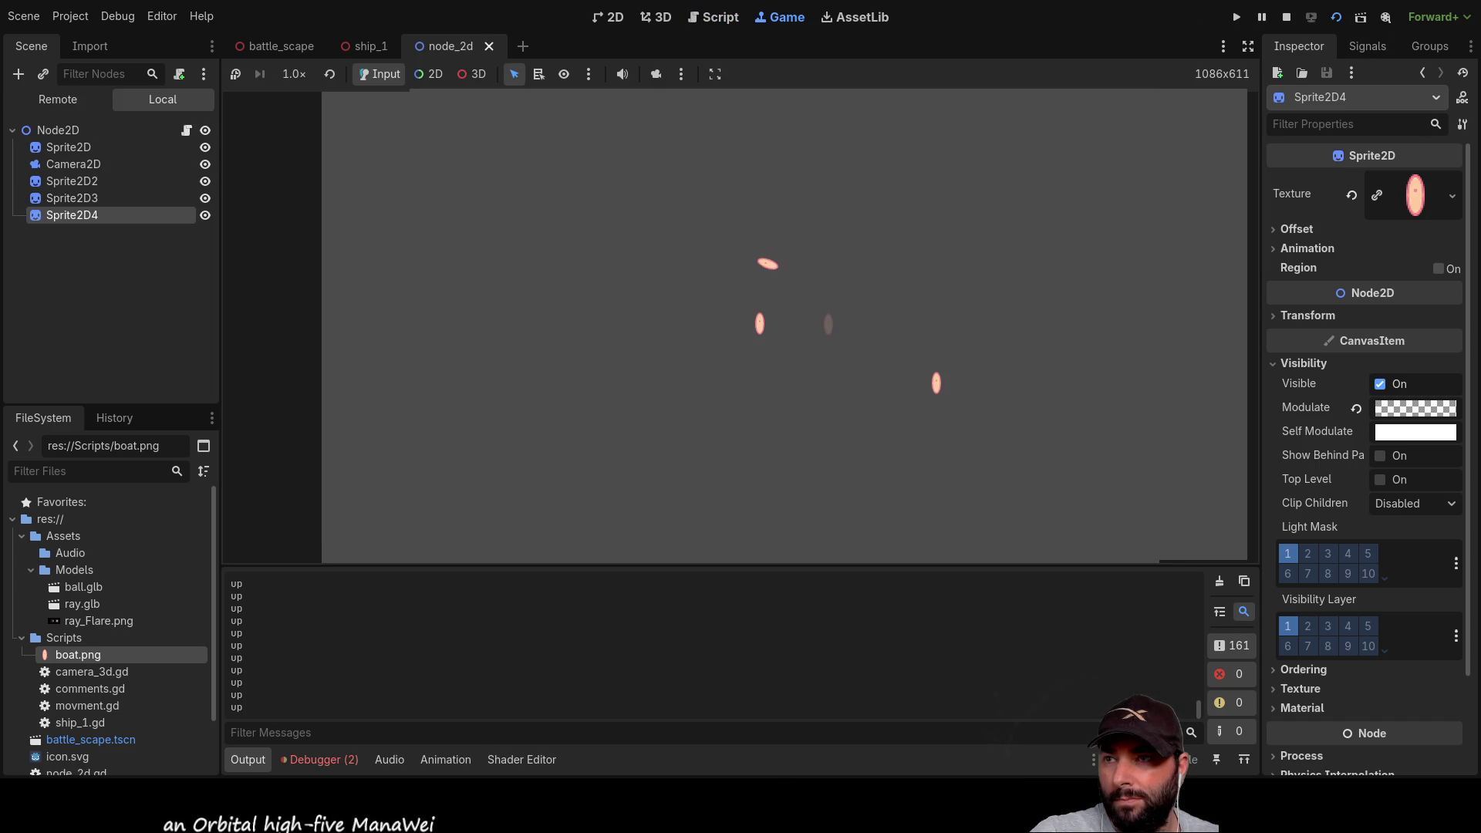
Step: Alternate Down and Up arrows to drive the sprite back and forth at turnrate 1
{"action": "key", "text": "Down"}
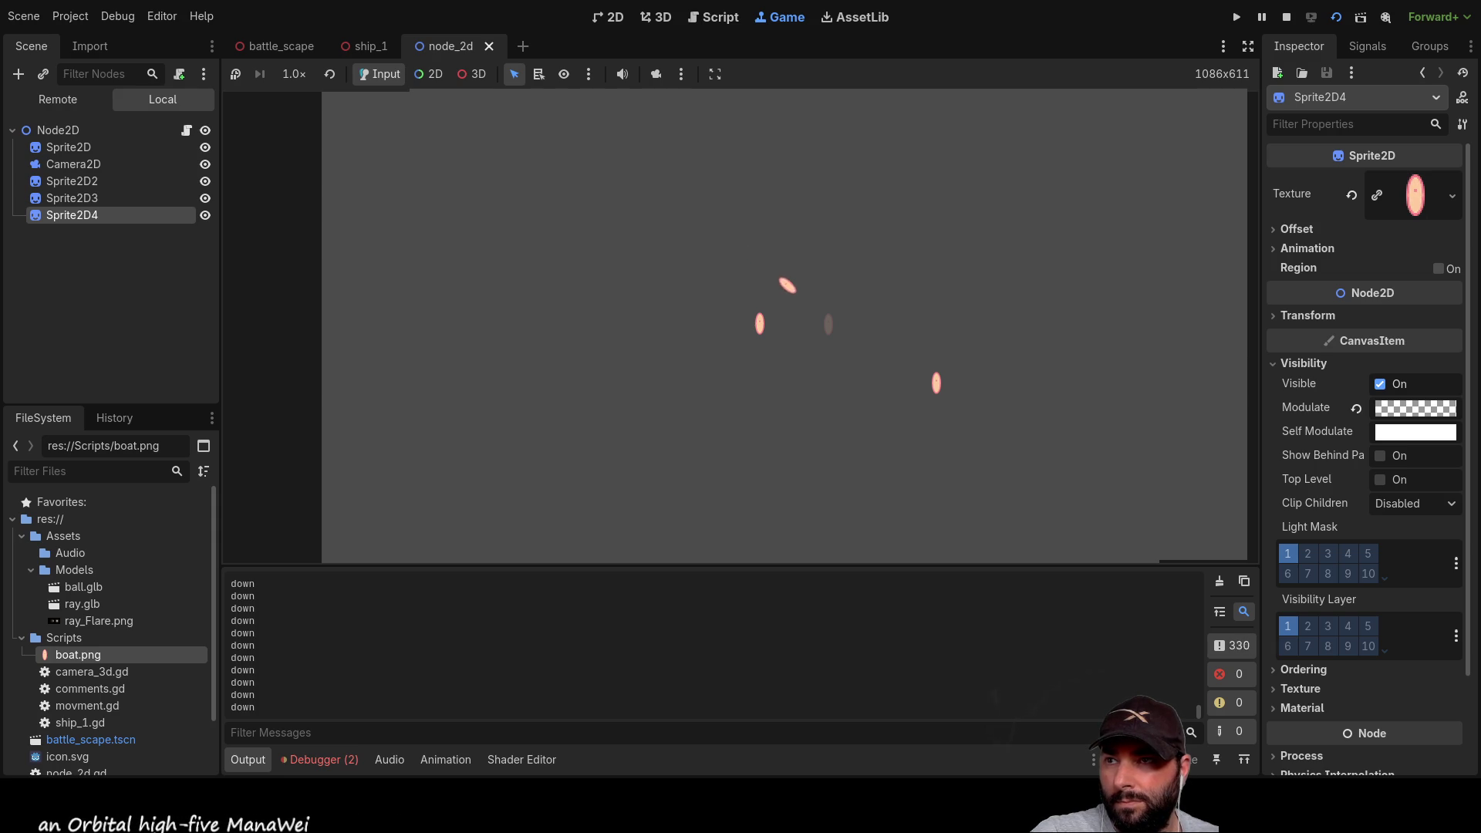
{"action": "key", "text": "Up"}
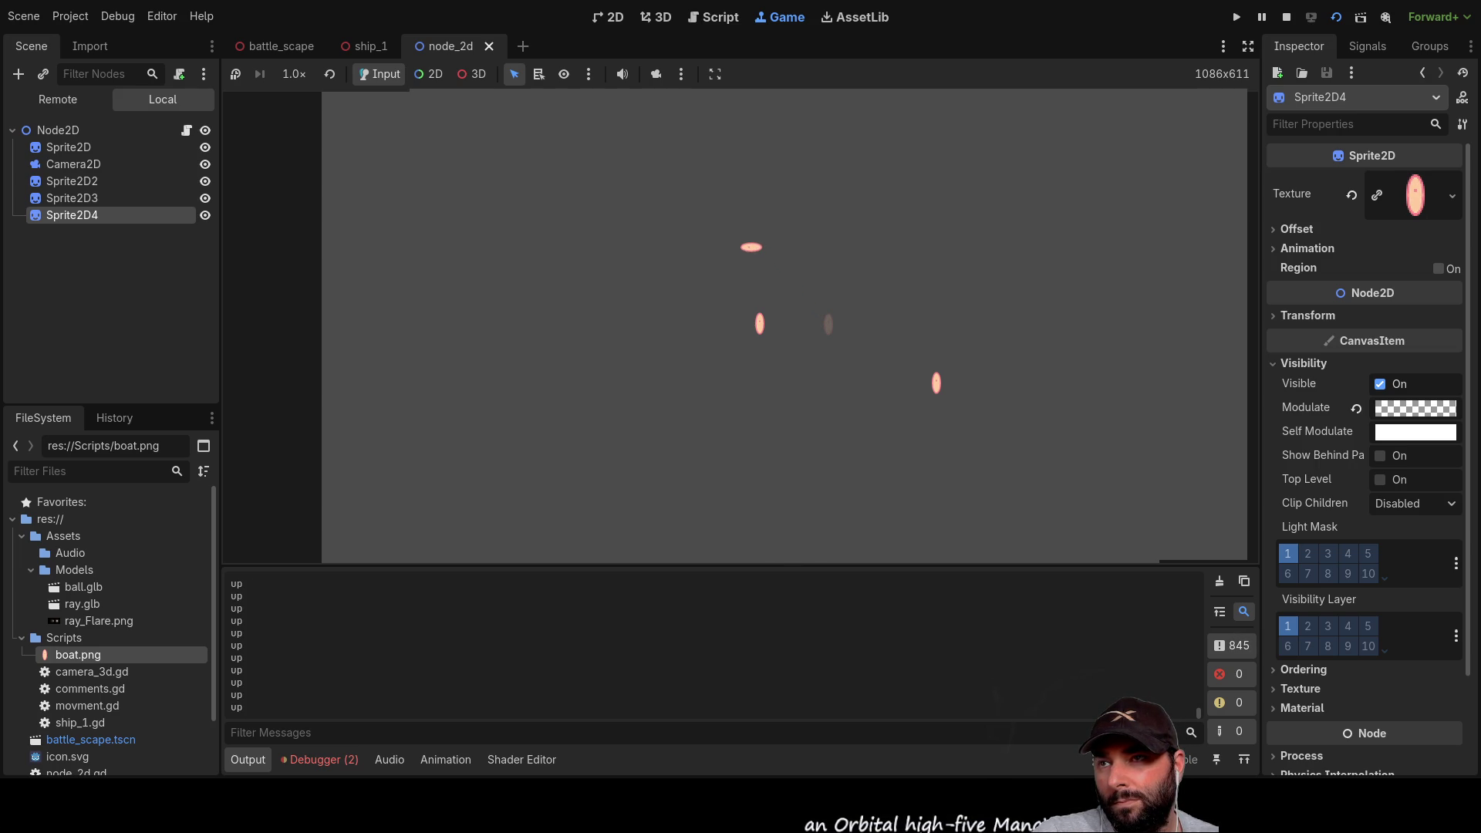
{"action": "key", "text": "Down"}
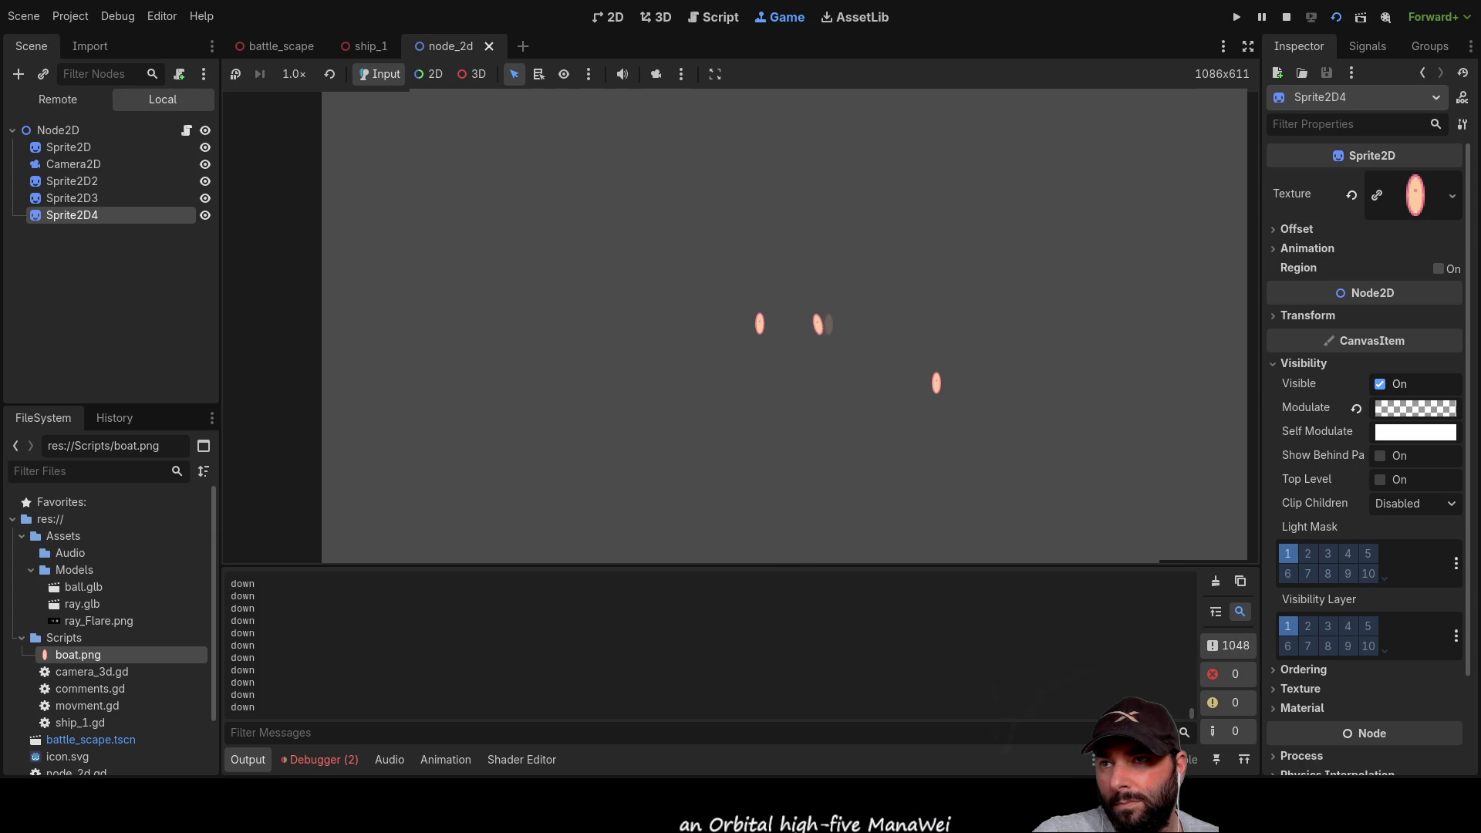
{"action": "key", "text": "Up"}
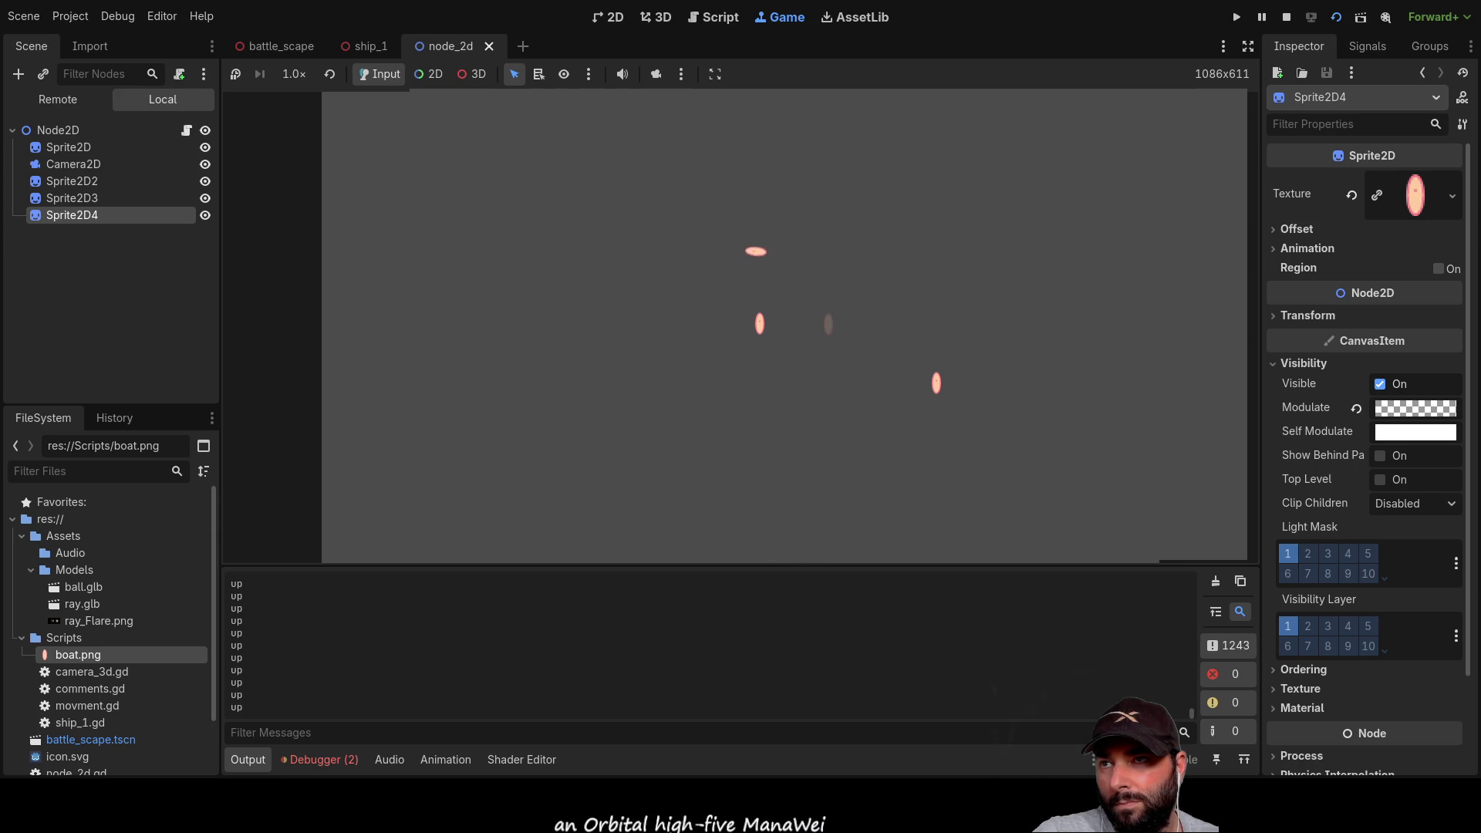
{"action": "key", "text": "Down"}
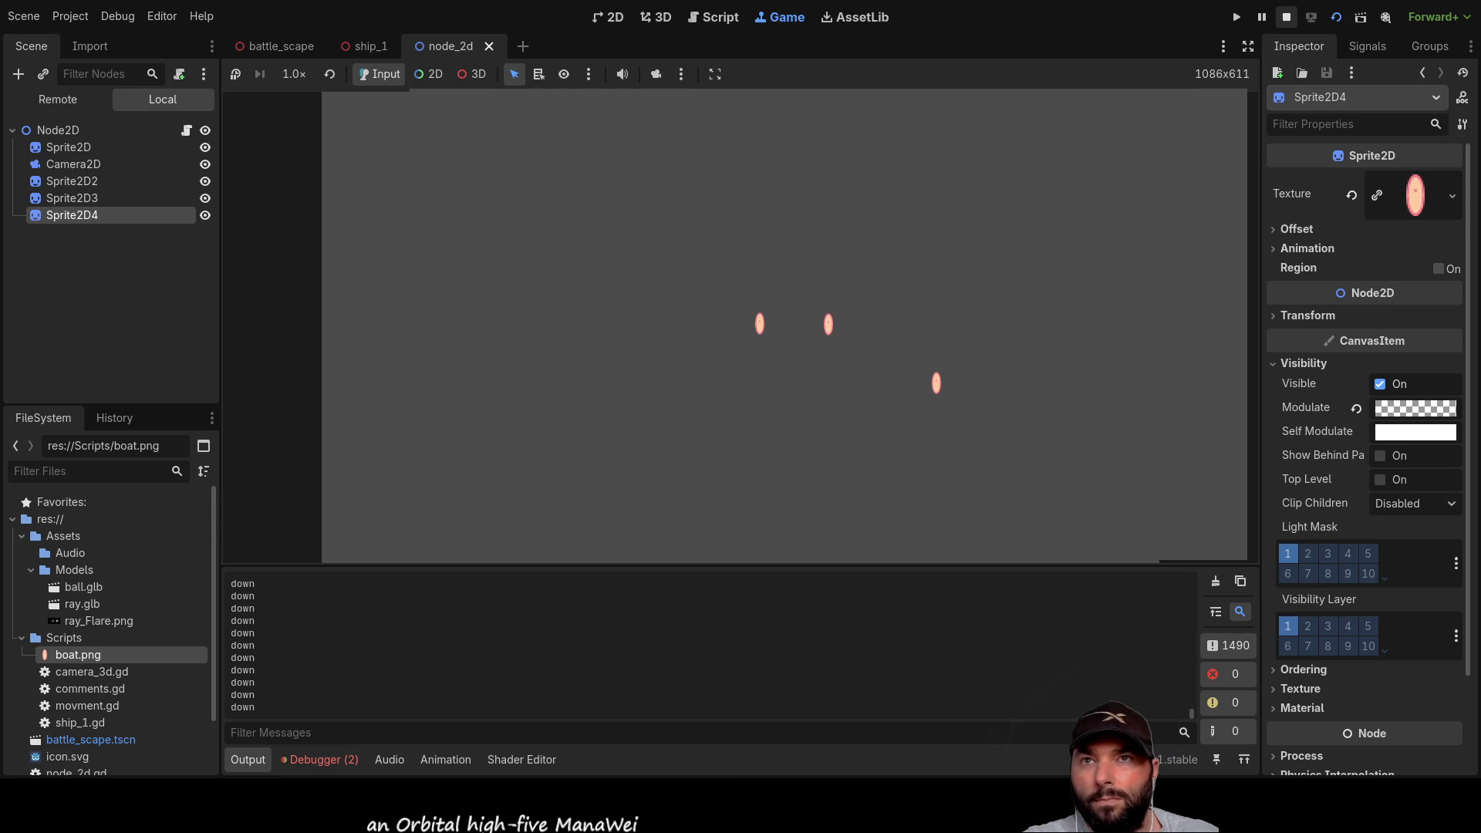
Step: Stop the game, change the speed value 200 to 50, and relaunch the current scene
{"action": "left_click", "coordinate": [1286, 16]}
{"action": "double_click", "coordinate": [578, 168]}
{"action": "type", "text": "50"}
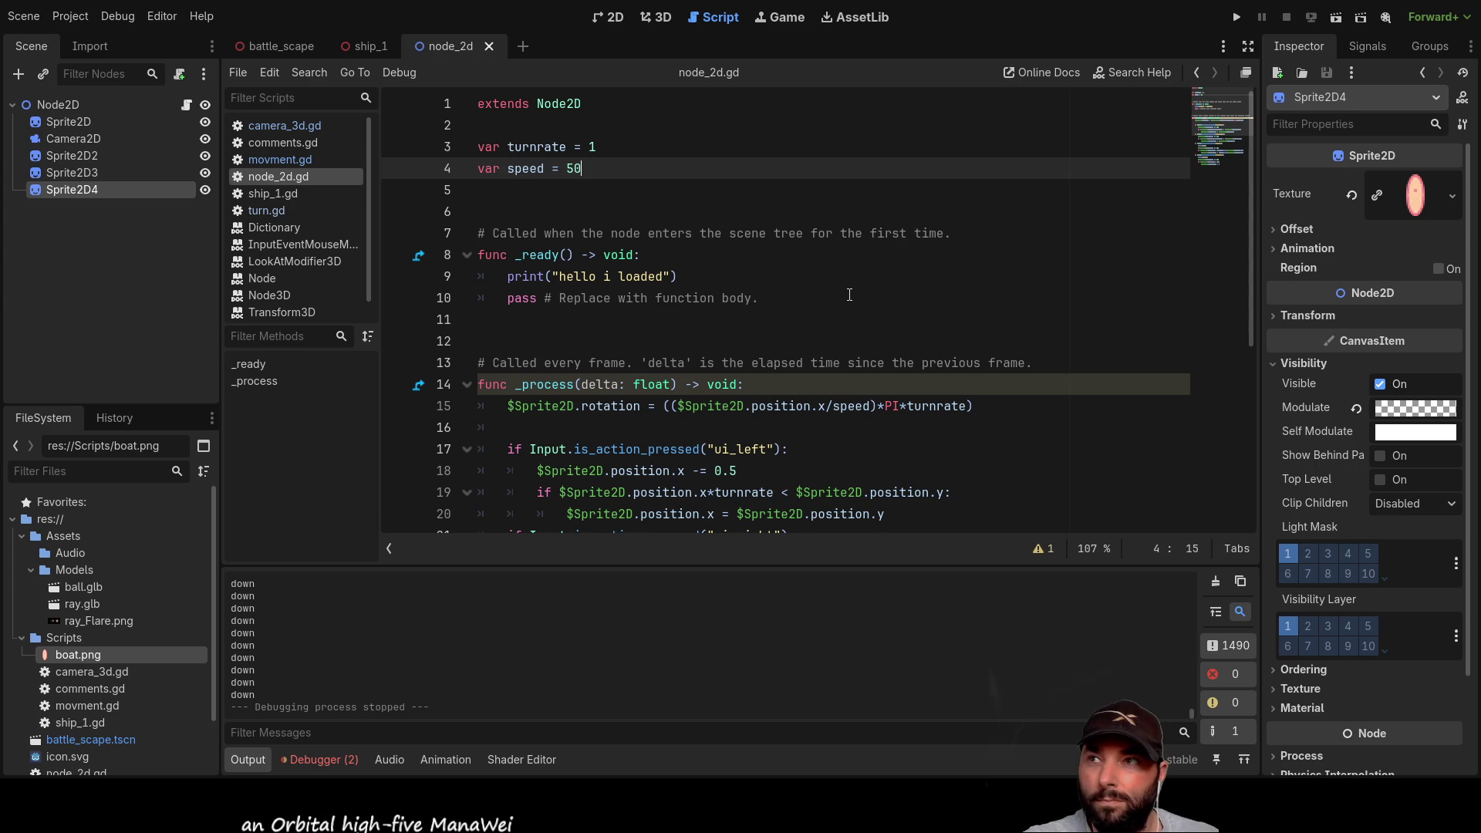
{"action": "left_click", "coordinate": [1236, 17]}
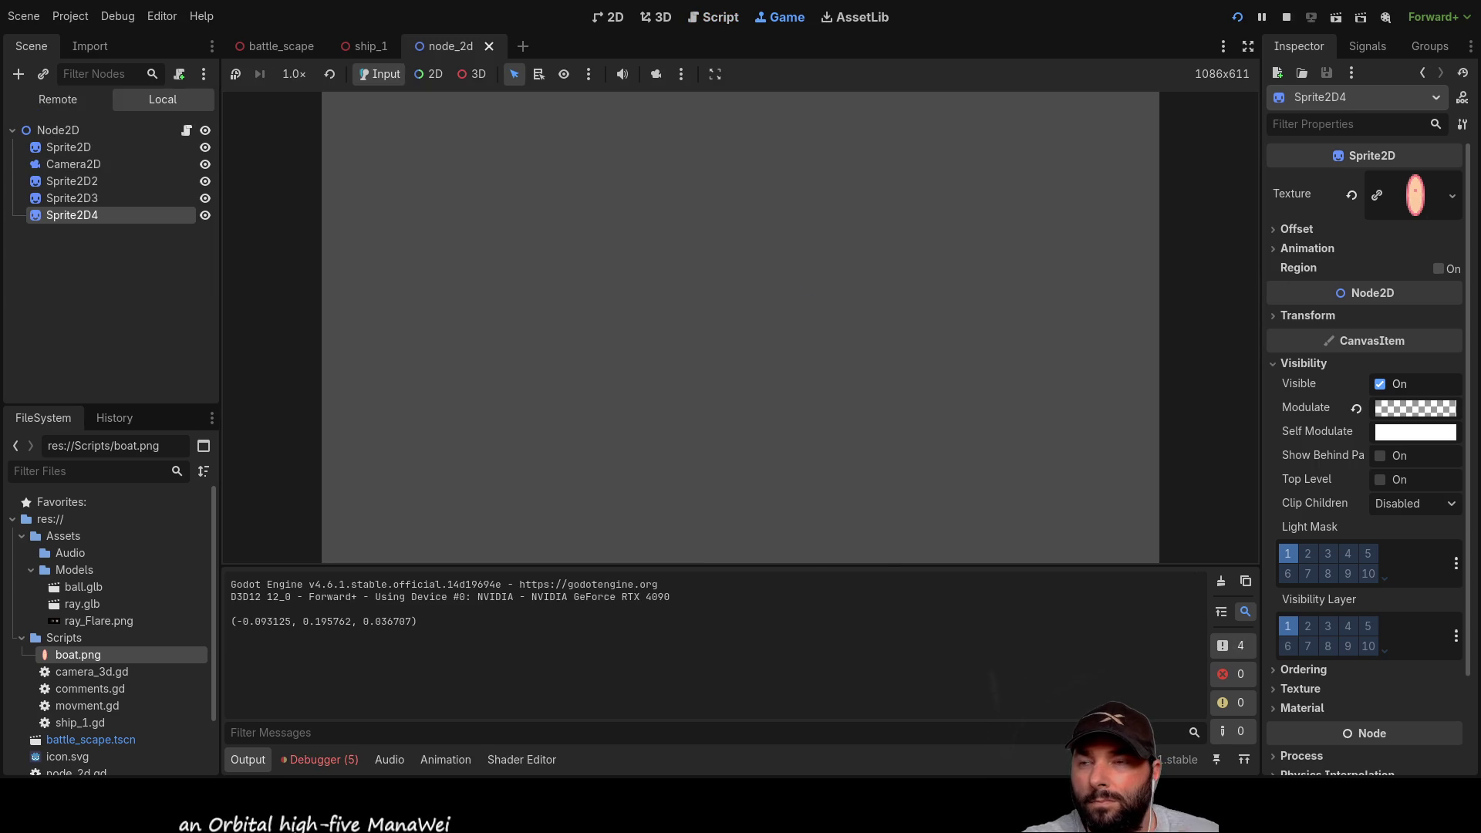
{"action": "left_click", "coordinate": [1287, 17]}
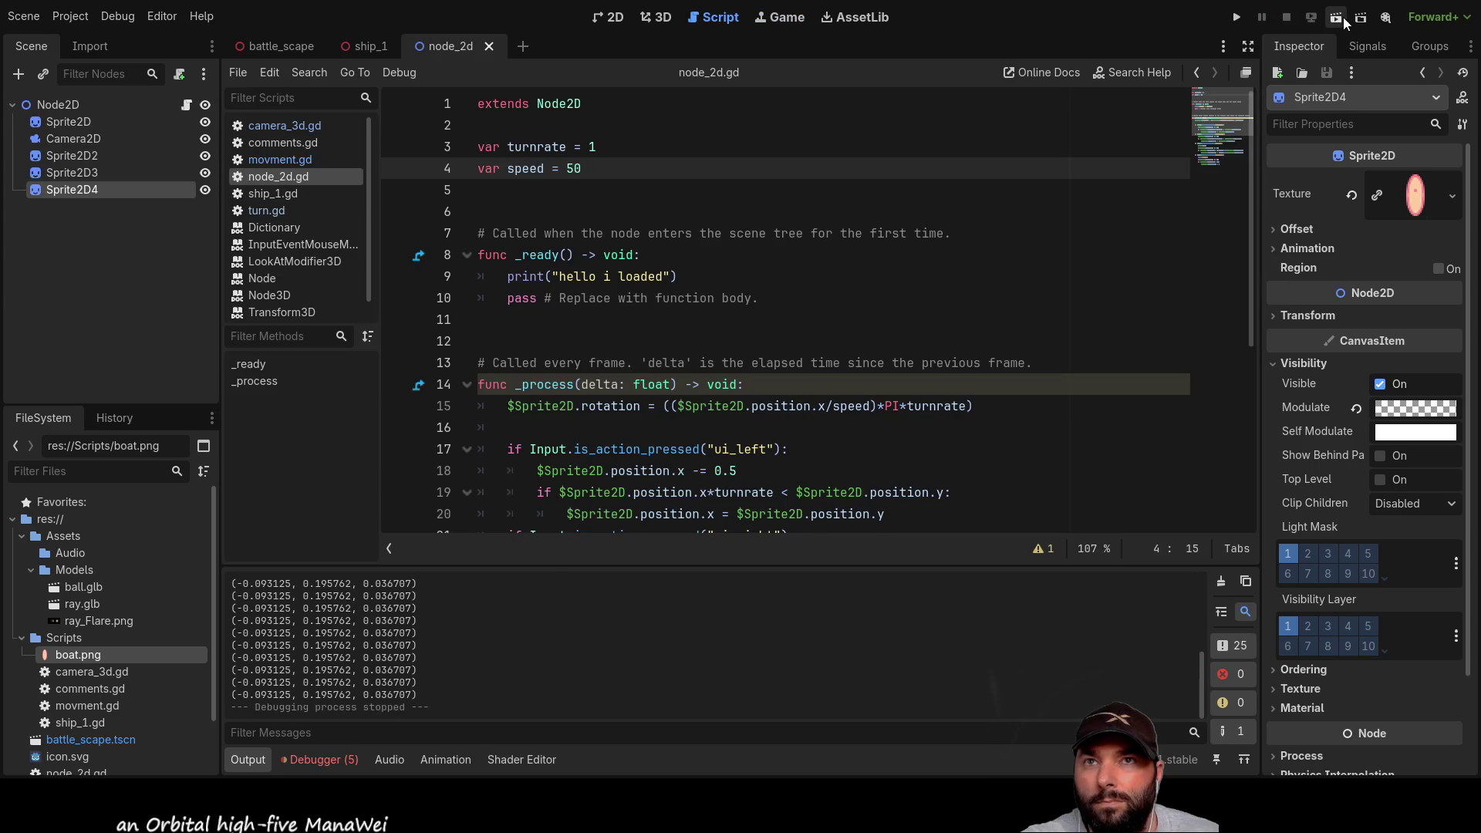
{"action": "left_click", "coordinate": [1344, 17]}
Step: Drive the sprite around with the arrow keys to check its turning, then return to the script
{"action": "key", "text": "Up"}
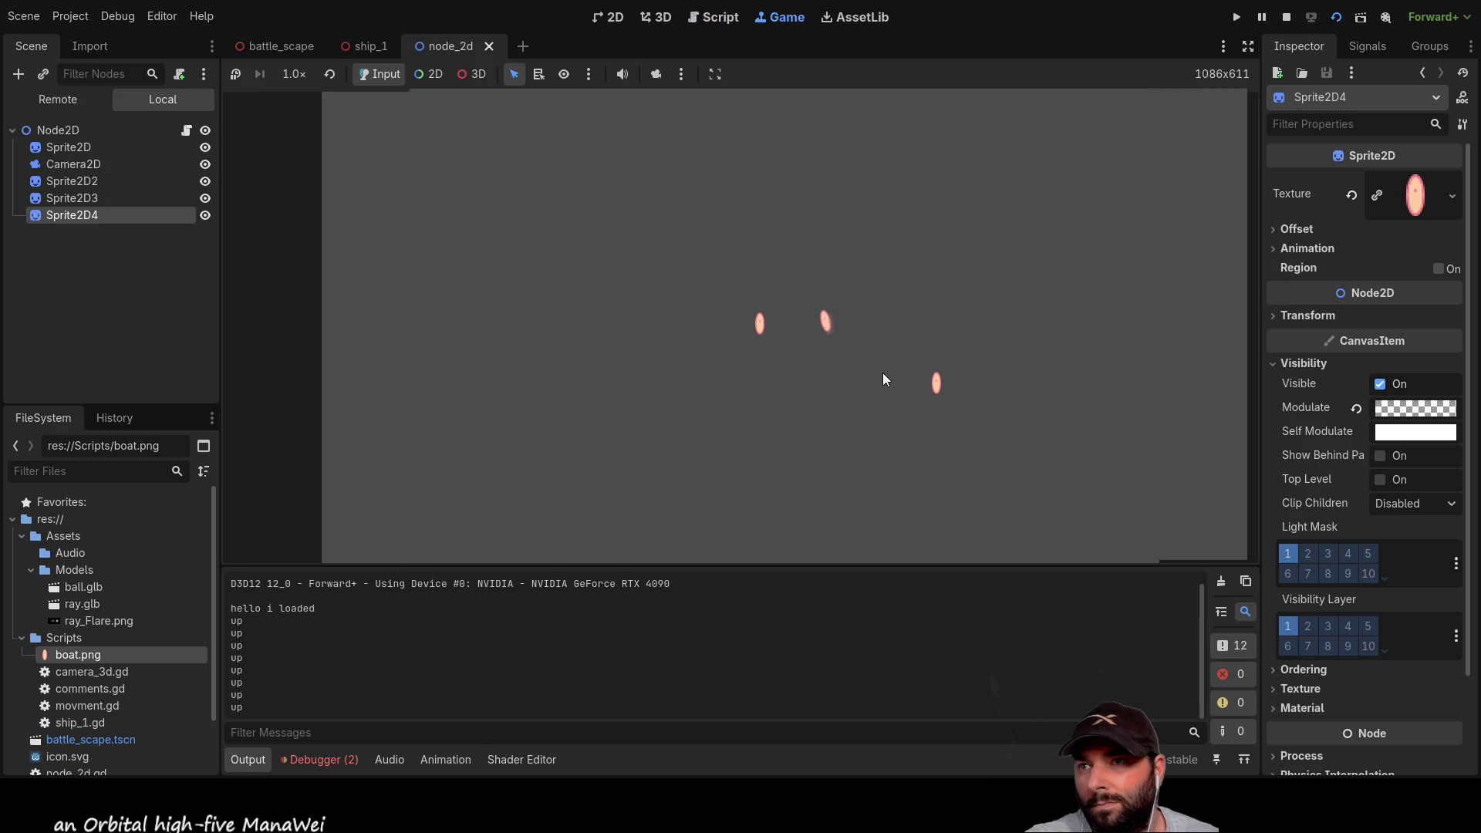
{"action": "key", "text": "Down"}
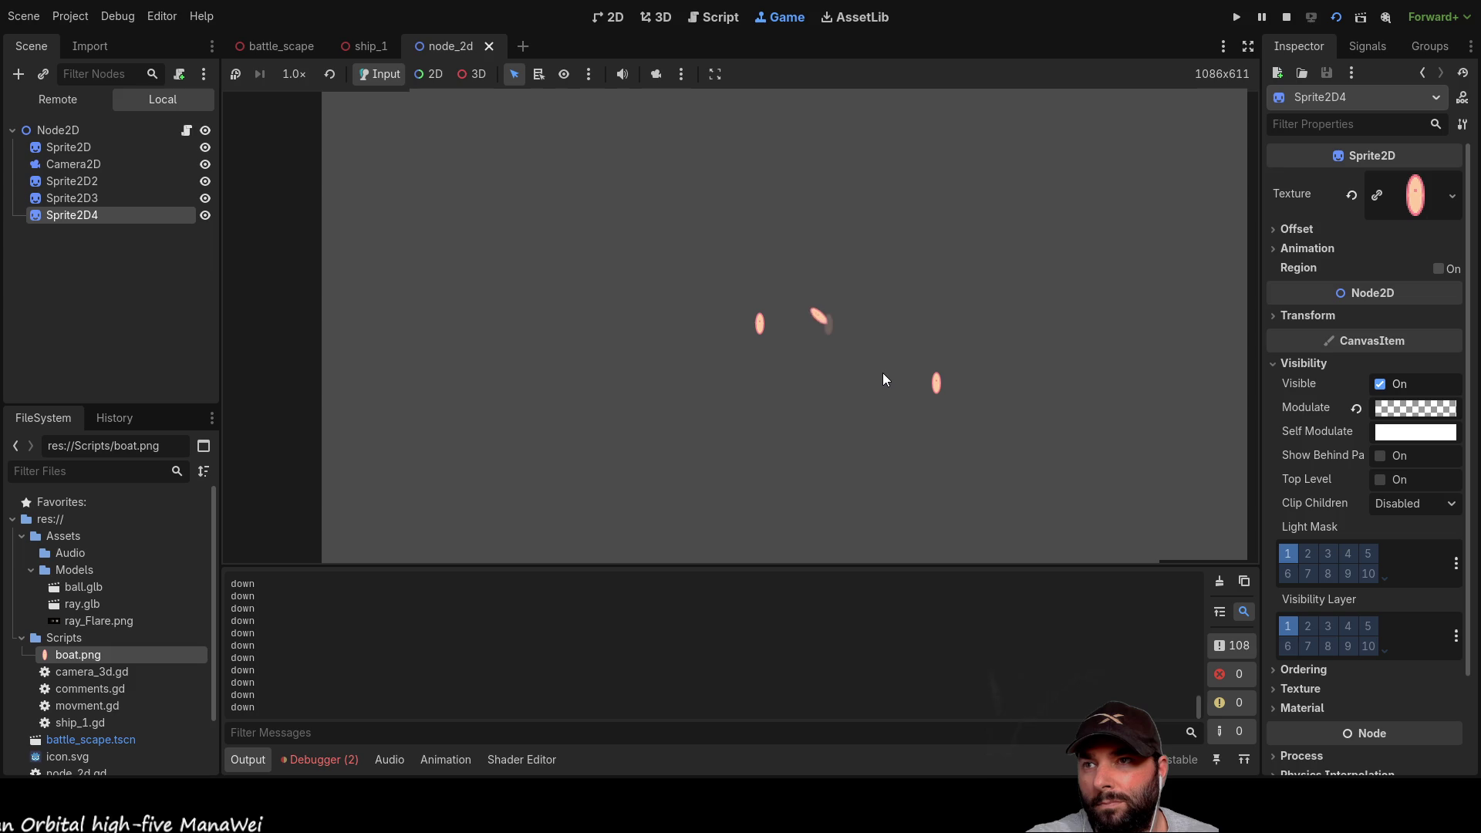
{"action": "key", "text": "Right"}
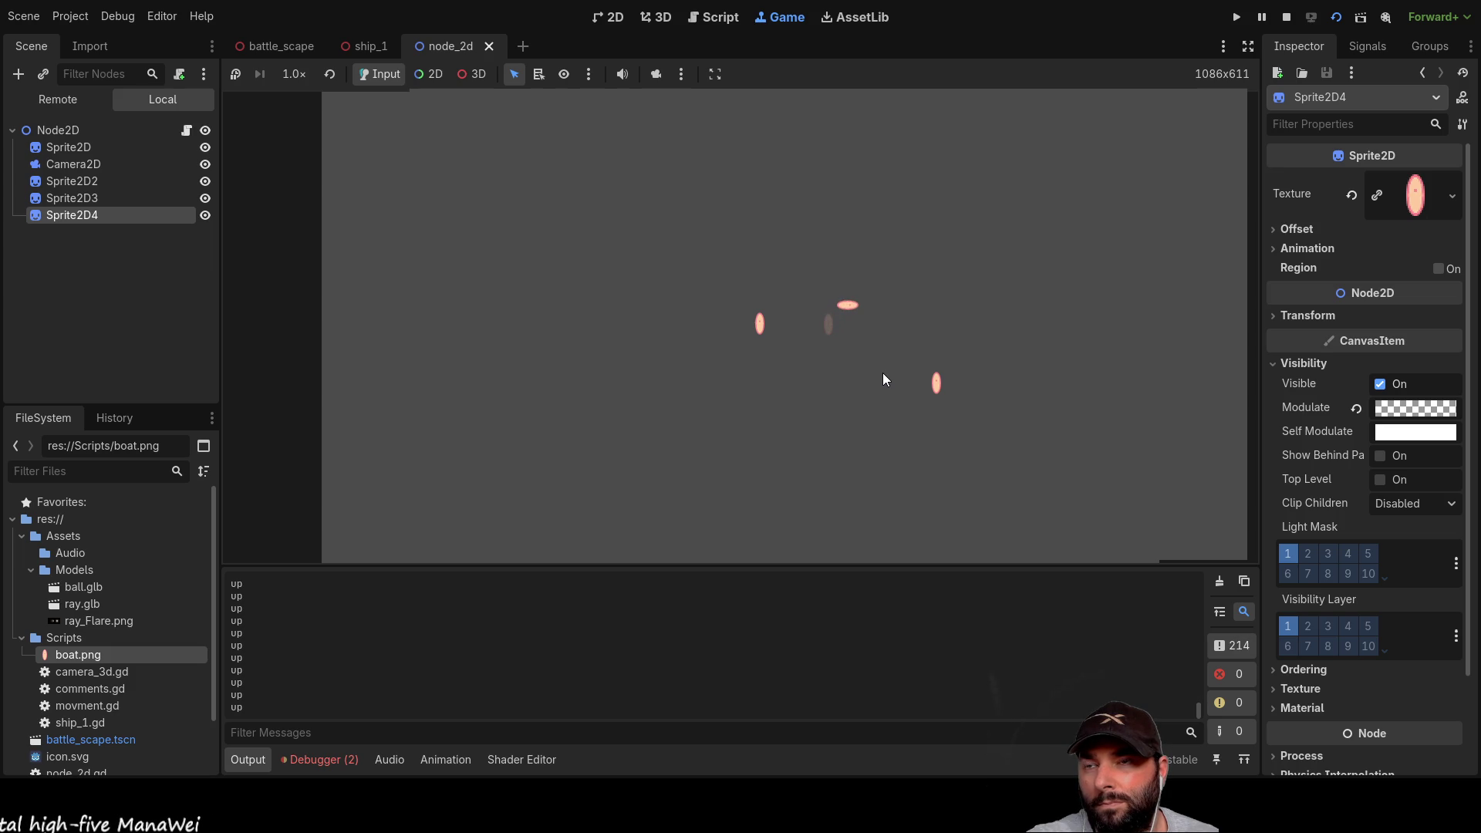
{"action": "key", "text": "Up"}
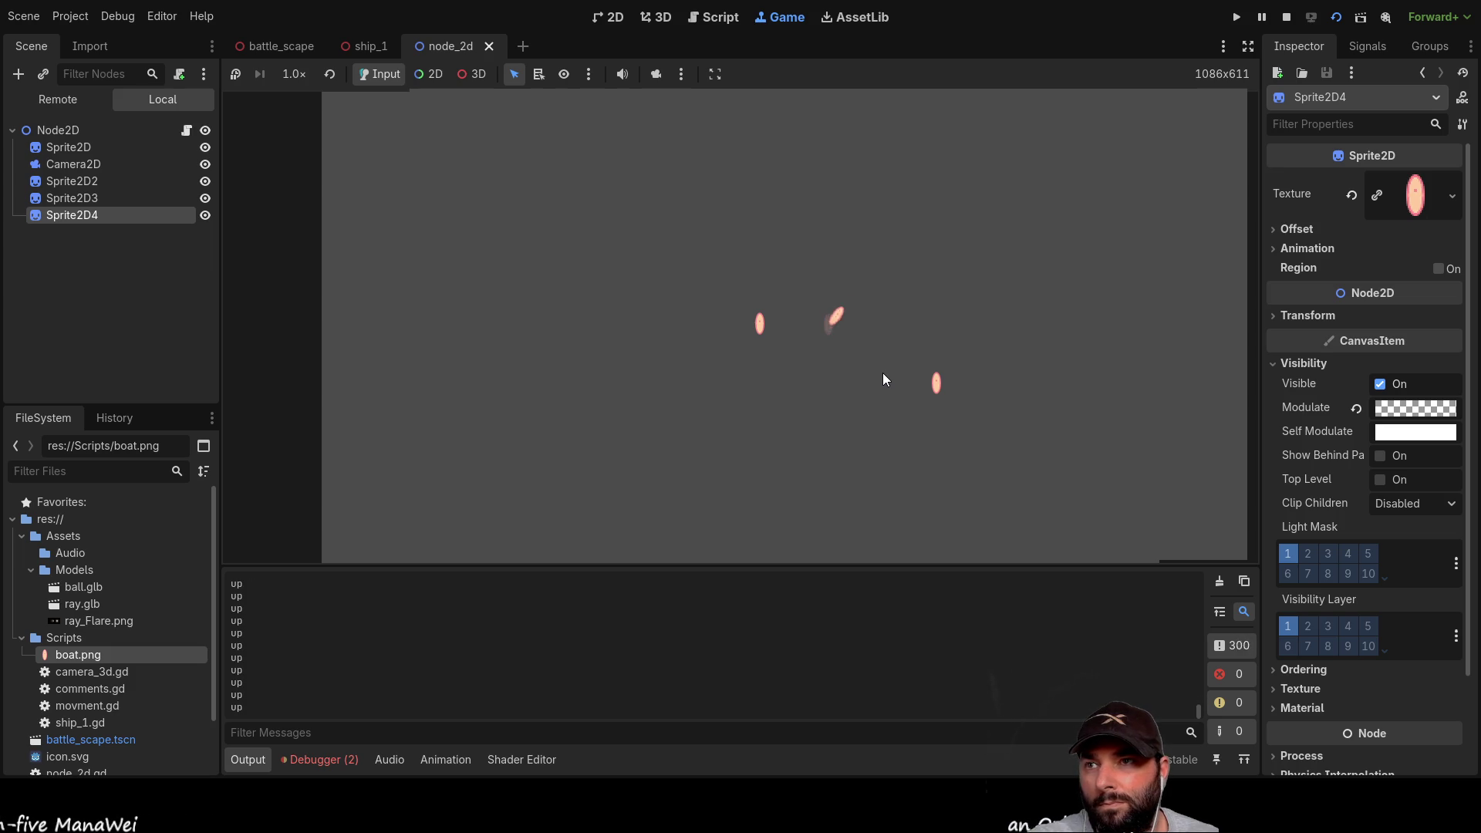
{"action": "key", "text": "Left"}
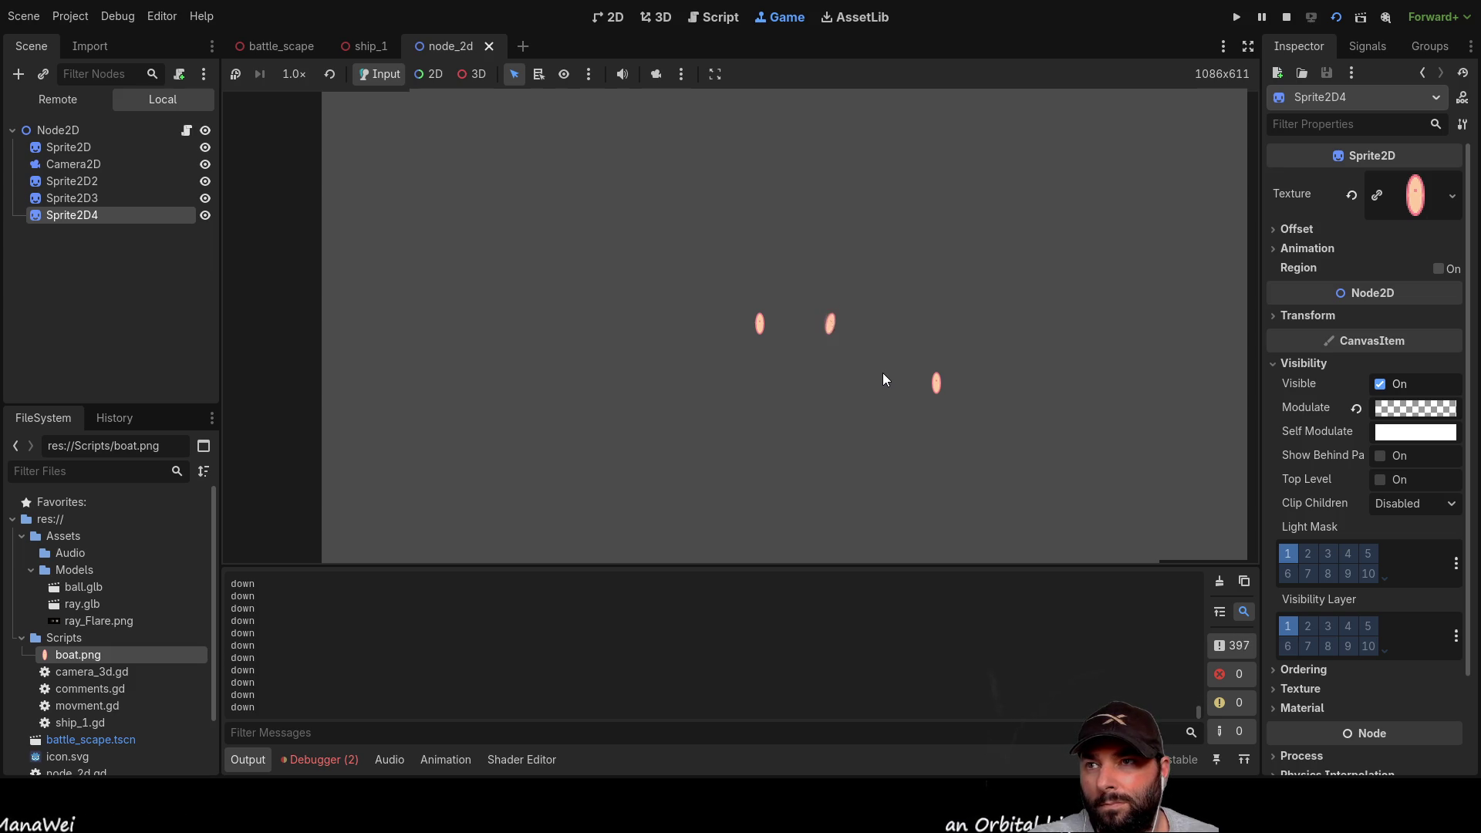
{"action": "key", "text": "Up"}
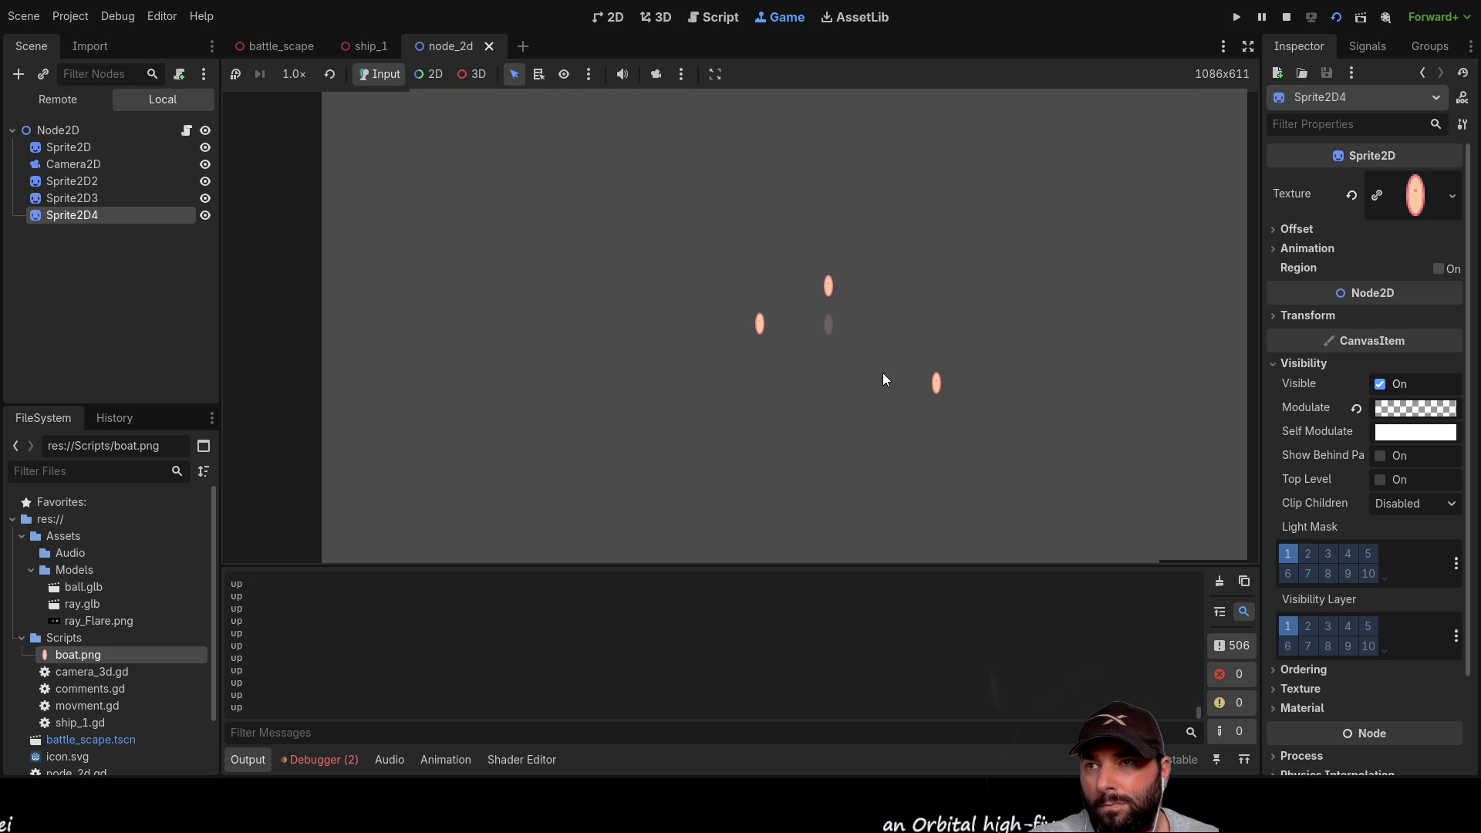
{"action": "key", "text": "Down"}
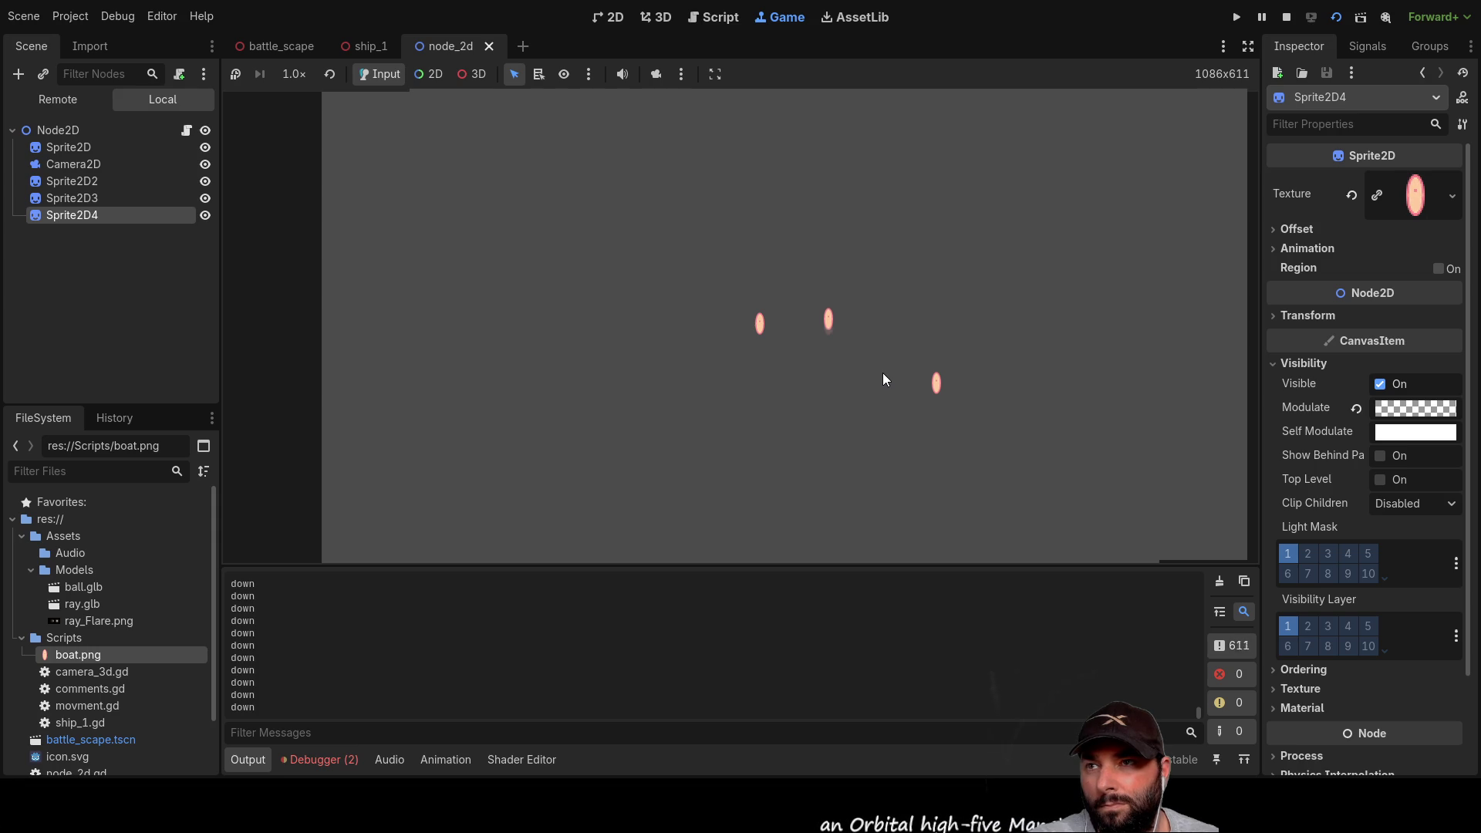
{"action": "key", "text": "Up"}
{"action": "key", "text": "Left"}
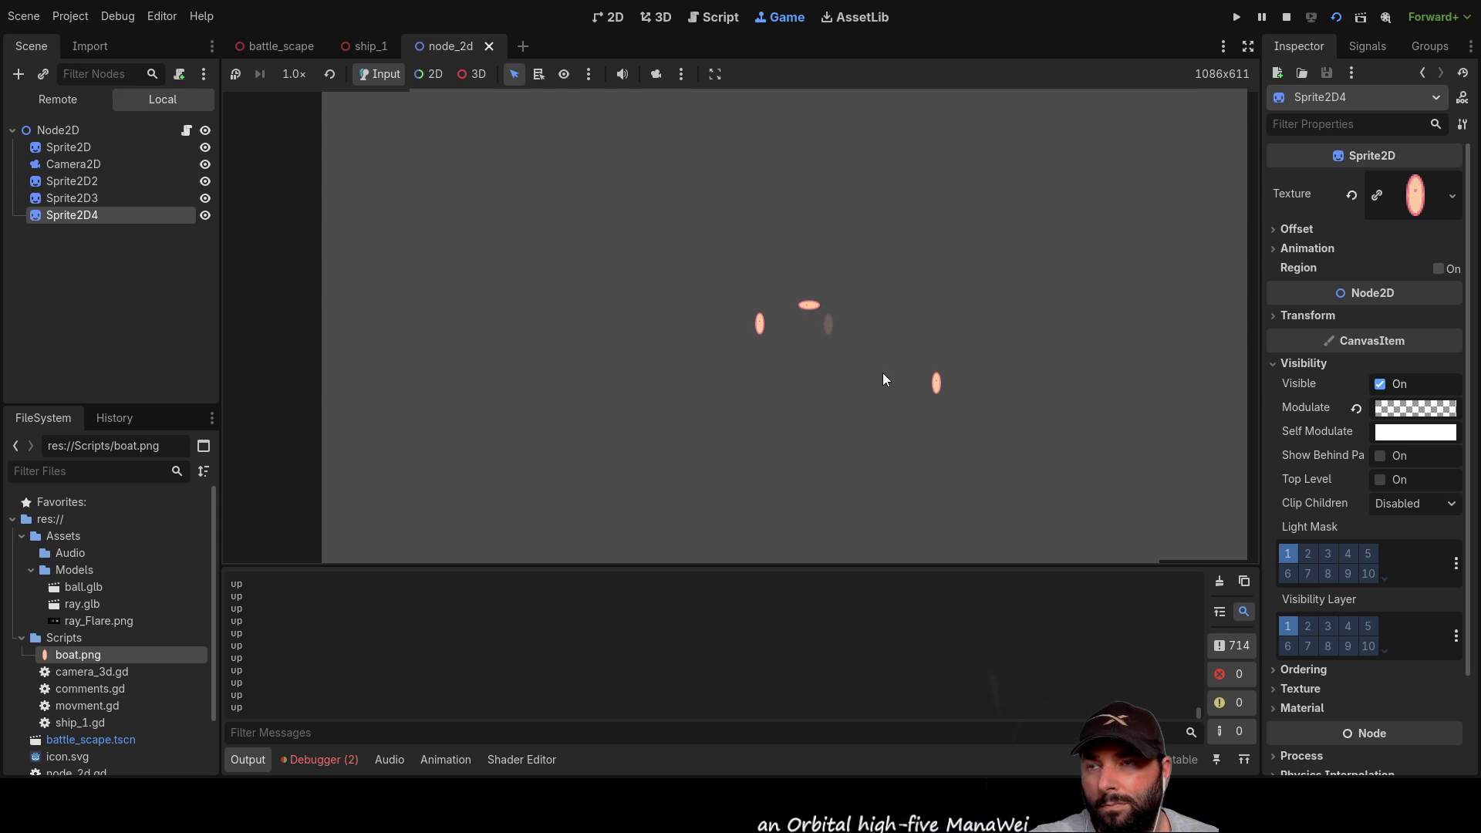
{"action": "key", "text": "Up"}
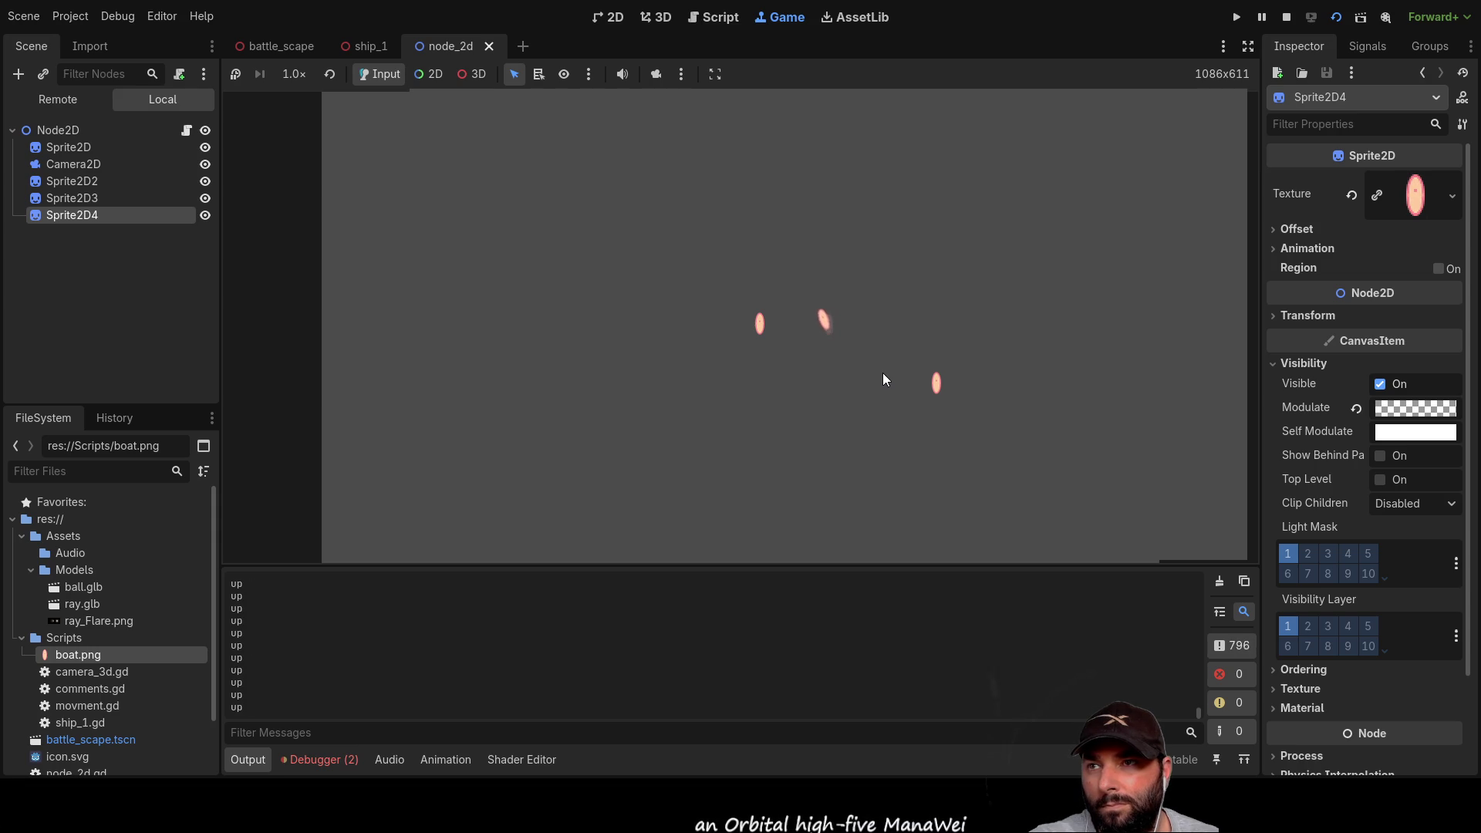
{"action": "key", "text": "Down"}
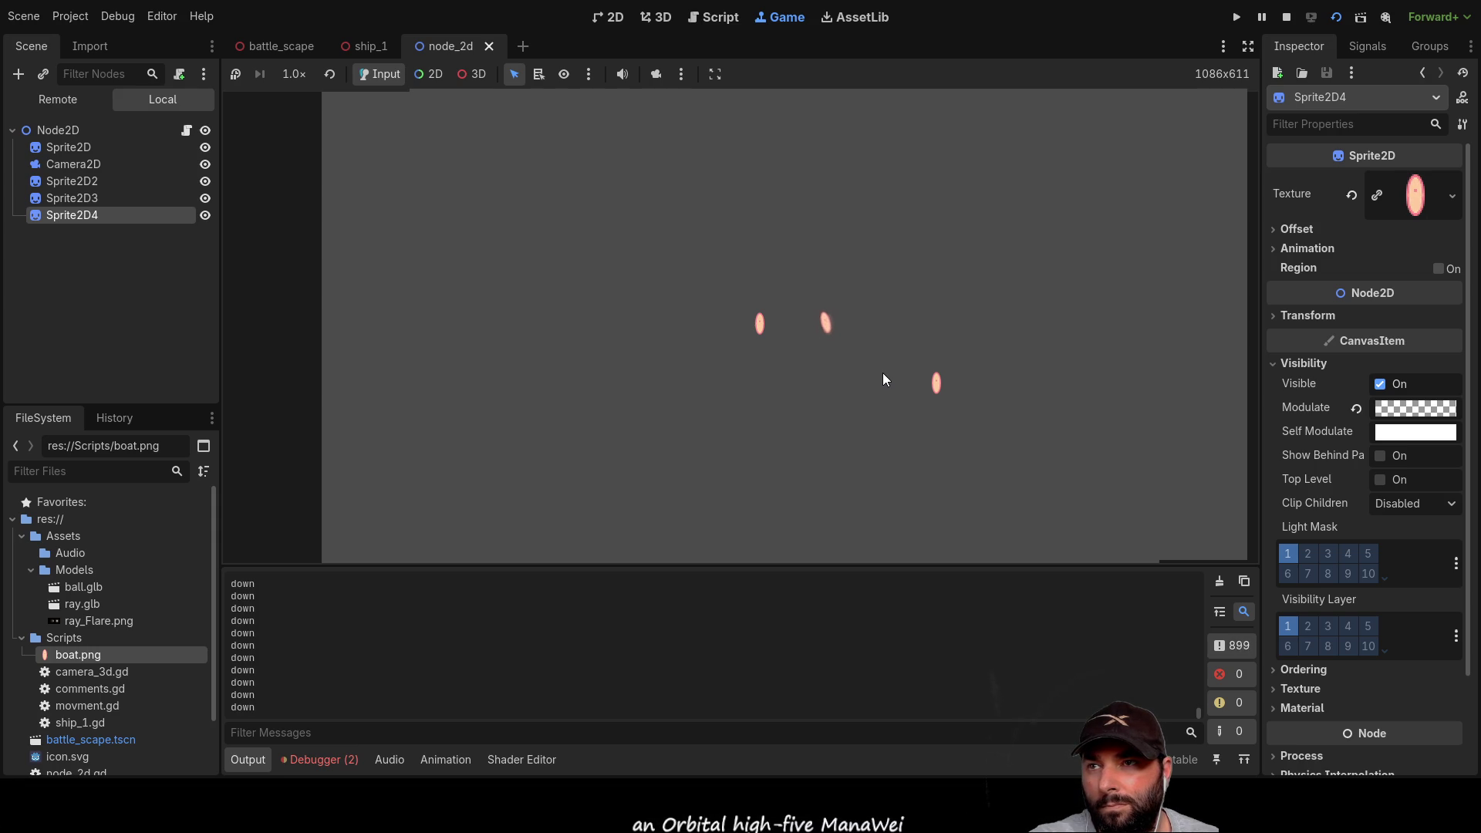
{"action": "key", "text": "Up"}
{"action": "key", "text": "Right"}
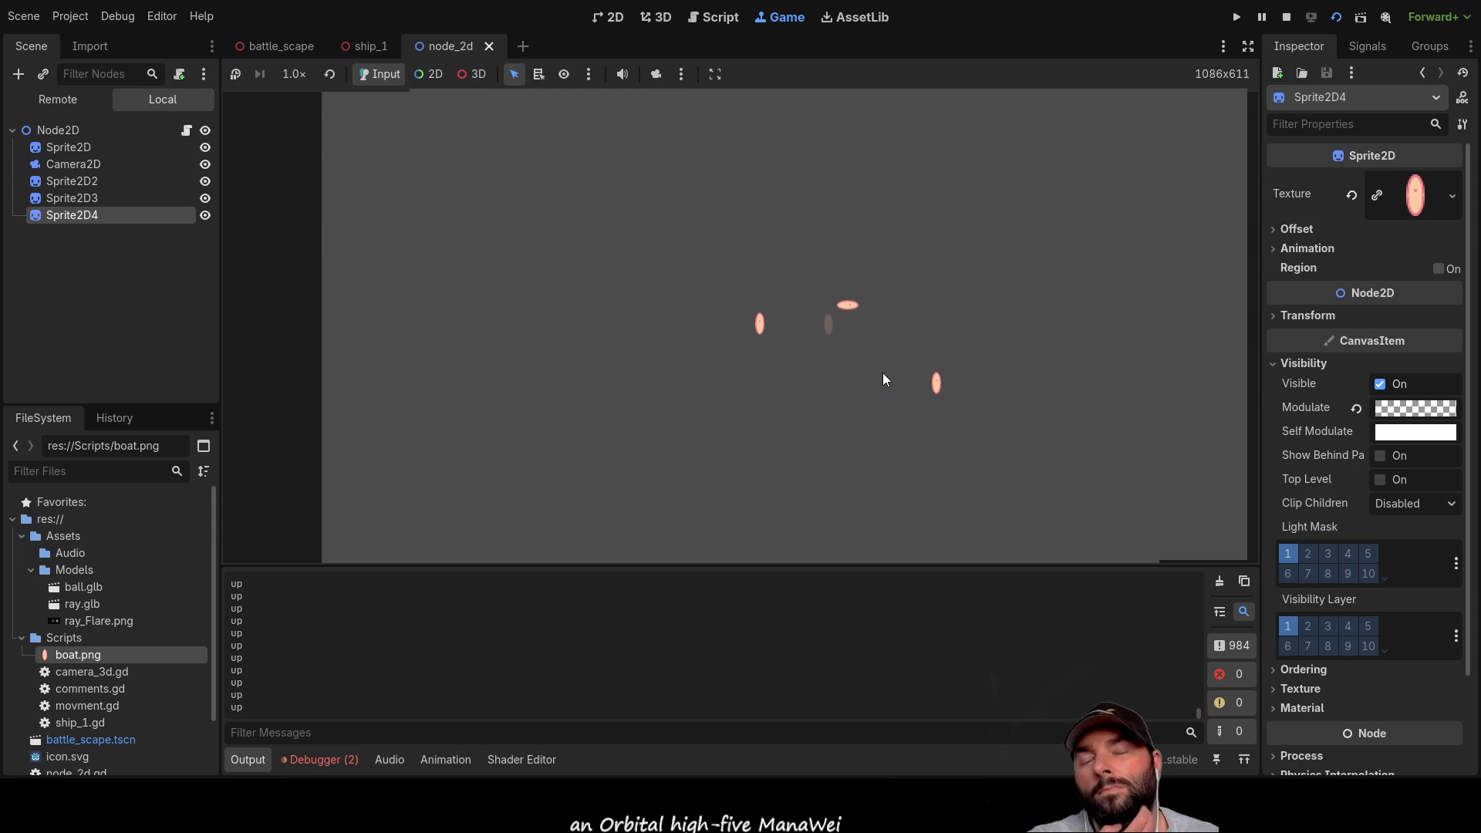
{"action": "key", "text": "Left"}
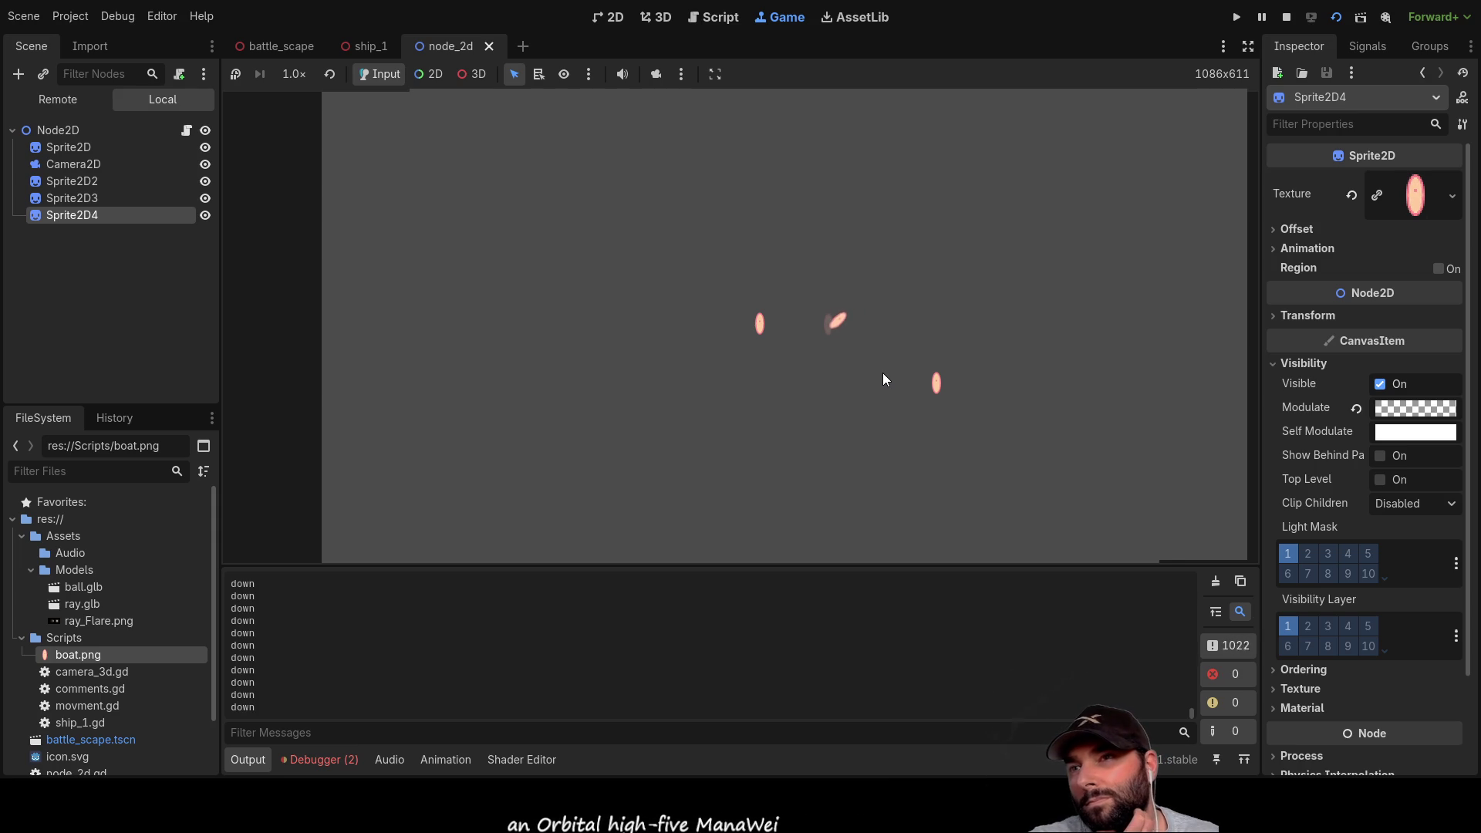
{"action": "key", "text": "Down"}
{"action": "key", "text": "Up"}
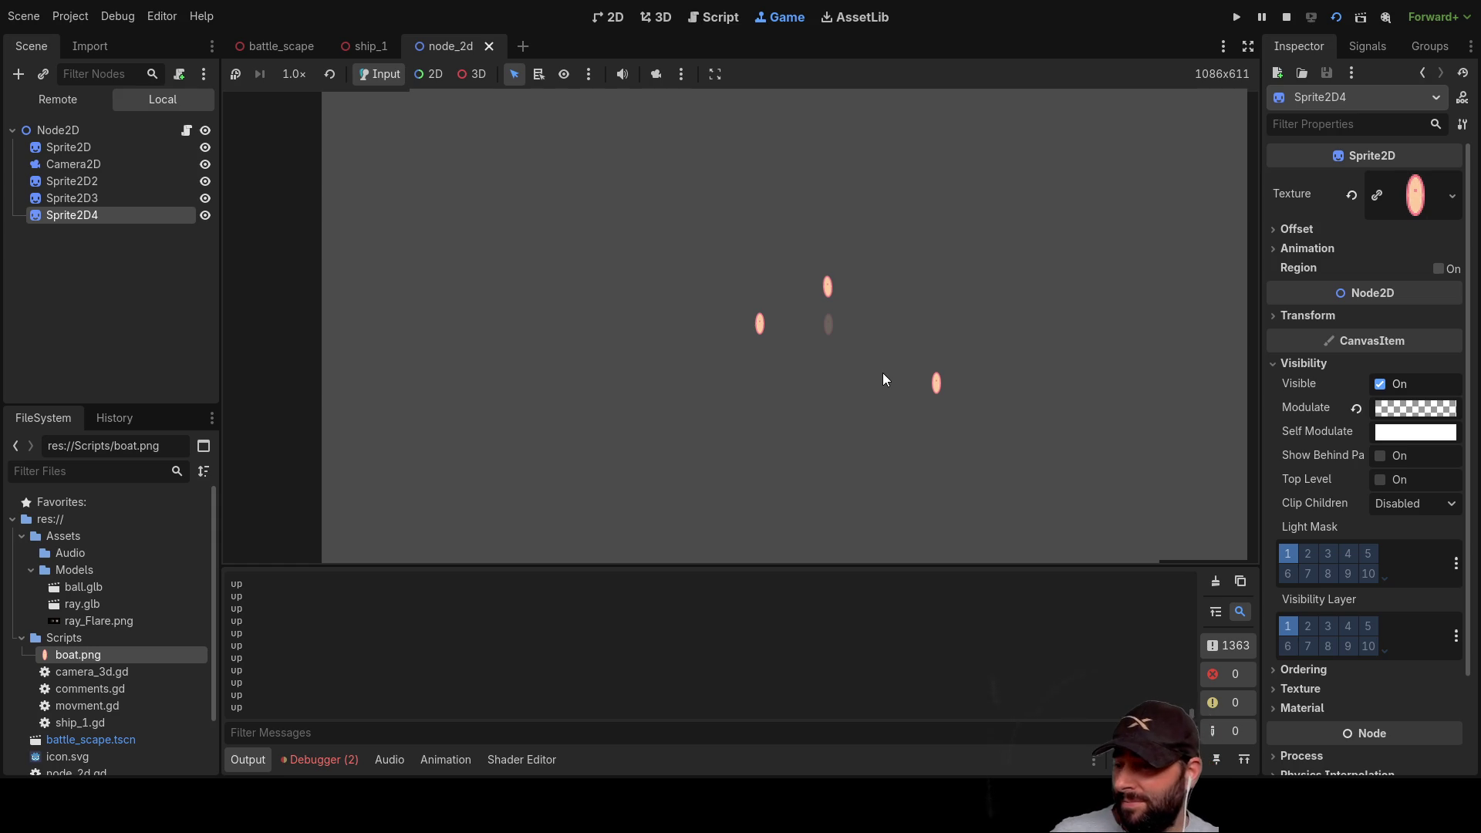
{"action": "key", "text": "Down"}
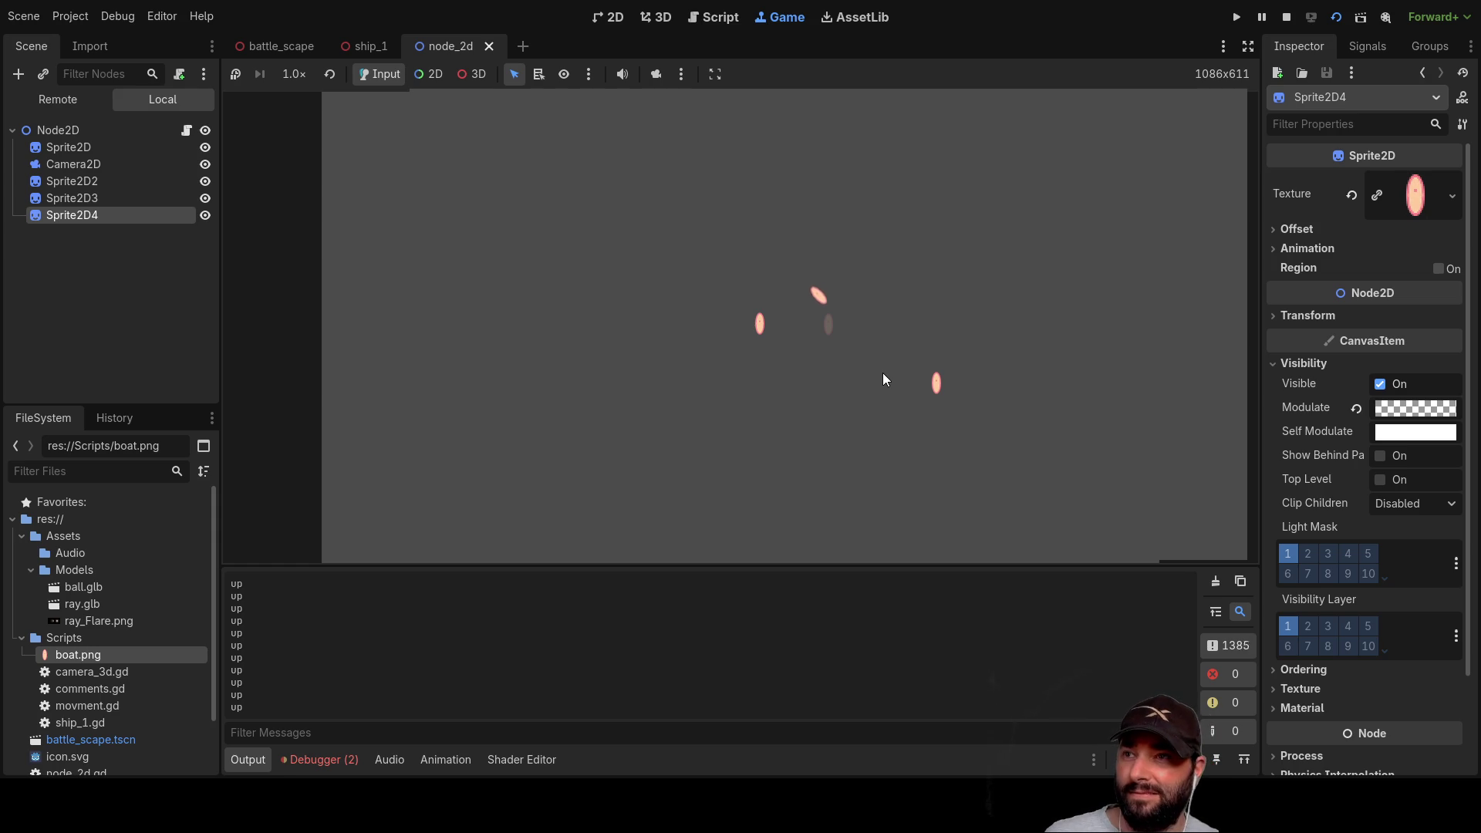
{"action": "key", "text": "Up"}
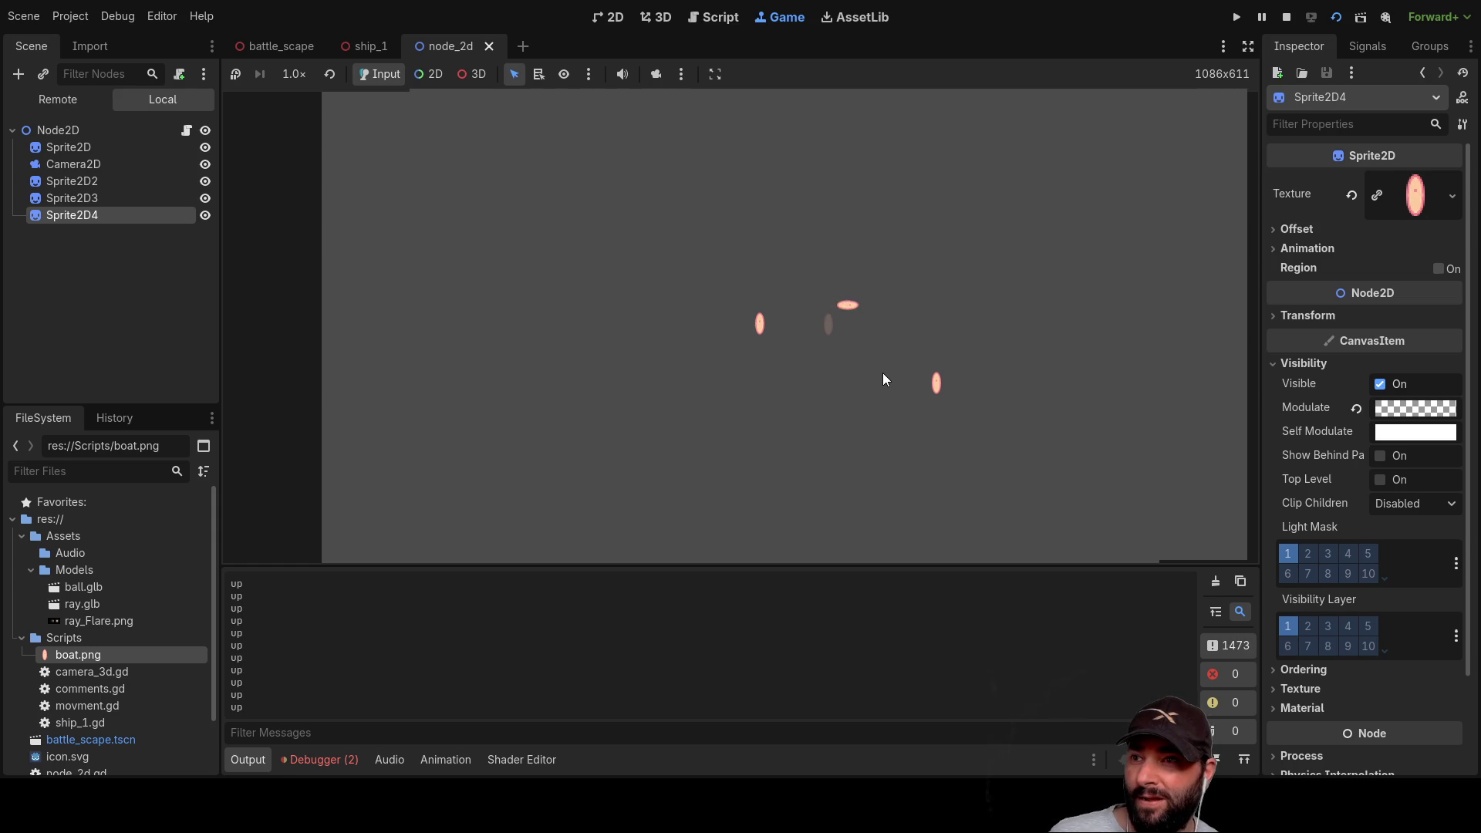
{"action": "key", "text": "Down"}
{"action": "key", "text": "Right"}
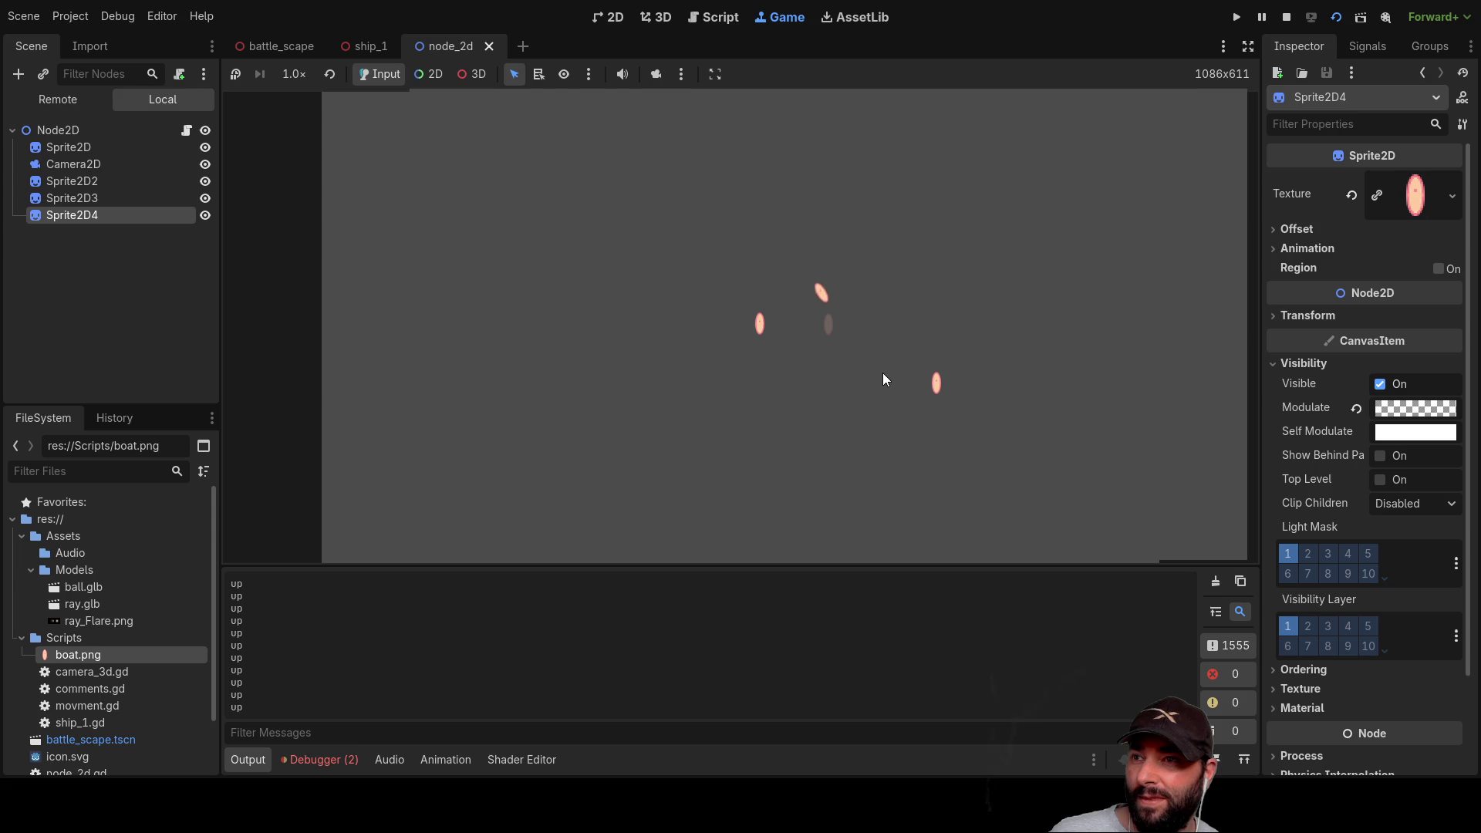
{"action": "key", "text": "Up"}
{"action": "key", "text": "Down"}
{"action": "key", "text": "Left"}
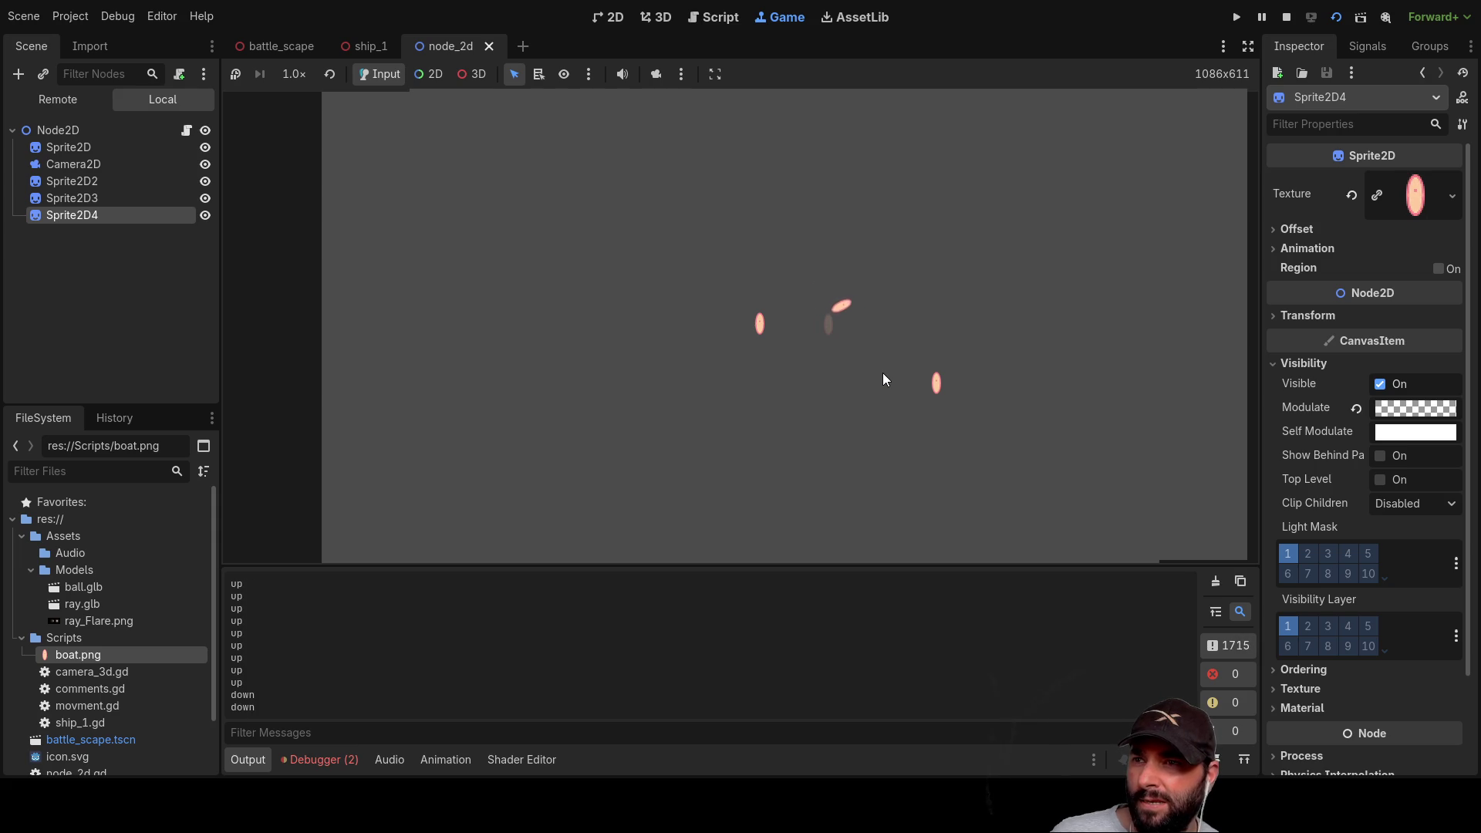
{"action": "key", "text": "Up"}
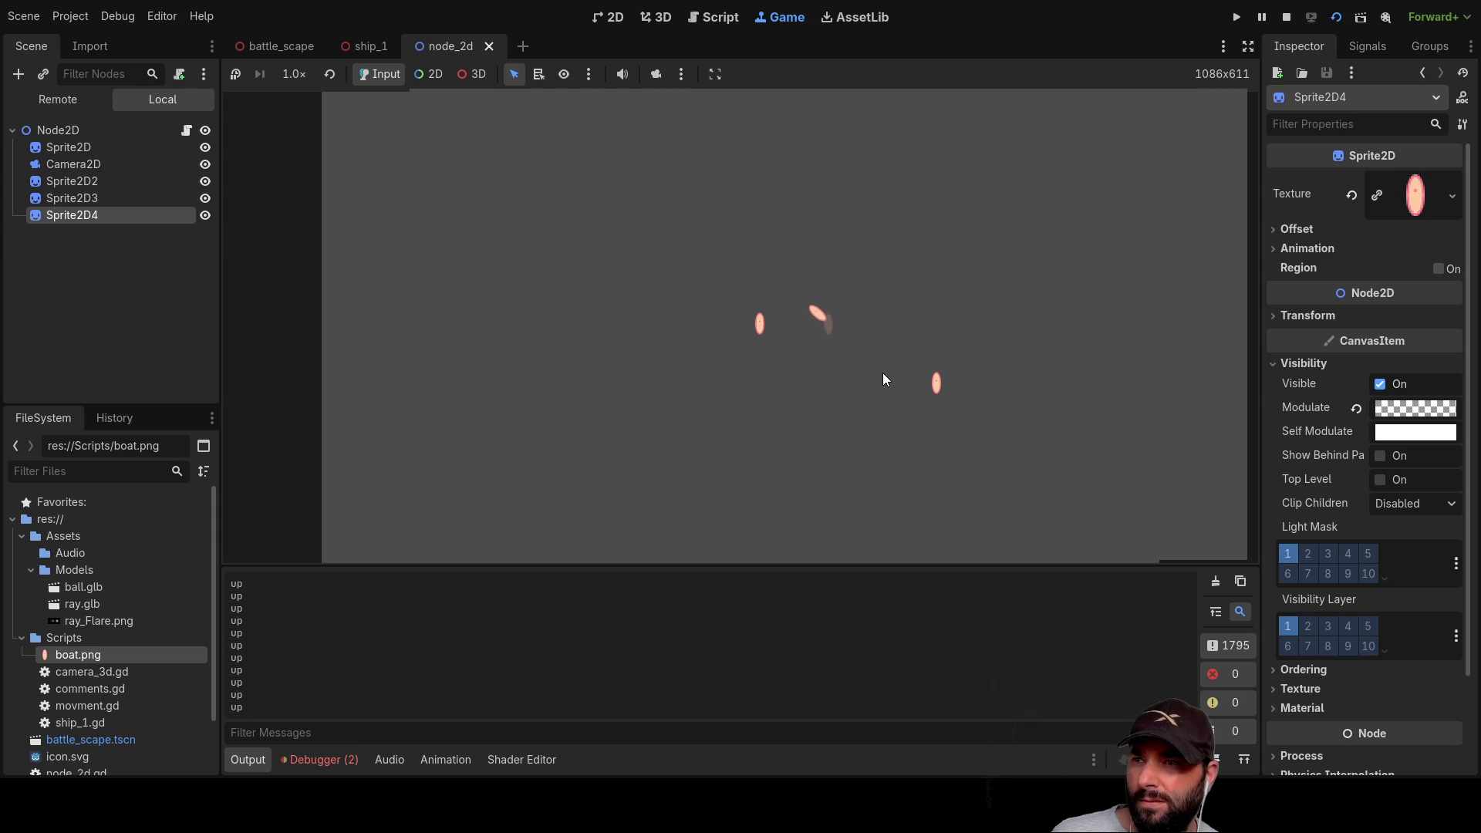
{"action": "key", "text": "Down"}
{"action": "key", "text": "Up"}
{"action": "key", "text": "Right"}
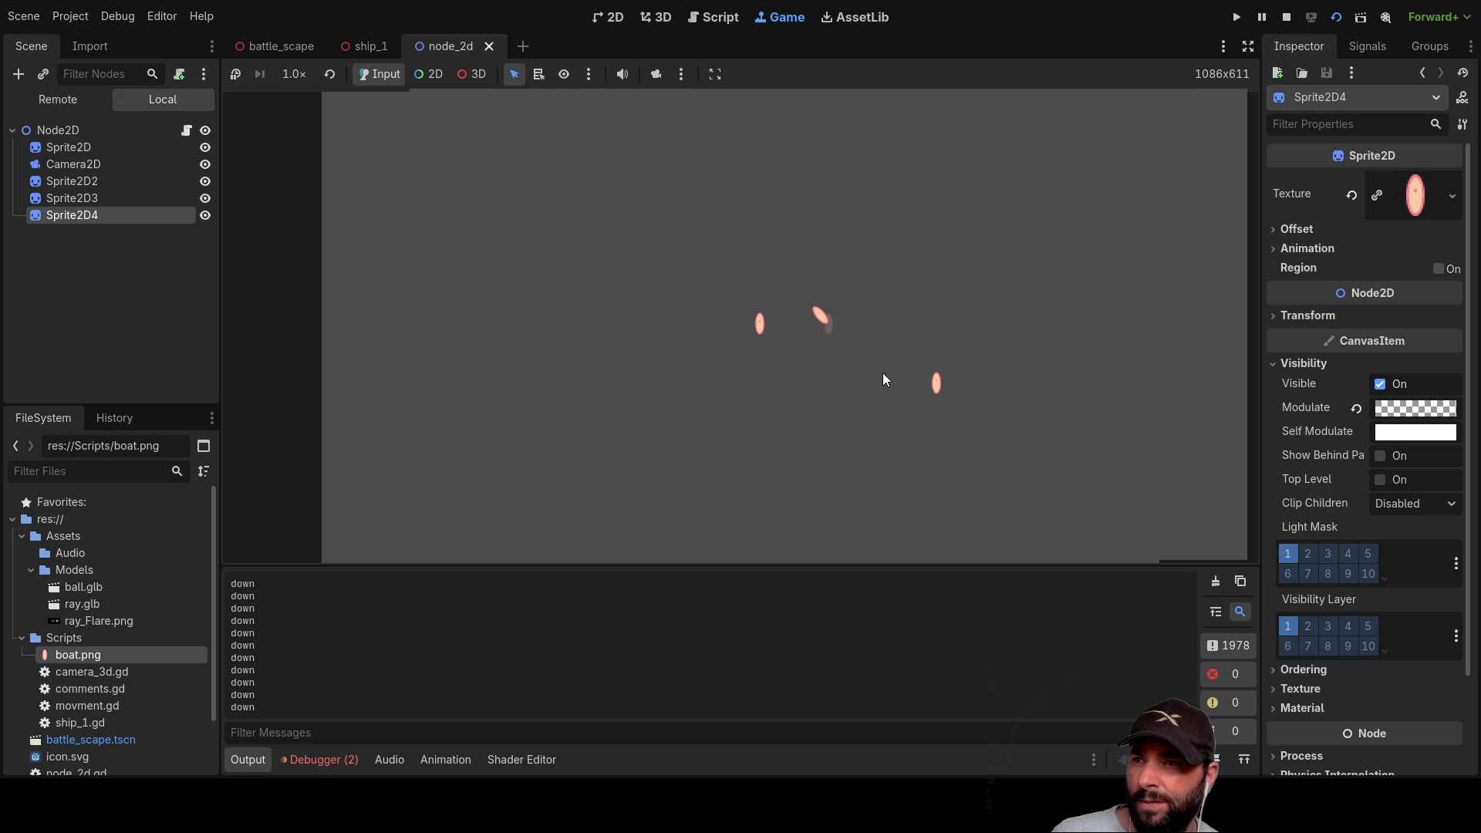
{"action": "key", "text": "Left"}
{"action": "key", "text": "Right"}
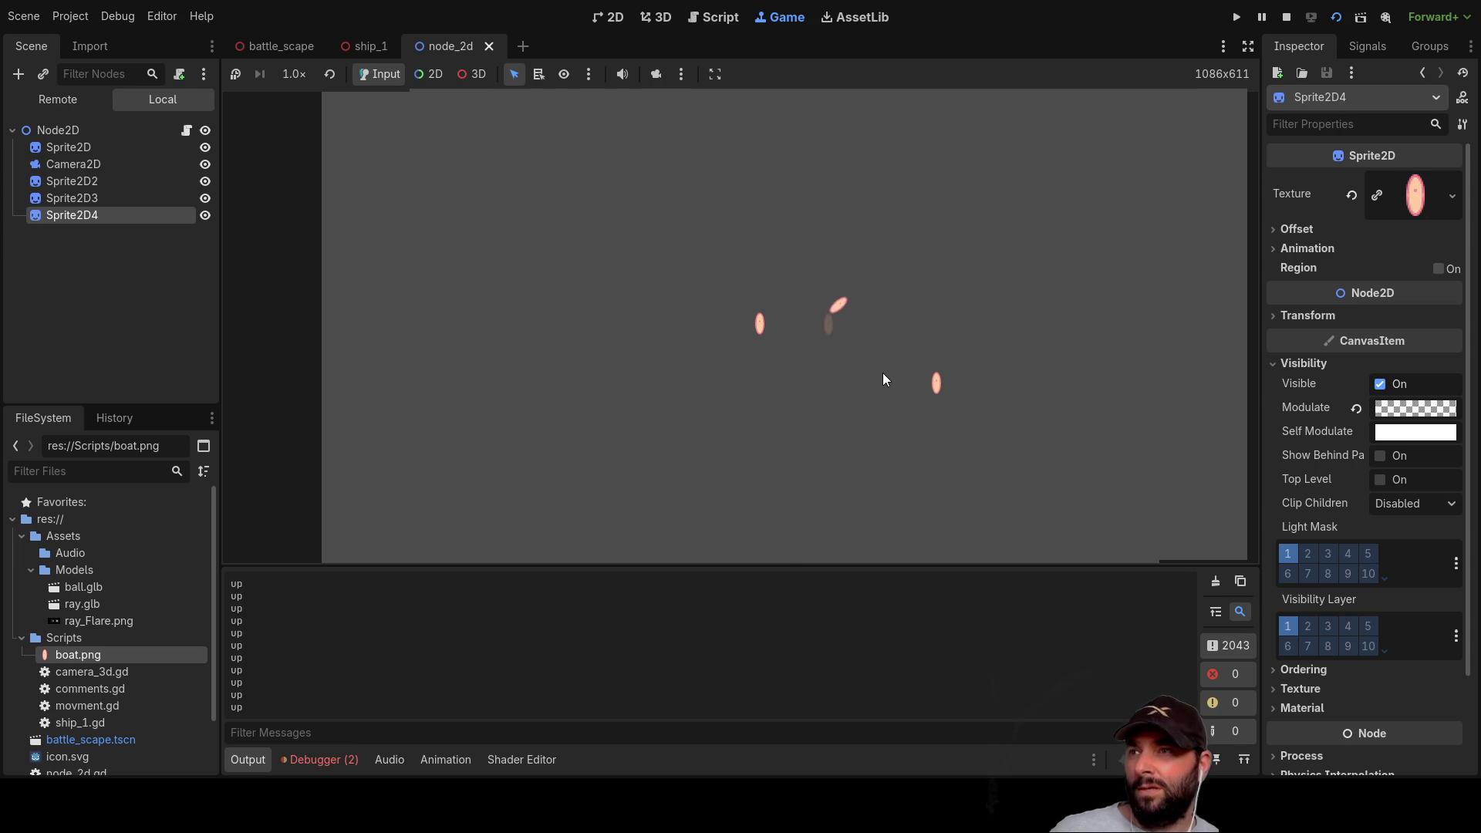
{"action": "left_click", "coordinate": [713, 17]}
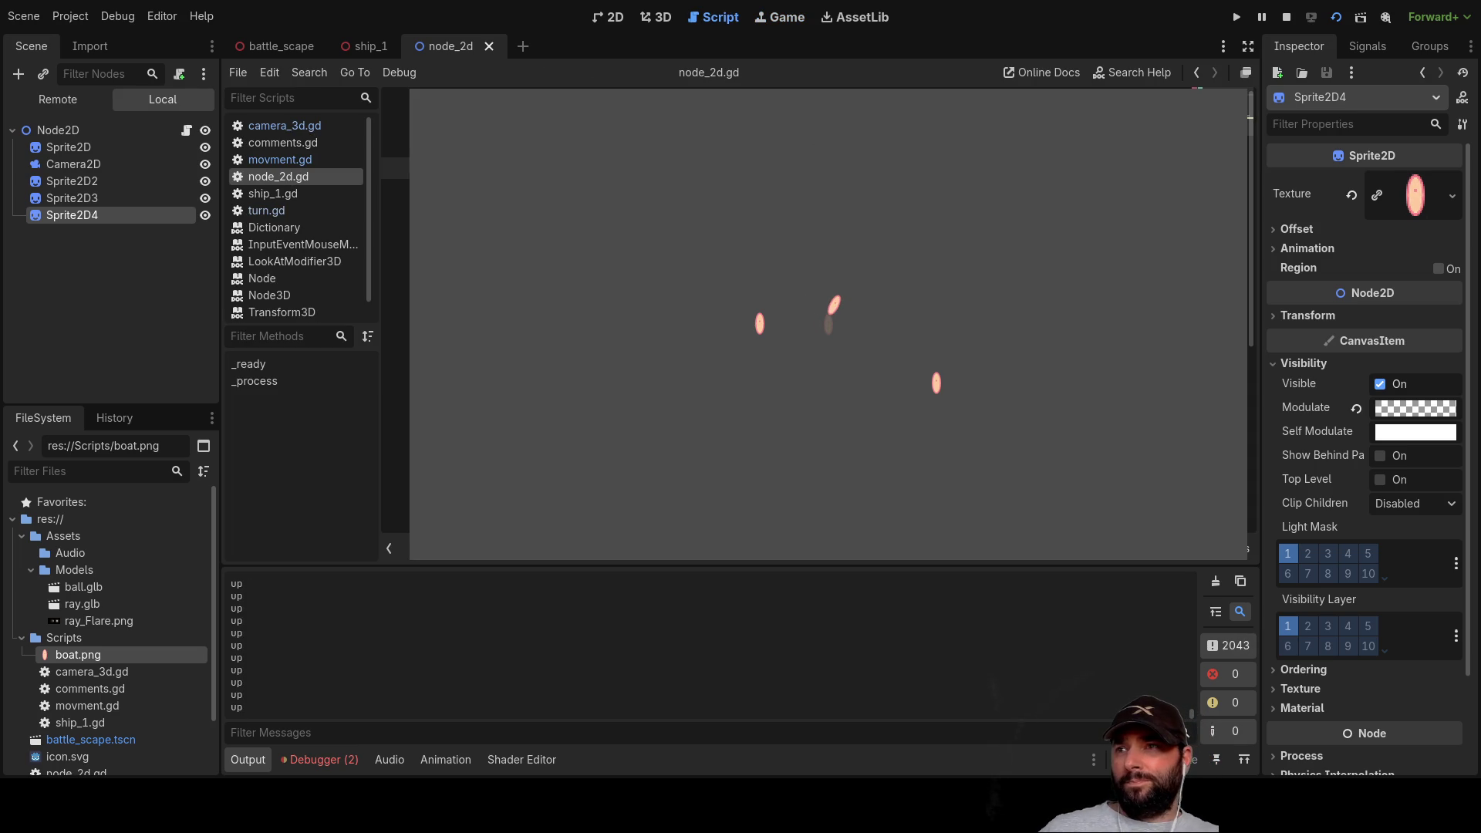
Step: Edit node_2d.gd for turnrate 1 and speed 75, then relaunch the node_2d scene
{"action": "left_click", "coordinate": [395, 125]}
{"action": "left_click", "coordinate": [396, 147]}
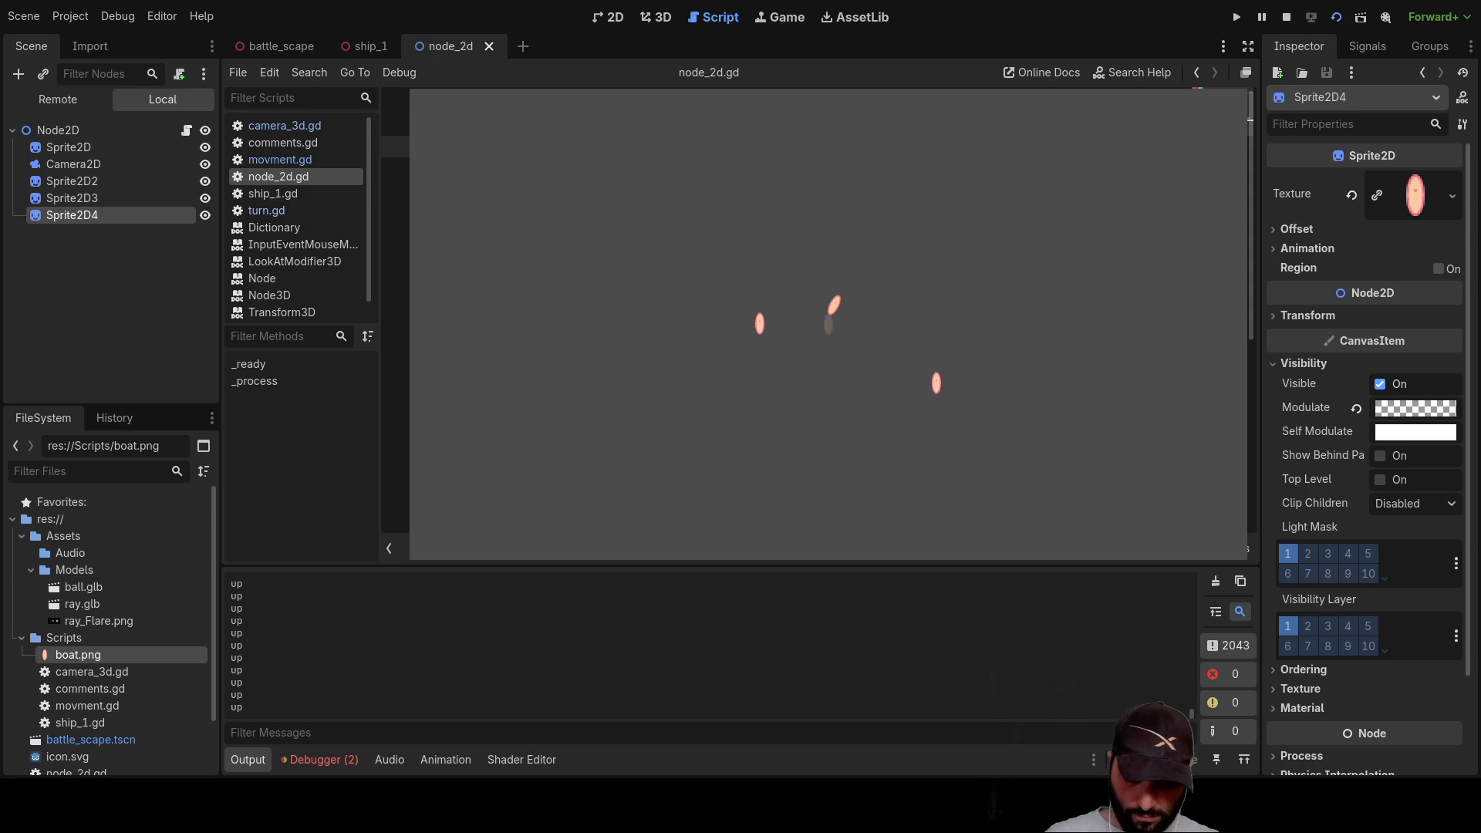
{"action": "key", "text": "Return"}
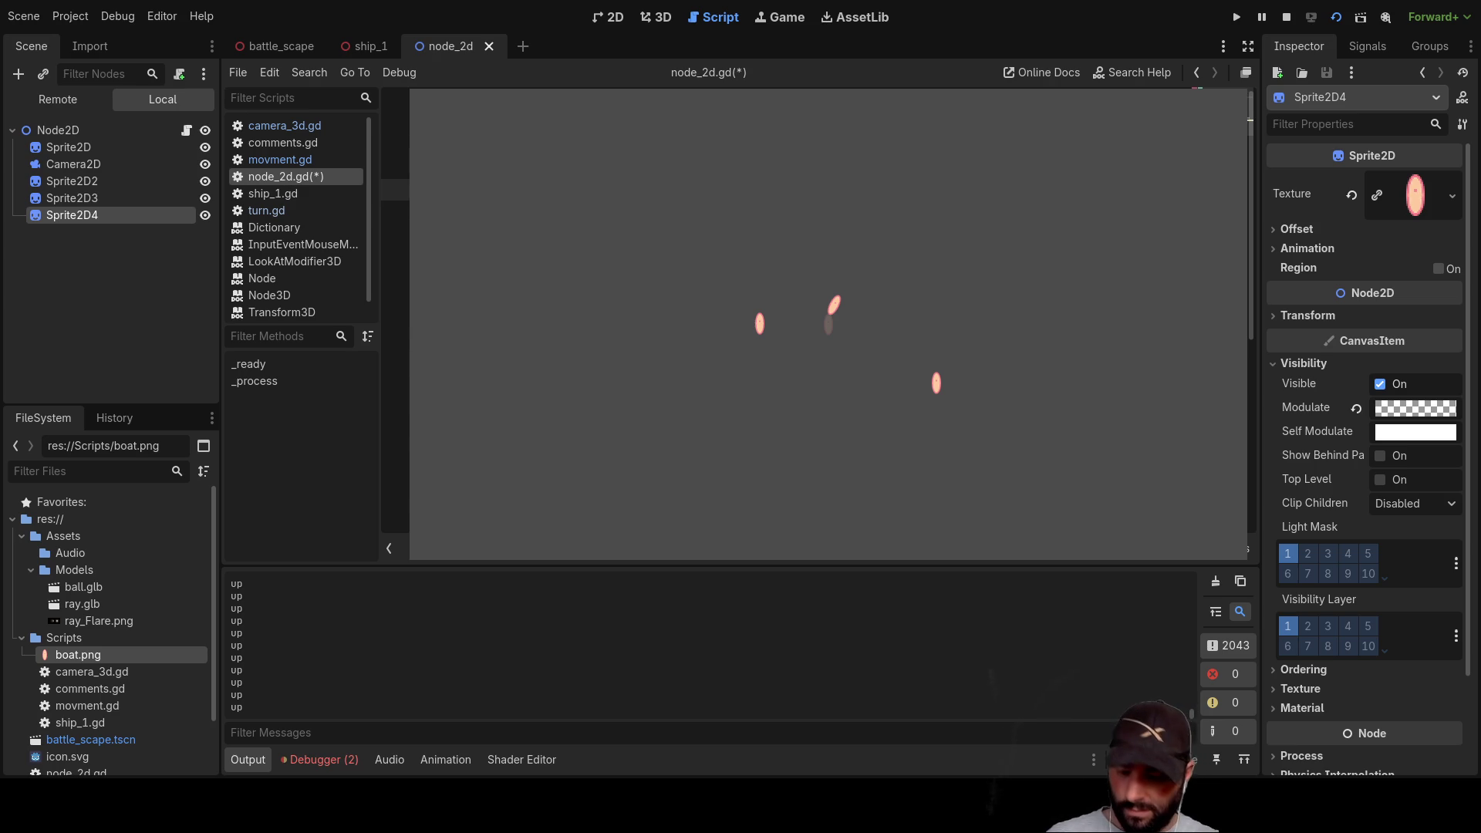
{"action": "left_click", "coordinate": [1236, 16]}
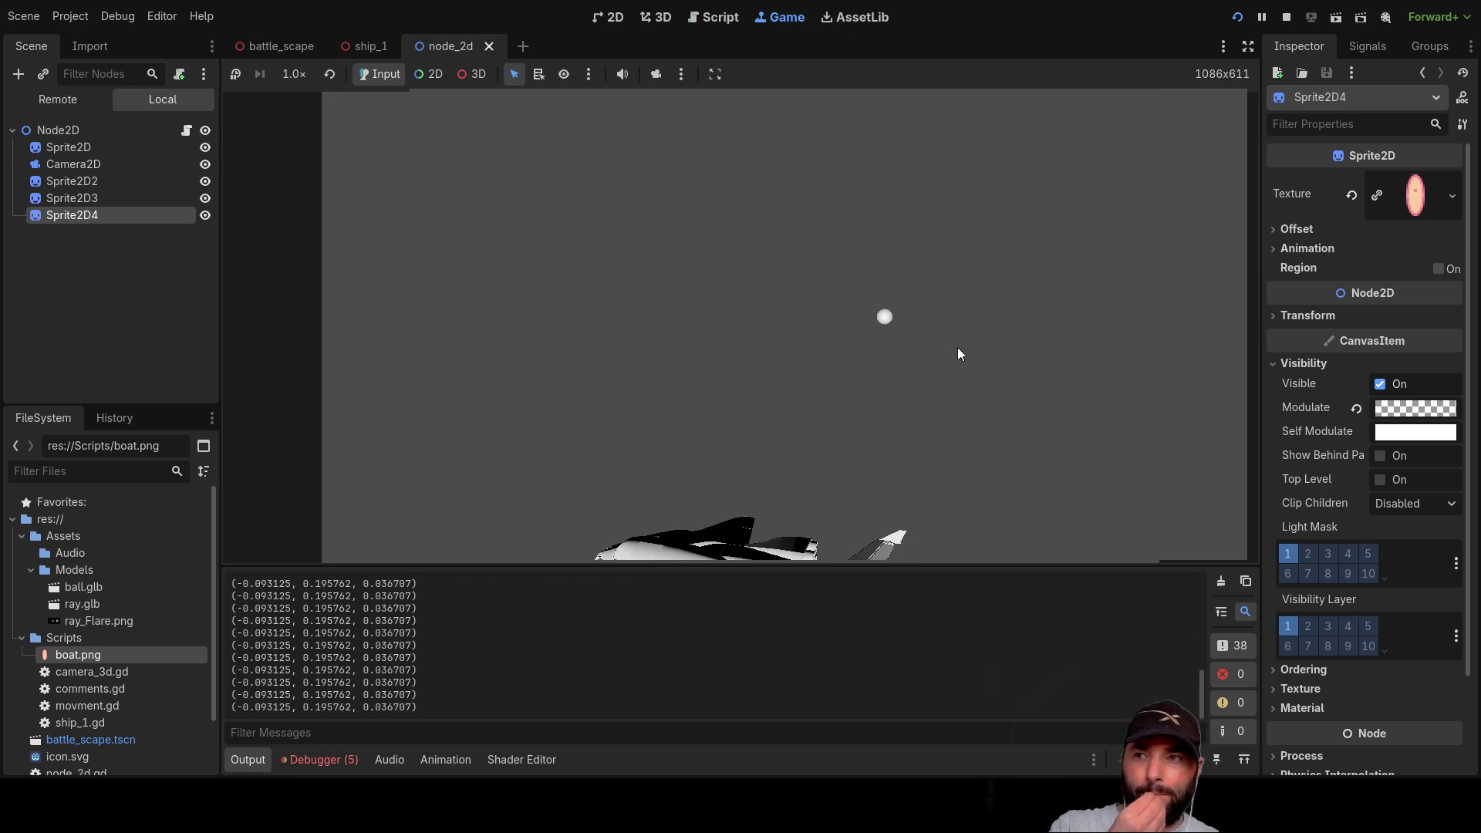
{"action": "left_click", "coordinate": [1287, 16]}
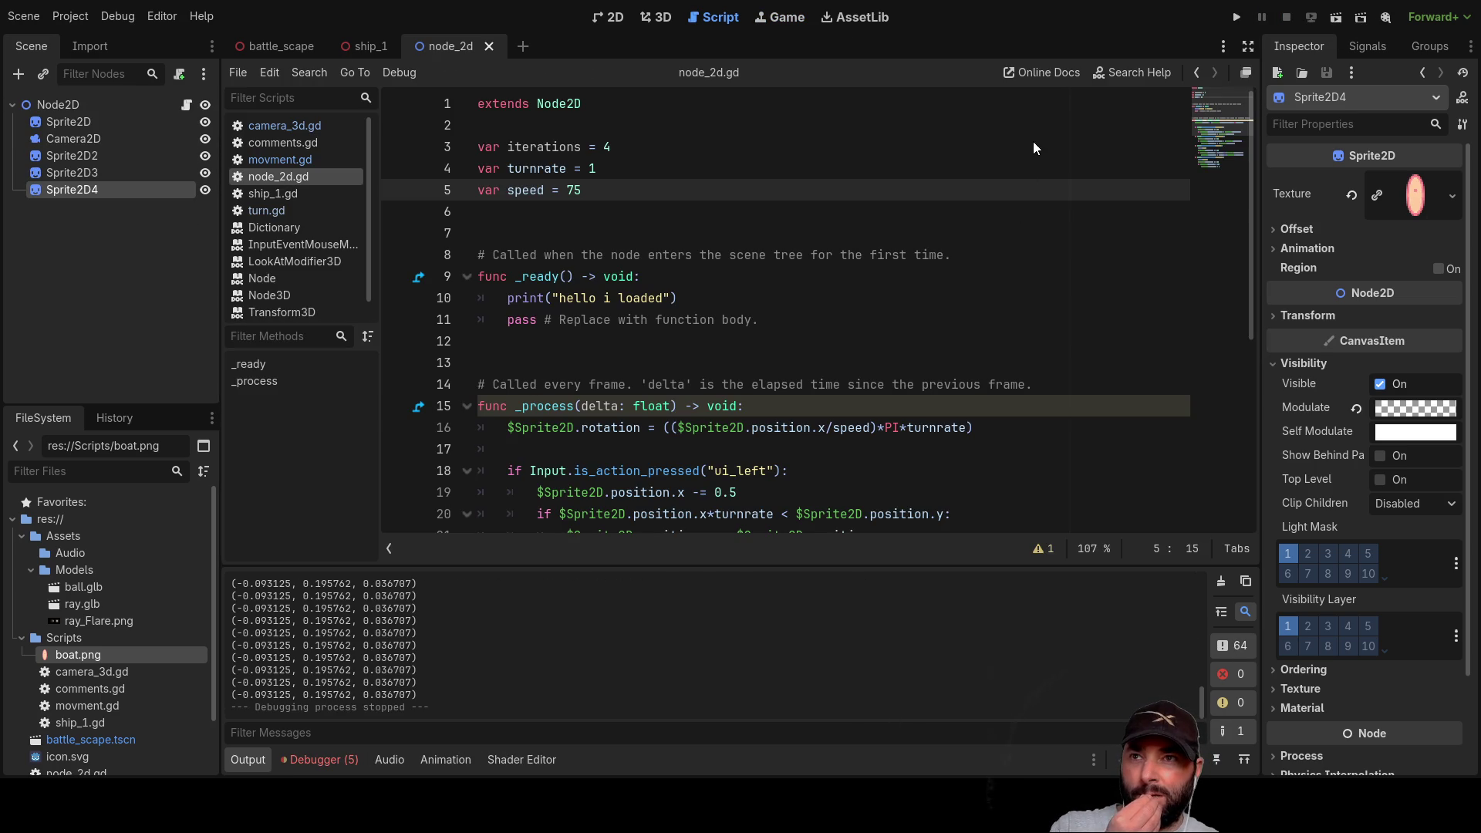
{"action": "left_click", "coordinate": [1336, 17]}
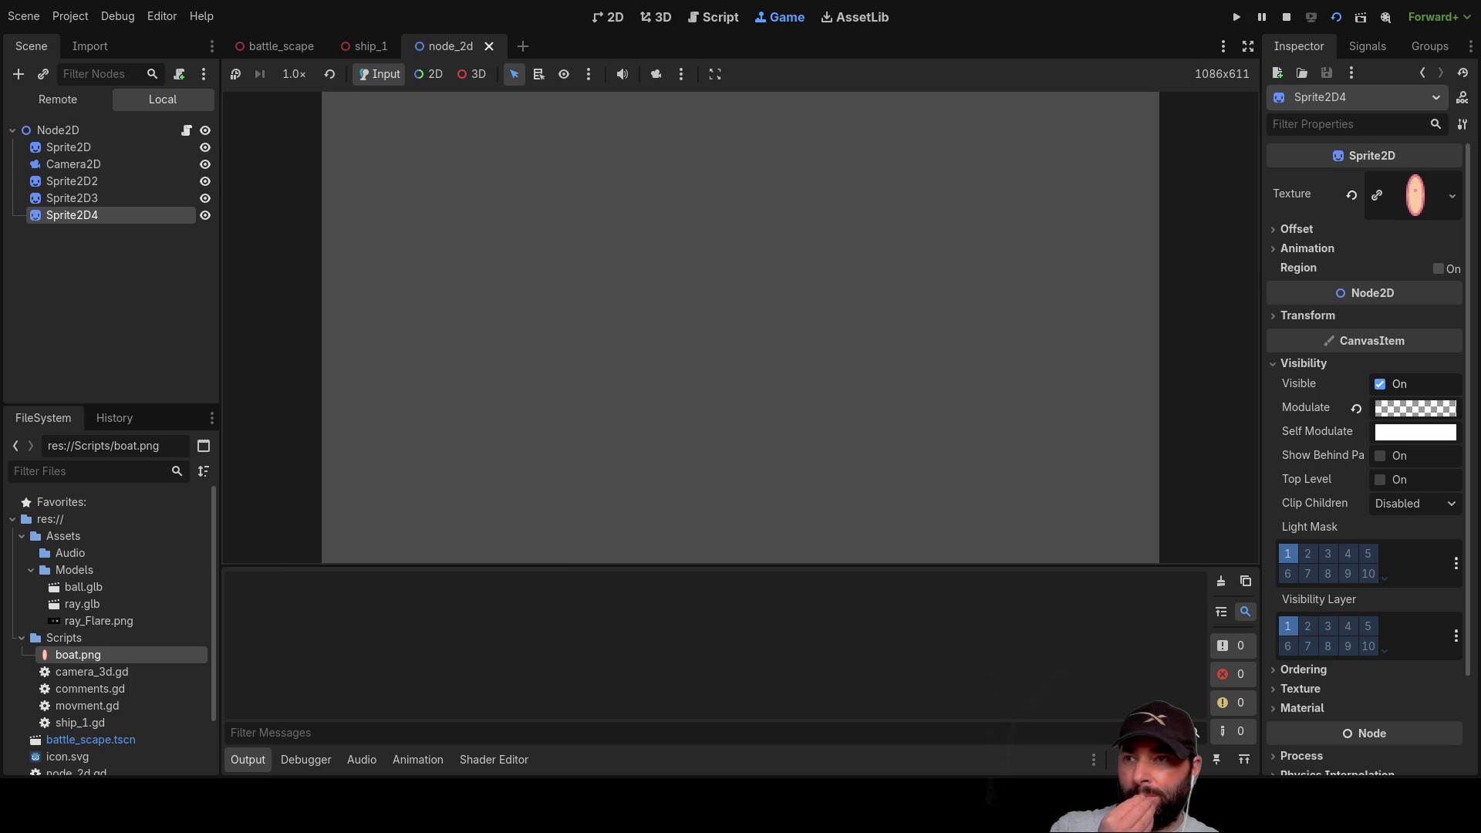
Step: Drive the sprite up and down repeatedly at speed 75, then stop the game
{"action": "key", "text": "Up"}
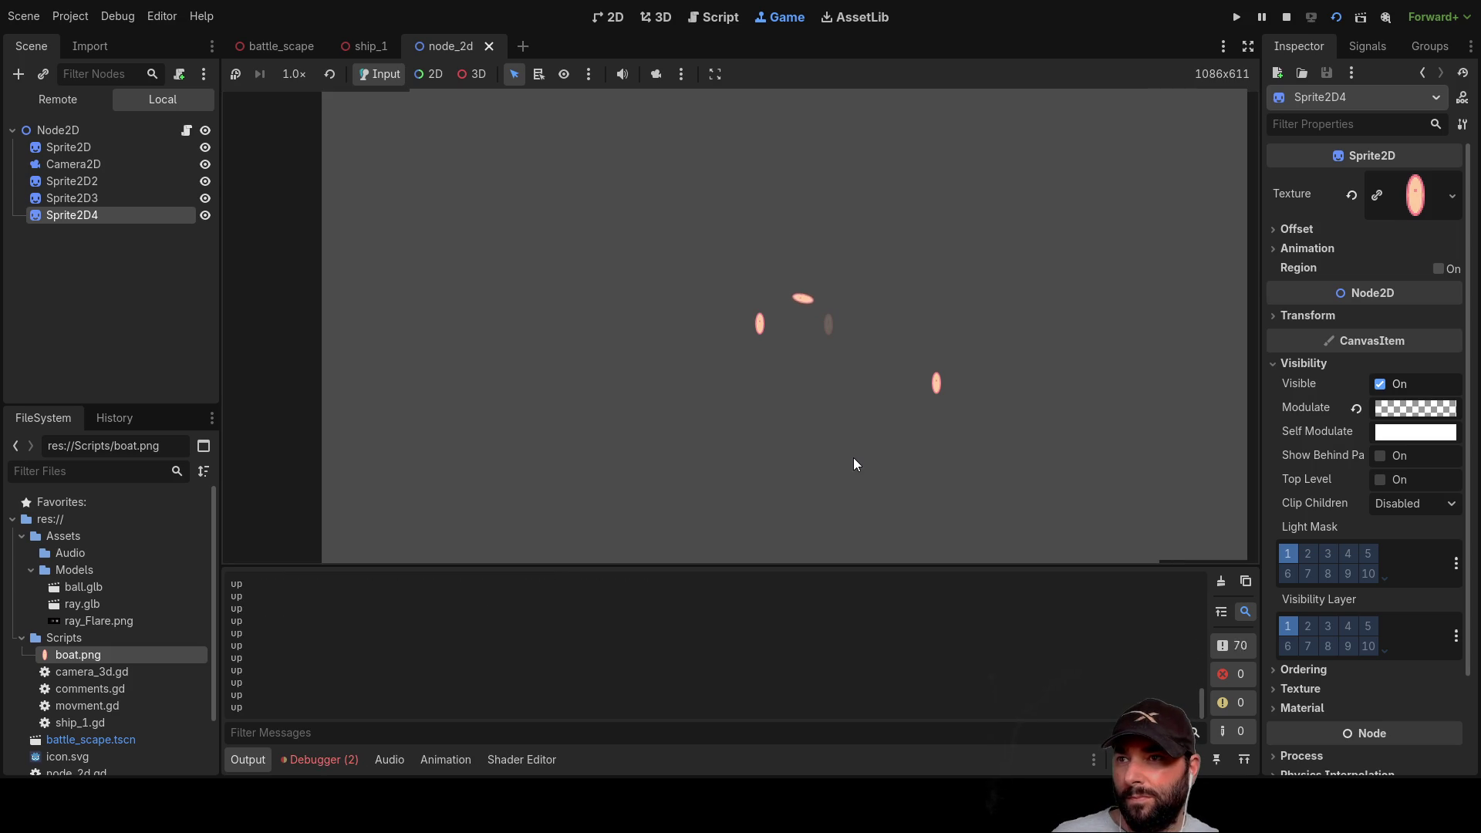
{"action": "key", "text": "Down"}
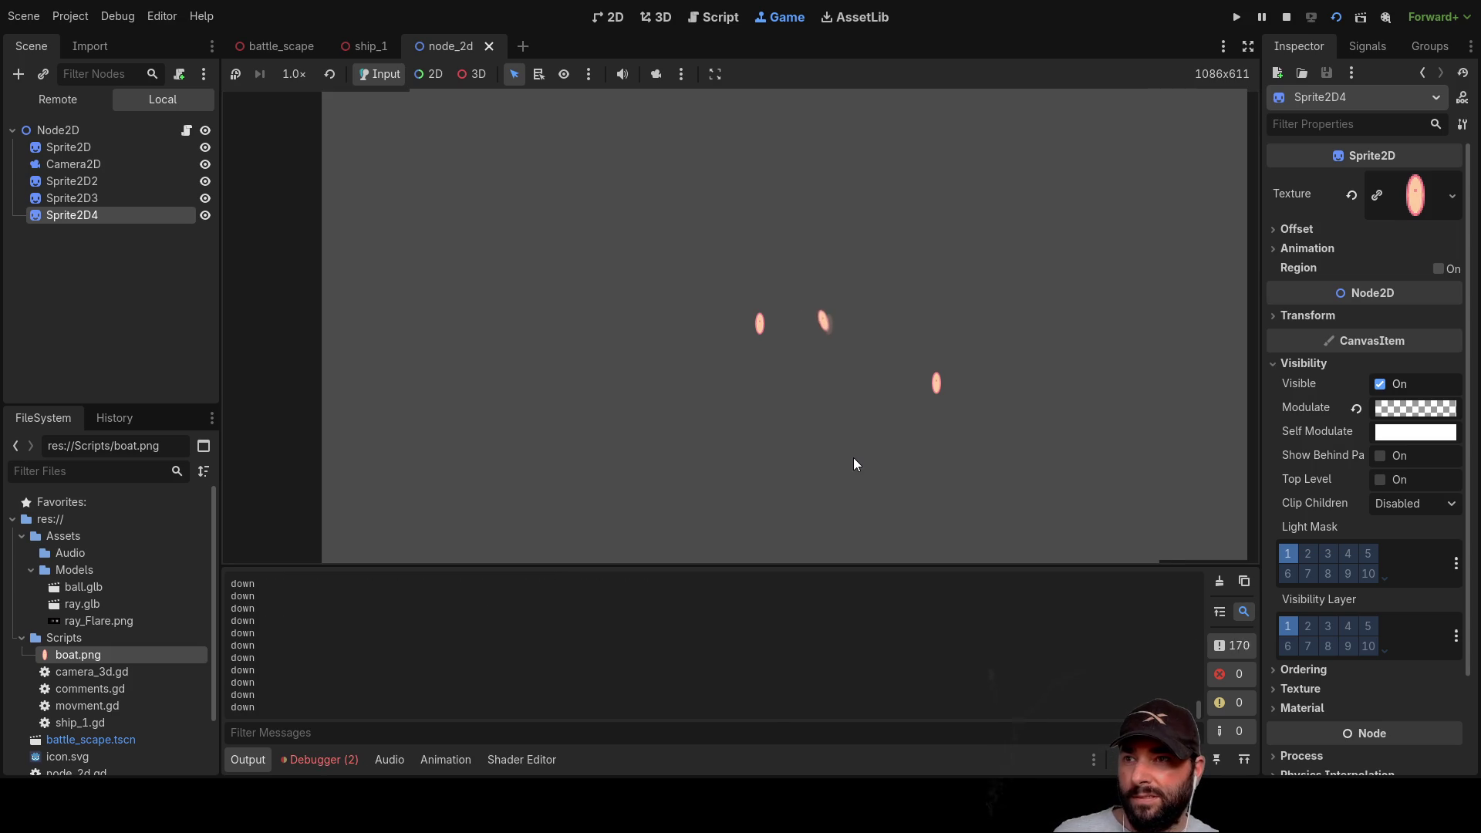
{"action": "key", "text": "Up"}
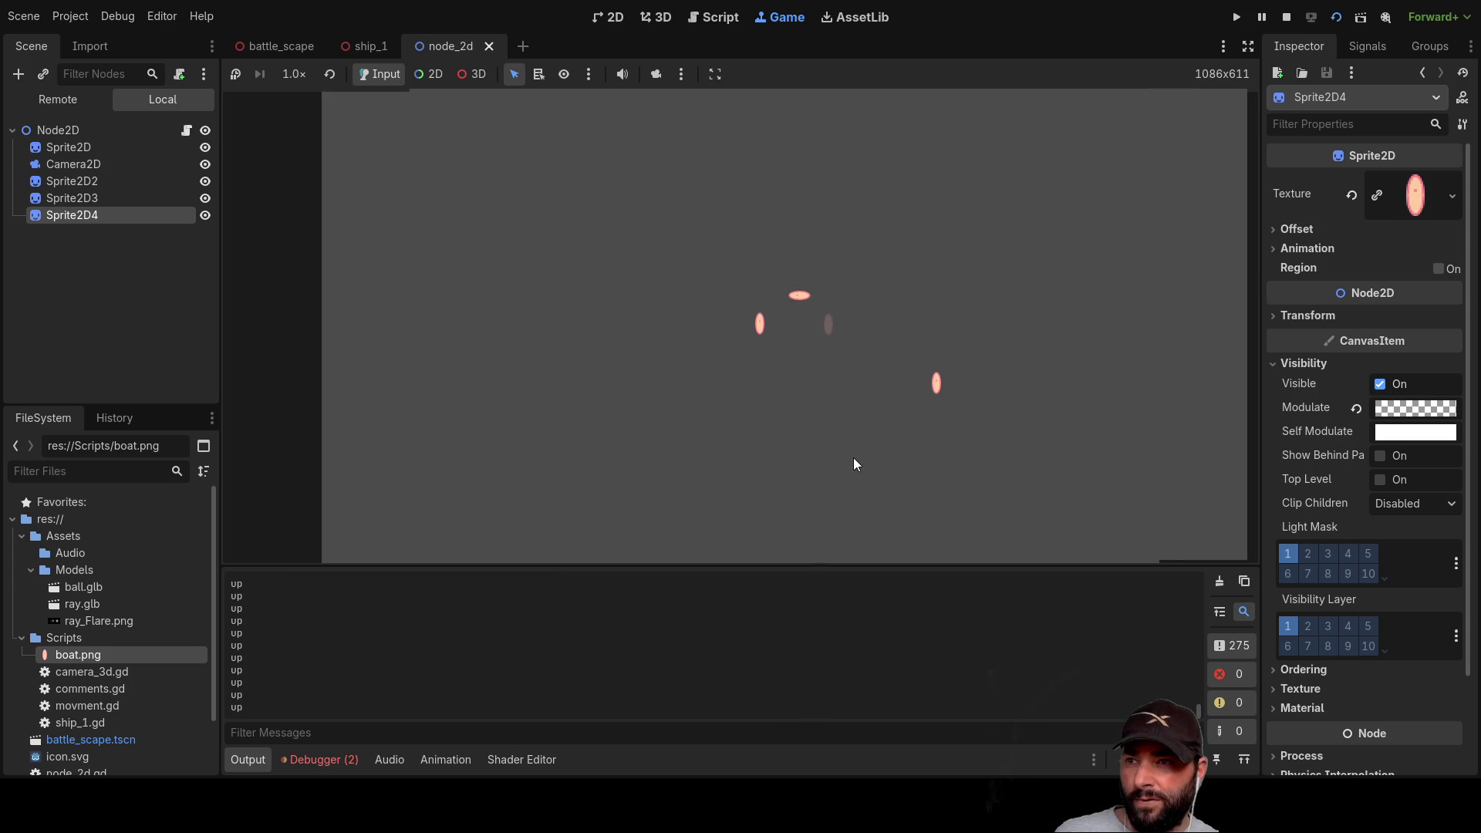
{"action": "key", "text": "Down"}
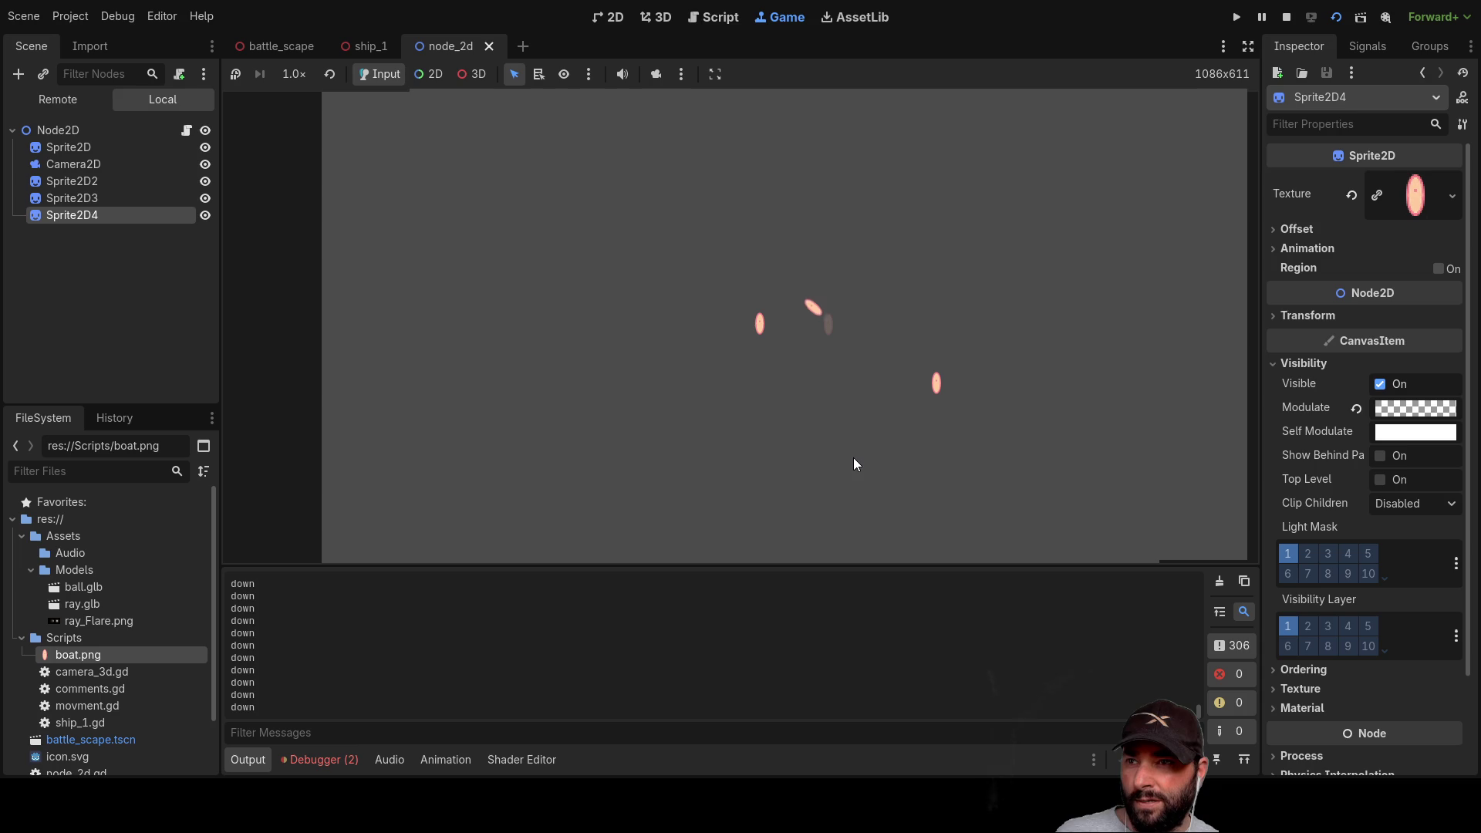
{"action": "key", "text": "Up"}
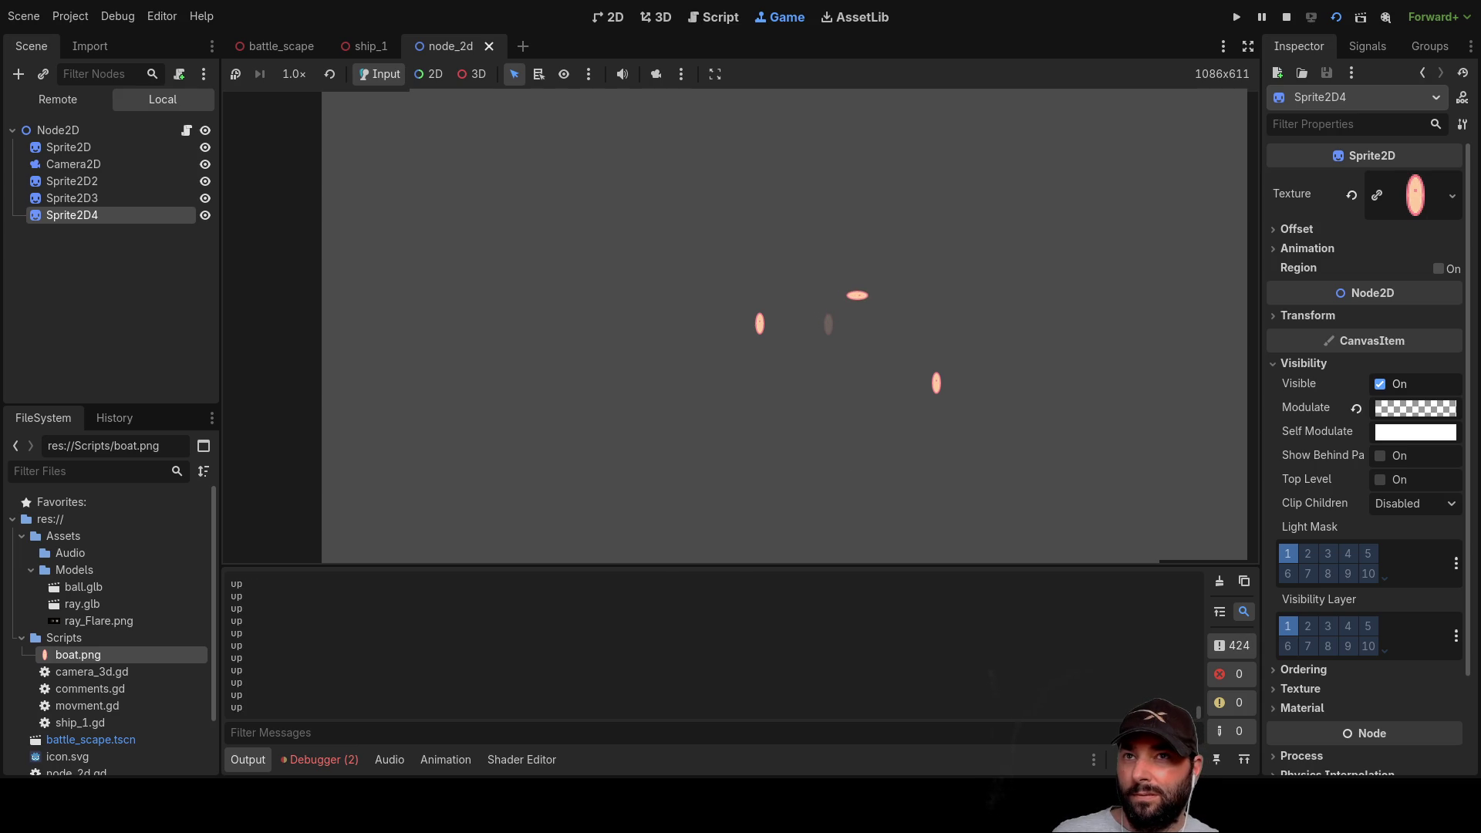
{"action": "left_click", "coordinate": [1286, 17]}
Step: Change line 4 to var turnrate = 0.5 and relaunch the node_2d scene
{"action": "left_click", "coordinate": [599, 168]}
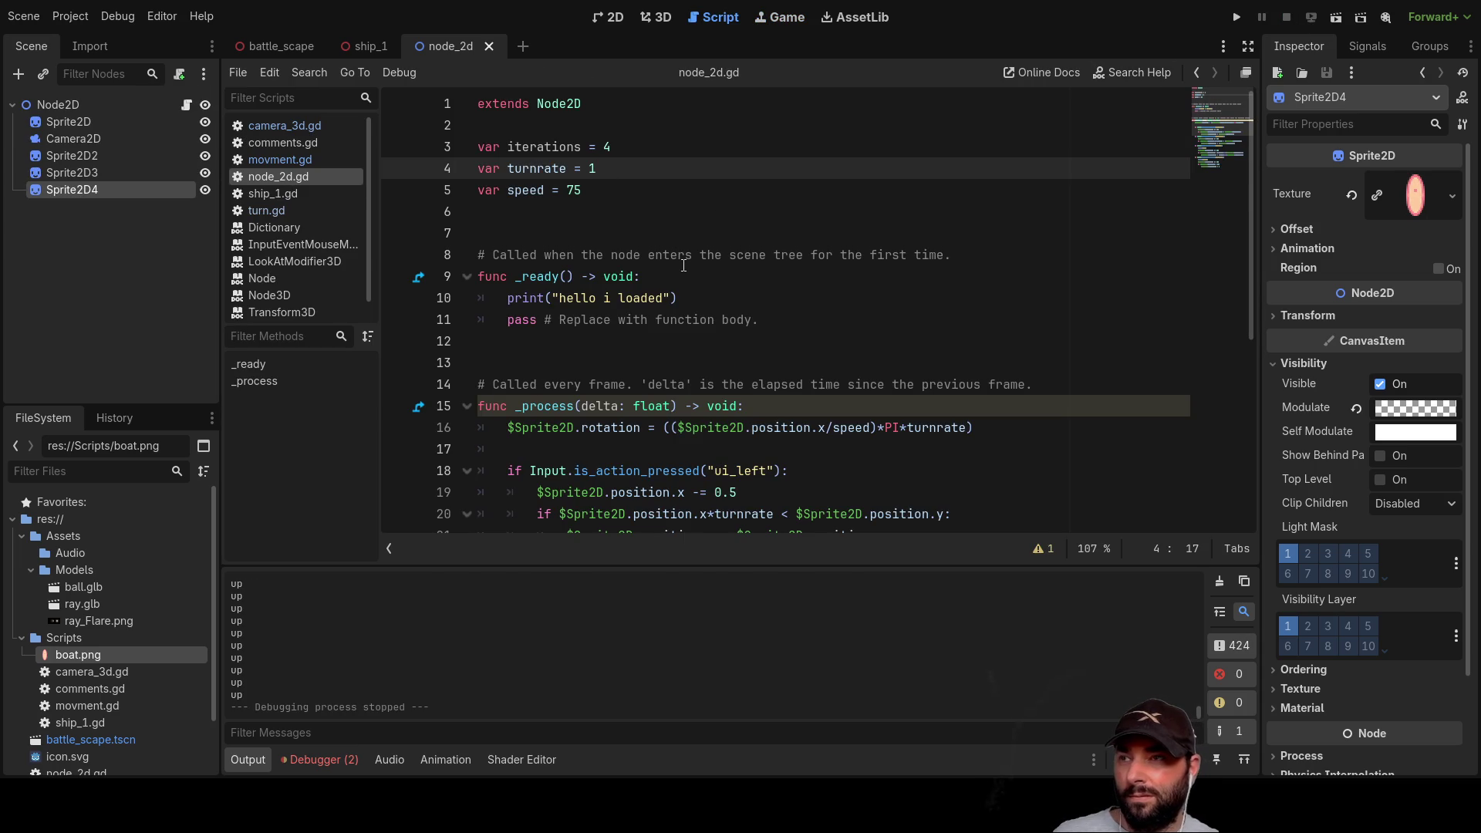
{"action": "key", "text": "BackSpace"}
{"action": "type", "text": "0"}
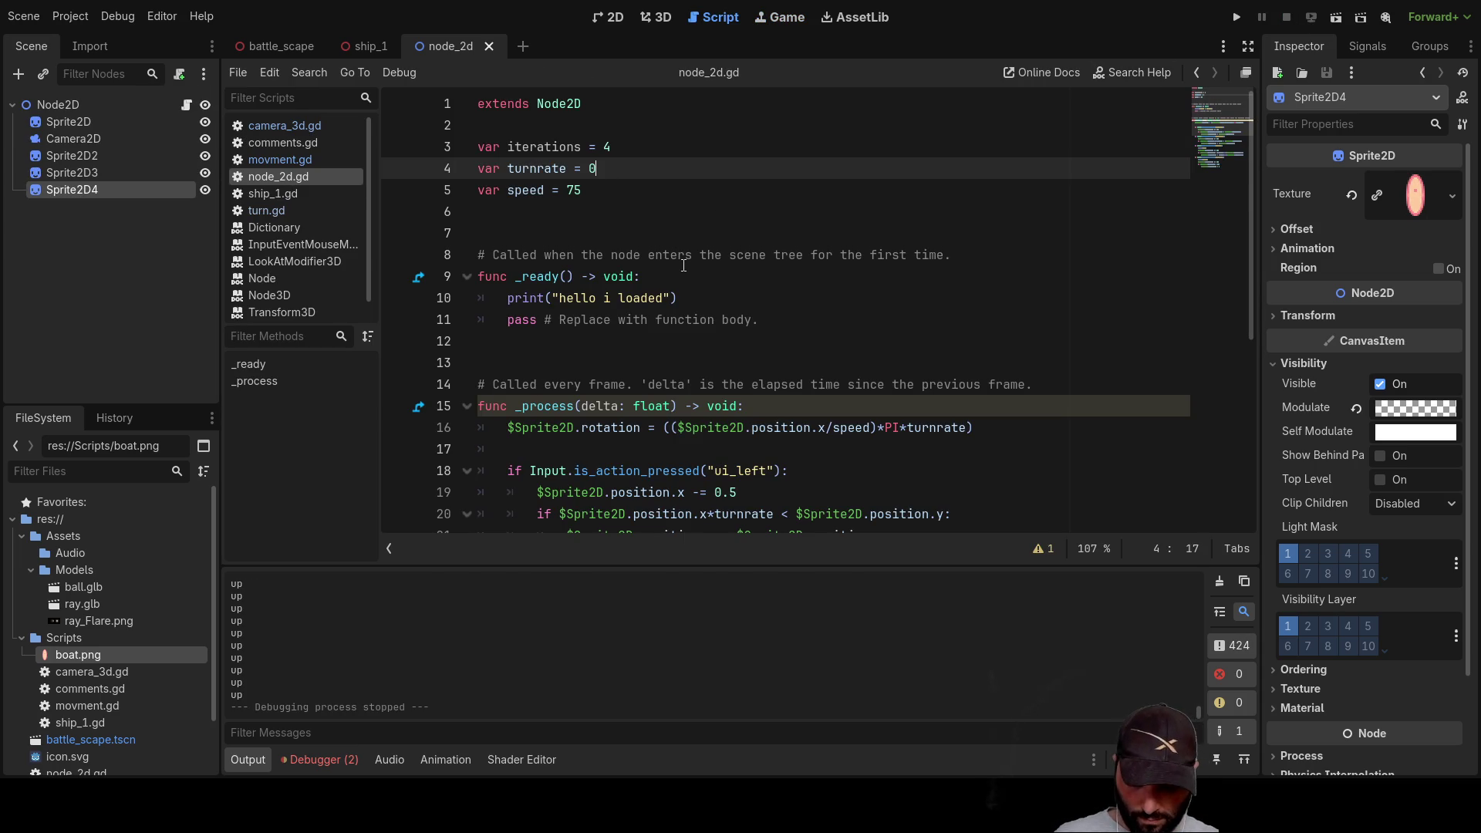
{"action": "type", "text": ".5"}
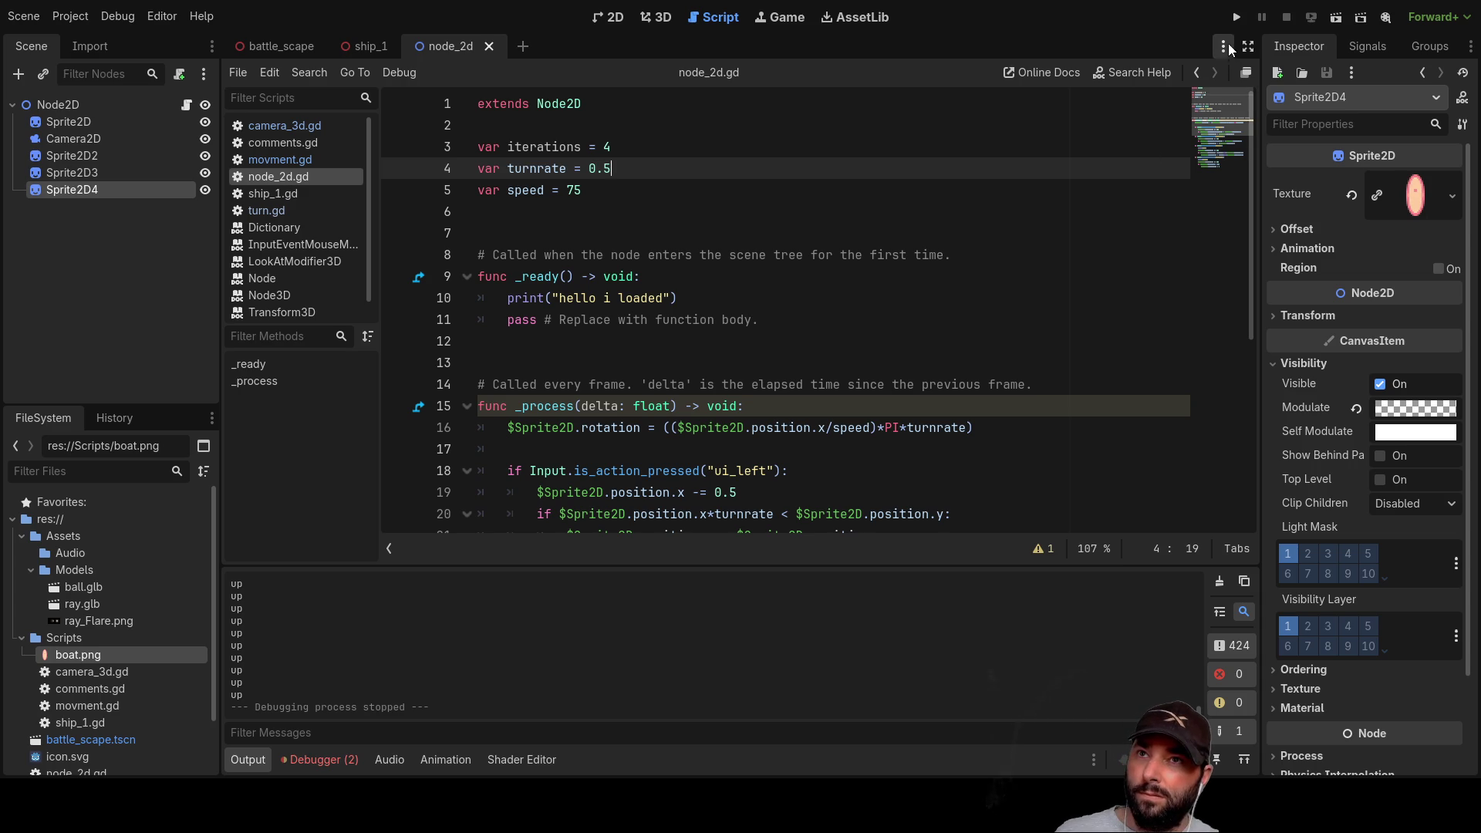
{"action": "key", "text": "F5"}
{"action": "left_click", "coordinate": [1286, 17]}
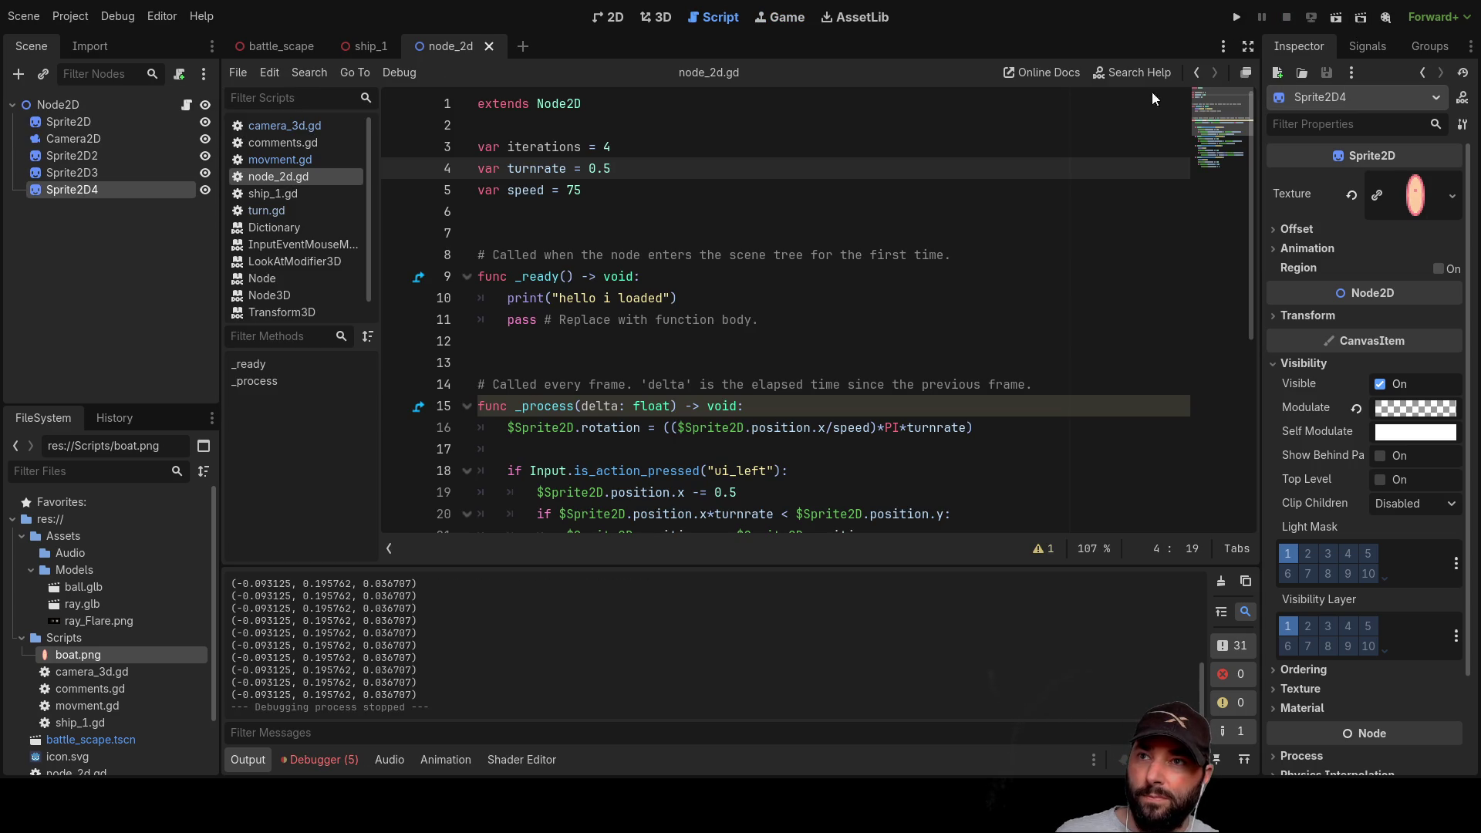
{"action": "left_click", "coordinate": [1337, 17]}
Step: Drive the sprite around with the arrow keys to test the gentler 0.5 turnrate
{"action": "key", "text": "Up"}
{"action": "key", "text": "Up"}
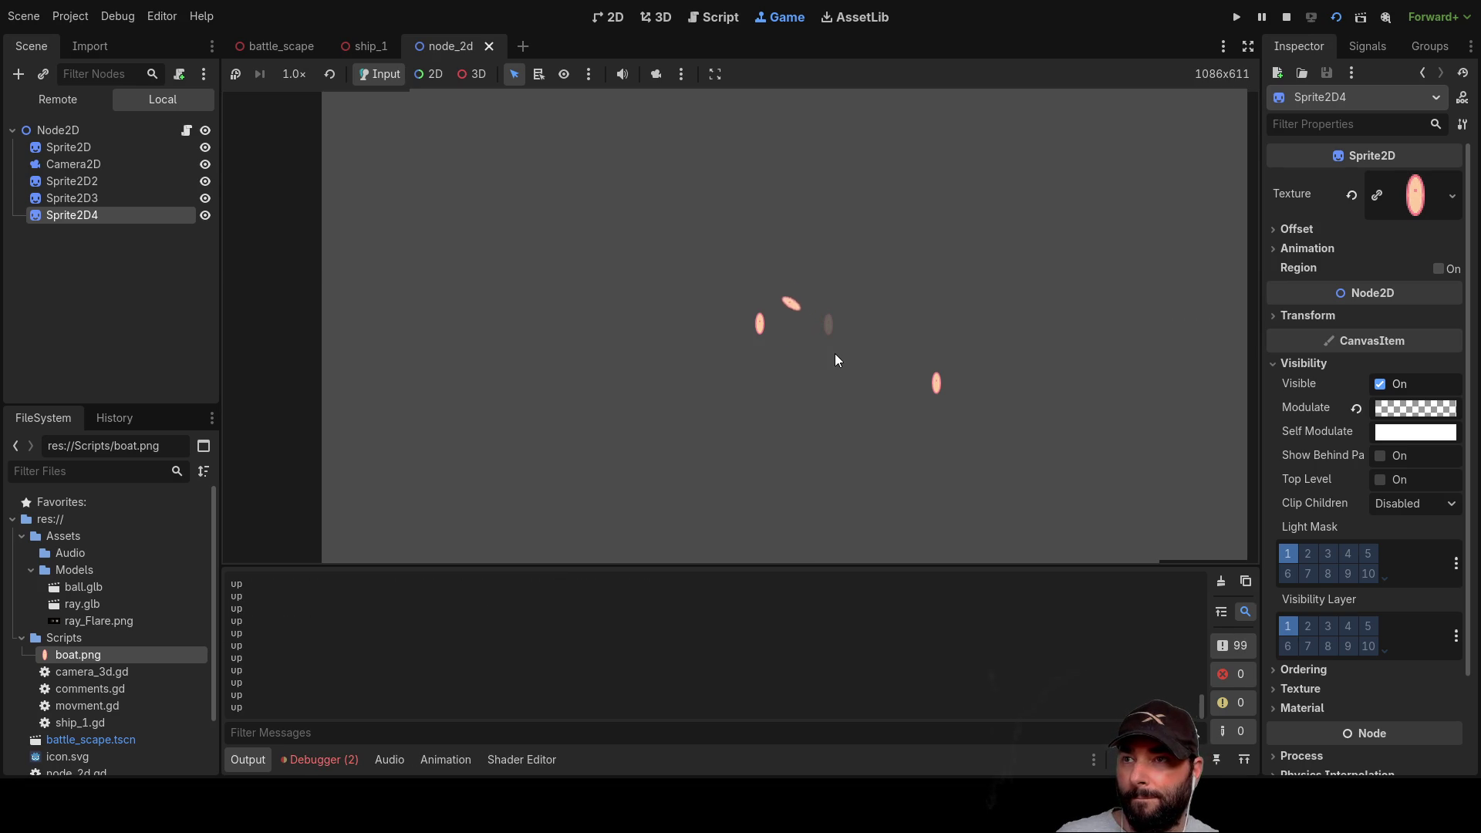
{"action": "key", "text": "Up"}
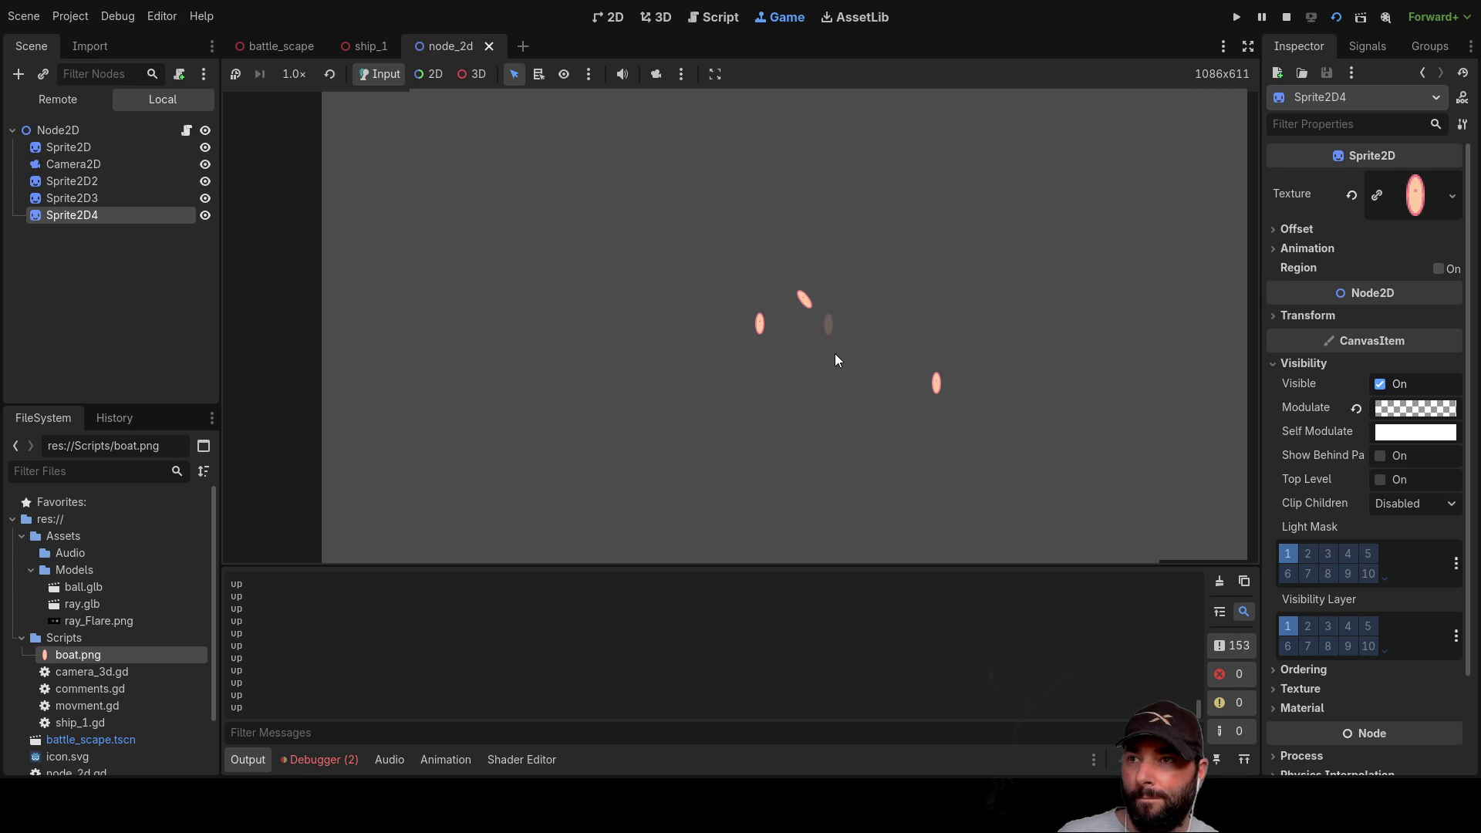
{"action": "key", "text": "Left"}
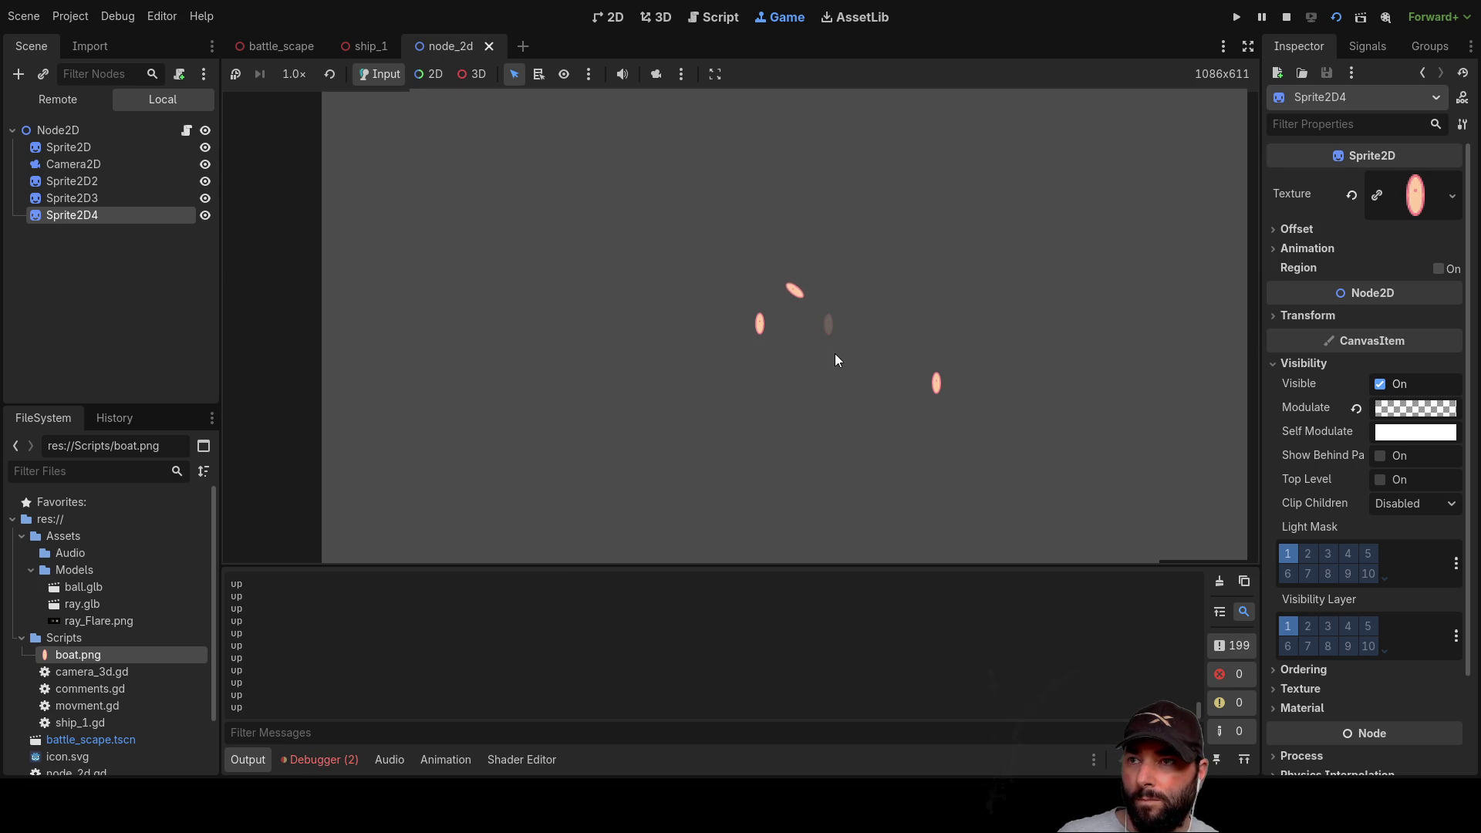
{"action": "key", "text": "Right"}
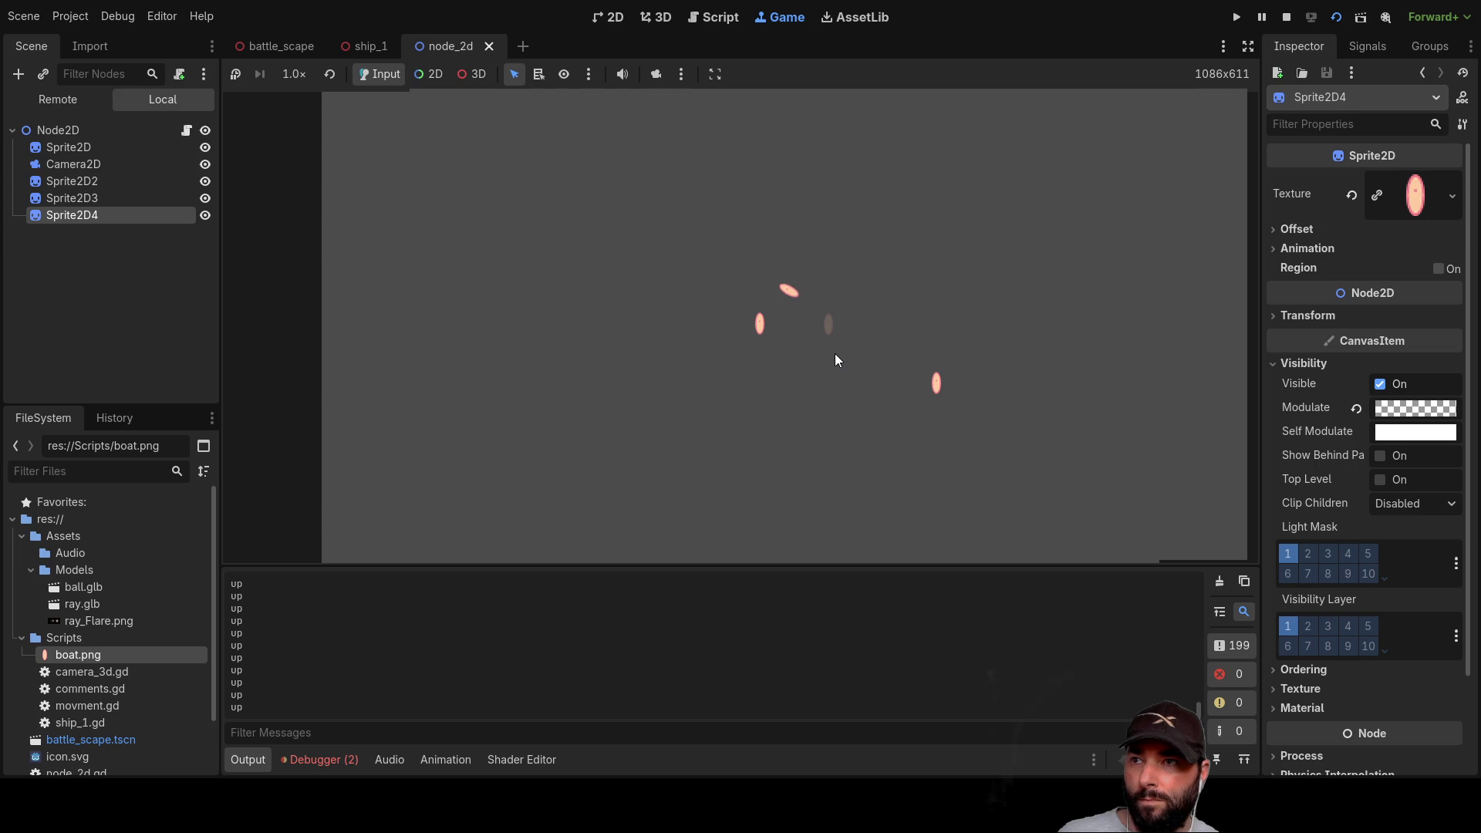
{"action": "key", "text": "Up"}
{"action": "key", "text": "Right"}
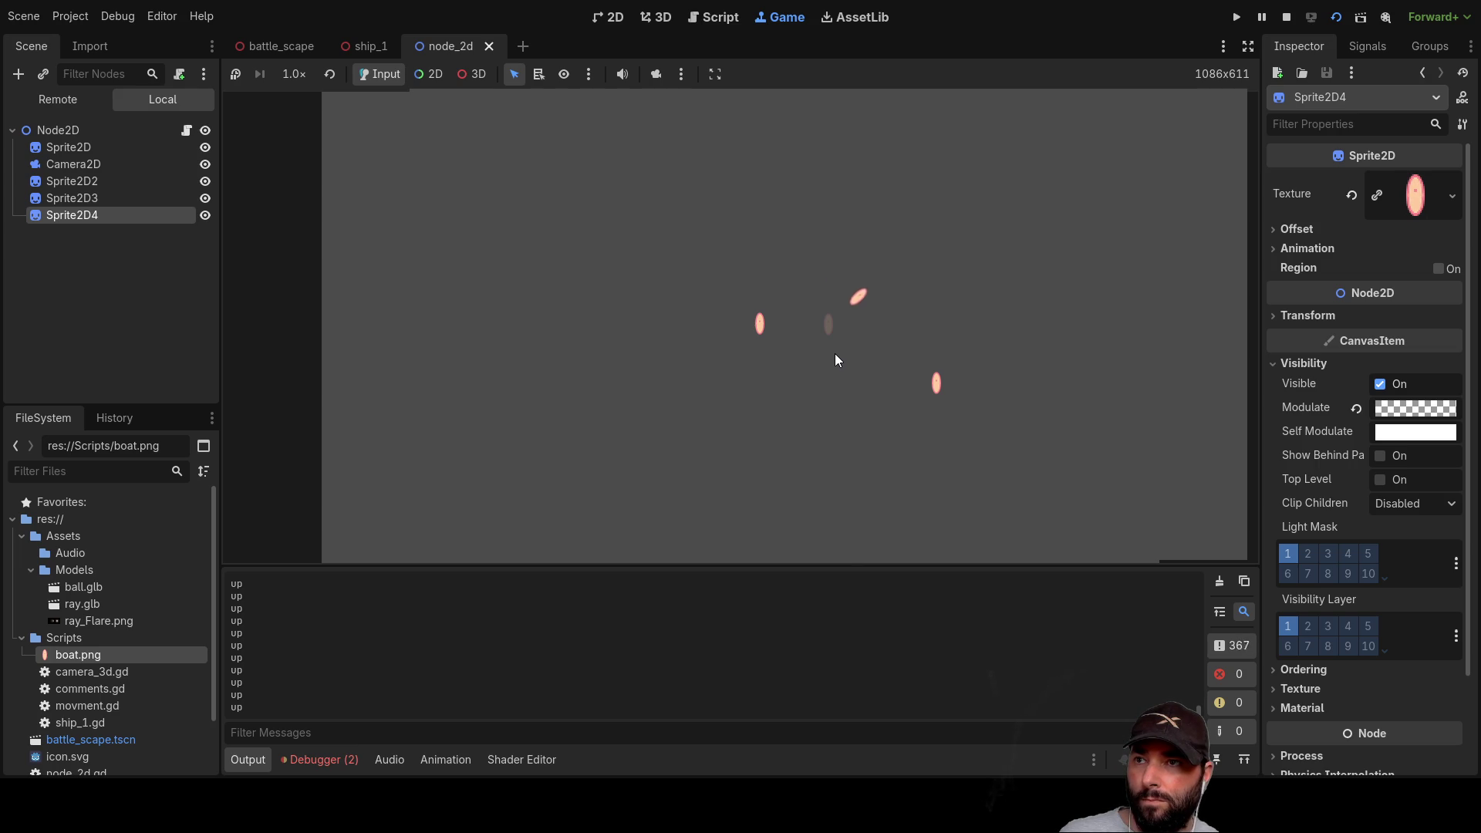
{"action": "key", "text": "Up"}
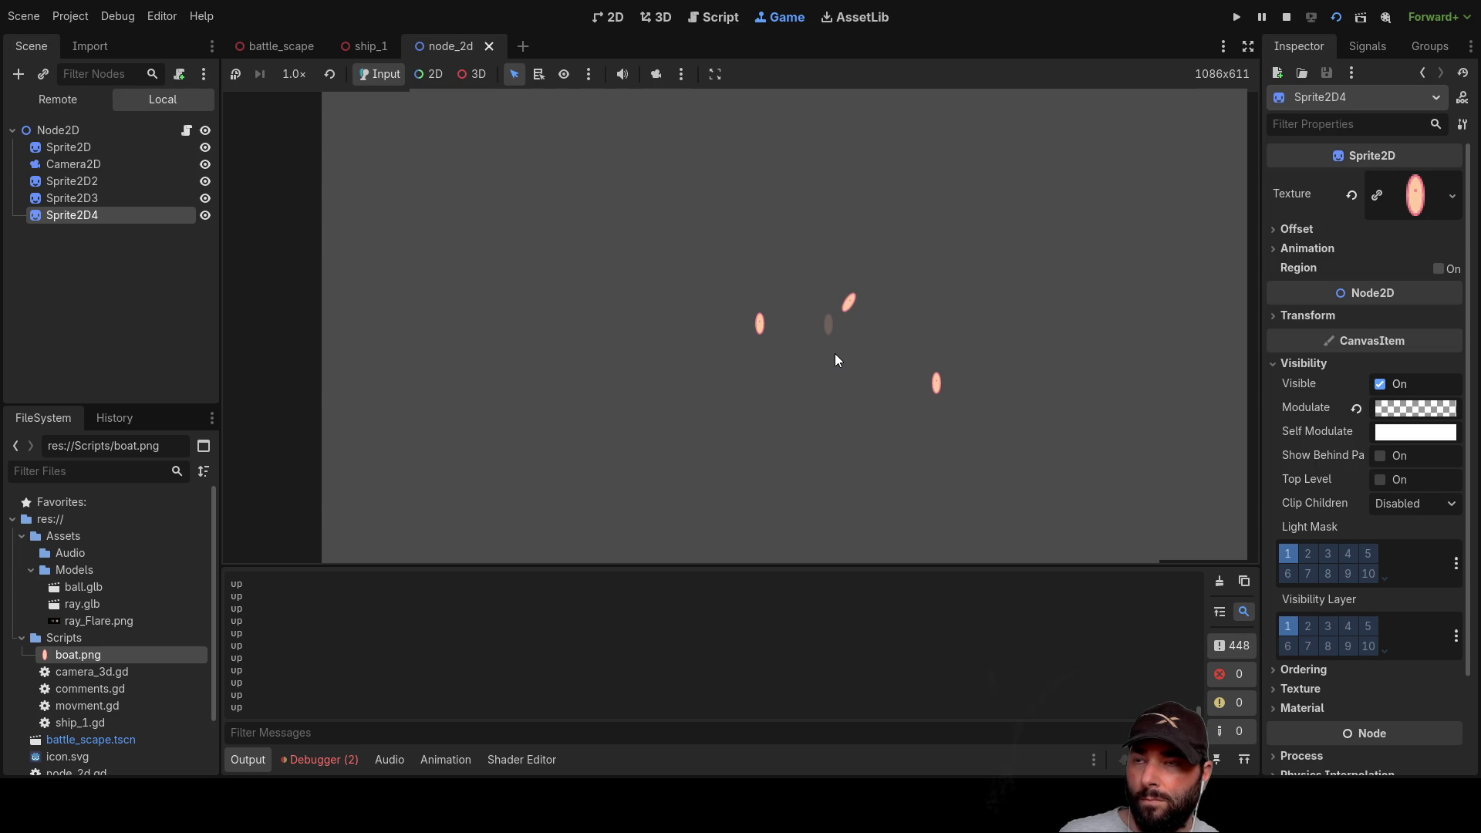
{"action": "key", "text": "Down"}
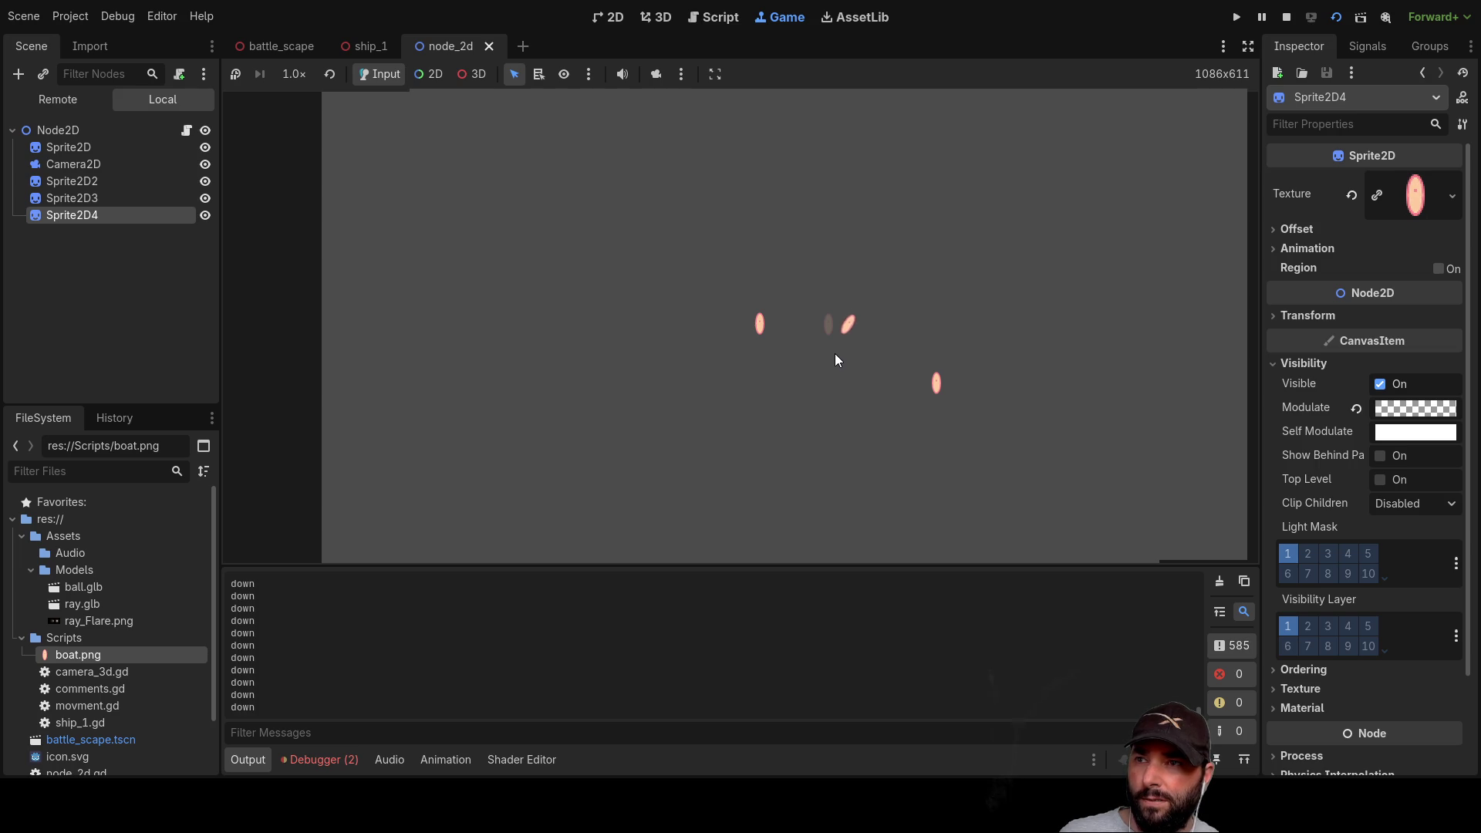
{"action": "key", "text": "Left"}
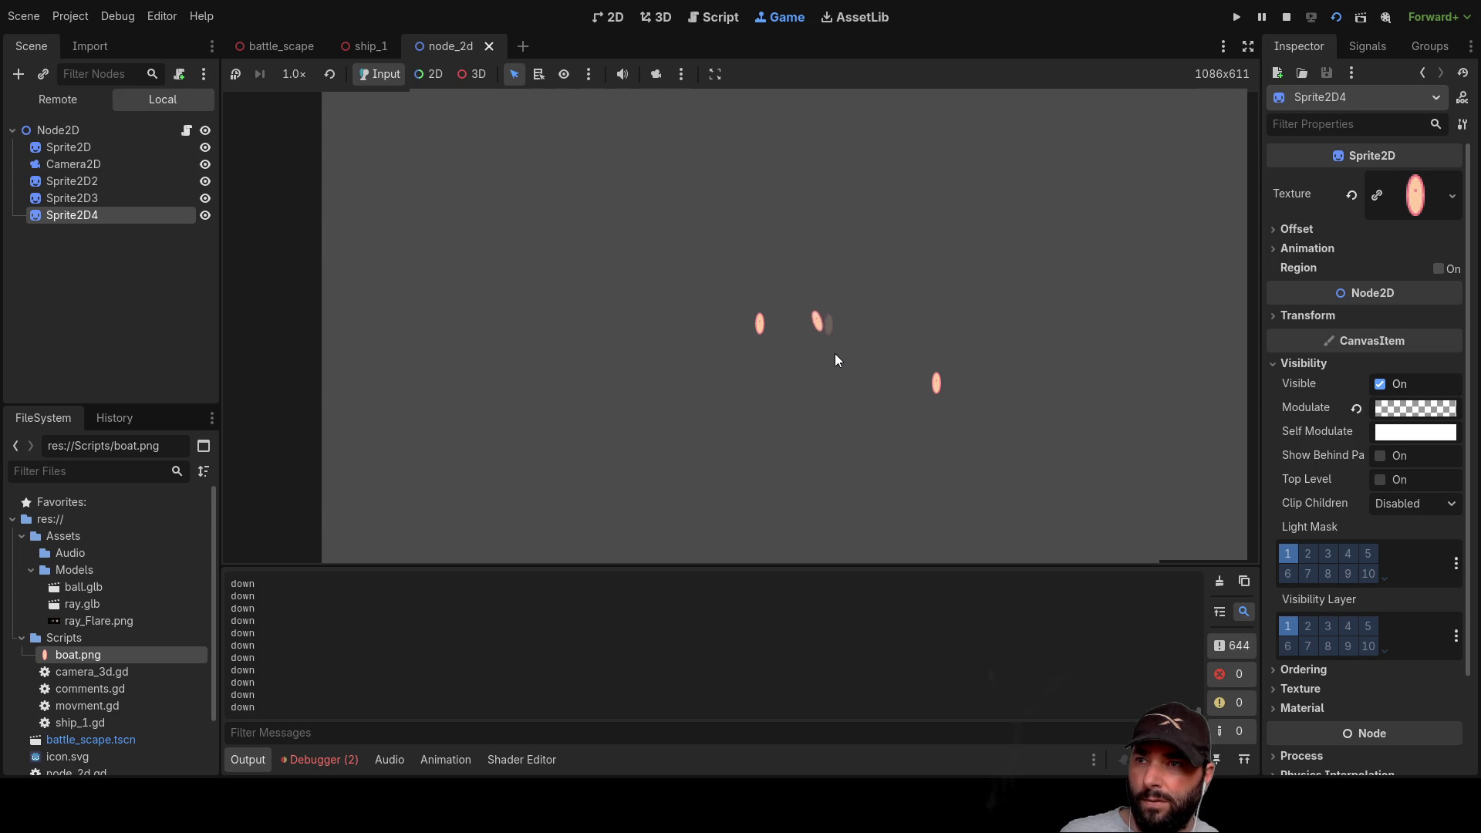
{"action": "key", "text": "Up"}
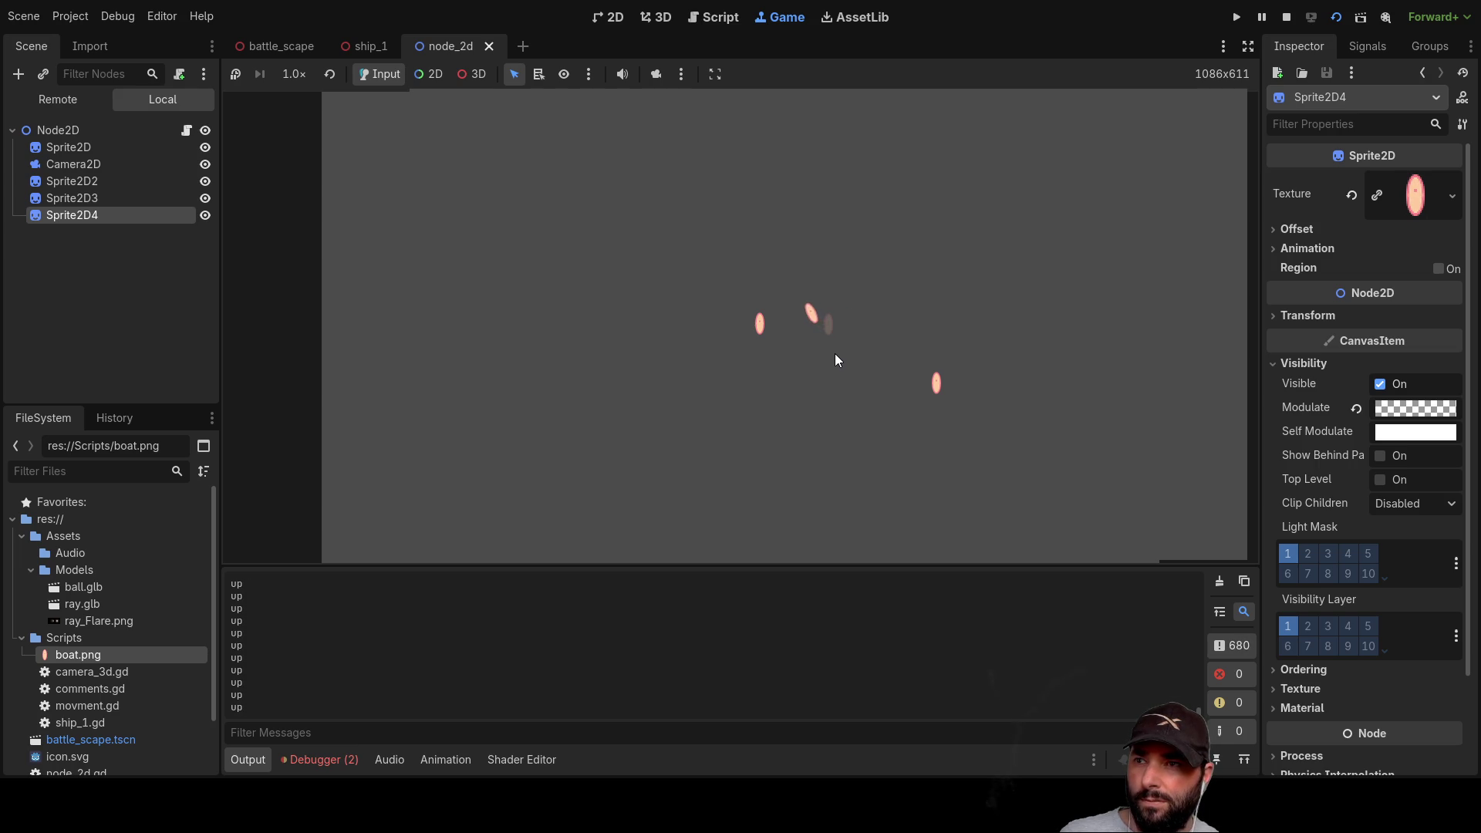
{"action": "key", "text": "Down"}
{"action": "key", "text": "Up"}
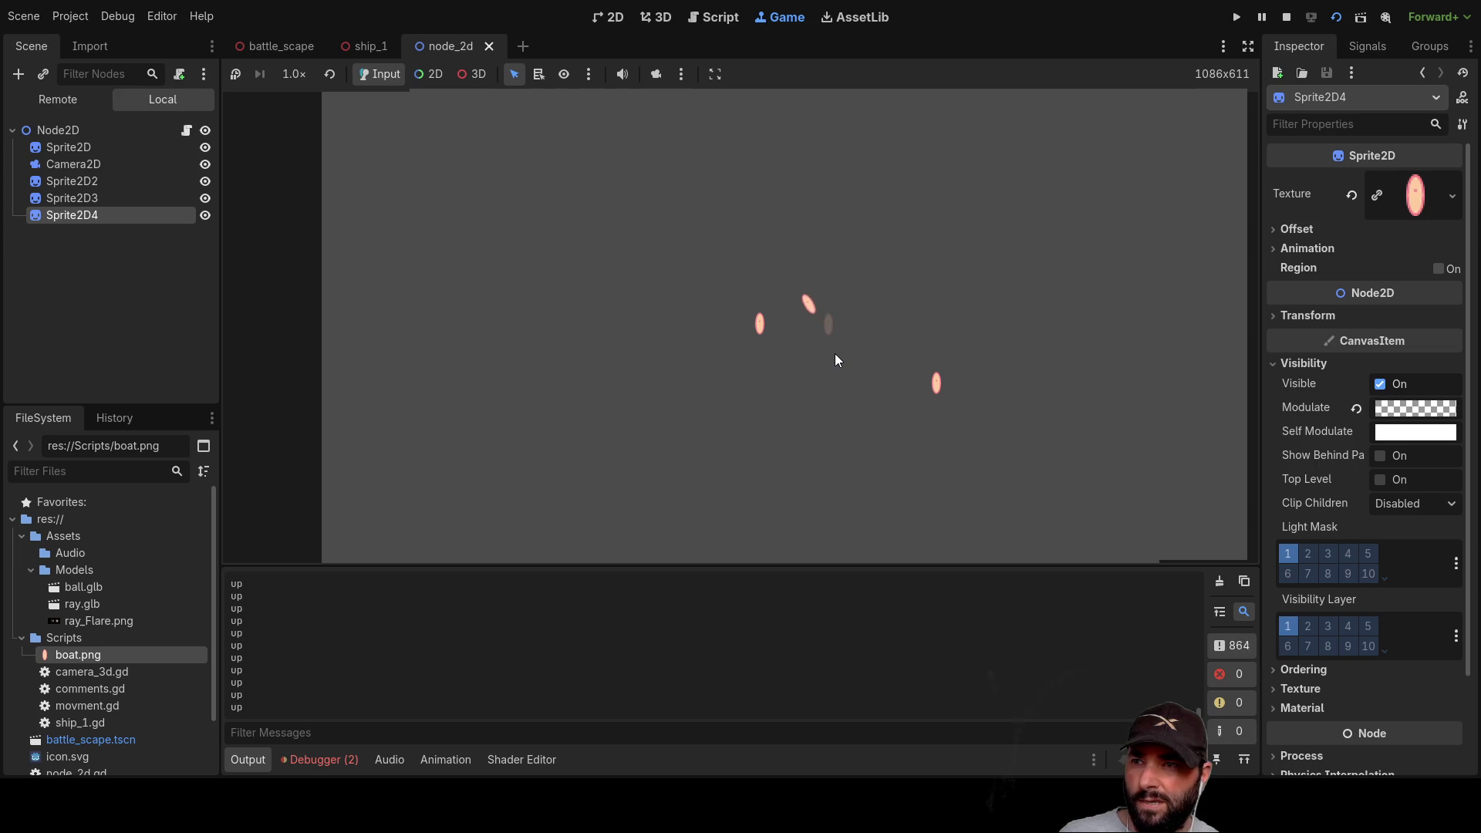
{"action": "key", "text": "Down"}
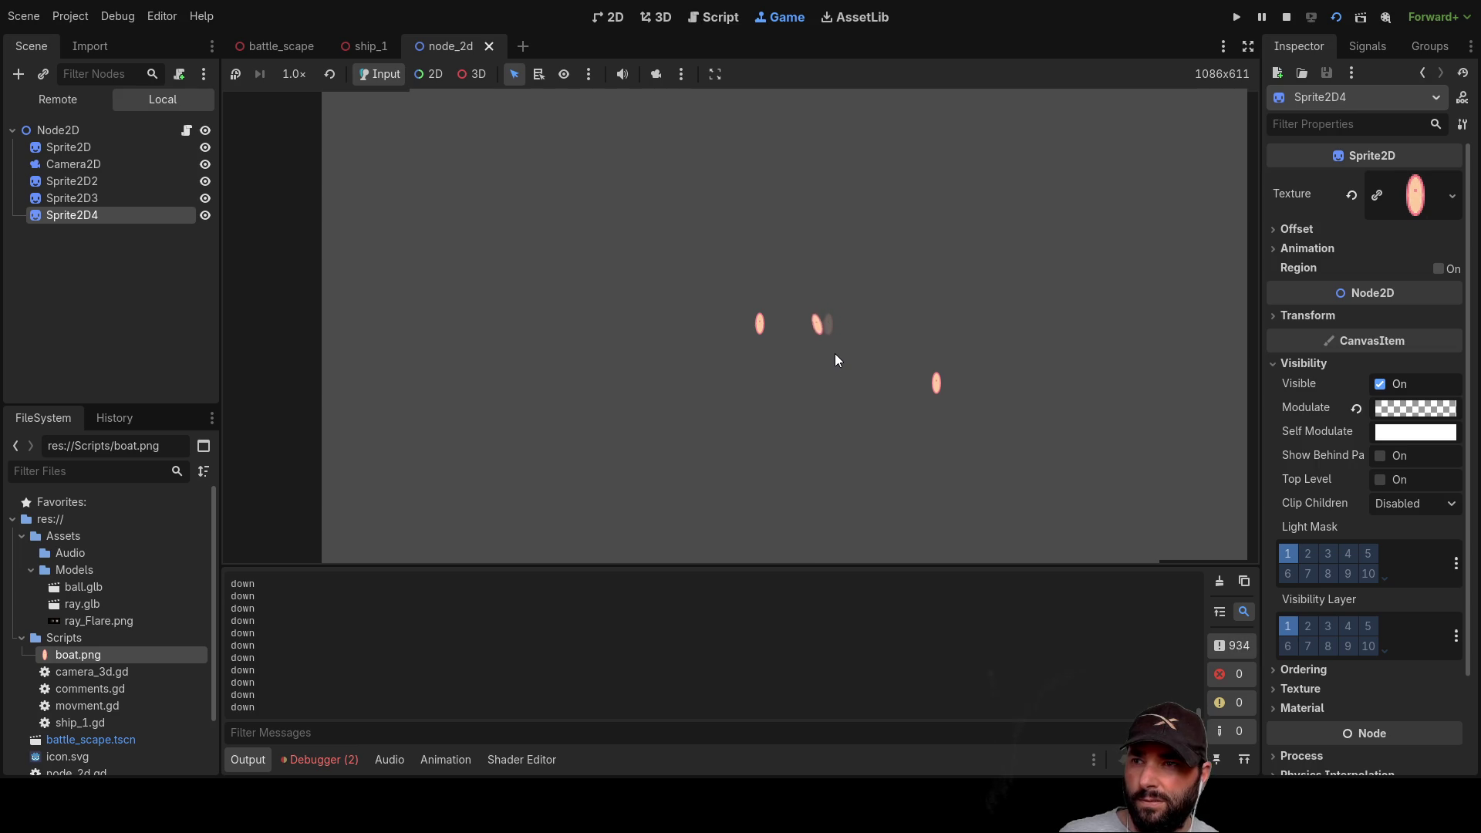
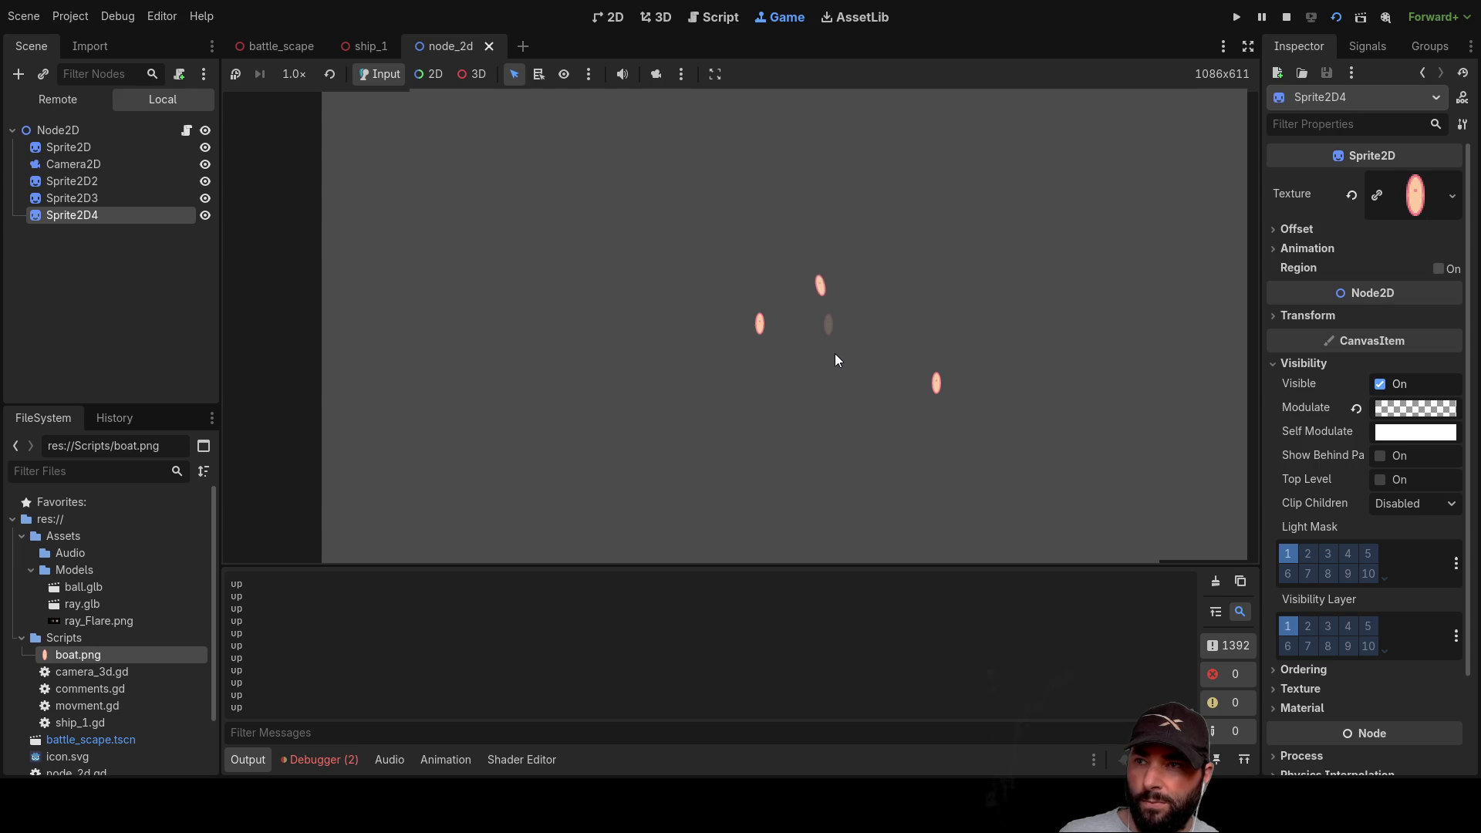
Step: Steer the boat down and up with the arrow keys, then stop the running game
{"action": "key", "text": "Down"}
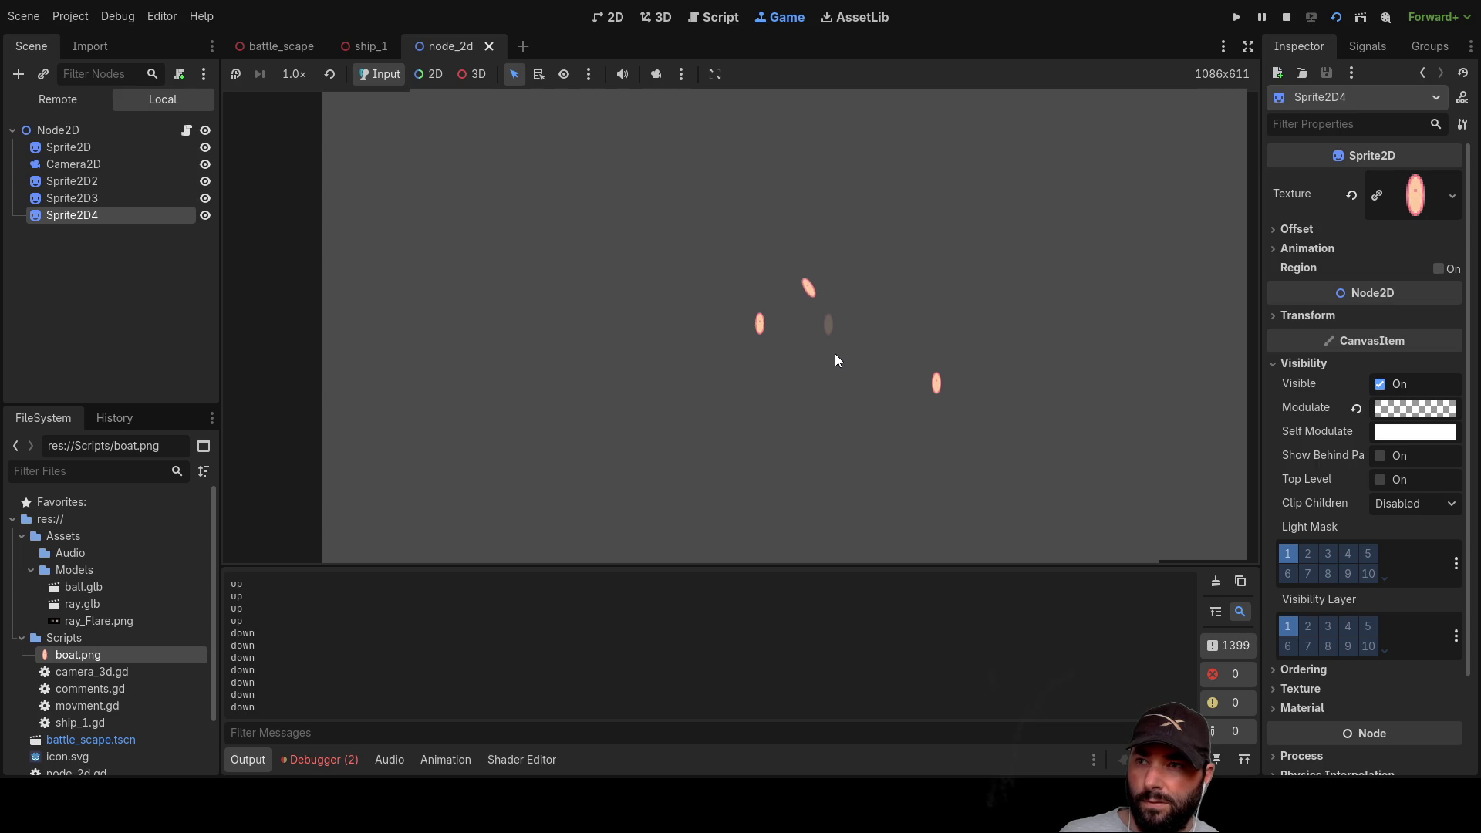
{"action": "key", "text": "Up"}
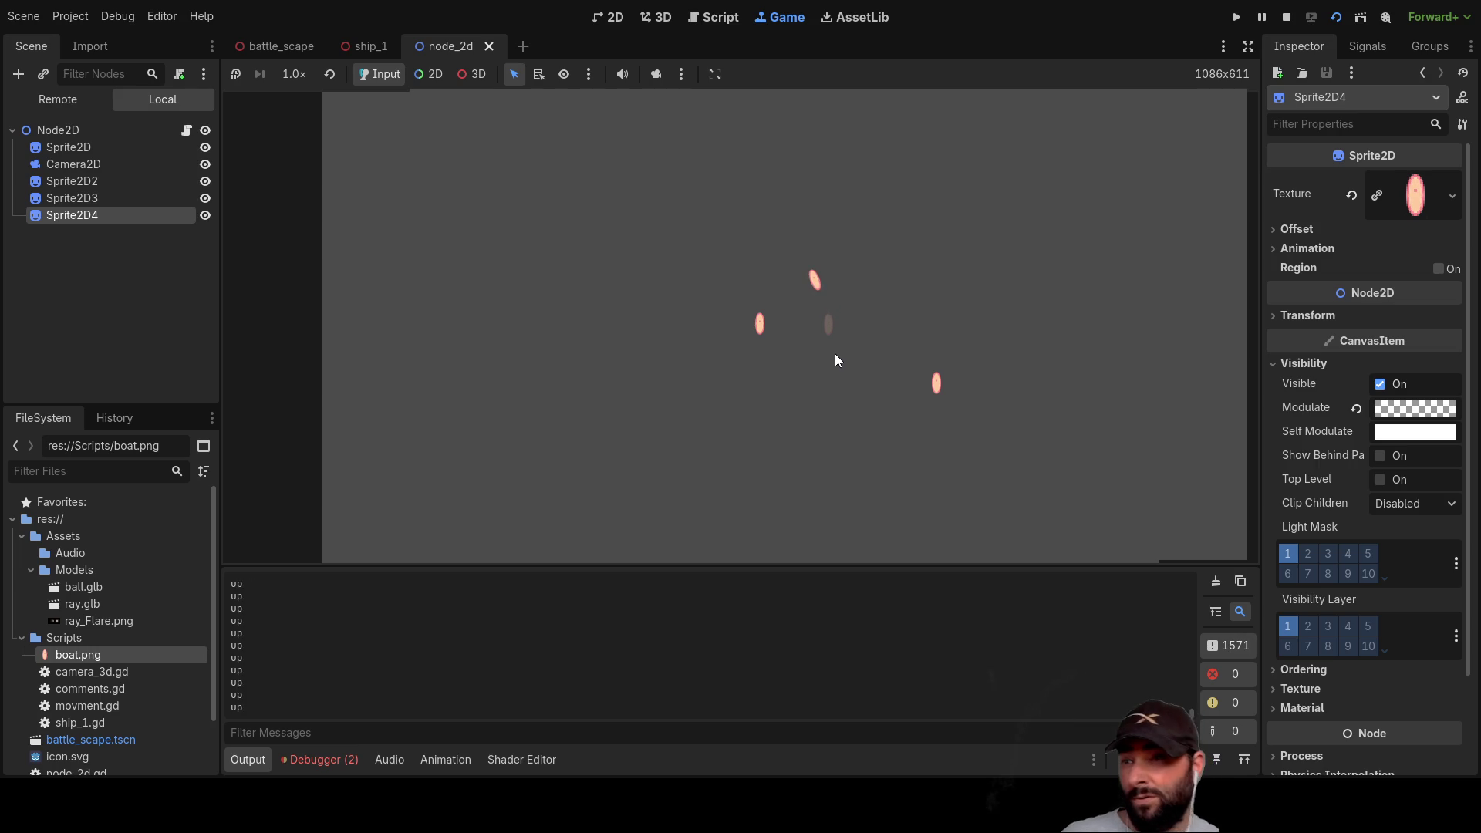
{"action": "key", "text": "Down"}
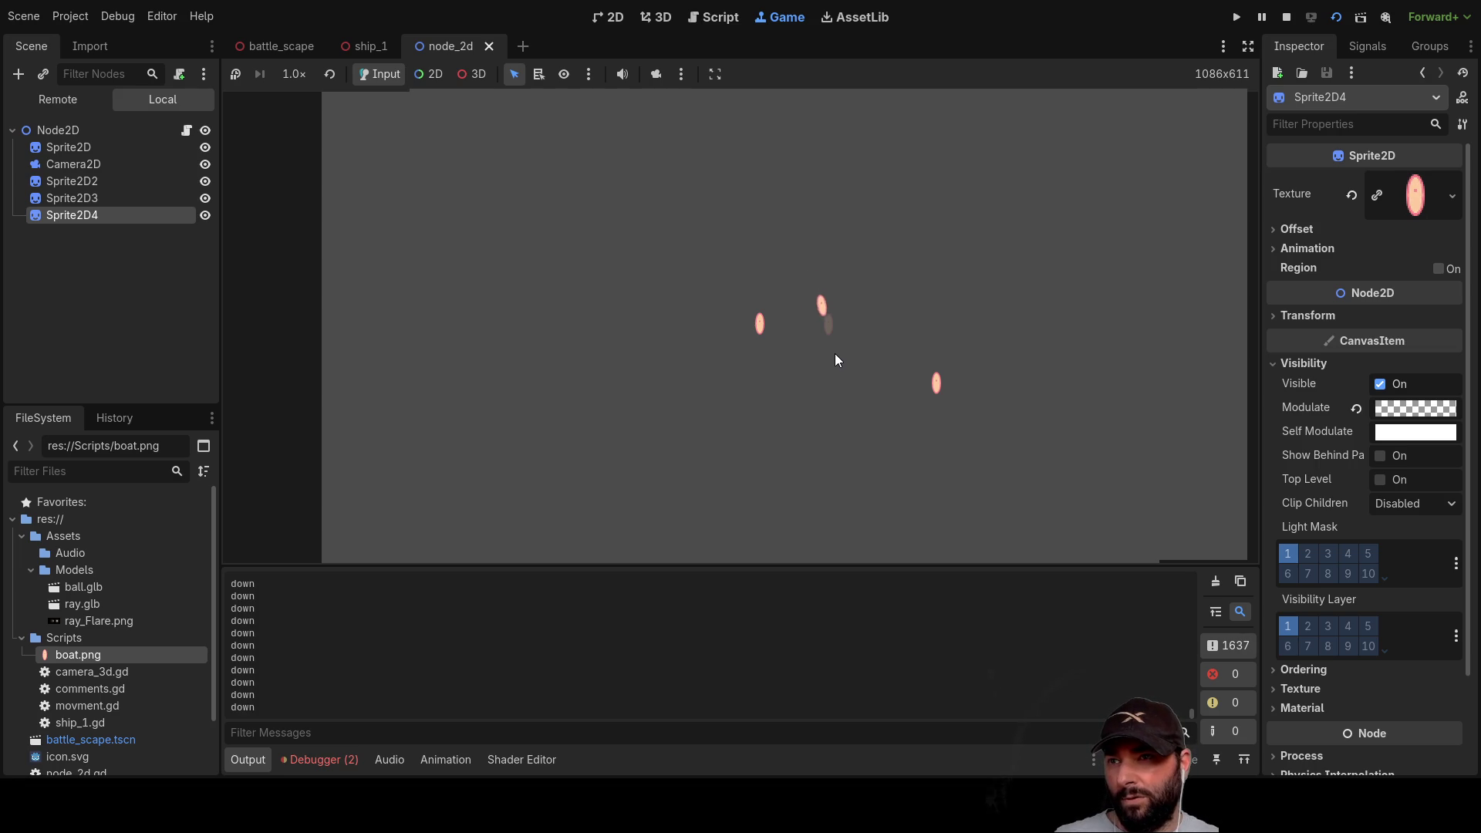
{"action": "key", "text": "Up"}
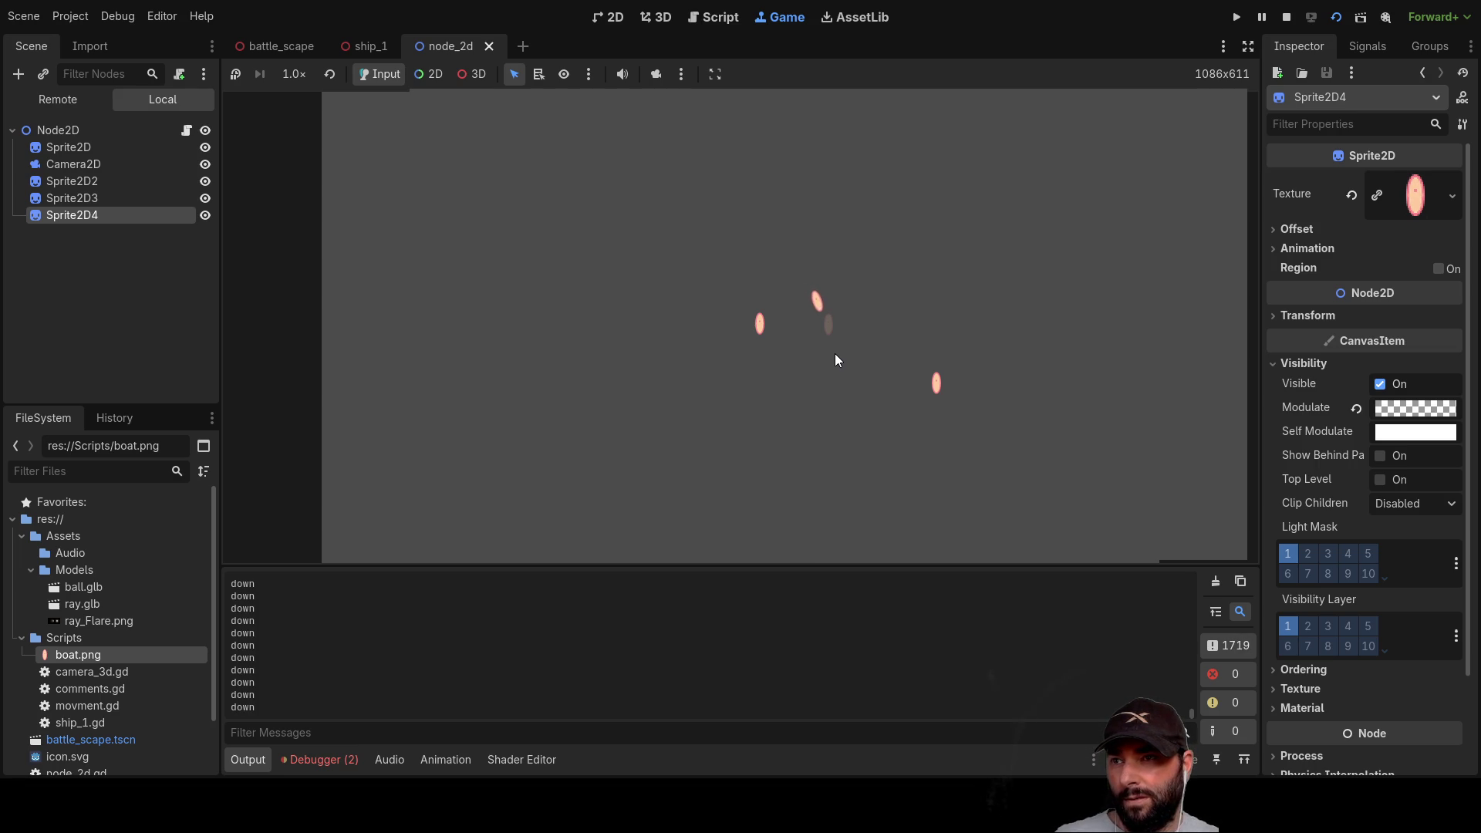
{"action": "key", "text": "Up"}
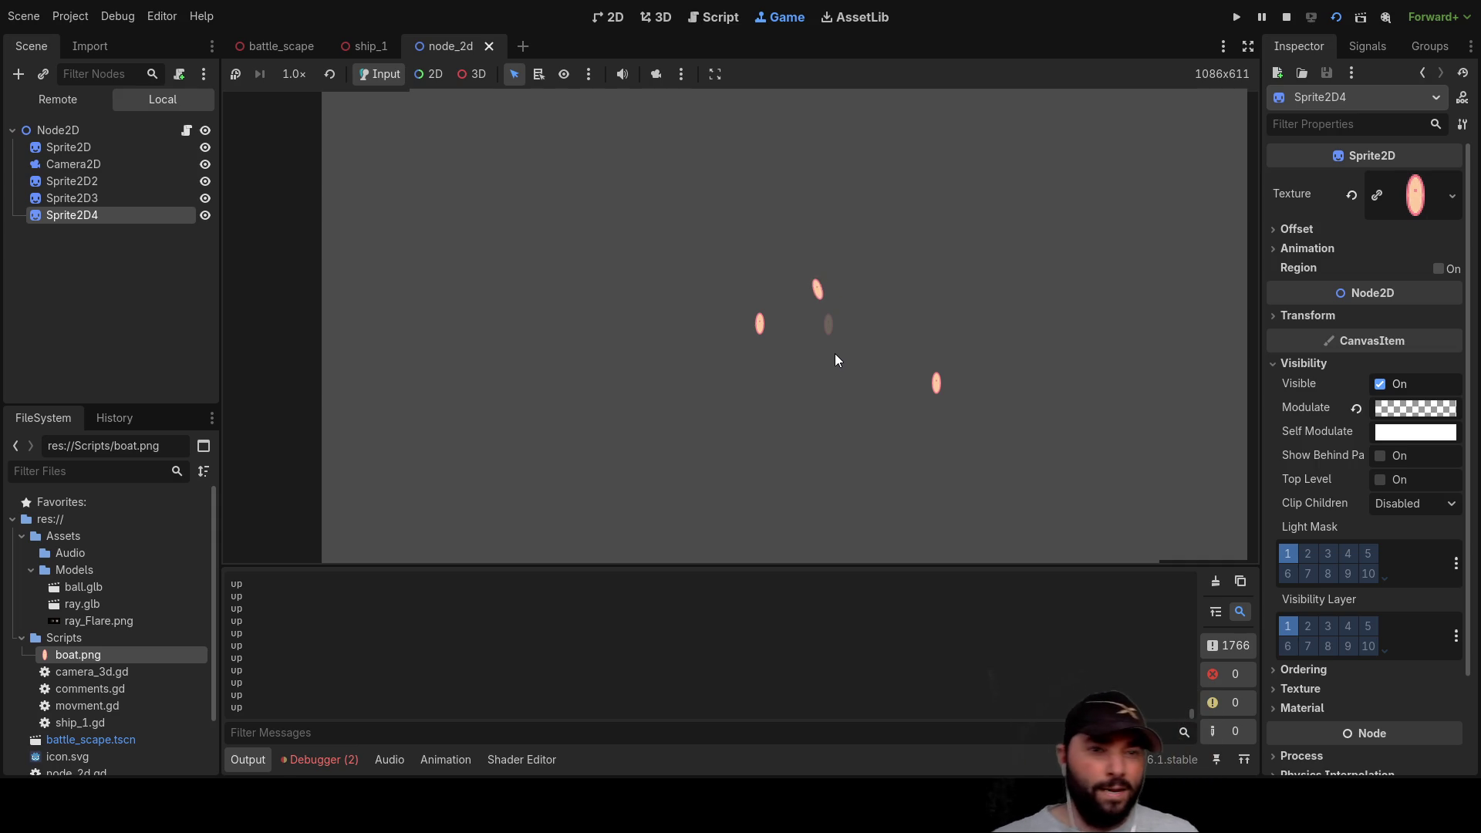
{"action": "left_click", "coordinate": [1286, 17]}
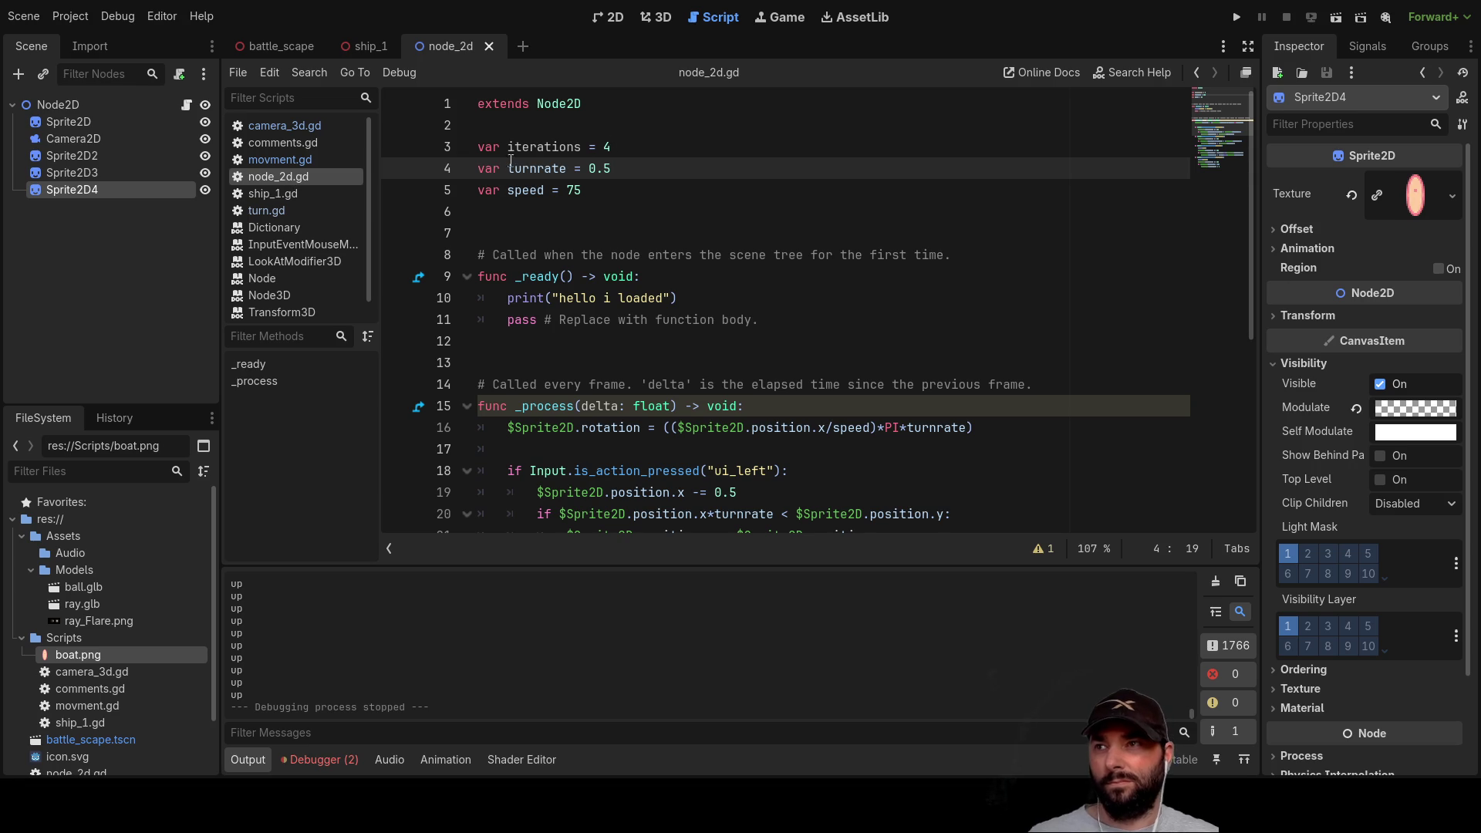
Step: Look over node_2d.gd and select the input-handling lines of _process
{"action": "scroll", "coordinate": [631, 219], "scroll_direction": "down", "scroll_amount": 5}
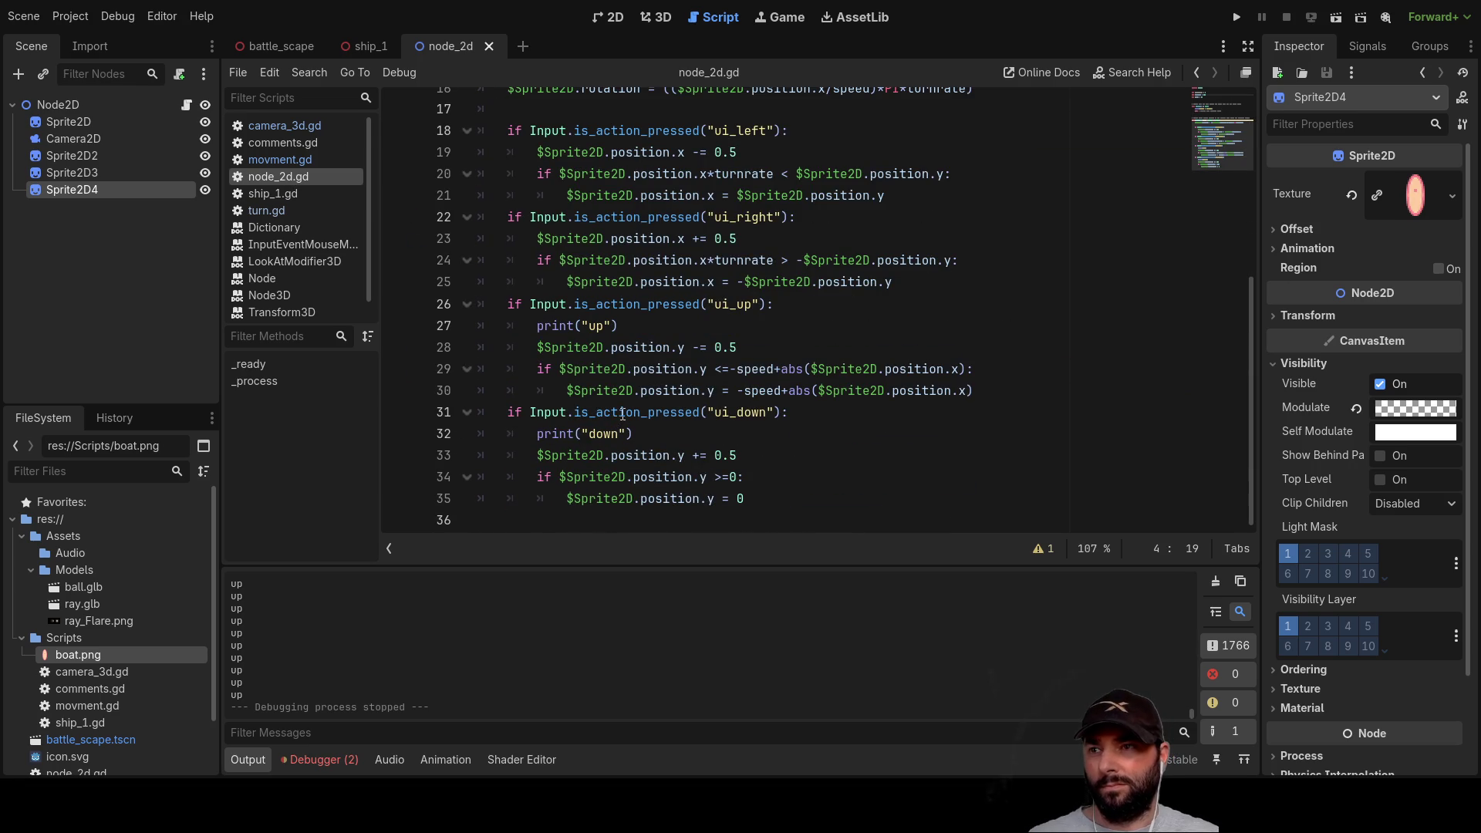
{"action": "scroll", "coordinate": [625, 421], "scroll_direction": "up", "scroll_amount": 5}
{"action": "scroll", "coordinate": [743, 436], "scroll_direction": "down", "scroll_amount": 5}
{"action": "mouse_move", "coordinate": [786, 512]}
{"action": "left_mouse_down"}
{"action": "mouse_move", "coordinate": [544, 305]}
{"action": "mouse_move", "coordinate": [545, 100]}
{"action": "left_mouse_up"}
{"action": "scroll", "coordinate": [774, 448], "scroll_direction": "up", "scroll_amount": 3}
{"action": "scroll", "coordinate": [774, 447], "scroll_direction": "down", "scroll_amount": 3}
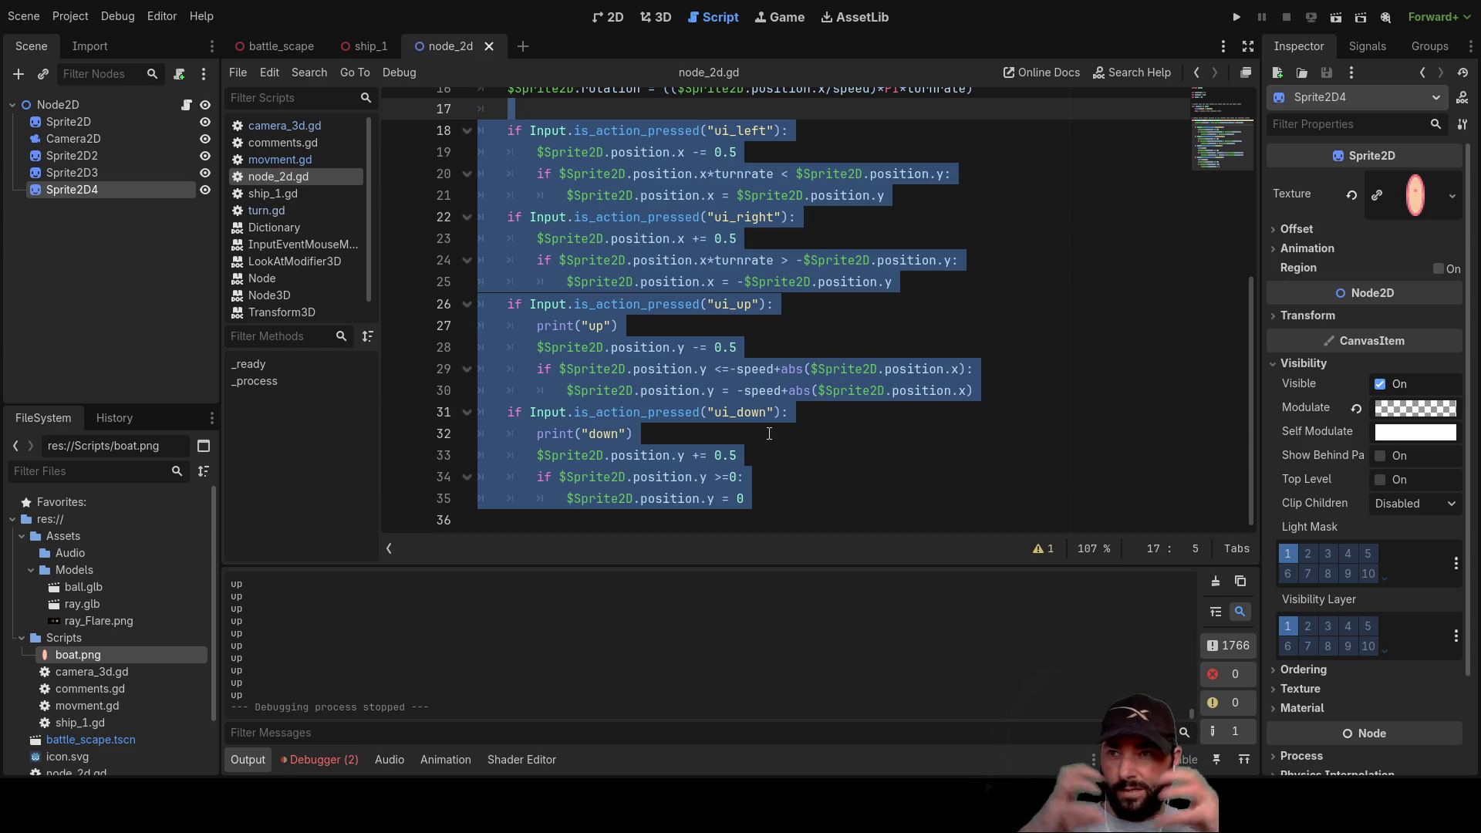
{"action": "scroll", "coordinate": [769, 433], "scroll_direction": "up", "scroll_amount": 4}
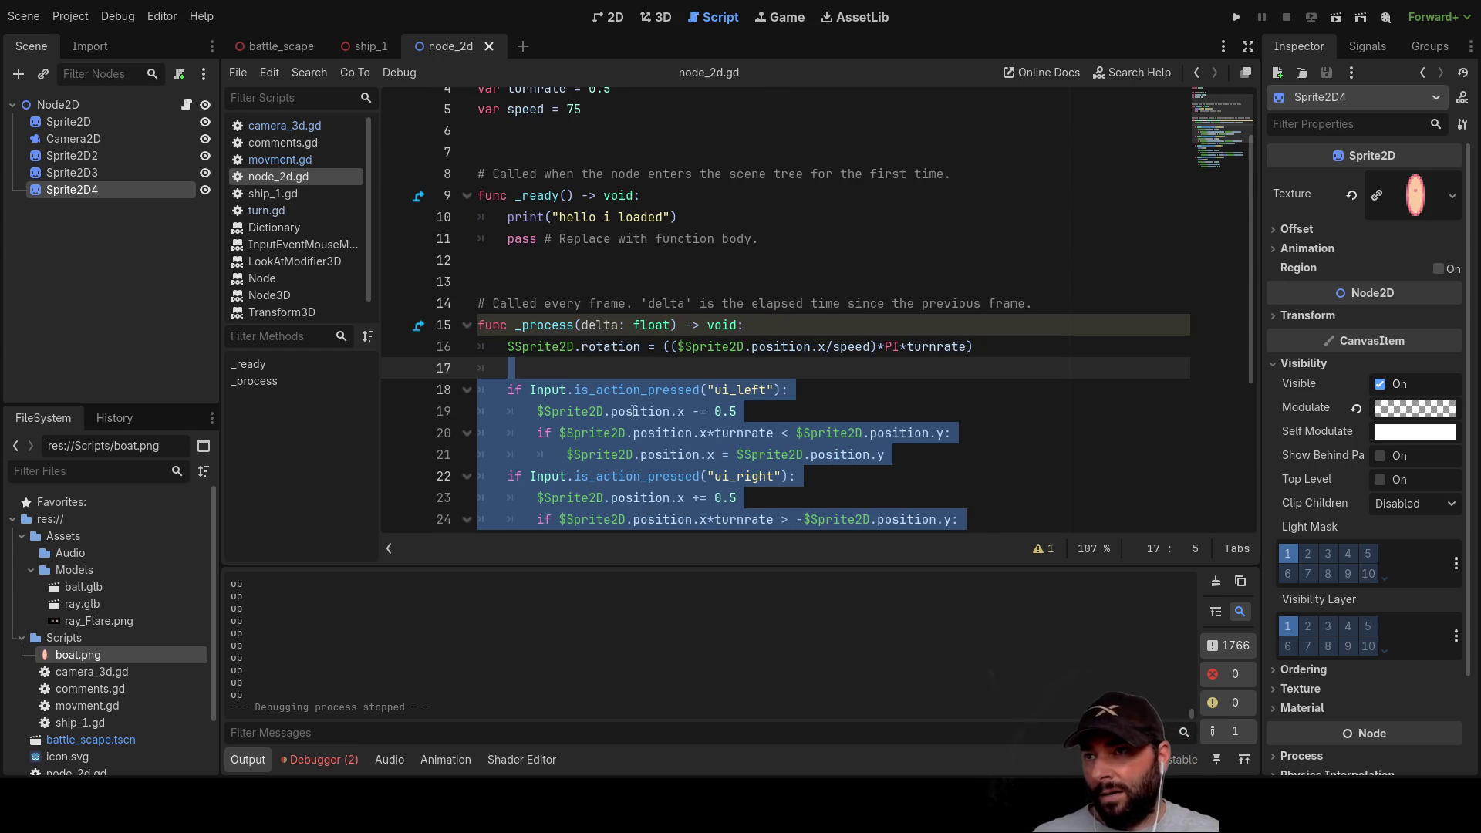
{"action": "scroll", "coordinate": [540, 334], "scroll_direction": "down", "scroll_amount": 2}
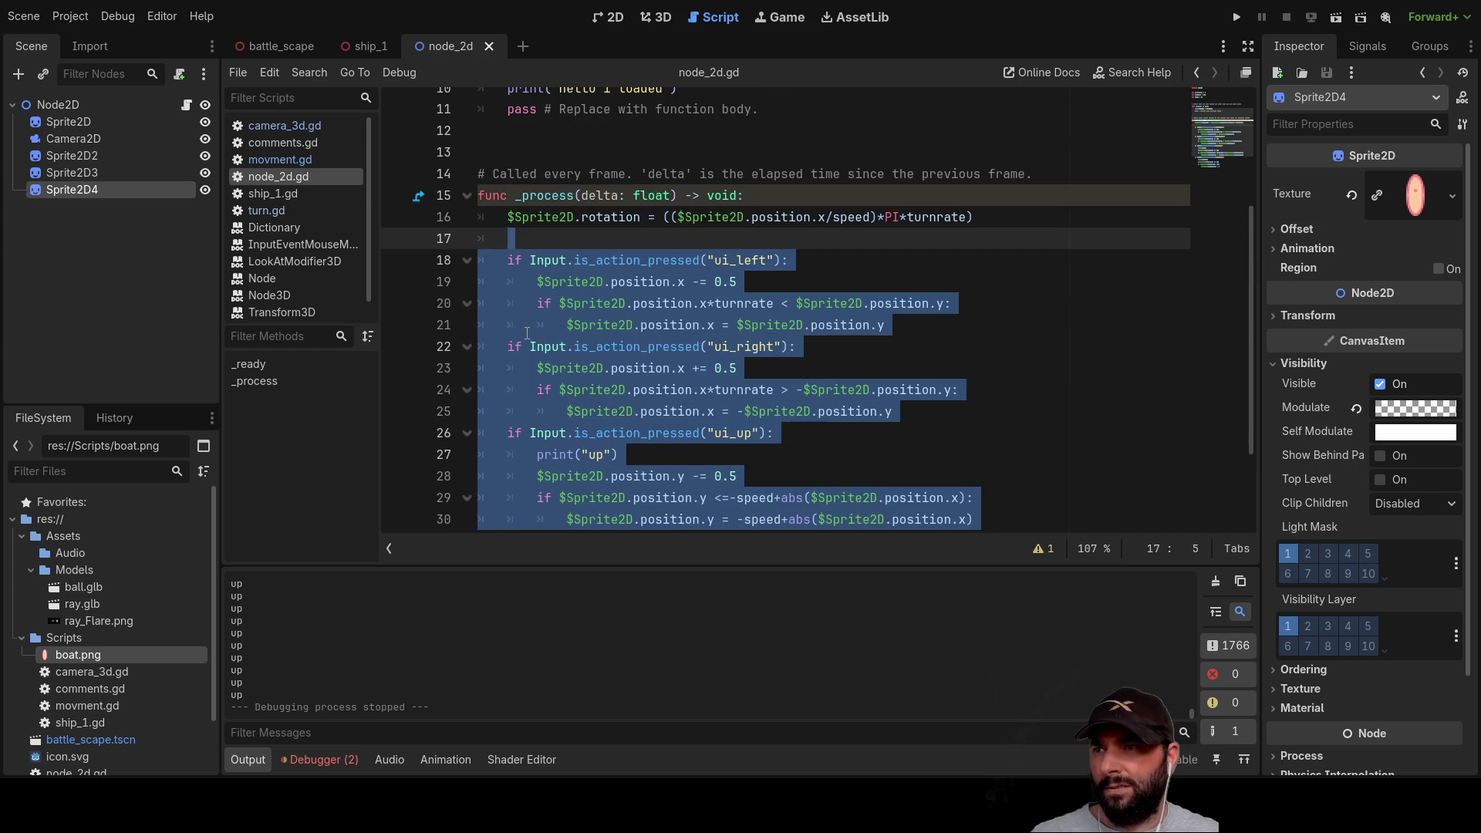
Step: Adjust the blank lines between the rotation line and the ui_left input checks
{"action": "left_click", "coordinate": [530, 302]}
{"action": "left_click", "coordinate": [519, 234]}
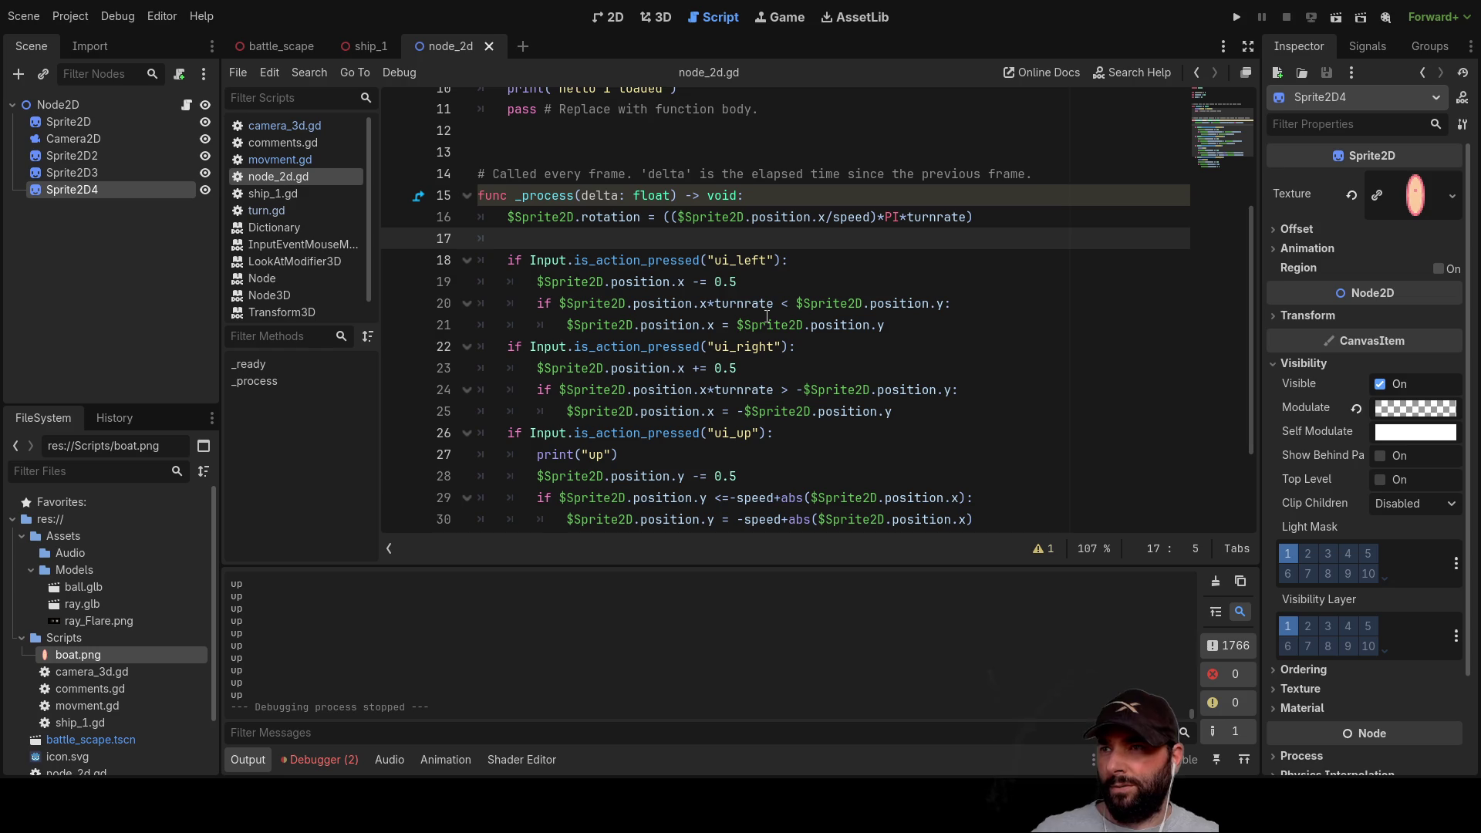
{"action": "key", "text": "Return"}
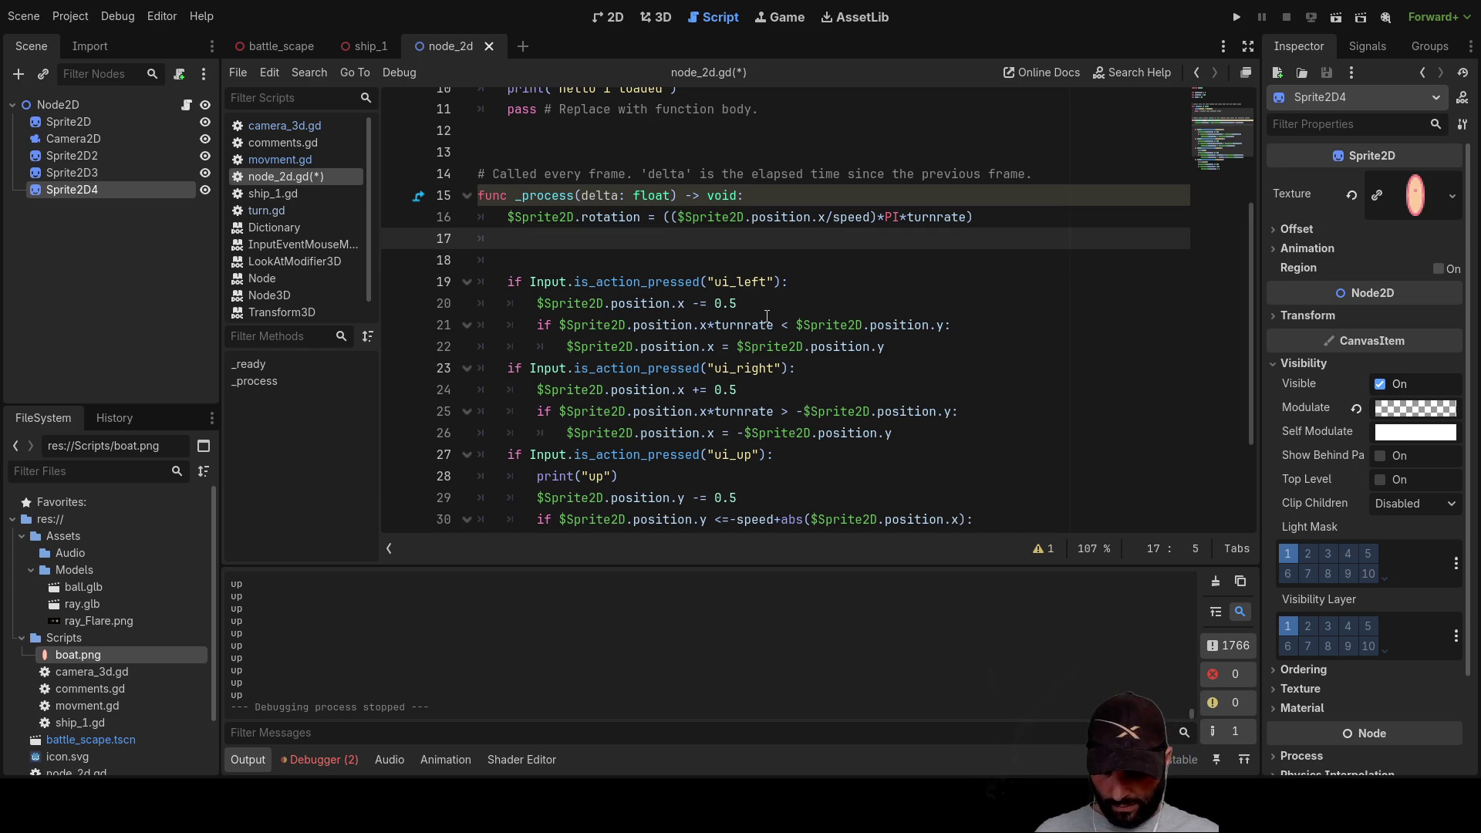
{"action": "type", "text": "l"}
{"action": "key", "text": "ctrl+space"}
{"action": "key", "text": "Escape"}
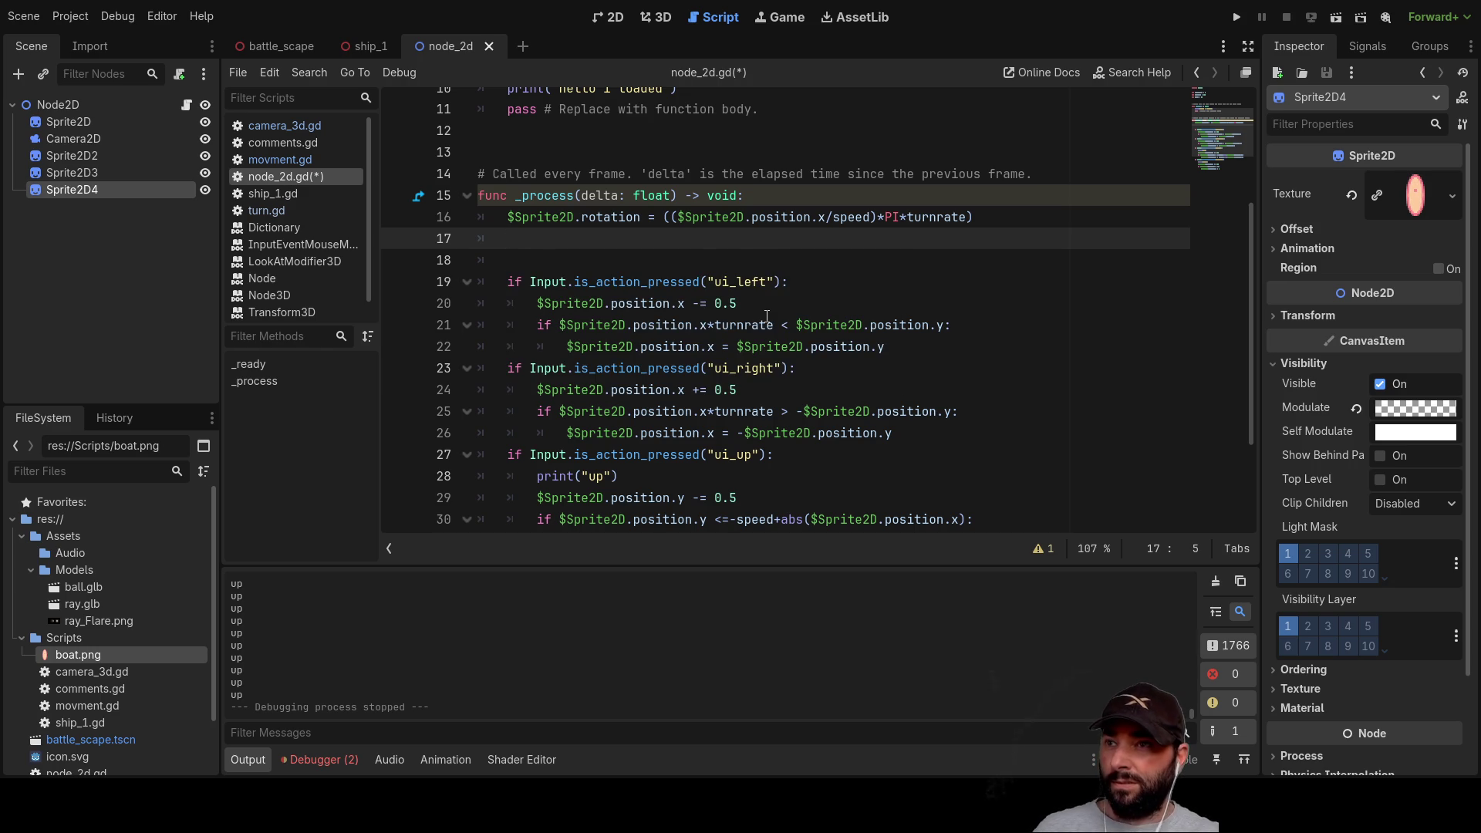
{"action": "key", "text": "Delete"}
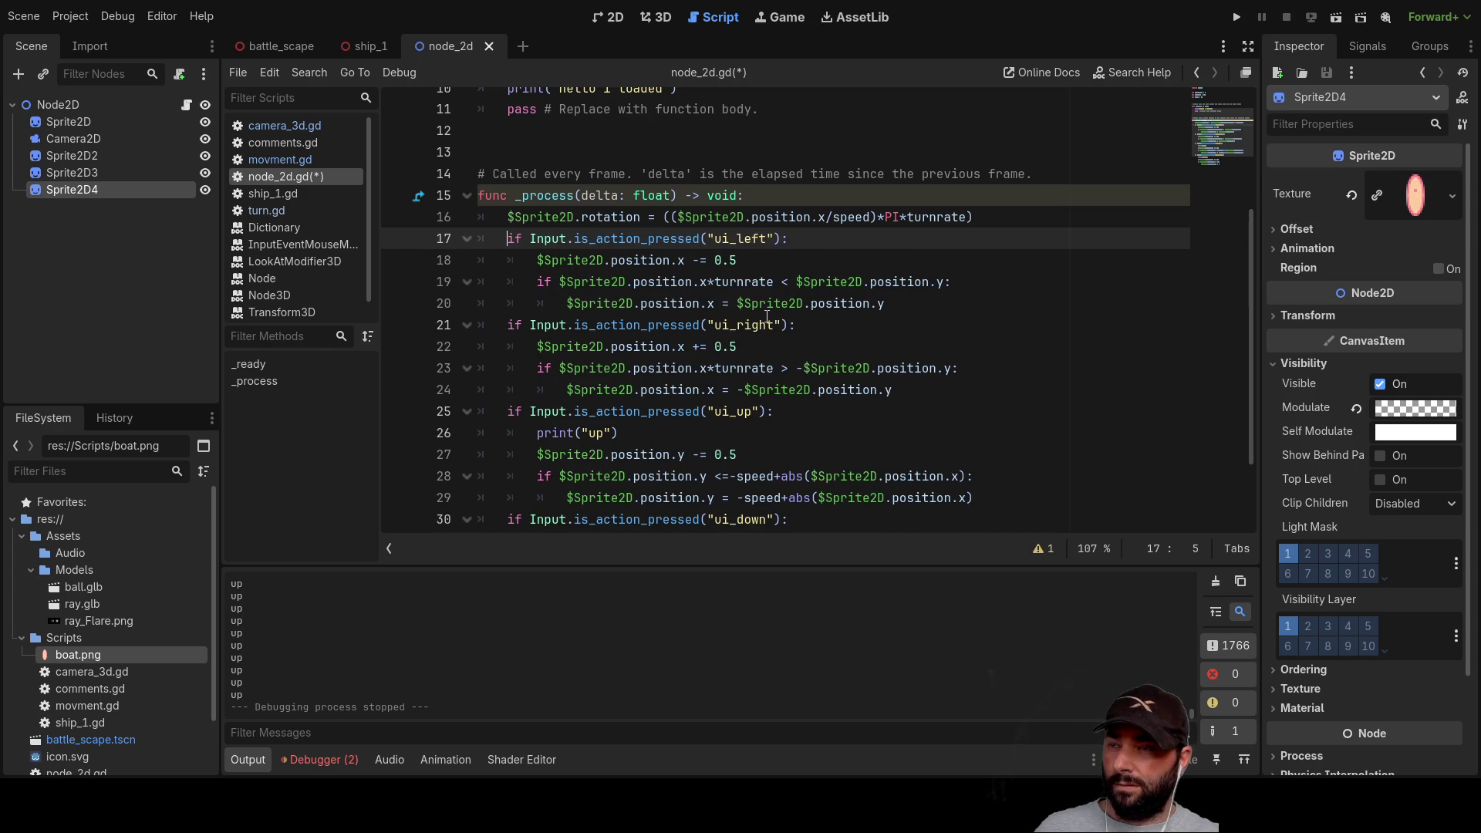
Step: Insert a new first line in _process reading 'ref_position ='
{"action": "key", "text": "alt+Up"}
{"action": "key", "text": "ctrl+shift+Return"}
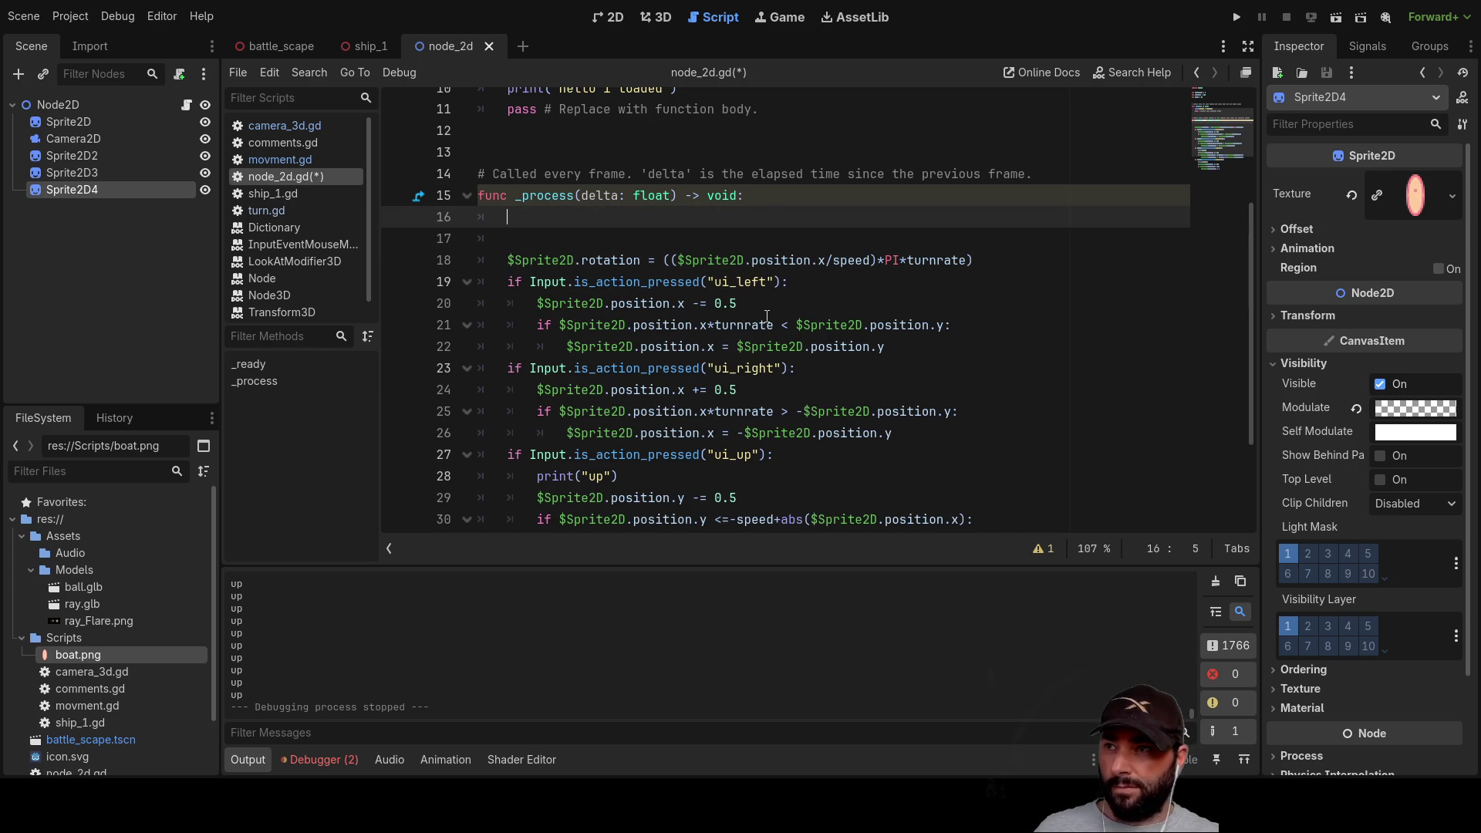
{"action": "type", "text": "ref_"}
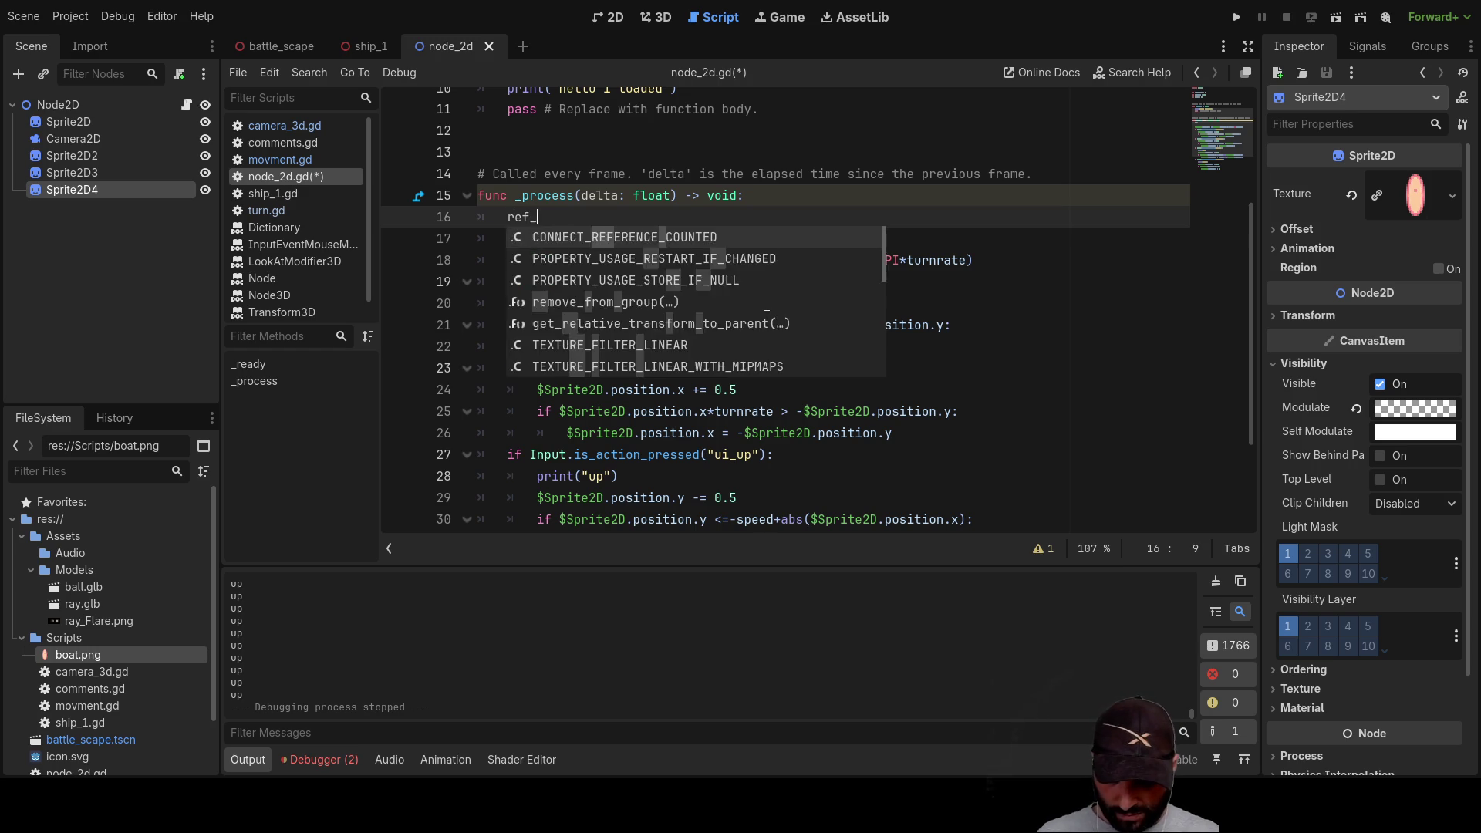
{"action": "type", "text": "position"}
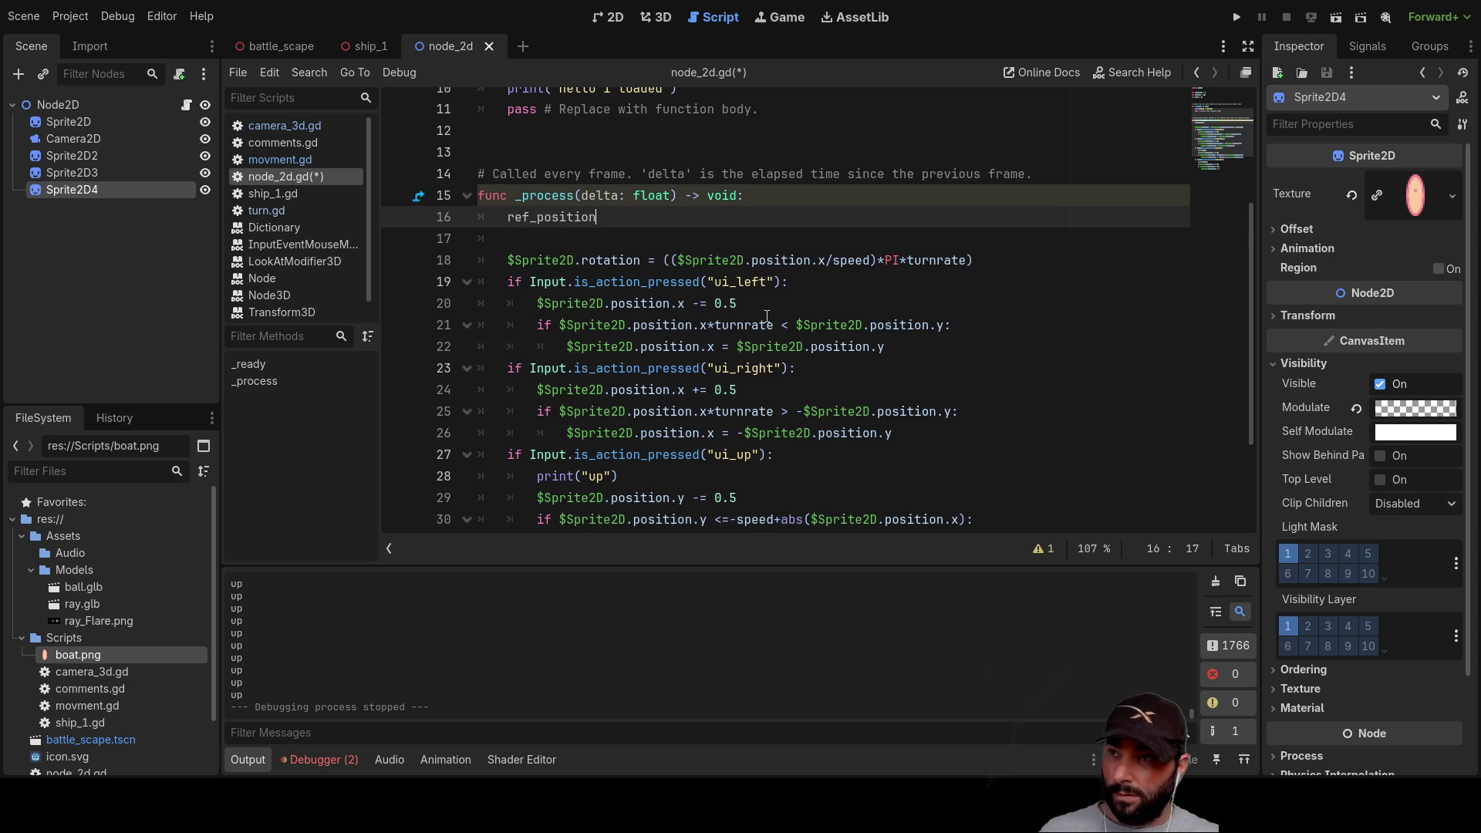
{"action": "type", "text": " ="}
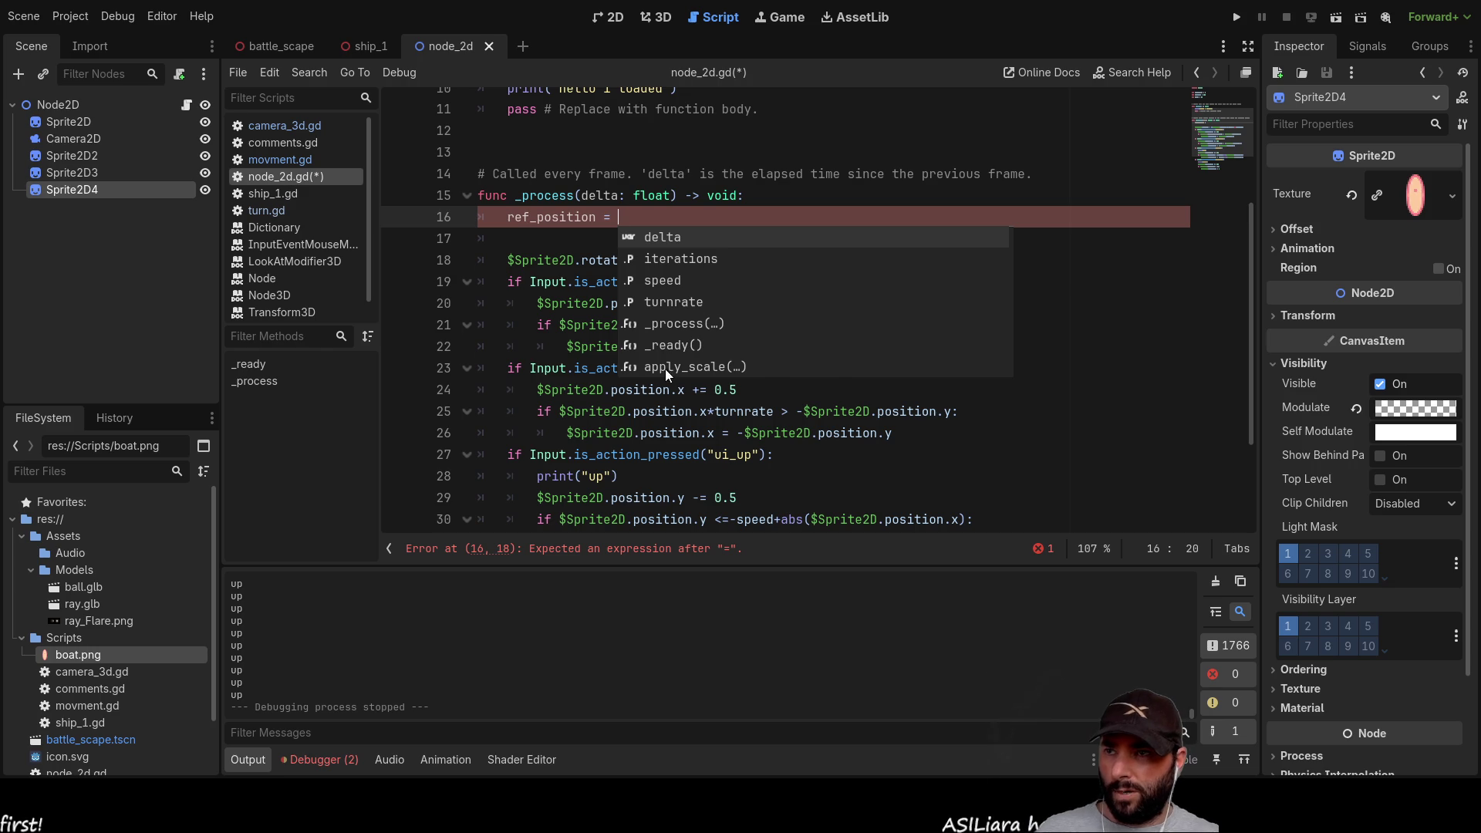
Step: Copy $Sprite2D.position from line 24 after 'ref_position =', adding a trailing dot
{"action": "left_click", "coordinate": [589, 395]}
{"action": "left_click_drag", "start_coordinate": [538, 390], "coordinate": [674, 391]}
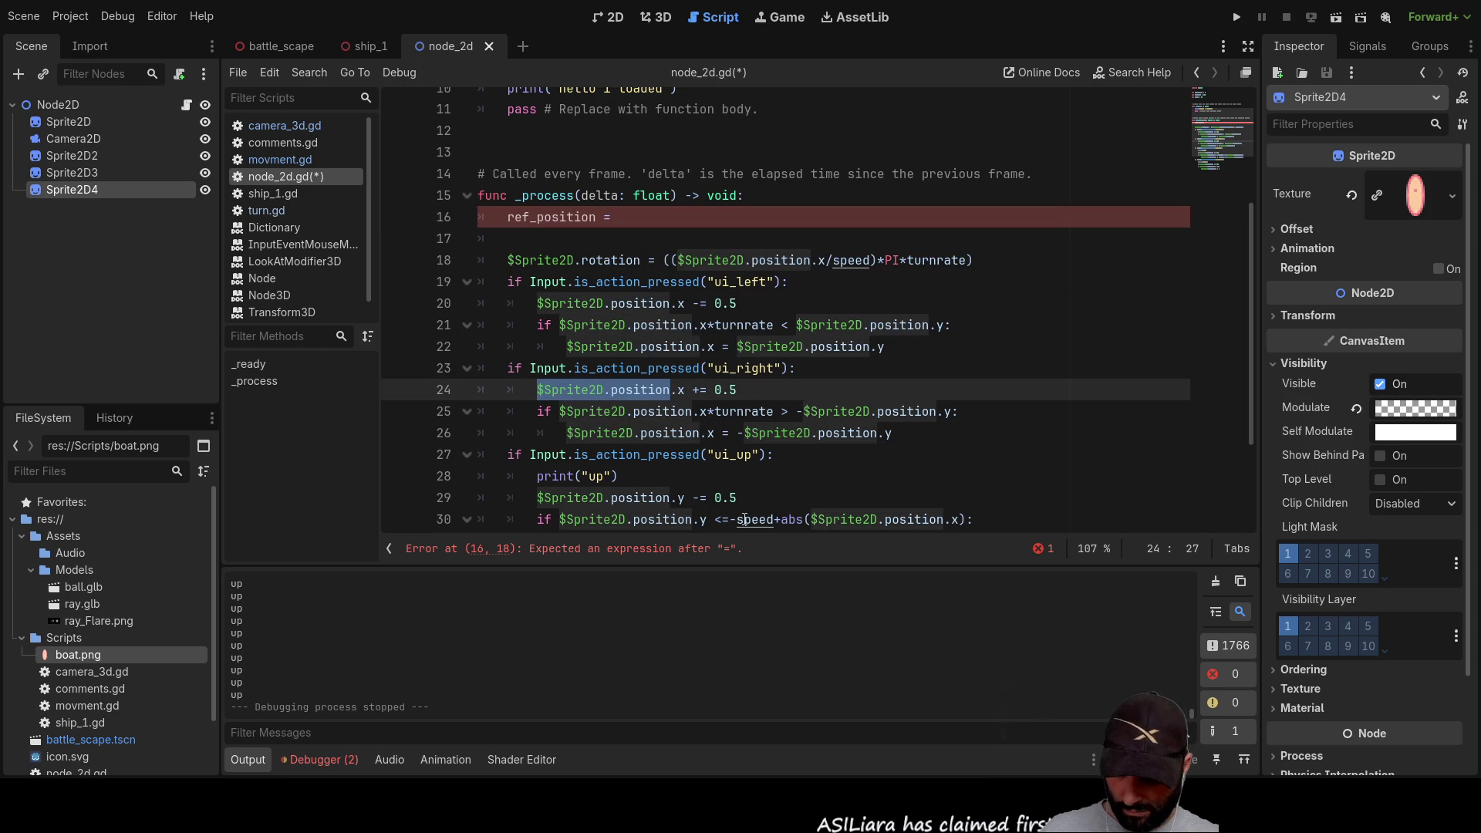
{"action": "key", "text": "ctrl+c"}
{"action": "left_click", "coordinate": [631, 217]}
{"action": "key", "text": "ctrl+v"}
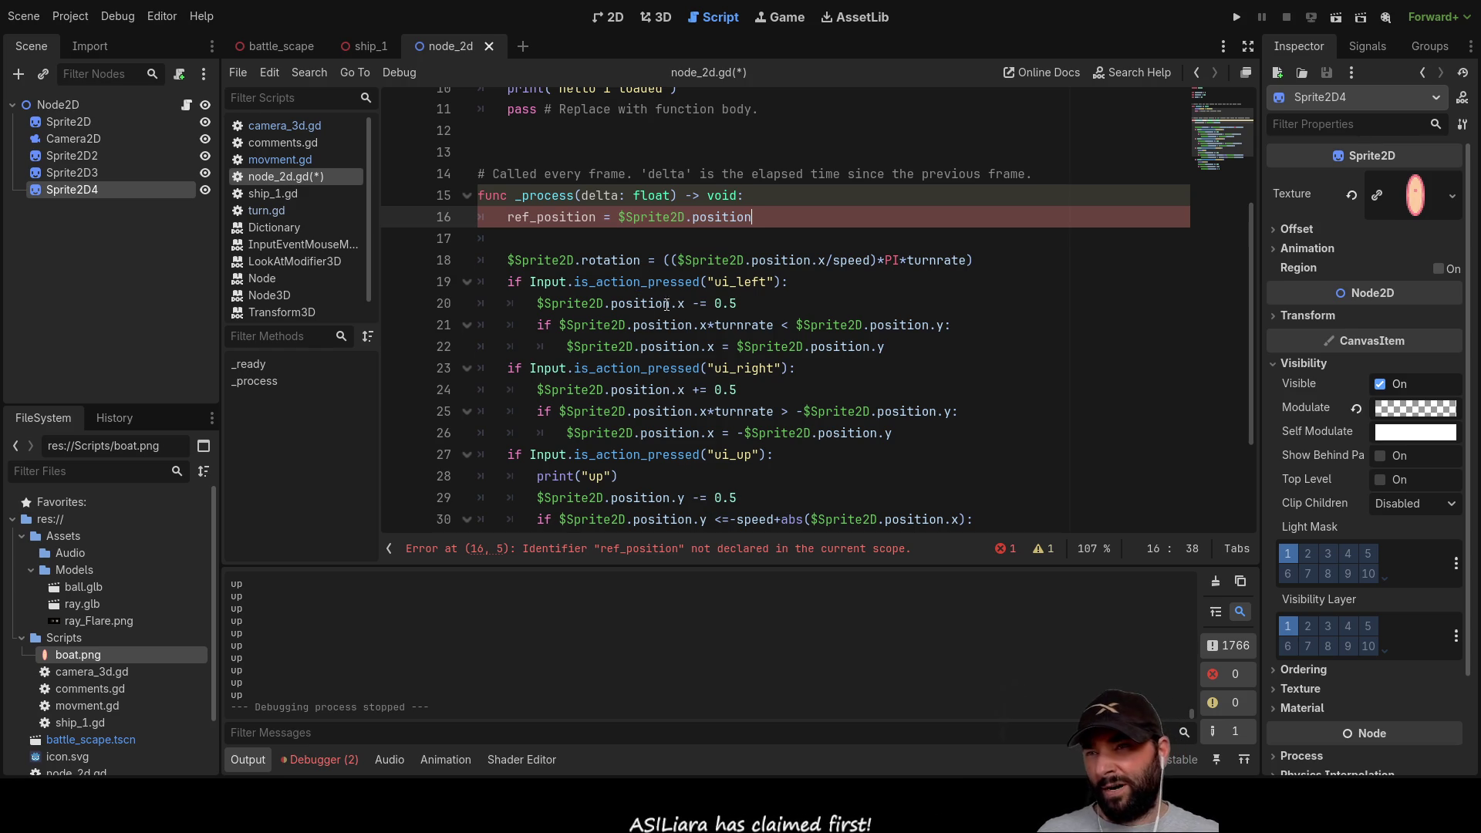
{"action": "type", "text": "."}
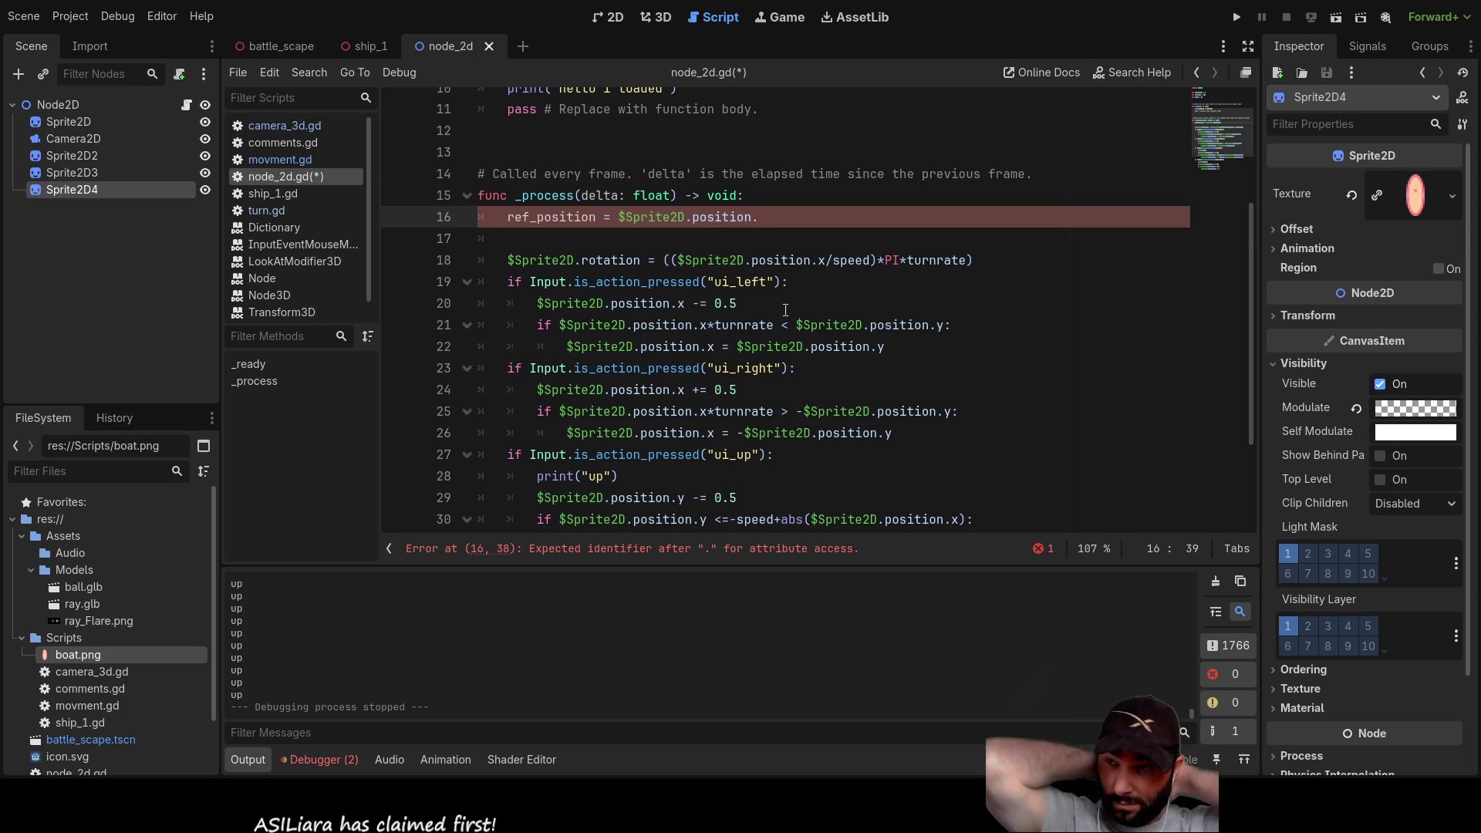
{"action": "key", "text": "Down"}
{"action": "key", "text": "Up"}
{"action": "key", "text": "Right"}
{"action": "key", "text": "Right"}
{"action": "key", "text": "Right"}
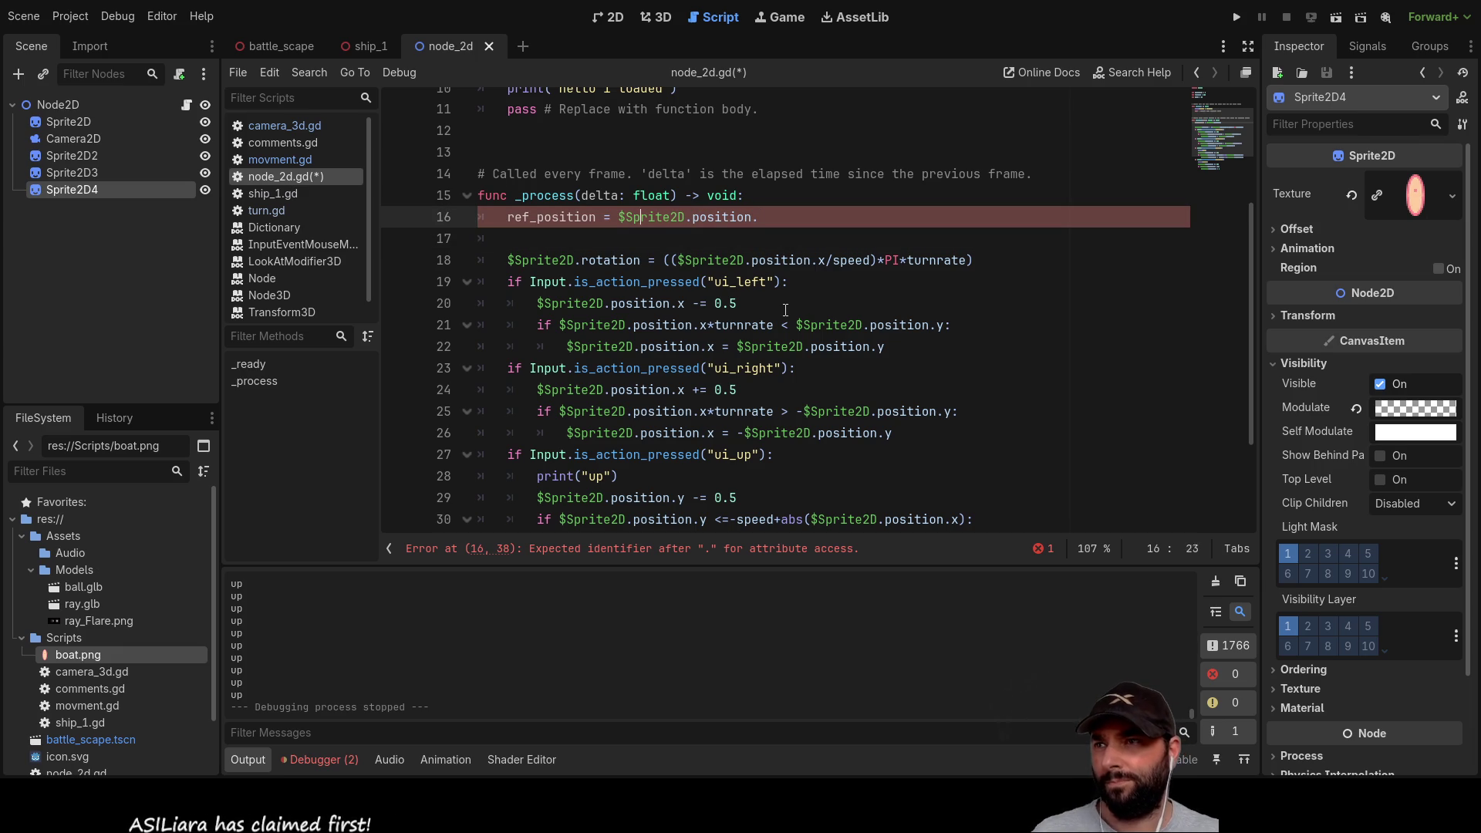
{"action": "key", "text": "Home"}
Step: Prefix the ref_position line with var to declare it as a variable
{"action": "type", "text": "var"}
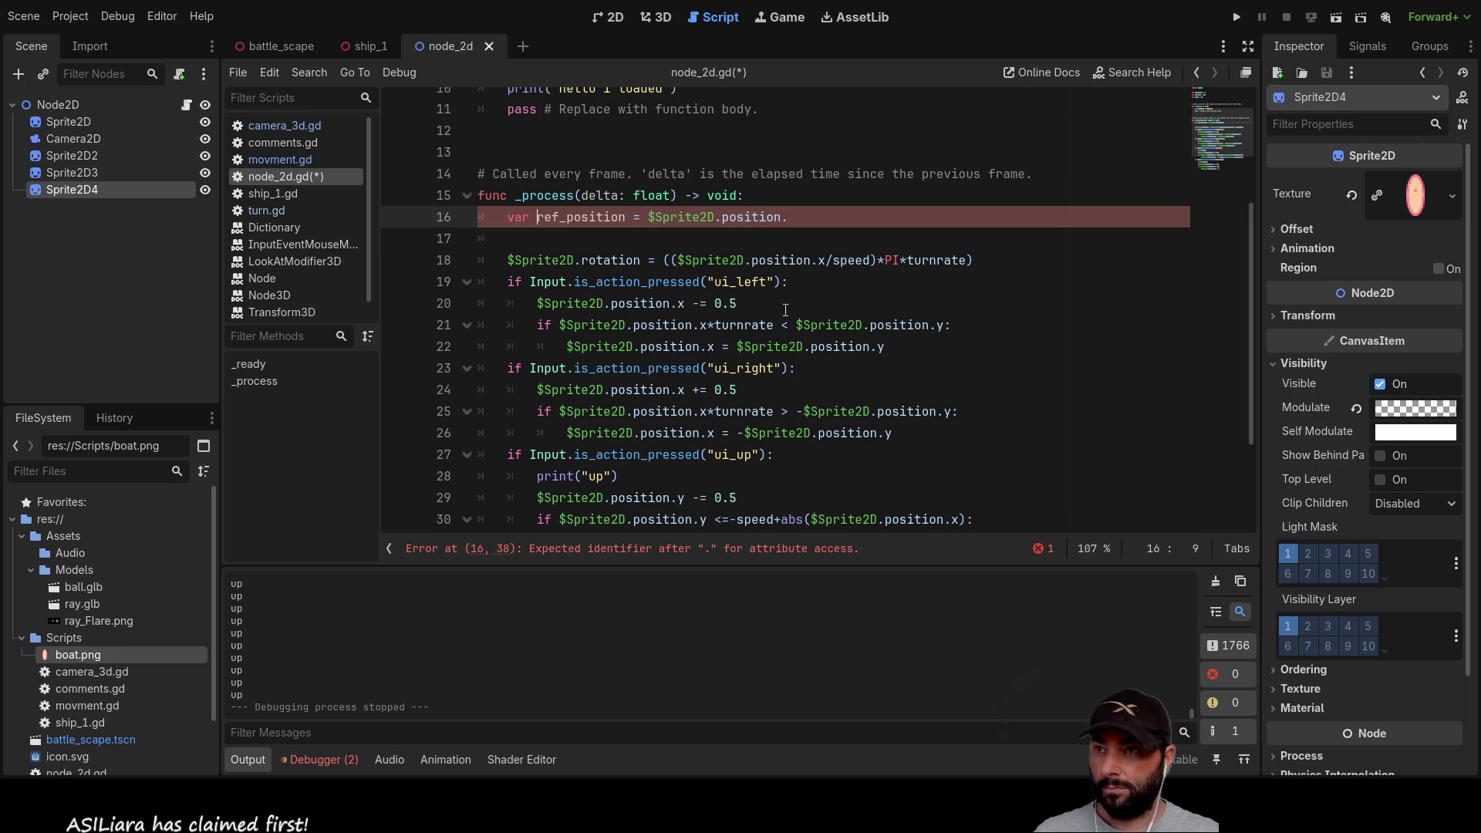
{"action": "key", "text": "Down"}
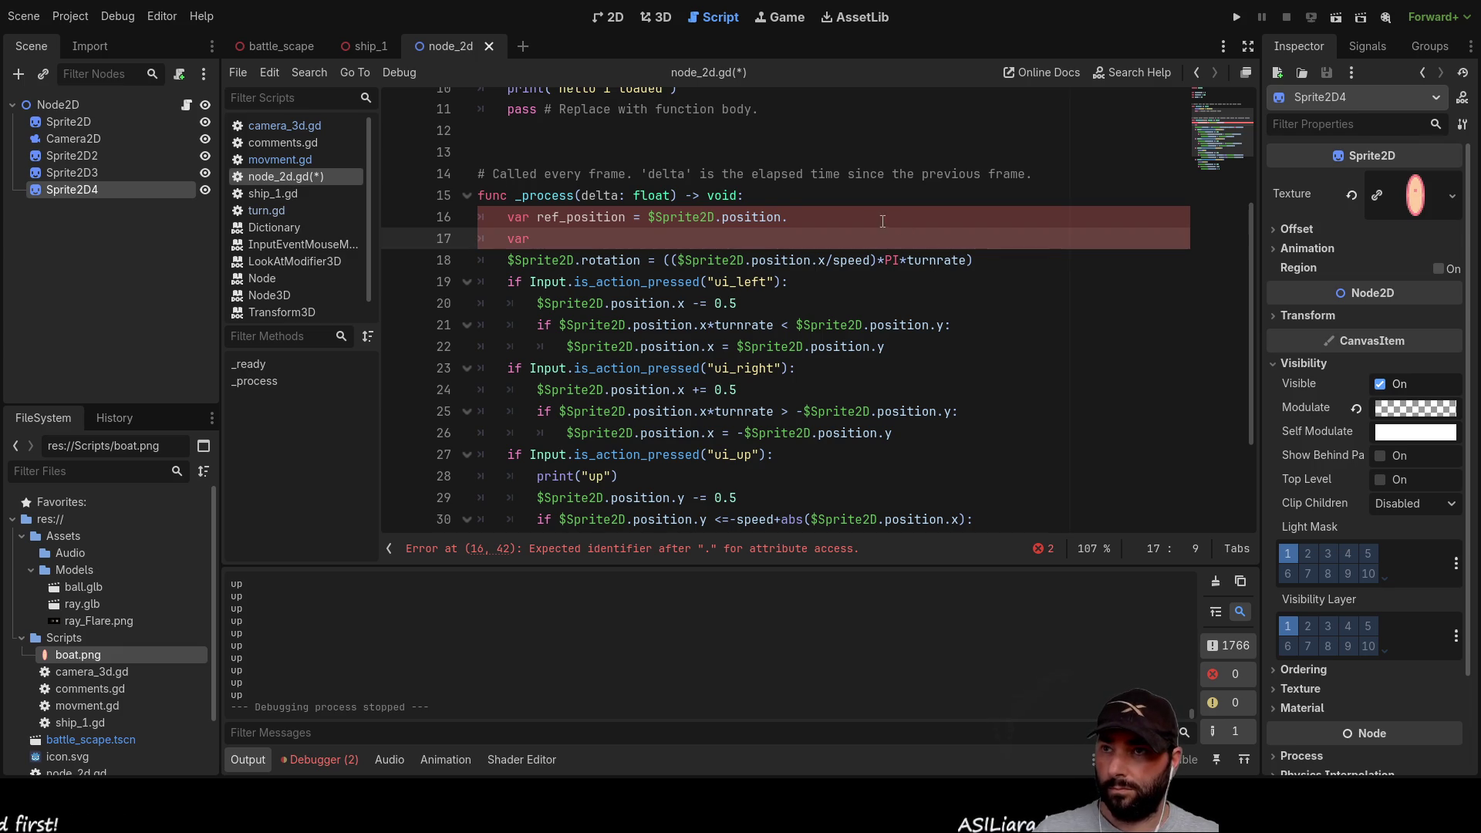
{"action": "left_click", "coordinate": [855, 219]}
{"action": "left_click", "coordinate": [560, 238]}
{"action": "type", "text": "ref_facing"}
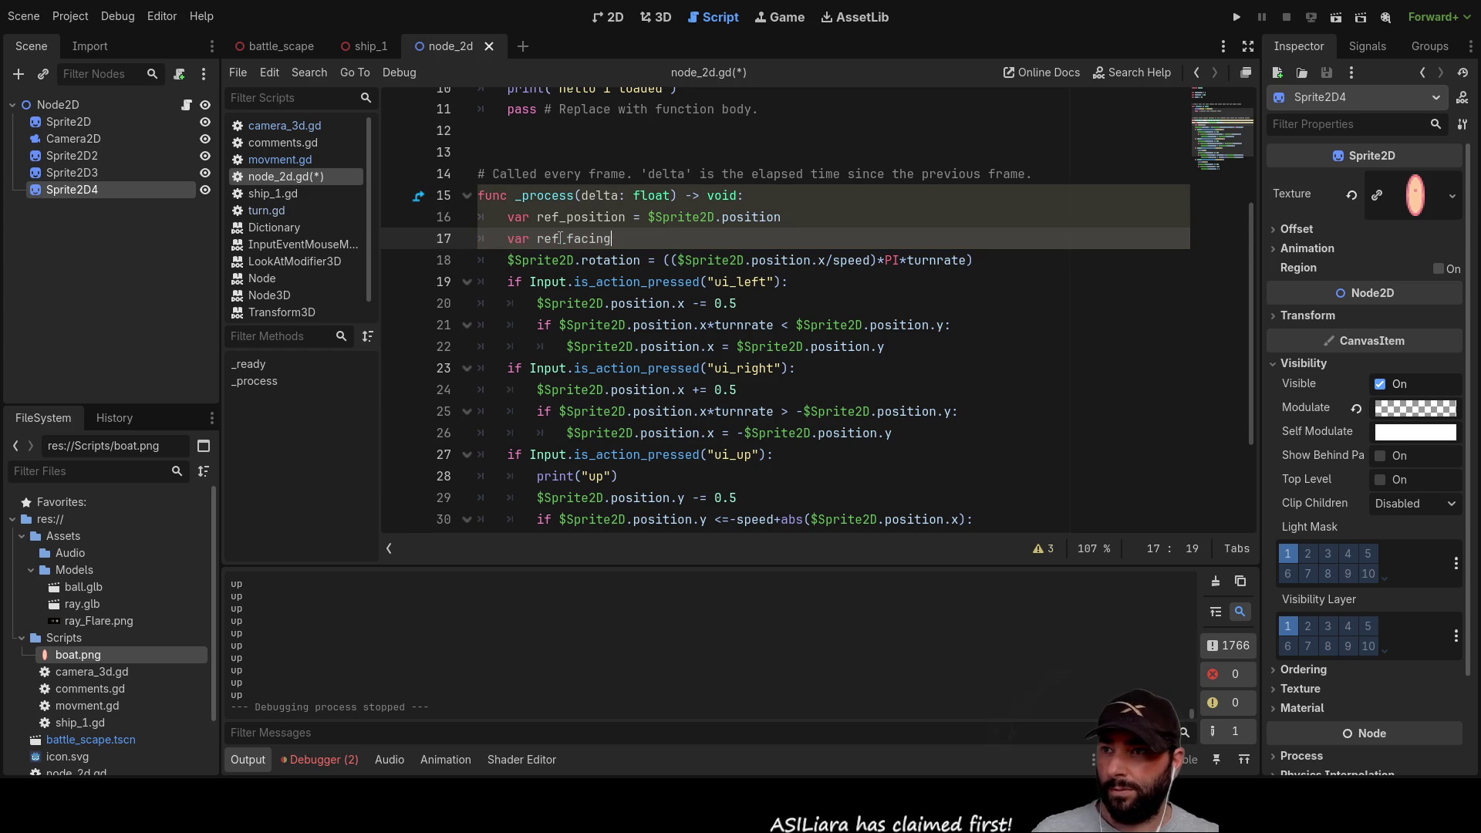
Step: Set ref_facing on line 17 to $Sprite2D.position, reusing $Sprite2D copied from line 16
{"action": "type", "text": " ="}
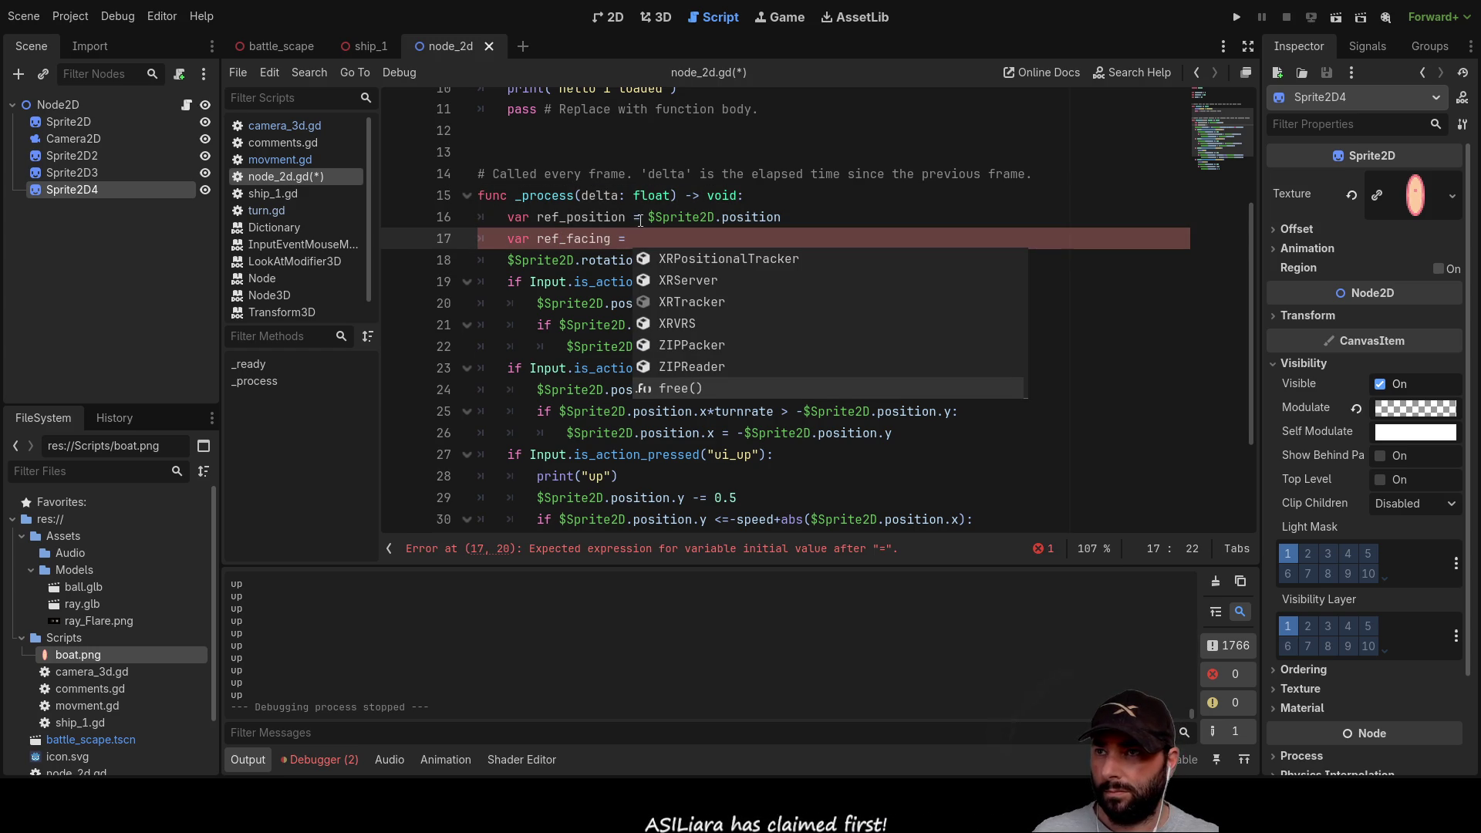
{"action": "left_click_drag", "start_coordinate": [646, 217], "coordinate": [715, 217]}
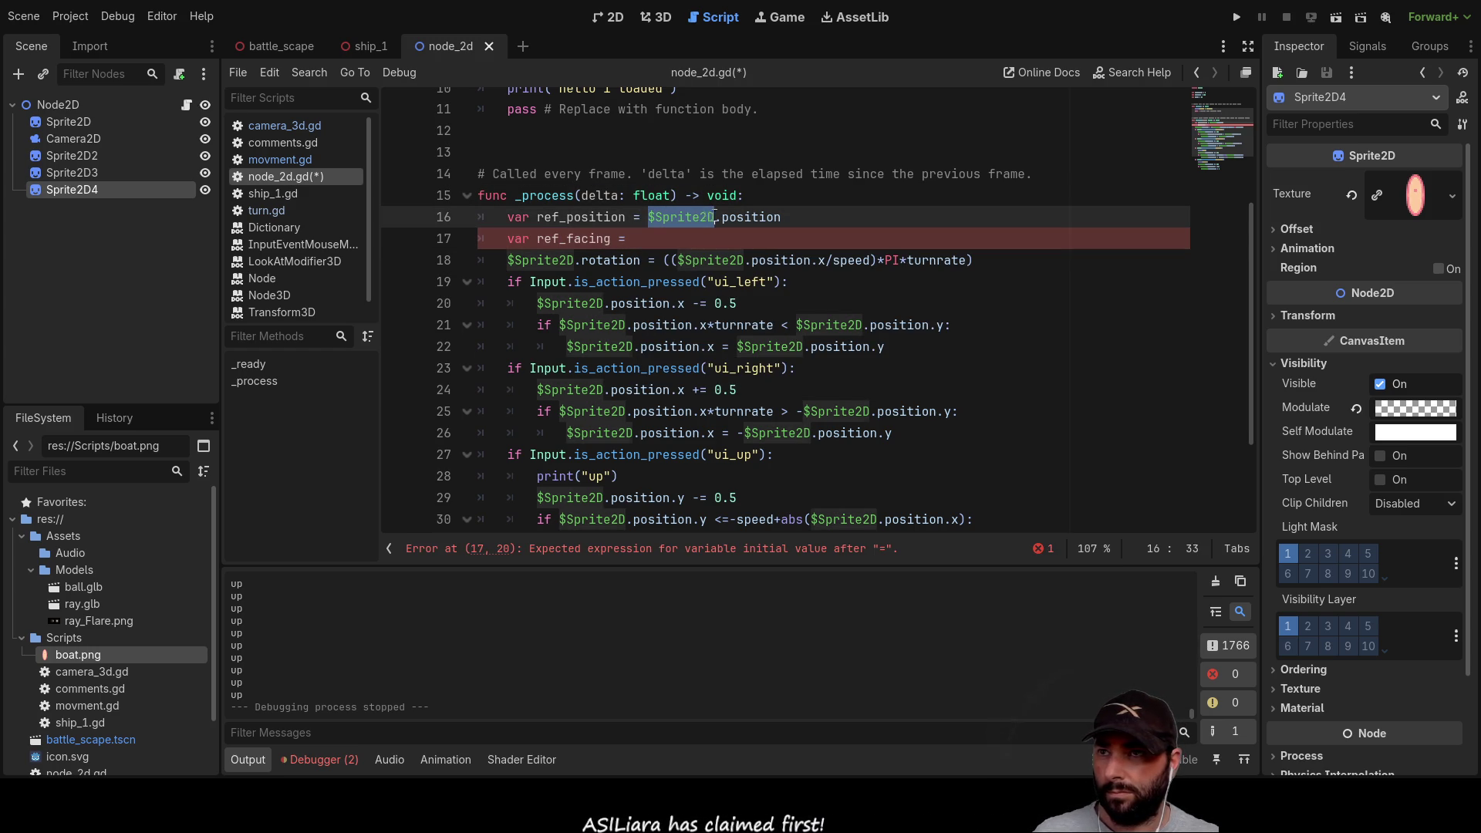
{"action": "key", "text": "ctrl+c"}
{"action": "key", "text": "Down"}
{"action": "key", "text": "ctrl+v"}
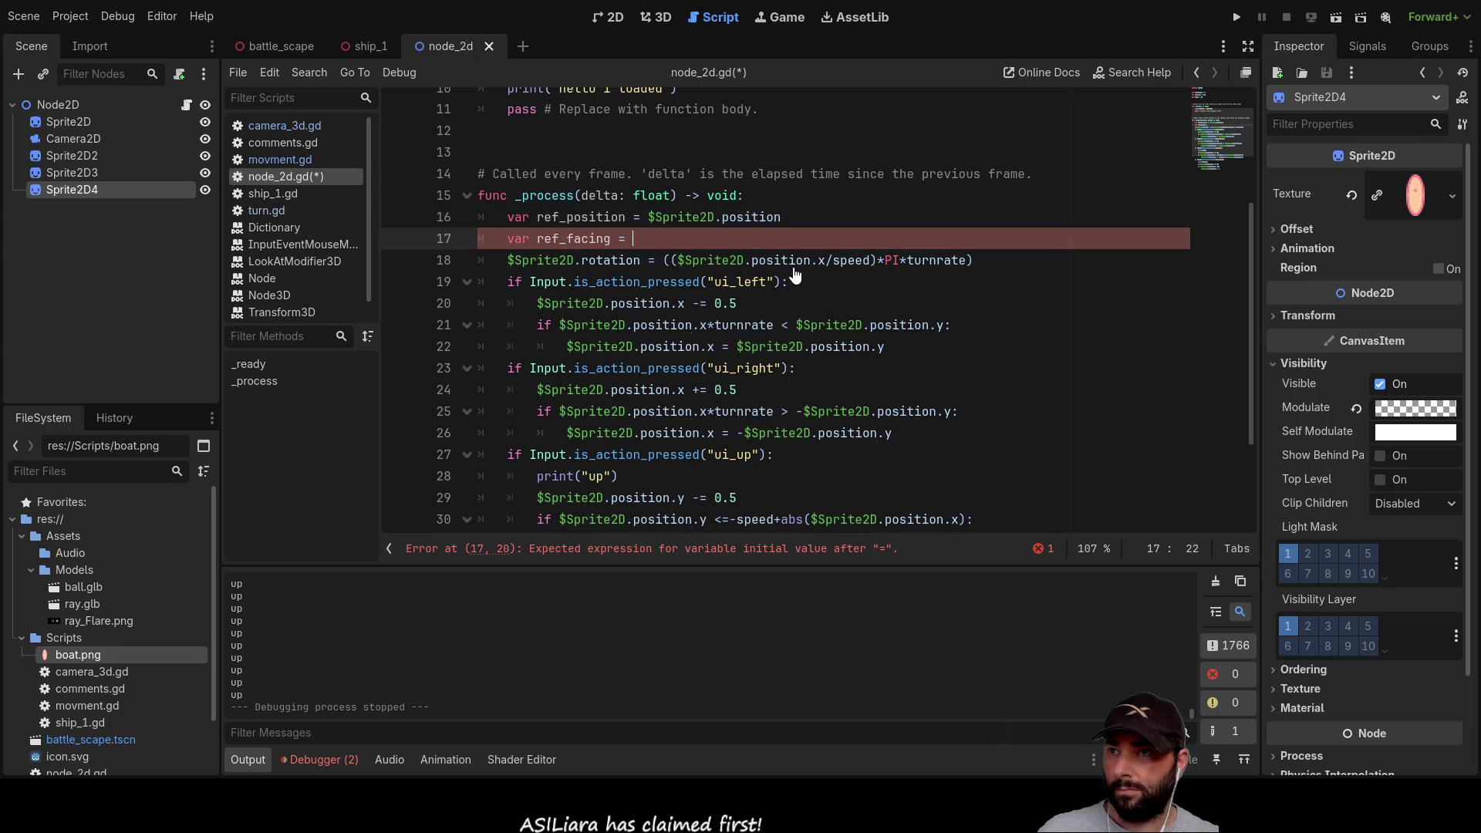
{"action": "type", "text": ".pos"}
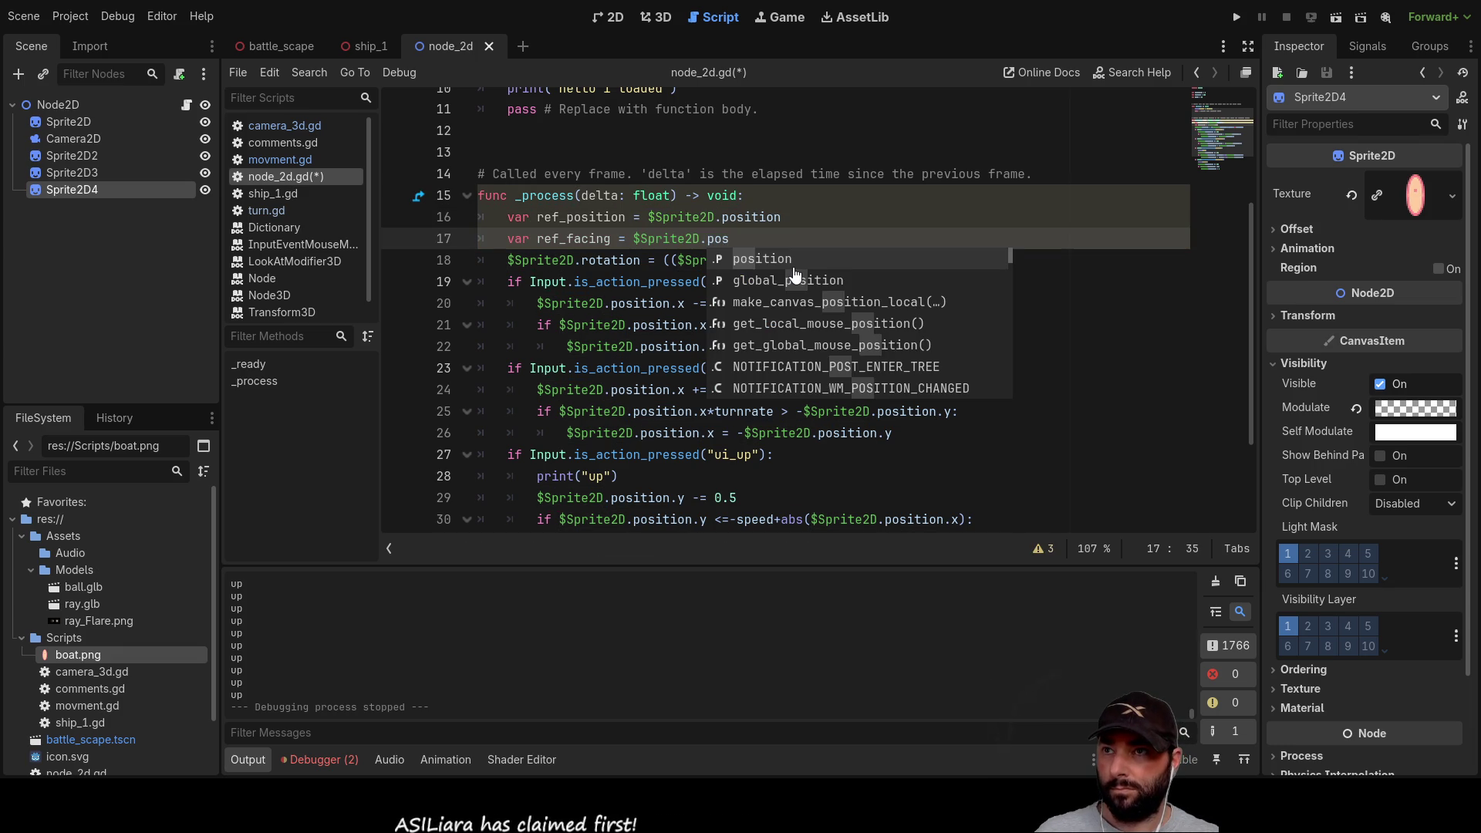
{"action": "type", "text": "ition"}
{"action": "key", "text": "Return"}
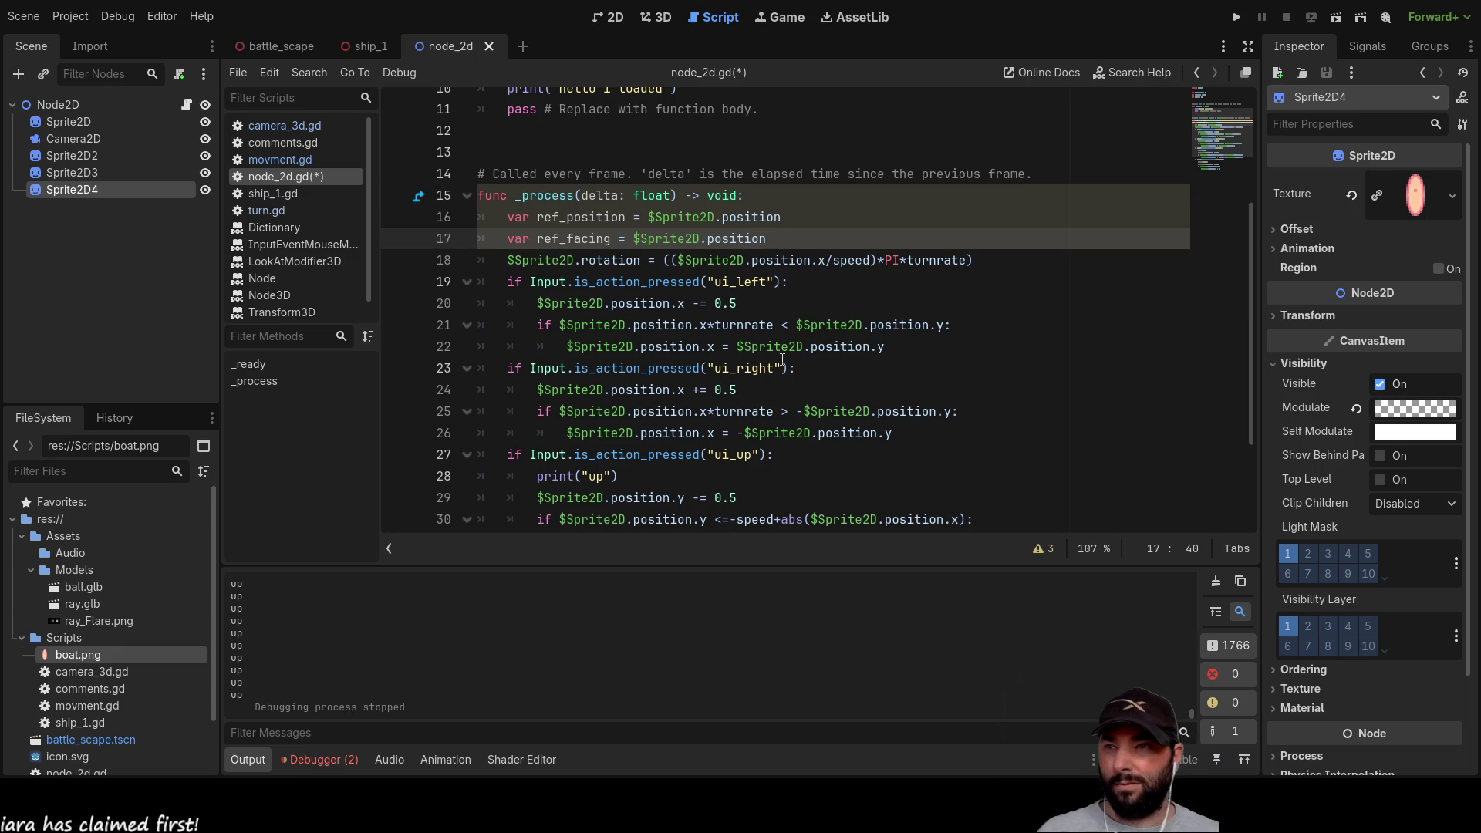
{"action": "scroll", "coordinate": [758, 423], "scroll_direction": "down", "scroll_amount": 3}
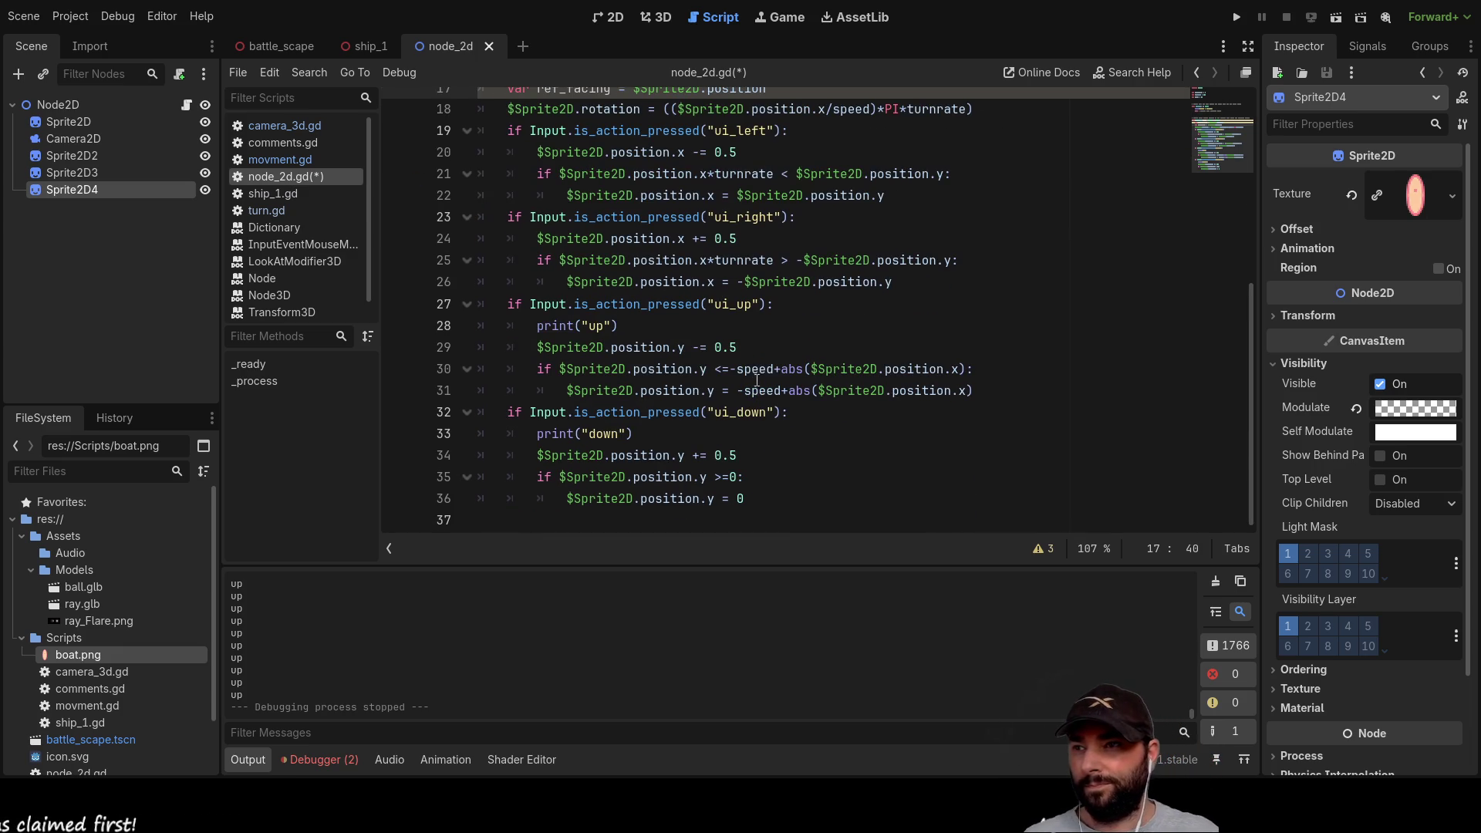
{"action": "scroll", "coordinate": [737, 398], "scroll_direction": "up", "scroll_amount": 2}
{"action": "scroll", "coordinate": [642, 430], "scroll_direction": "down", "scroll_amount": 2}
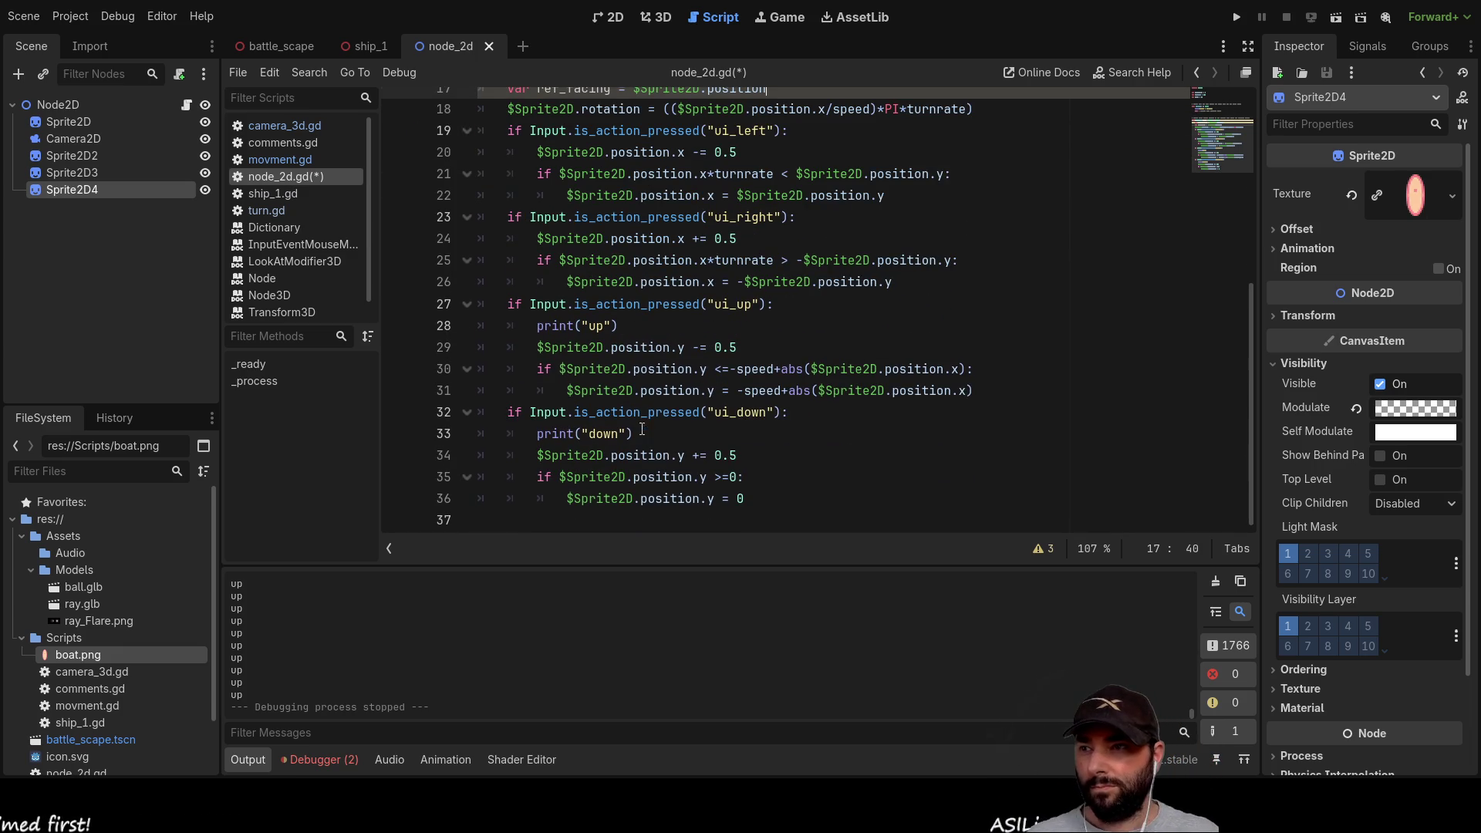
Step: Start an indented line 37 with 'if Input.is_action_just_pressed(' via autocomplete
{"action": "left_click", "coordinate": [535, 517]}
{"action": "key", "text": "Tab"}
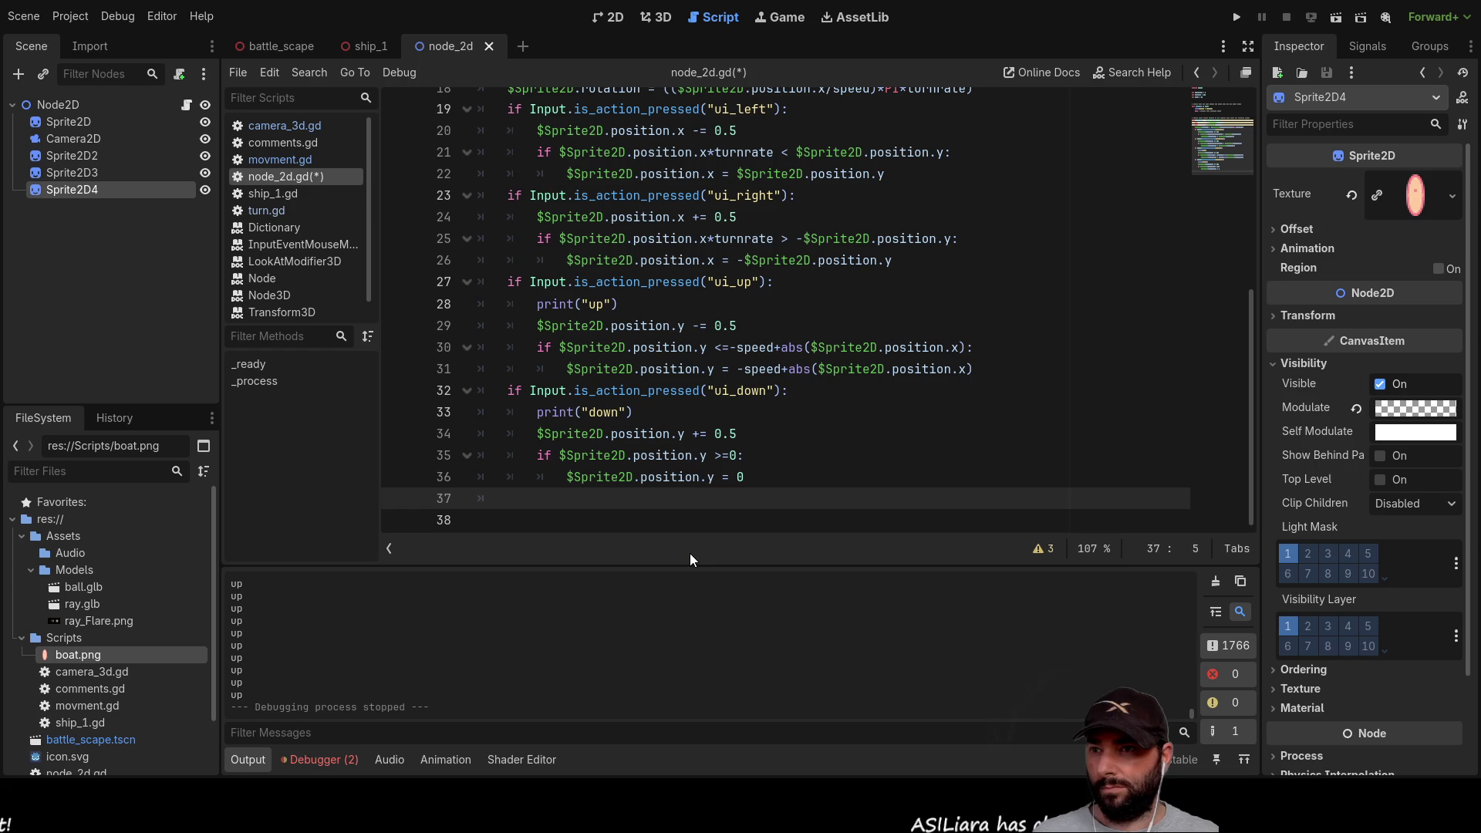
{"action": "type", "text": "if in"}
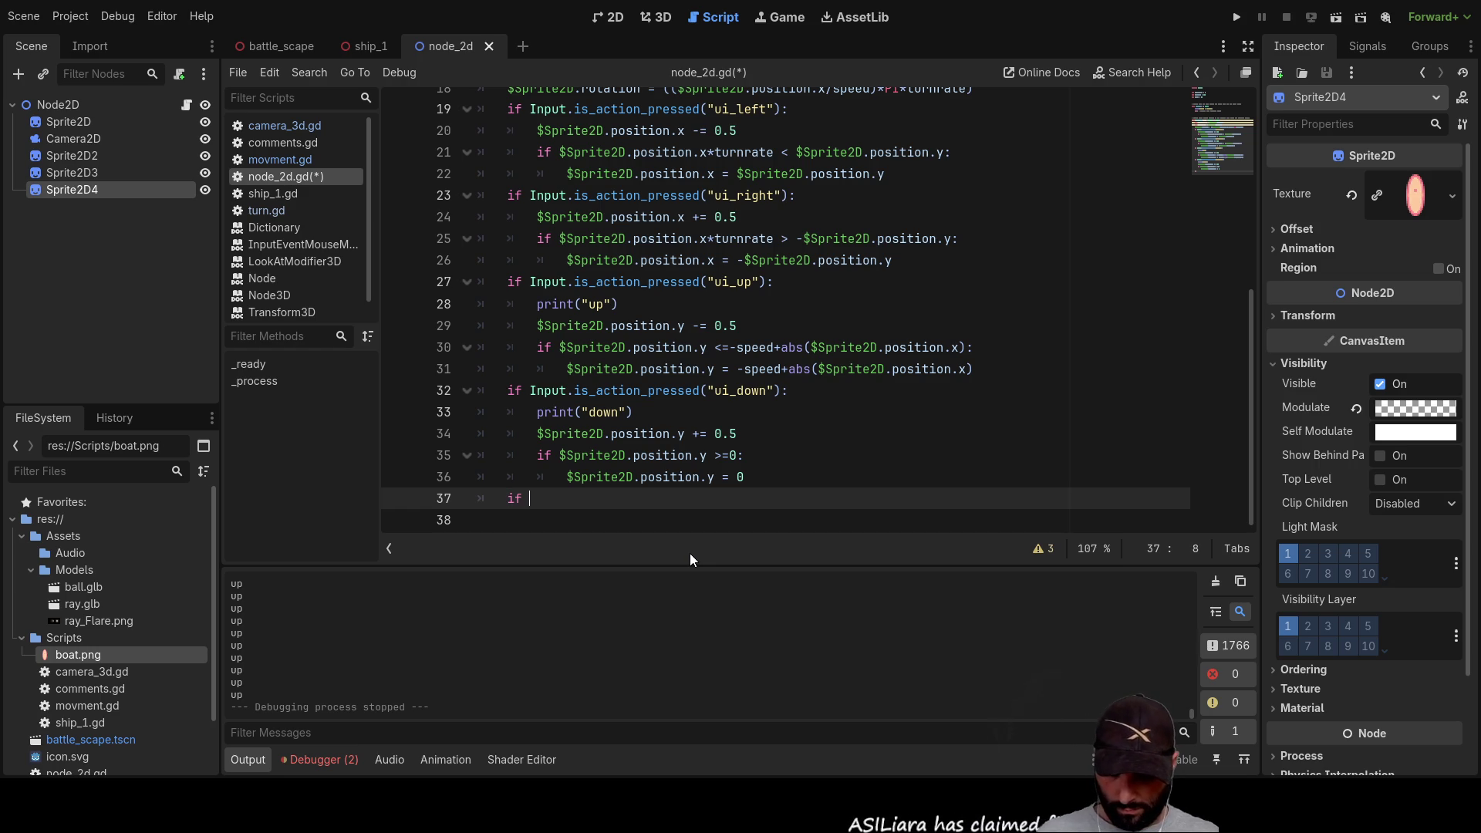
{"action": "key", "text": "Down"}
{"action": "key", "text": "Down"}
{"action": "key", "text": "Down"}
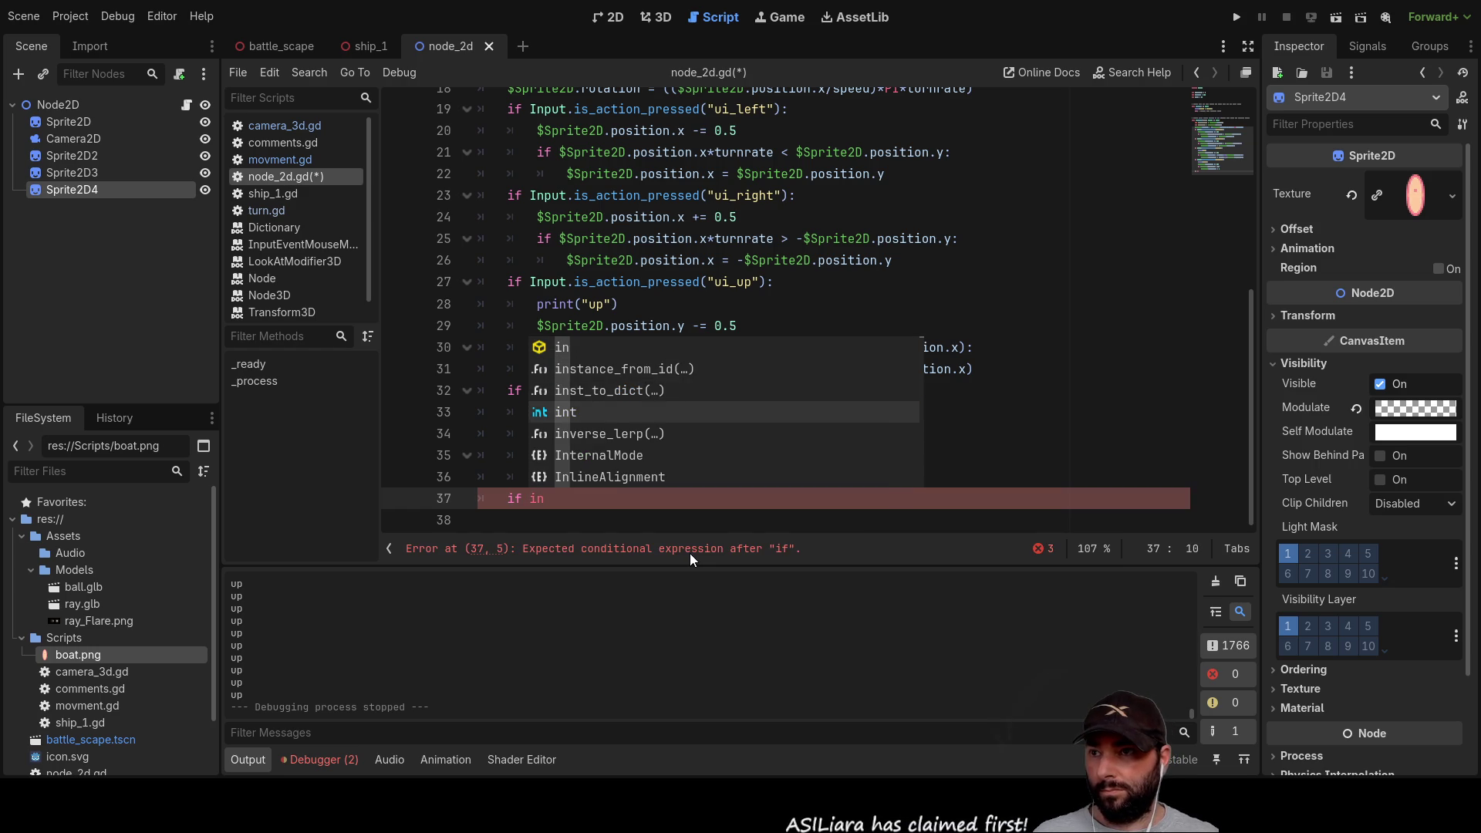
{"action": "key", "text": "Up"}
{"action": "key", "text": "Up"}
{"action": "key", "text": "Up"}
{"action": "key", "text": "Up"}
{"action": "key", "text": "Down"}
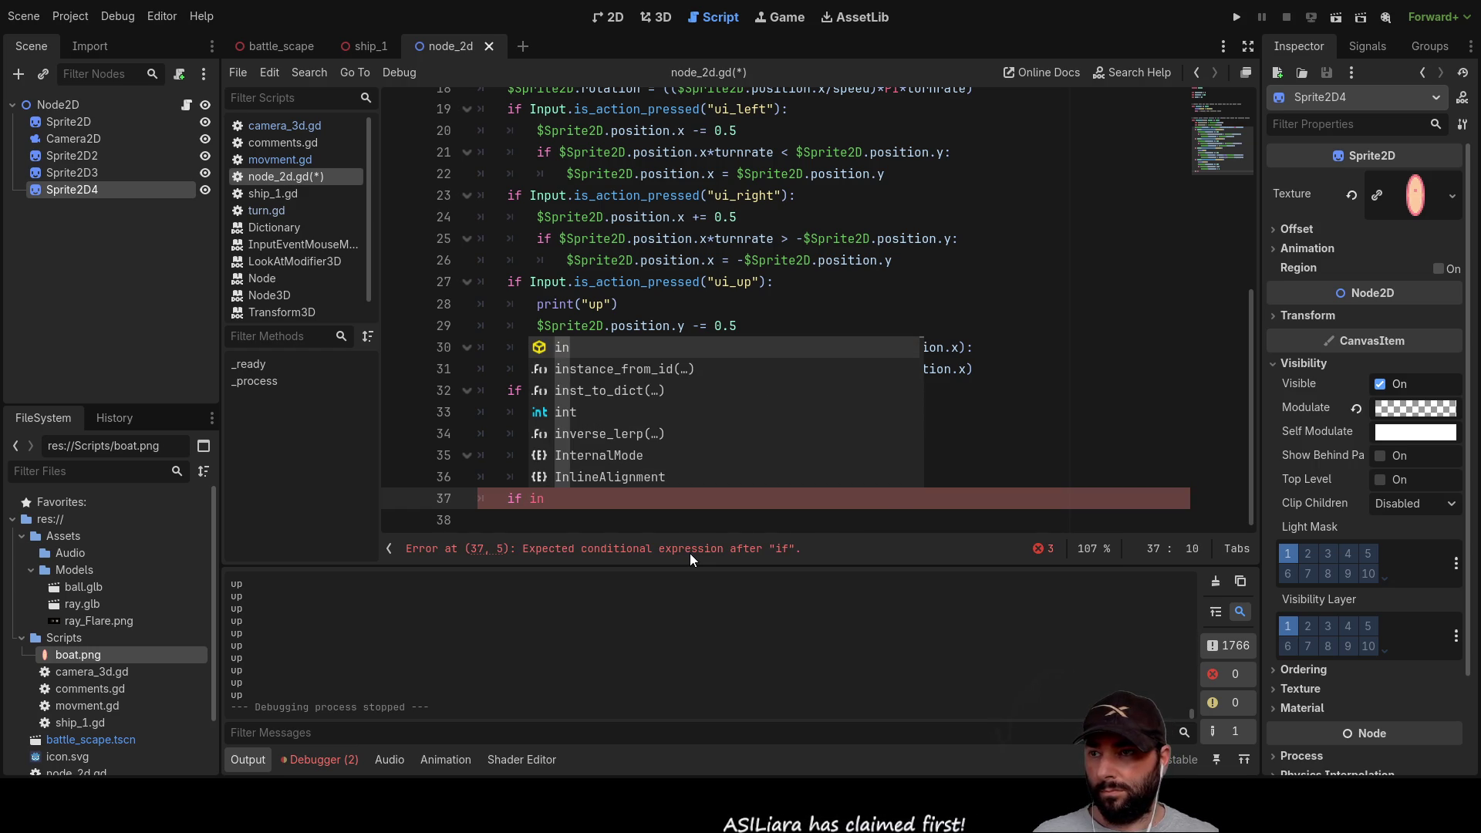
{"action": "key", "text": "Down"}
{"action": "key", "text": "Down"}
{"action": "key", "text": "Down"}
{"action": "key", "text": "Down"}
{"action": "key", "text": "Down"}
{"action": "key", "text": "Down"}
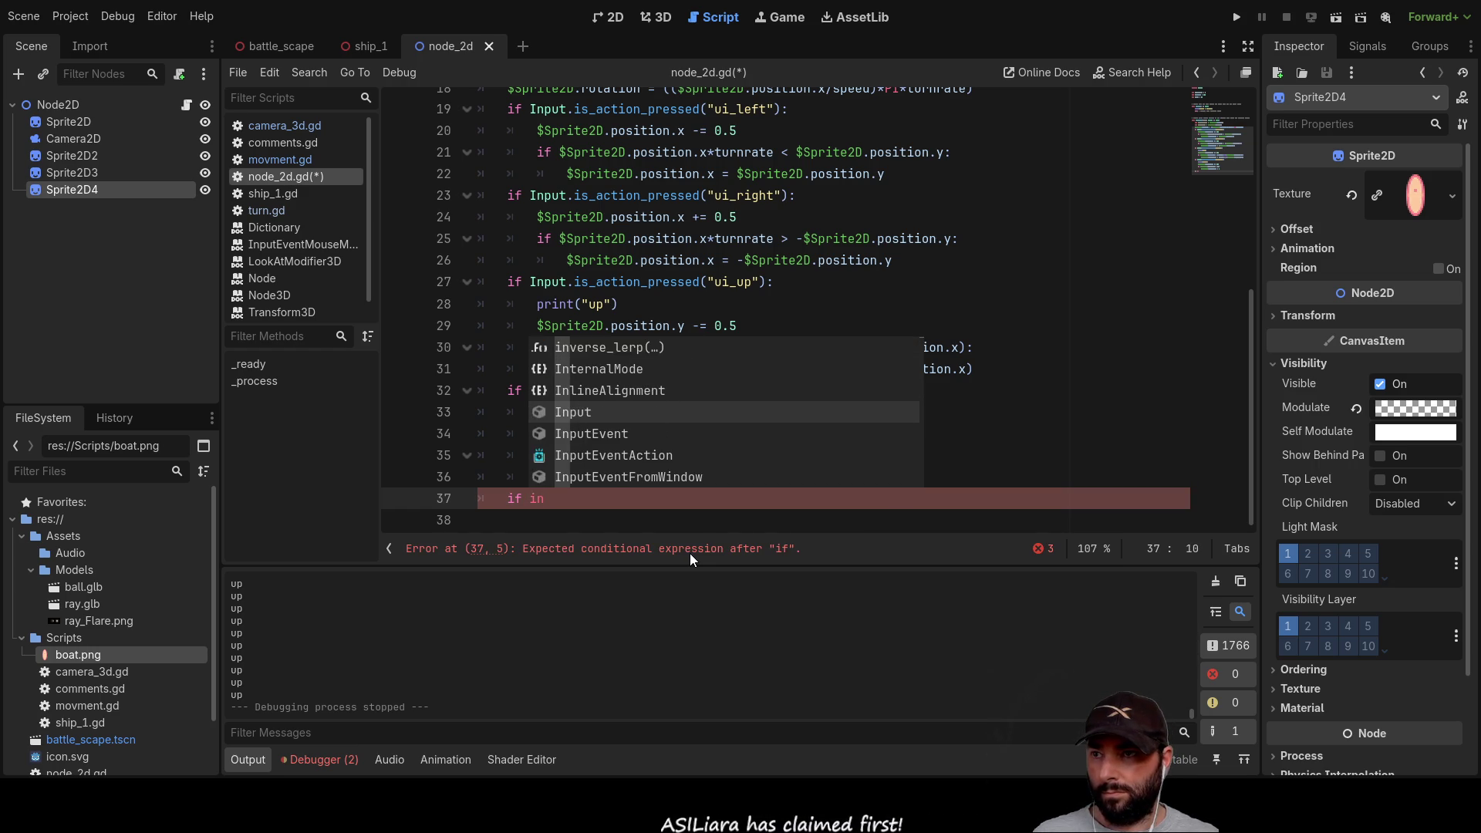
{"action": "key", "text": "Return"}
{"action": "type", "text": ".is"}
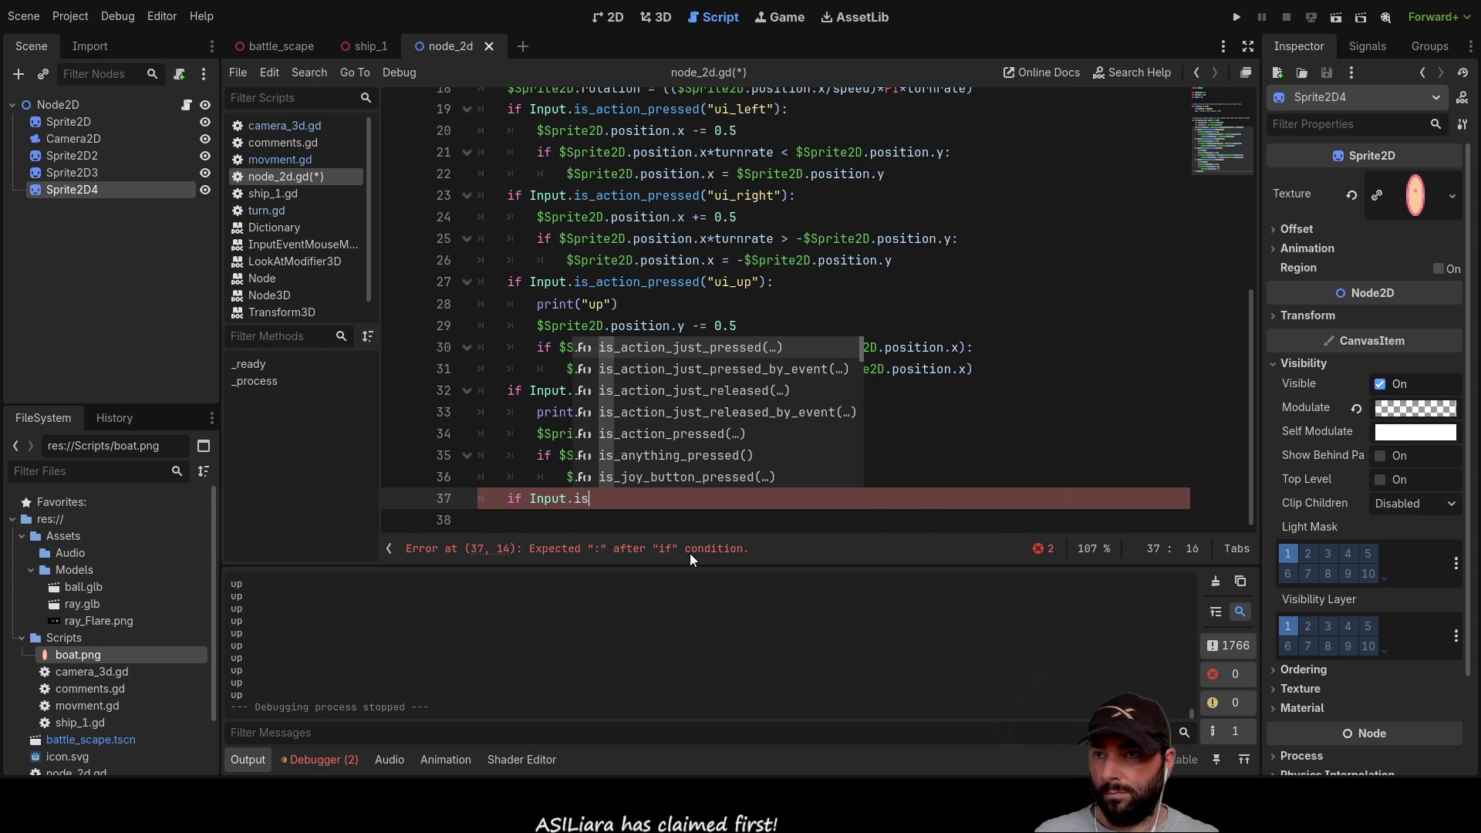
{"action": "key", "text": "Return"}
Step: Pass "ui_accept" as the action and begin the body with the comment '#position = old'
{"action": "type", "text": "\""}
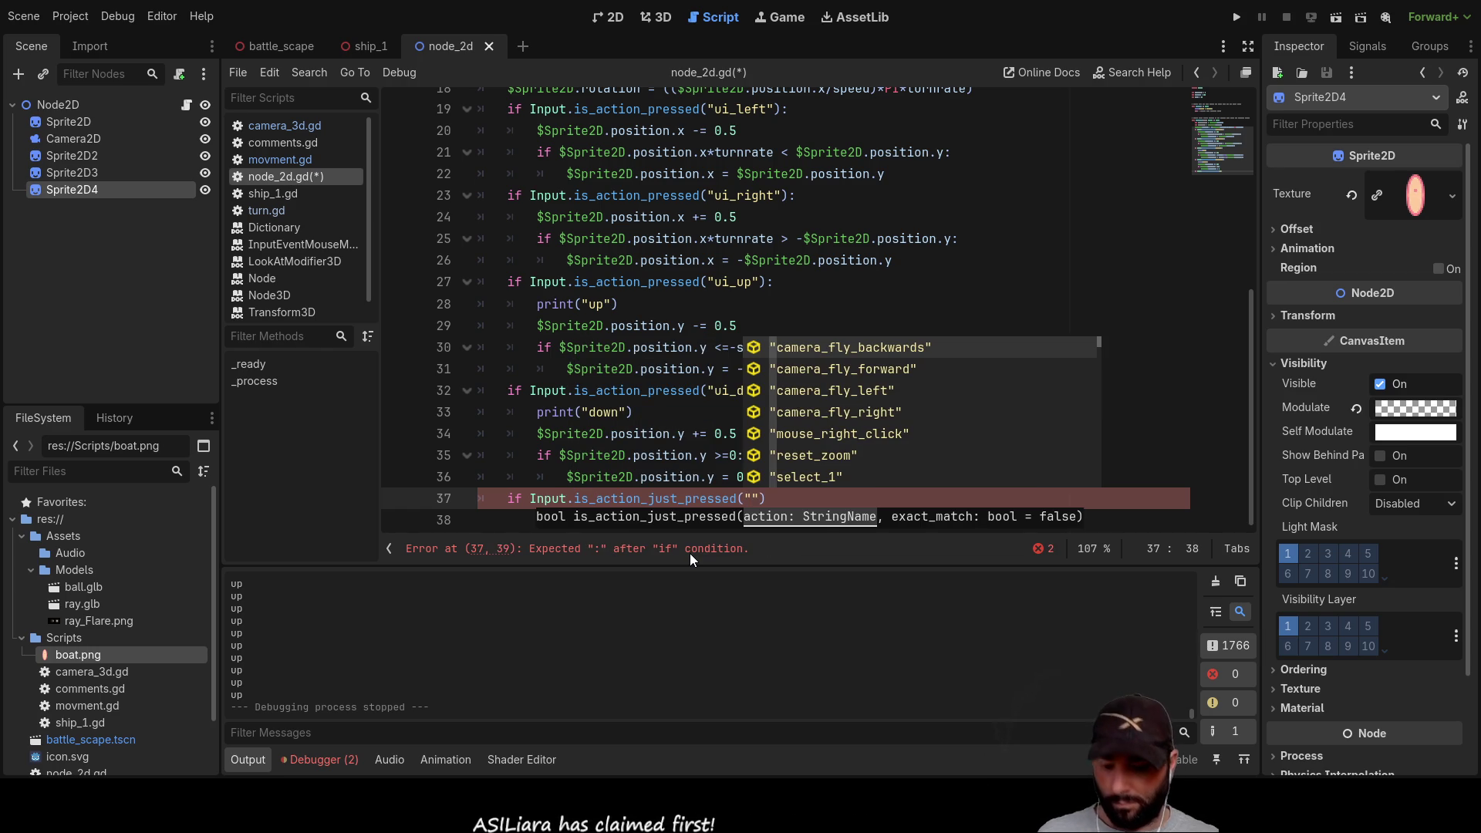
{"action": "type", "text": "ui"}
{"action": "key", "text": "Down"}
{"action": "key", "text": "Down"}
{"action": "key", "text": "Down"}
{"action": "key", "text": "Up"}
{"action": "key", "text": "Up"}
{"action": "key", "text": "Up"}
{"action": "key", "text": "Return"}
{"action": "key", "text": "Down"}
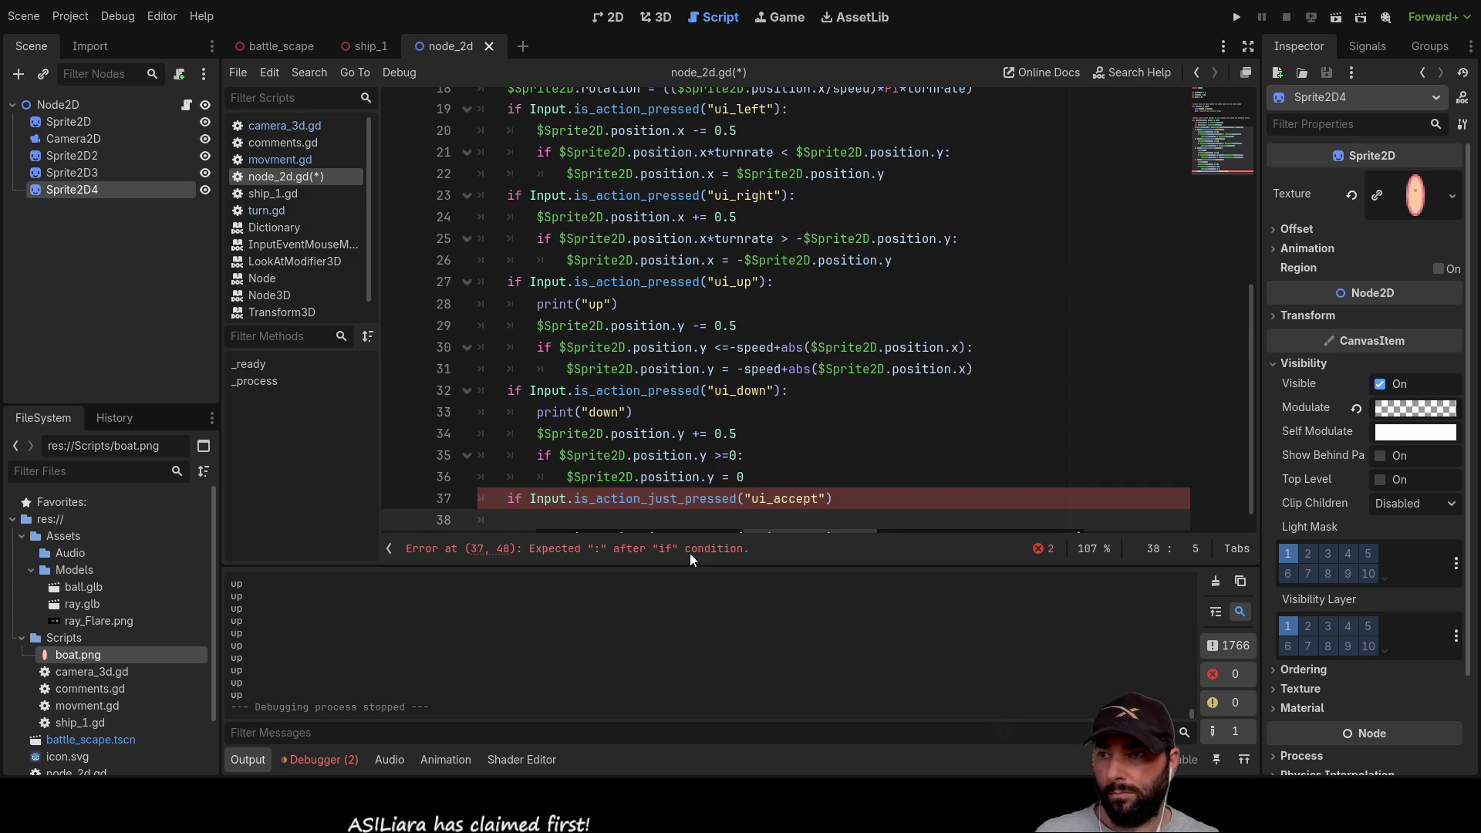
{"action": "key", "text": "Tab"}
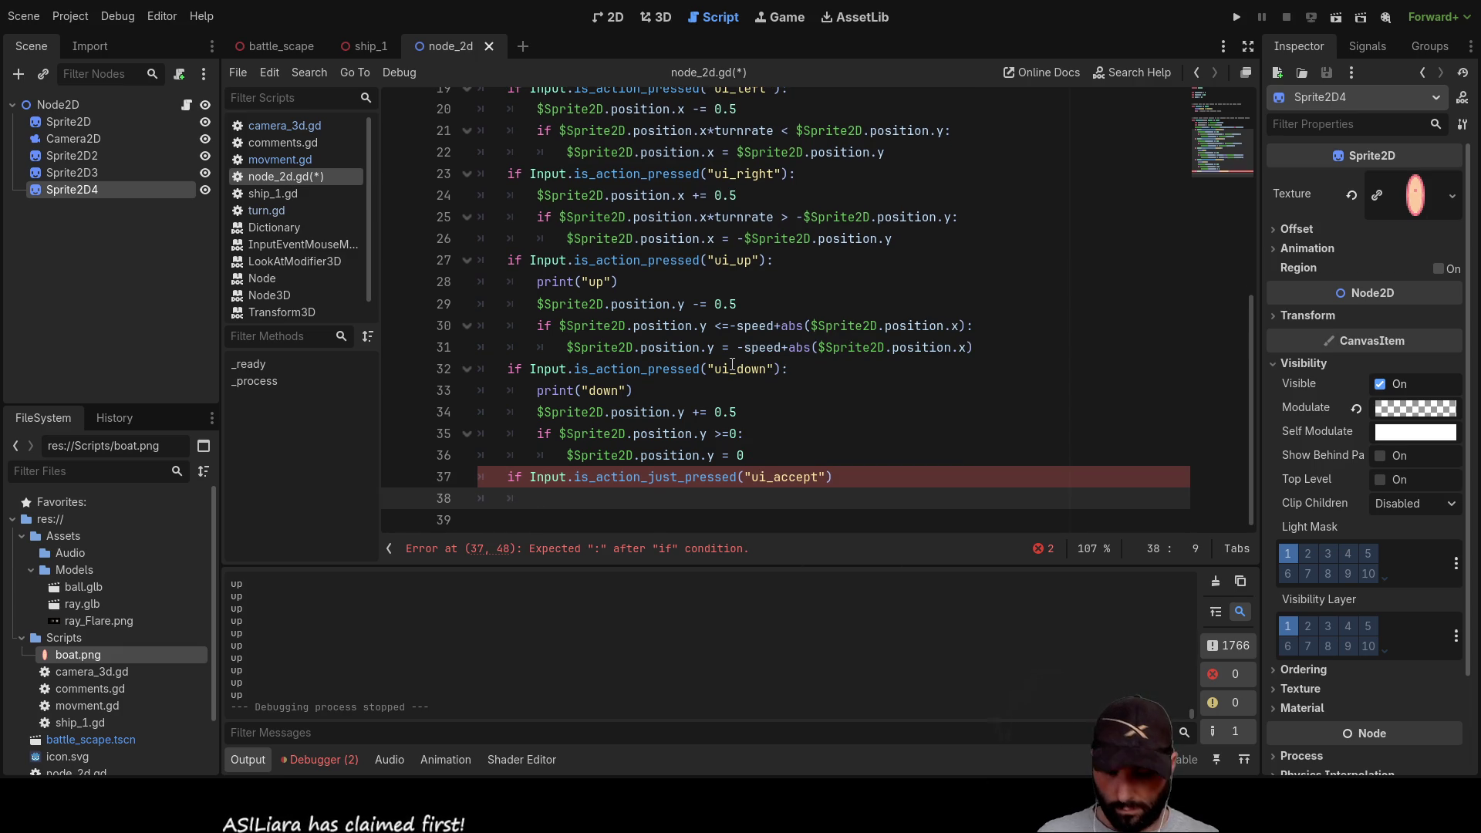
{"action": "type", "text": "#"}
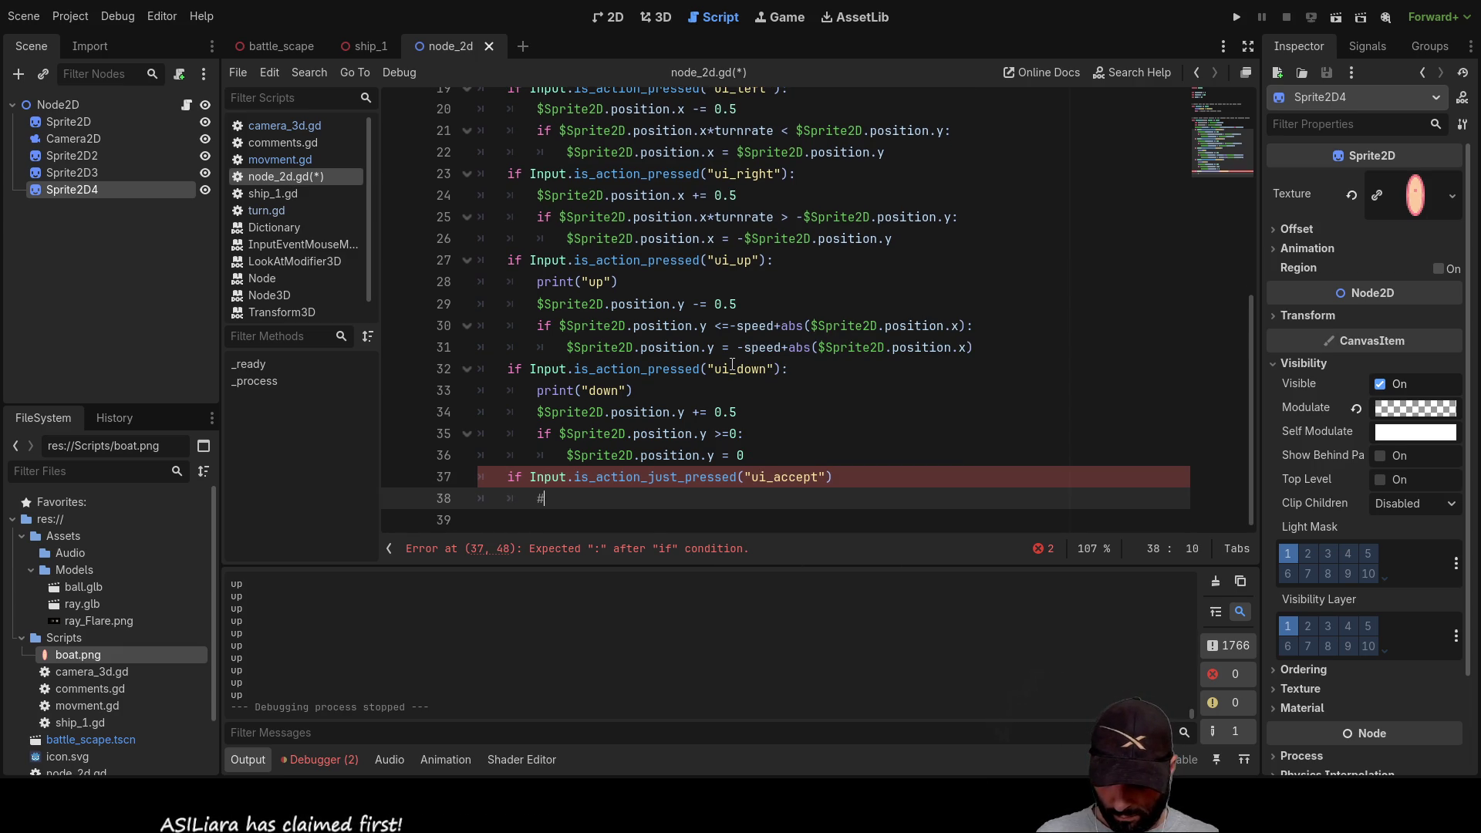
{"action": "type", "text": "posit"}
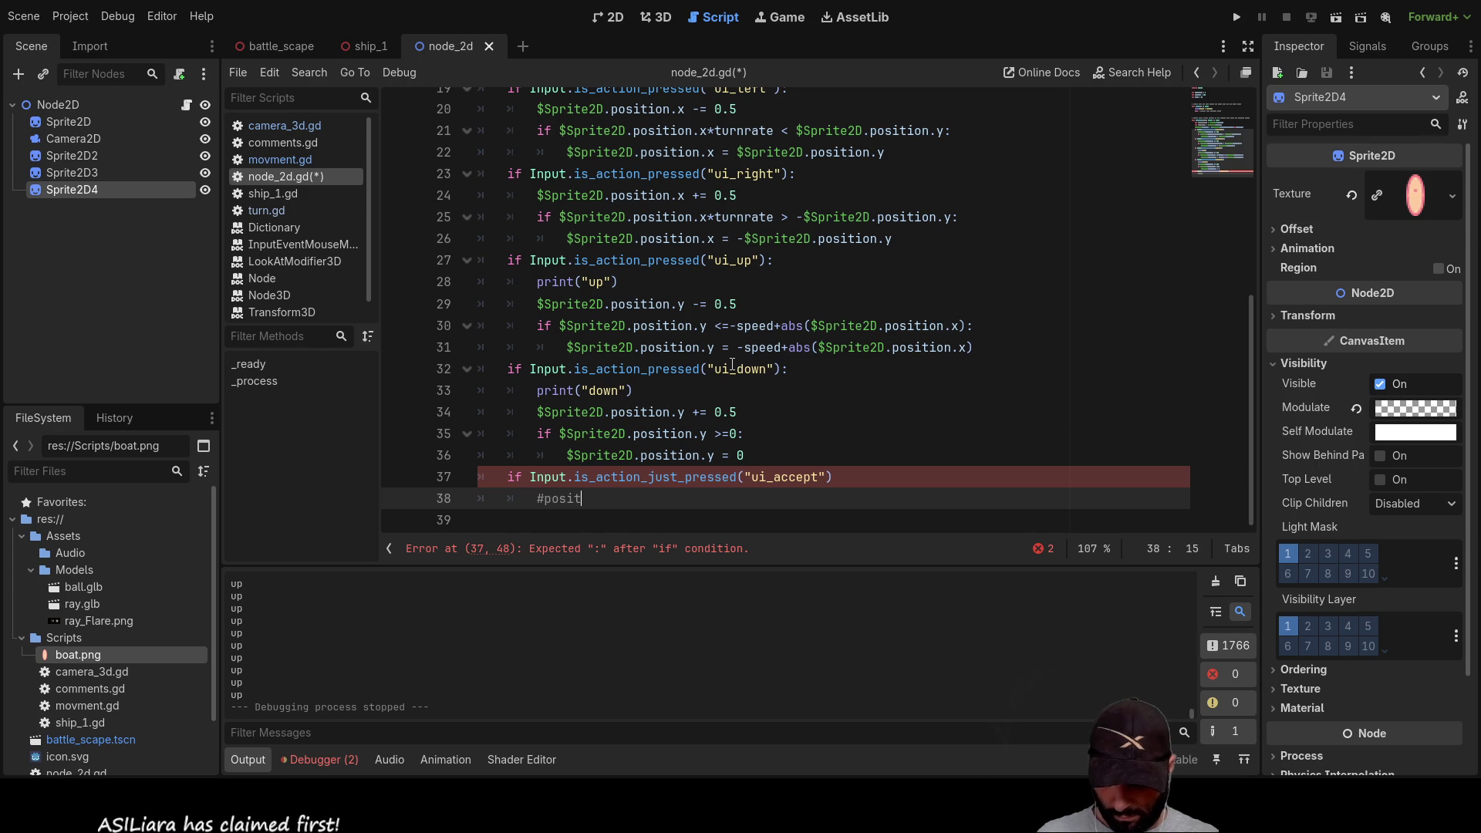
{"action": "type", "text": "ion = "}
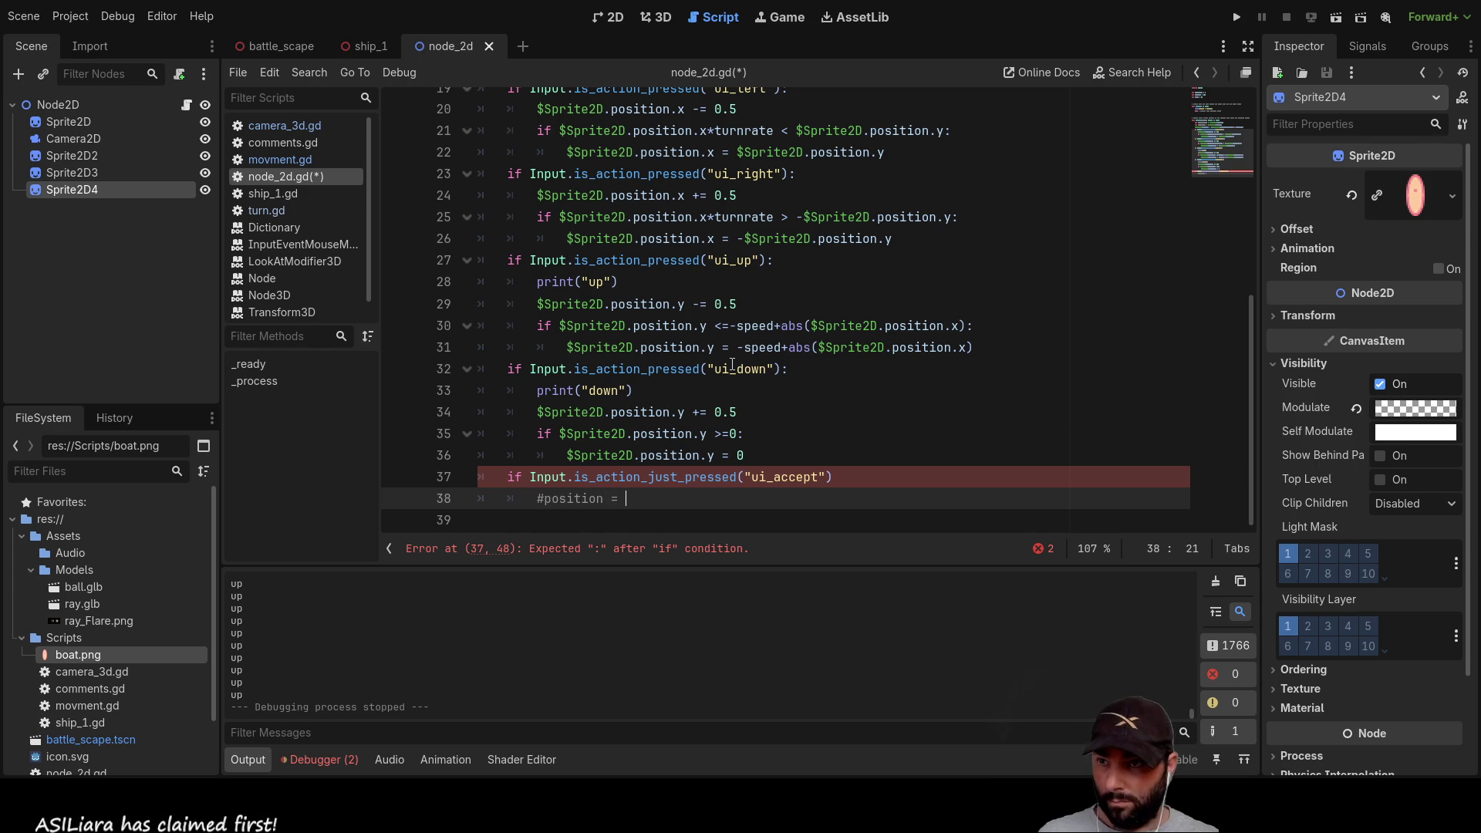
{"action": "type", "text": "old.position+move"}
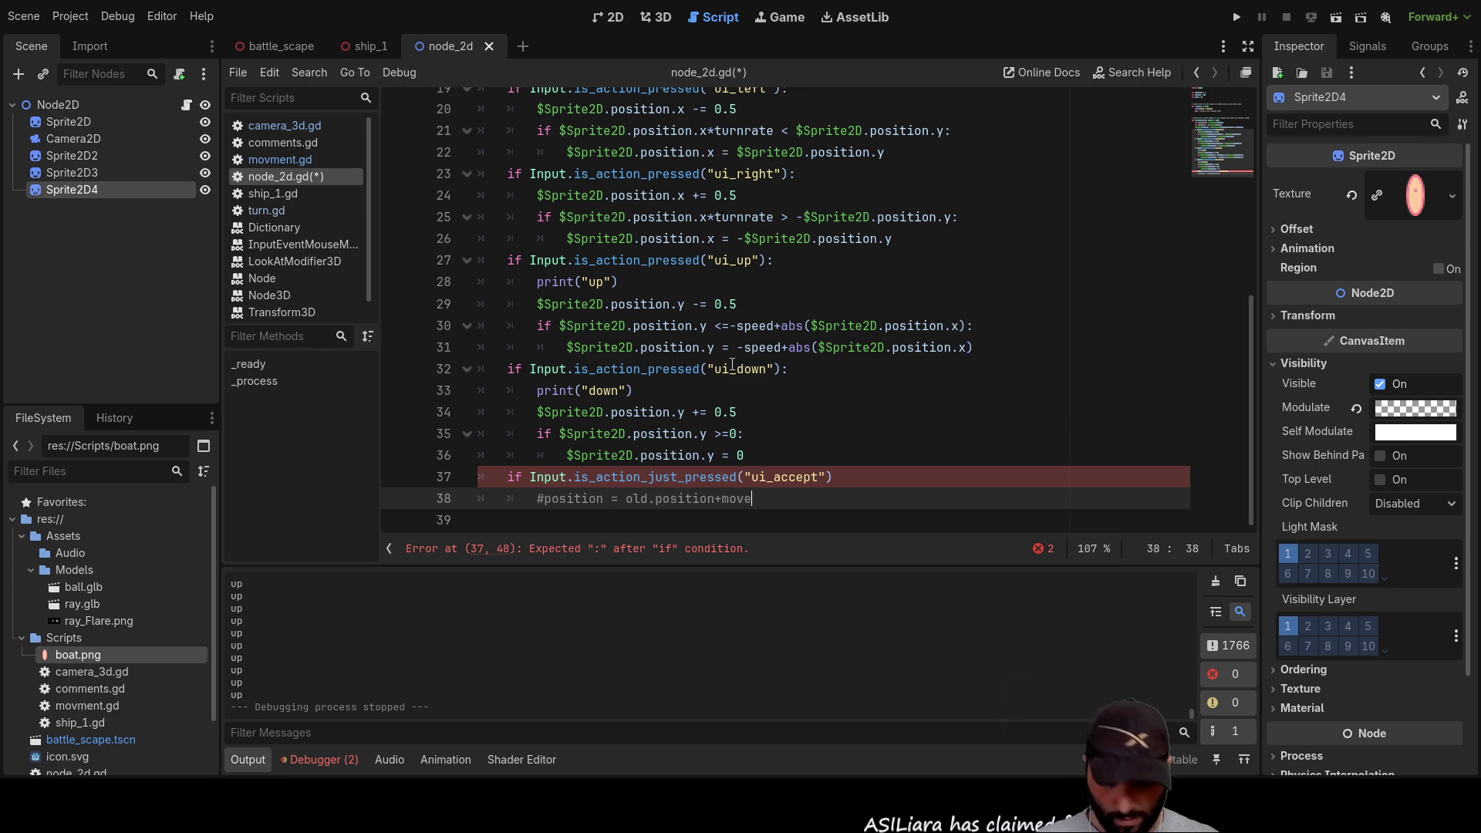
Step: Add the comment '#ghost = #position' on line 39, copying #position from line 38
{"action": "key", "text": "Return"}
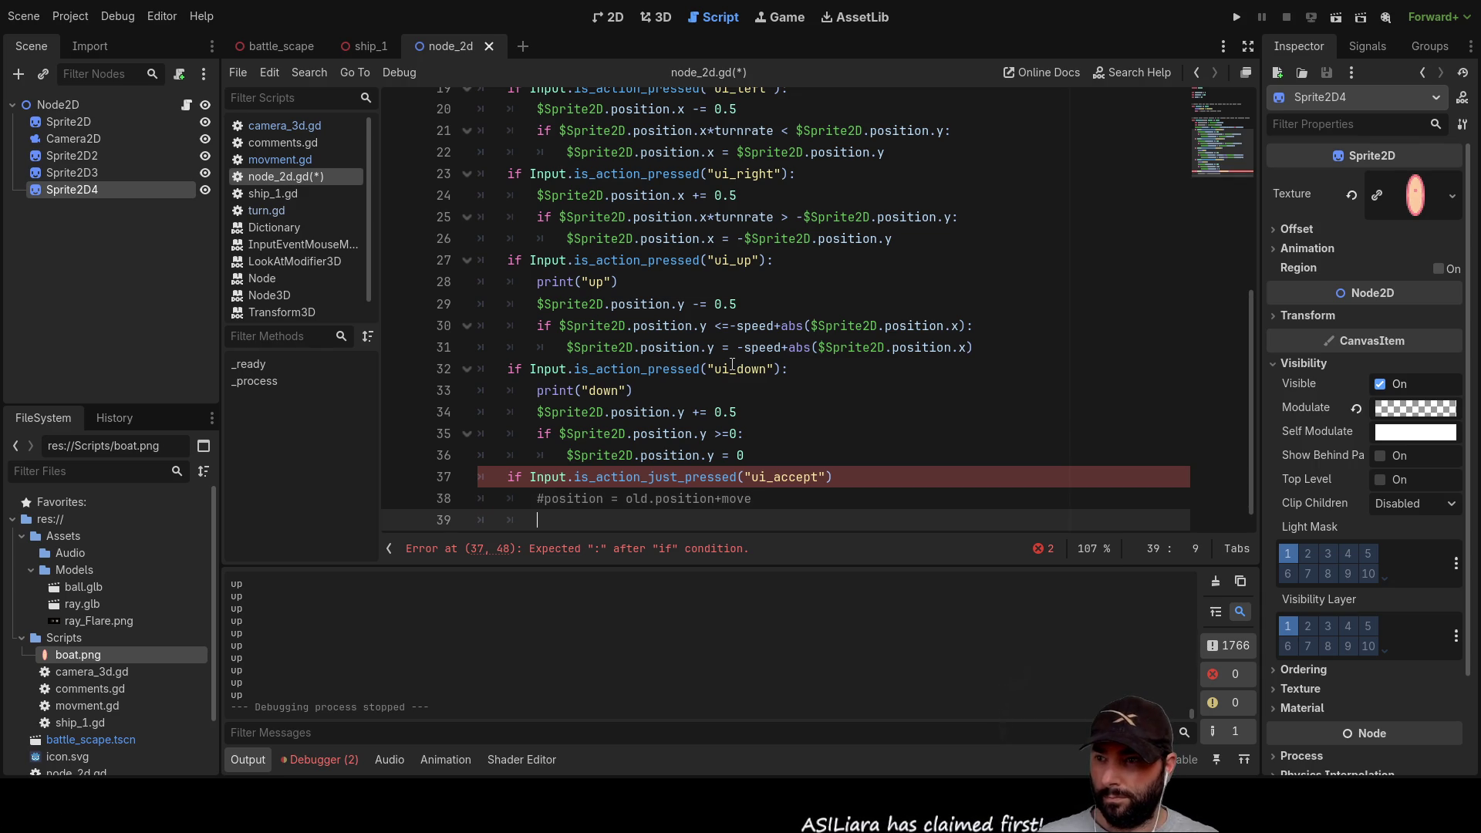
{"action": "type", "text": "#"}
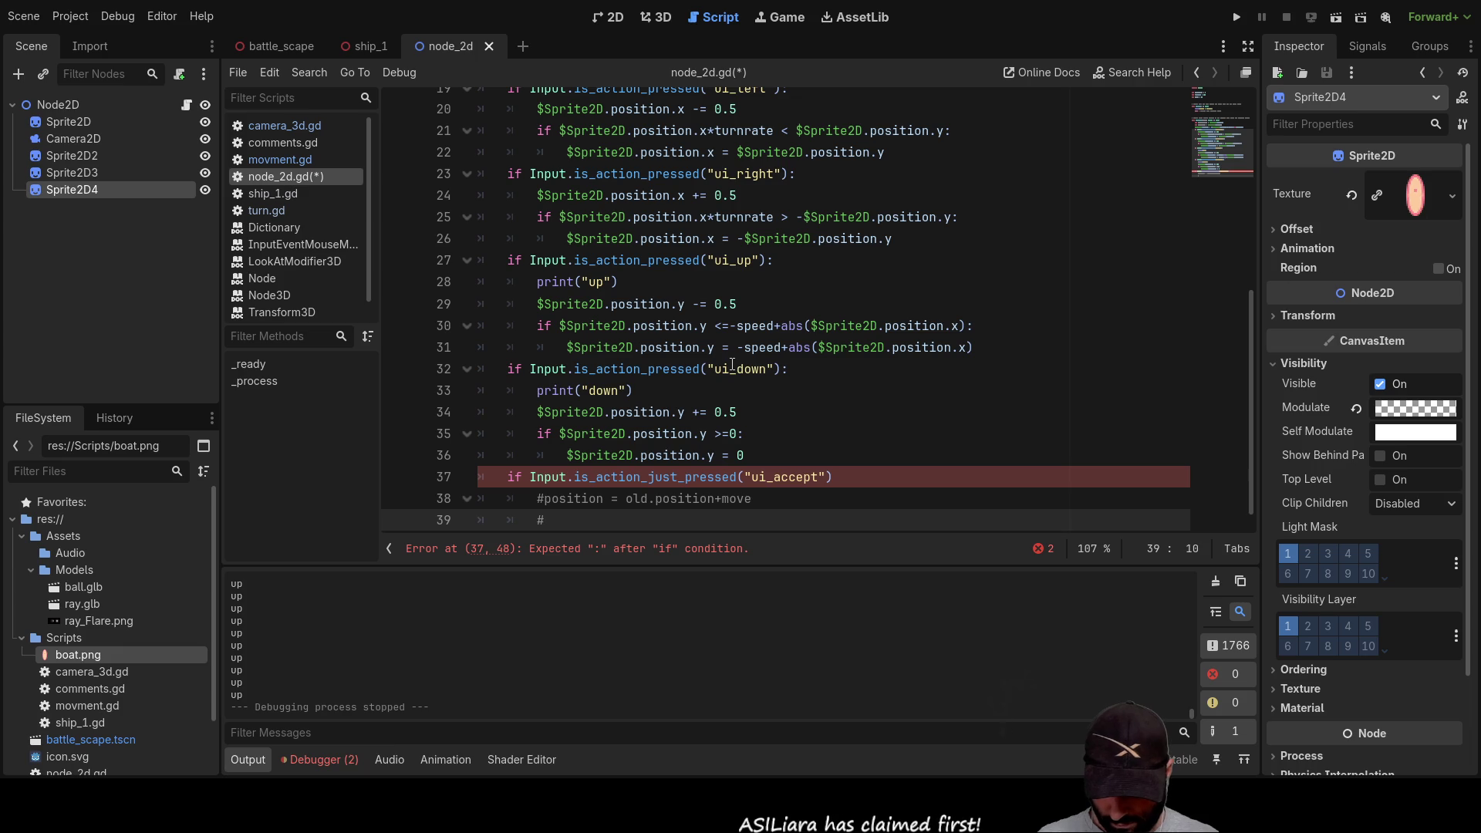
{"action": "type", "text": "ghost "}
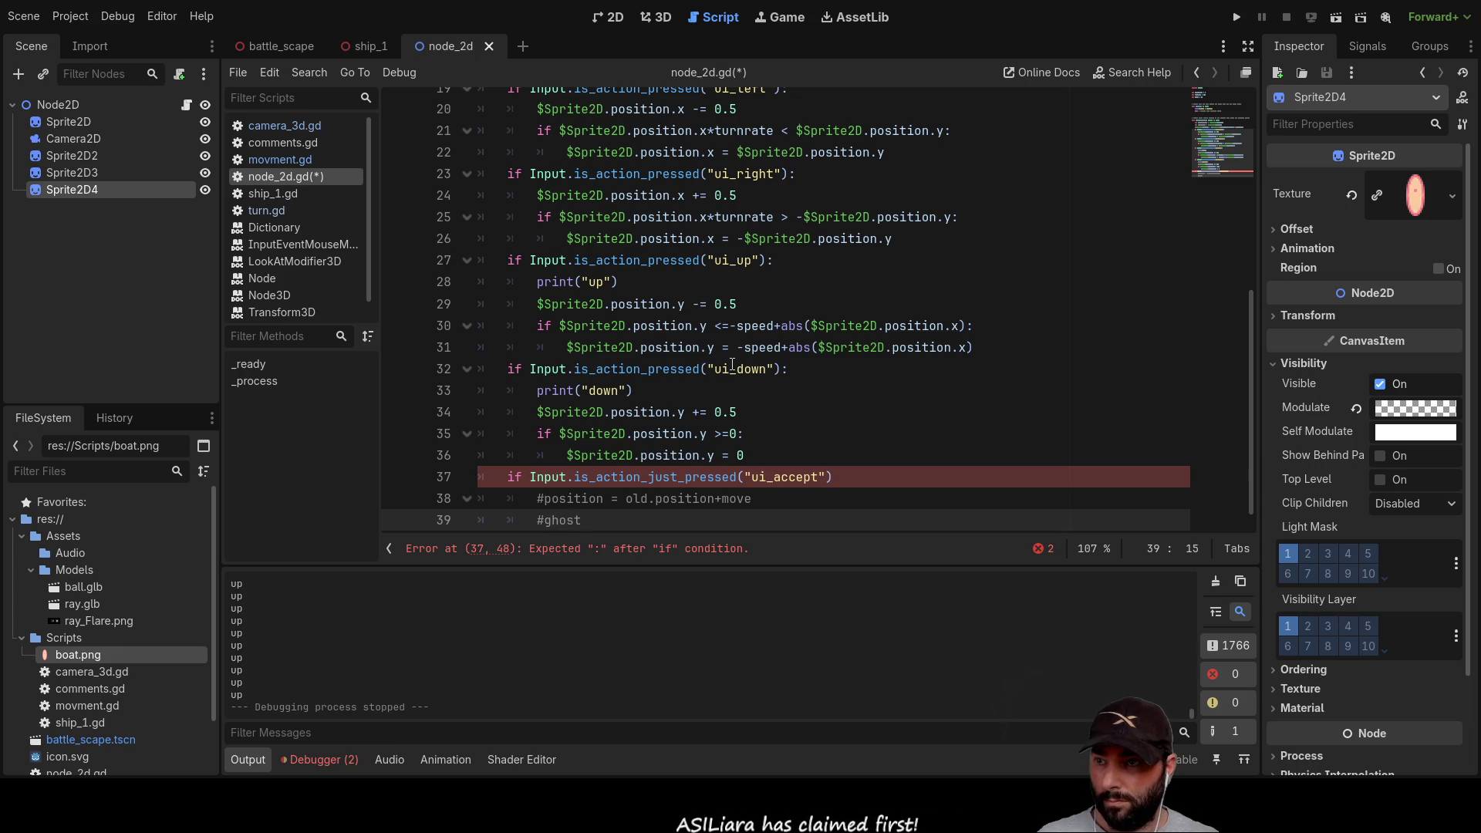
{"action": "type", "text": "="}
{"action": "key", "text": "Up"}
{"action": "key", "text": "Home"}
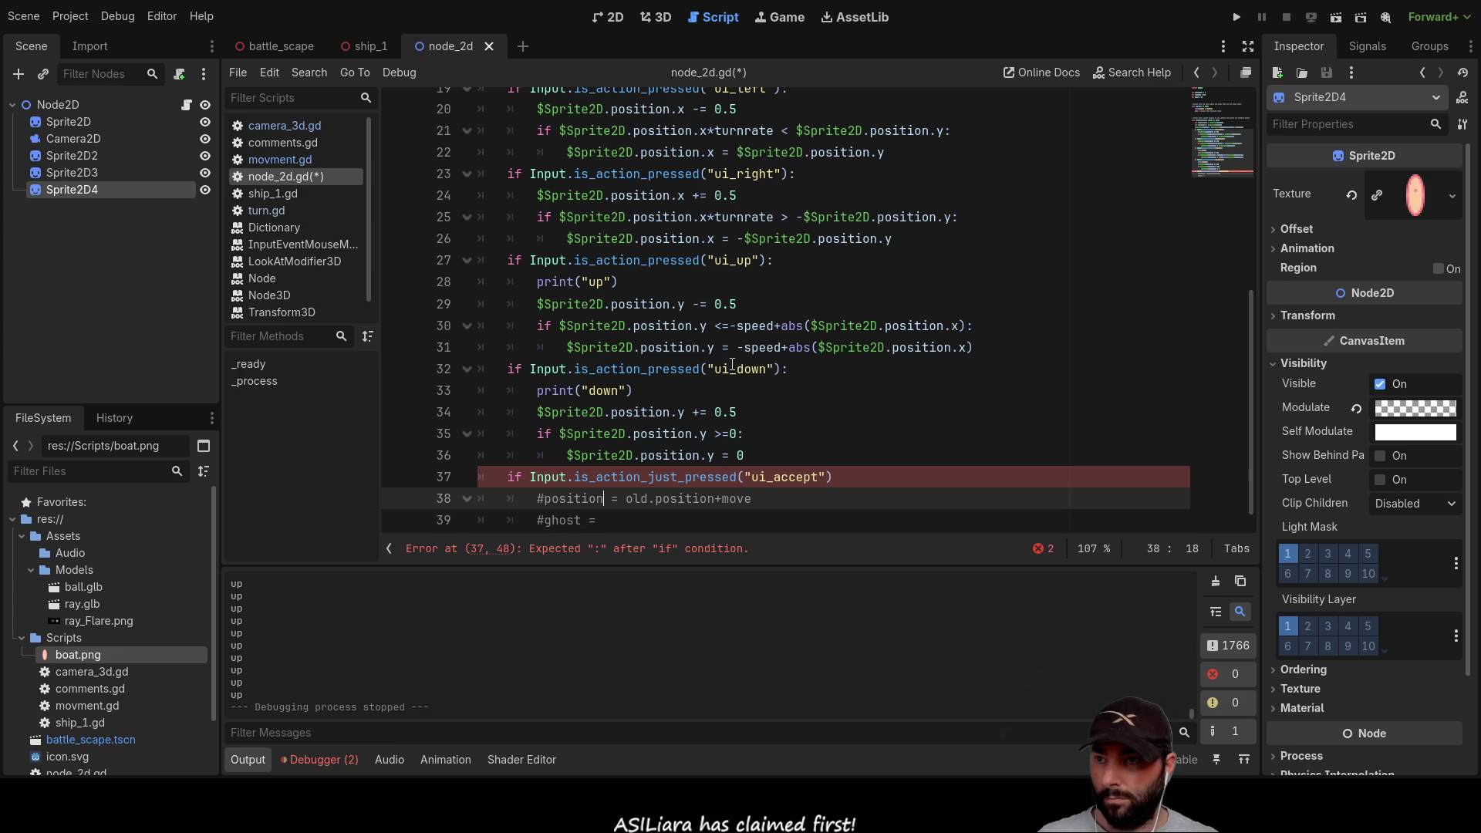
{"action": "key", "text": "shift+Right"}
{"action": "key", "text": "shift+Right"}
{"action": "key", "text": "shift+Right"}
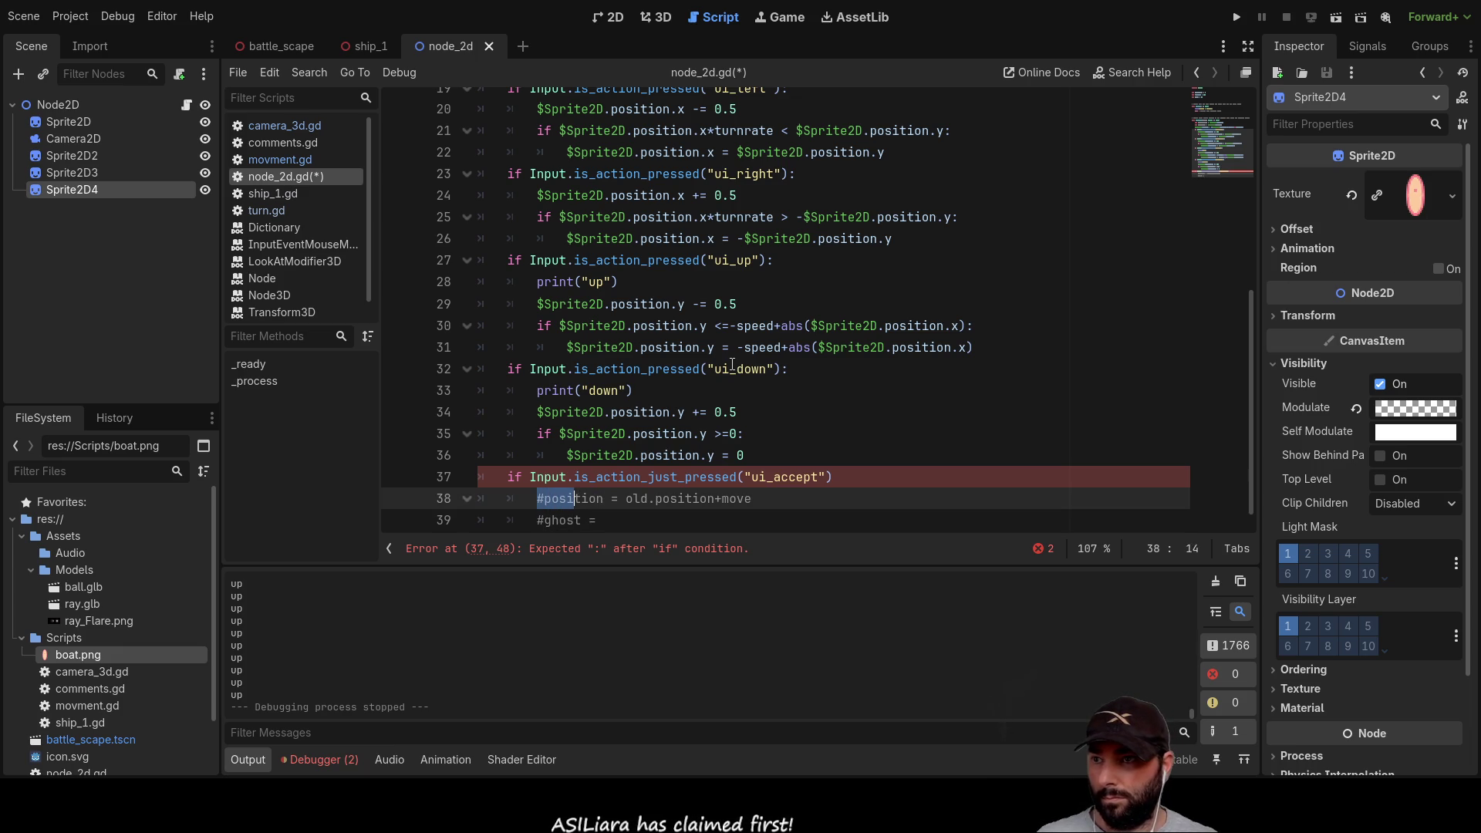
{"action": "key", "text": "ctrl+c"}
{"action": "key", "text": "Down"}
{"action": "key", "text": "ctrl+v"}
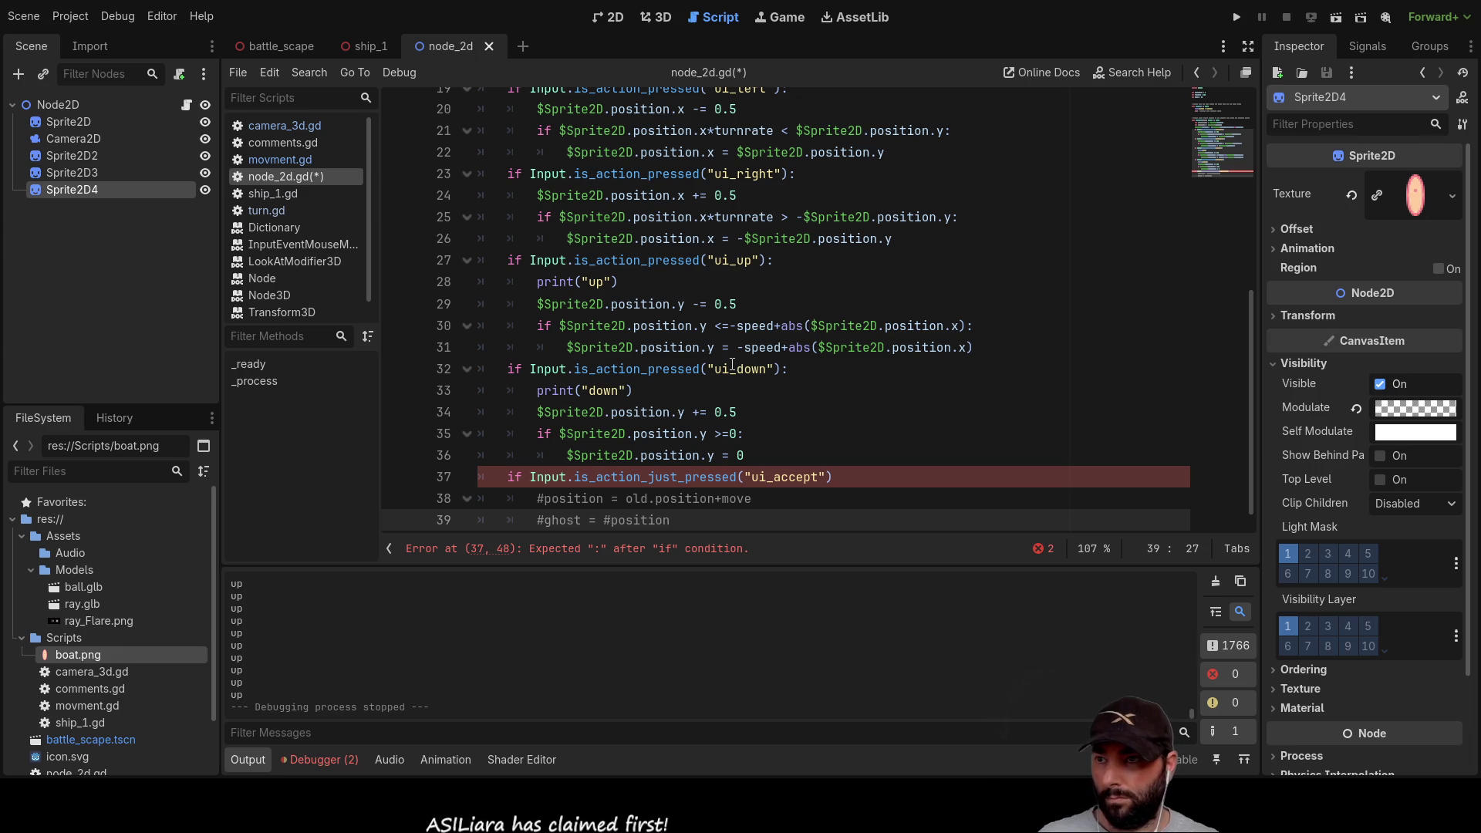
Step: Add the missing colon after the ui_accept condition
{"action": "key", "text": "Up"}
{"action": "key", "text": "Up"}
{"action": "key", "text": "End"}
{"action": "key", "text": "Left"}
{"action": "key", "text": "End"}
{"action": "type", "text": ":"}
Step: Add a 'pass' statement on a new line 40 below the comments
{"action": "key", "text": "Down"}
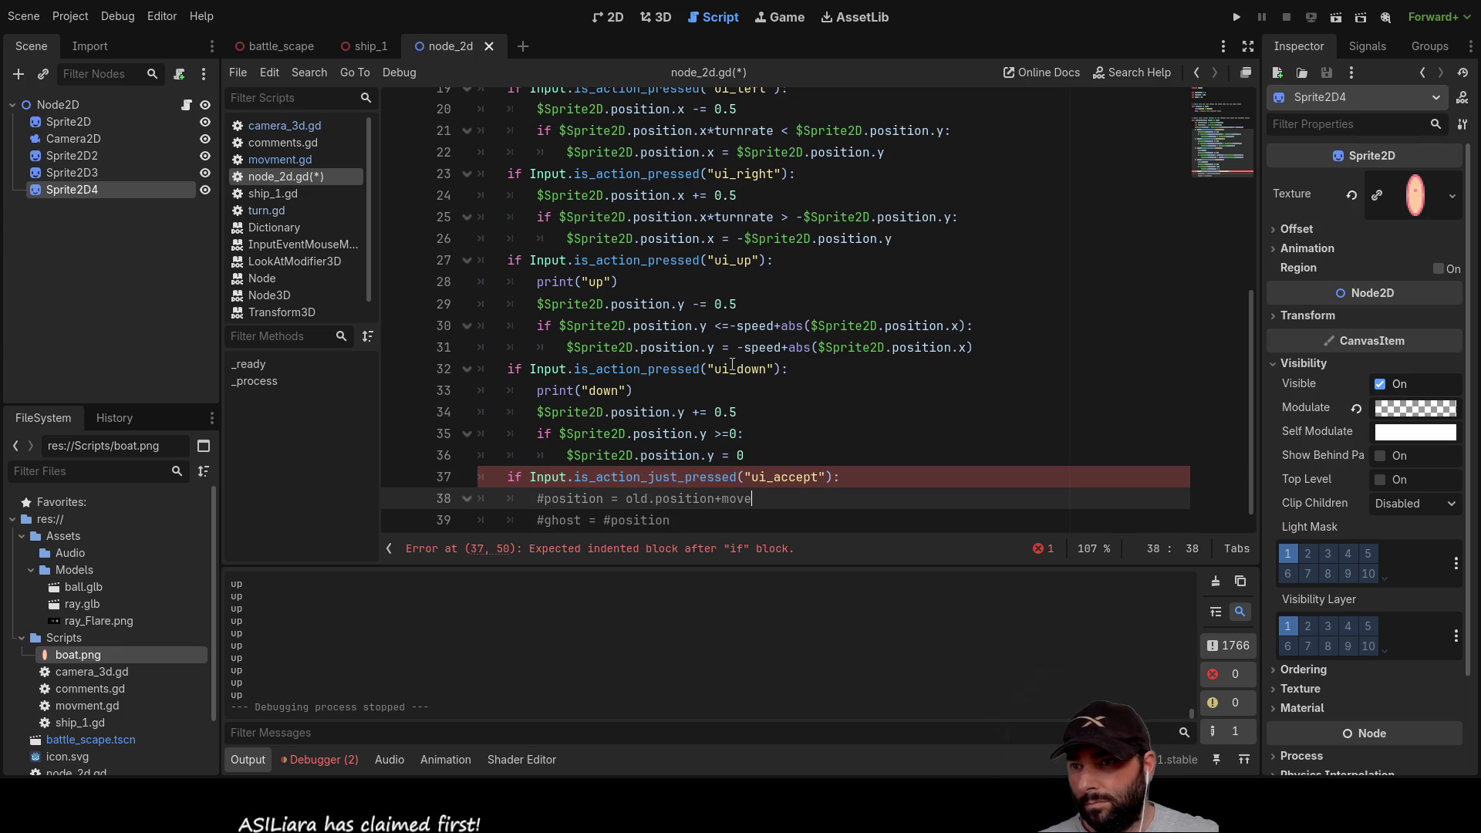
{"action": "key", "text": "Down"}
{"action": "key", "text": "Return"}
{"action": "type", "text": "pass"}
{"action": "key", "text": "Up"}
{"action": "key", "text": "Up"}
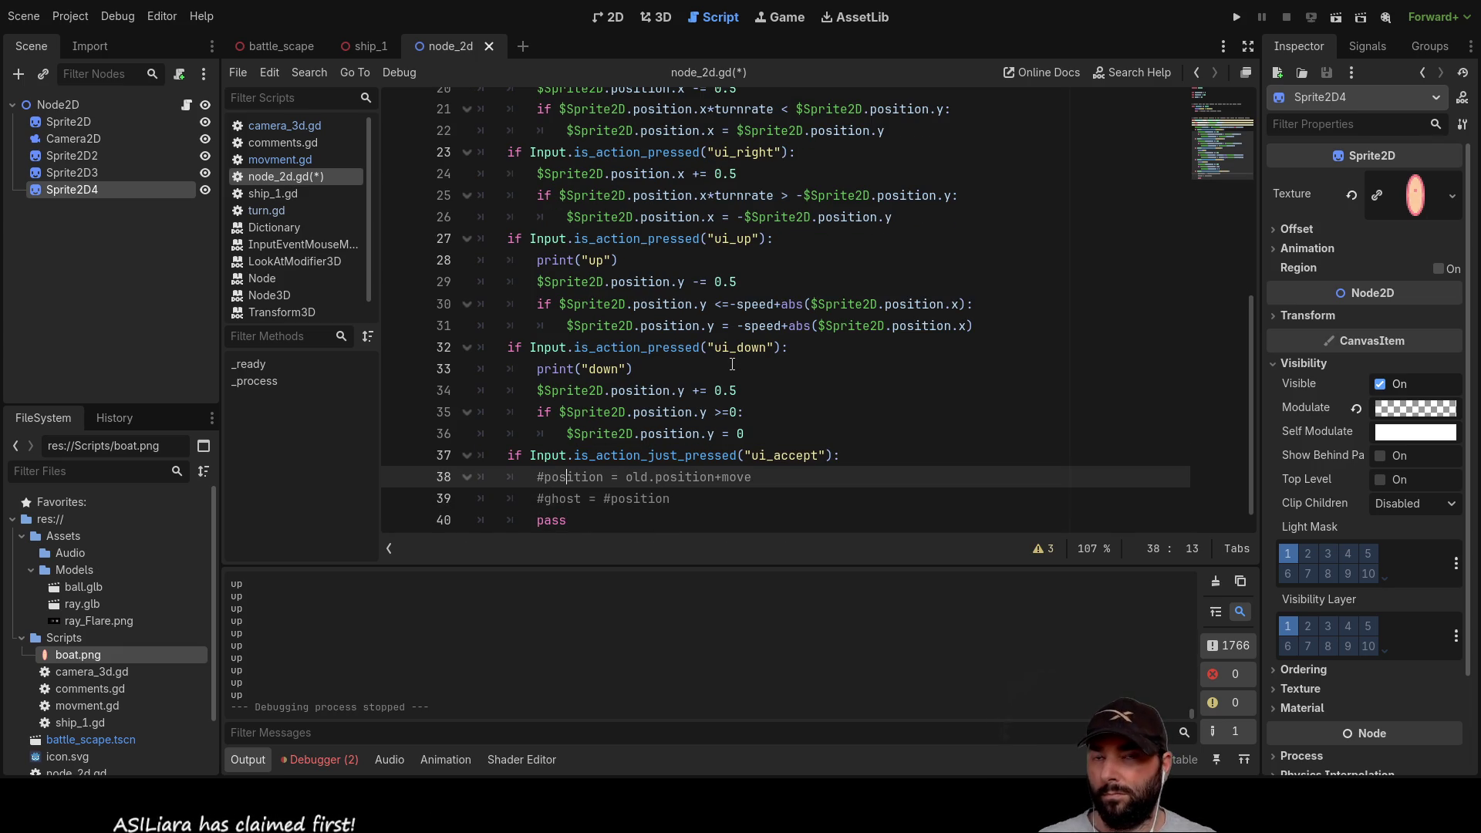
{"action": "scroll", "coordinate": [909, 332], "scroll_direction": "up", "scroll_amount": 7}
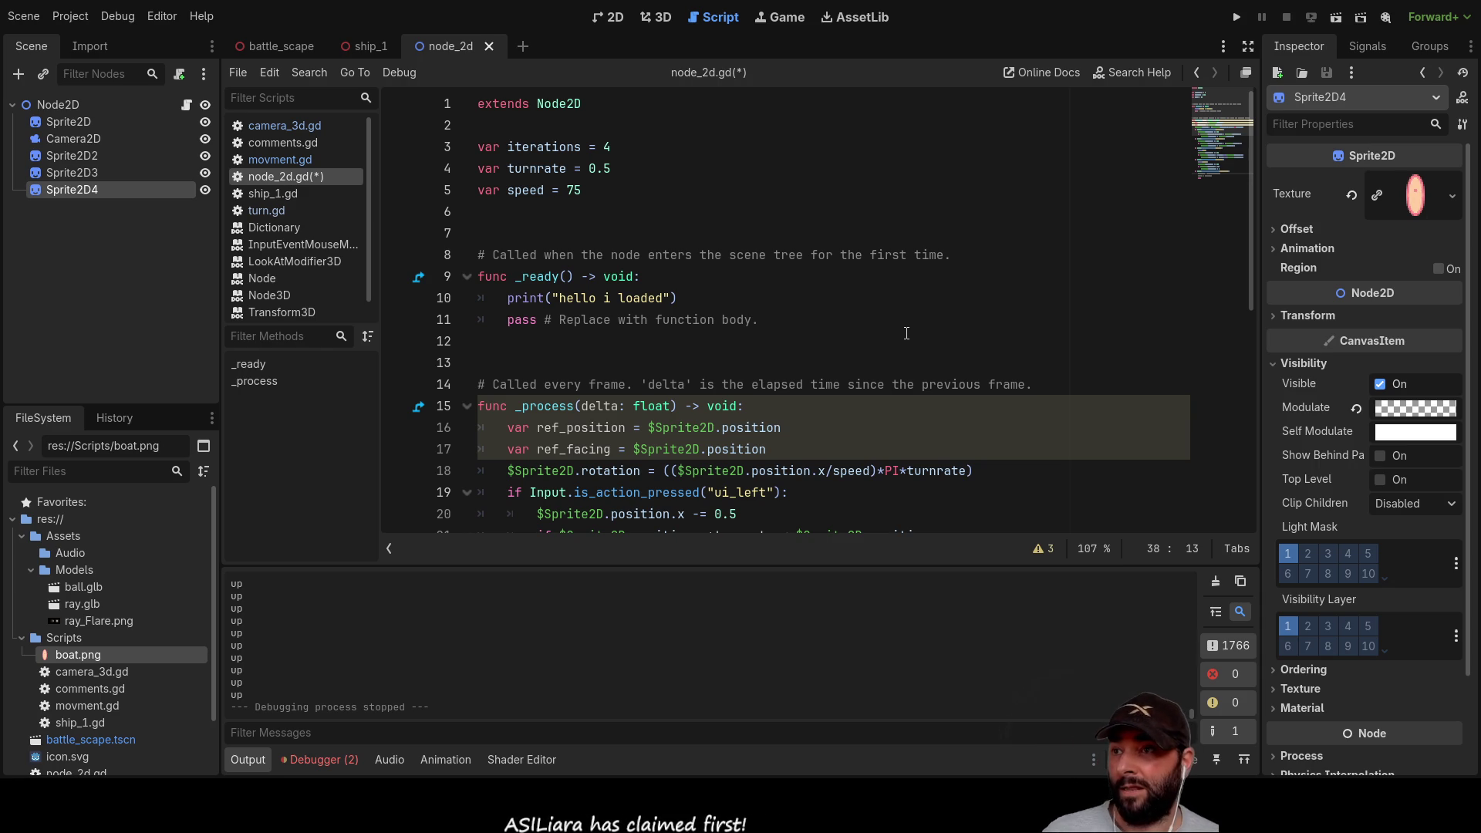
Step: Select _process lines 16–25, from var ref_position through the ui_right check
{"action": "scroll", "coordinate": [816, 255], "scroll_direction": "down", "scroll_amount": 1}
{"action": "scroll", "coordinate": [816, 254], "scroll_direction": "down", "scroll_amount": 4}
{"action": "scroll", "coordinate": [694, 277], "scroll_direction": "up", "scroll_amount": 3}
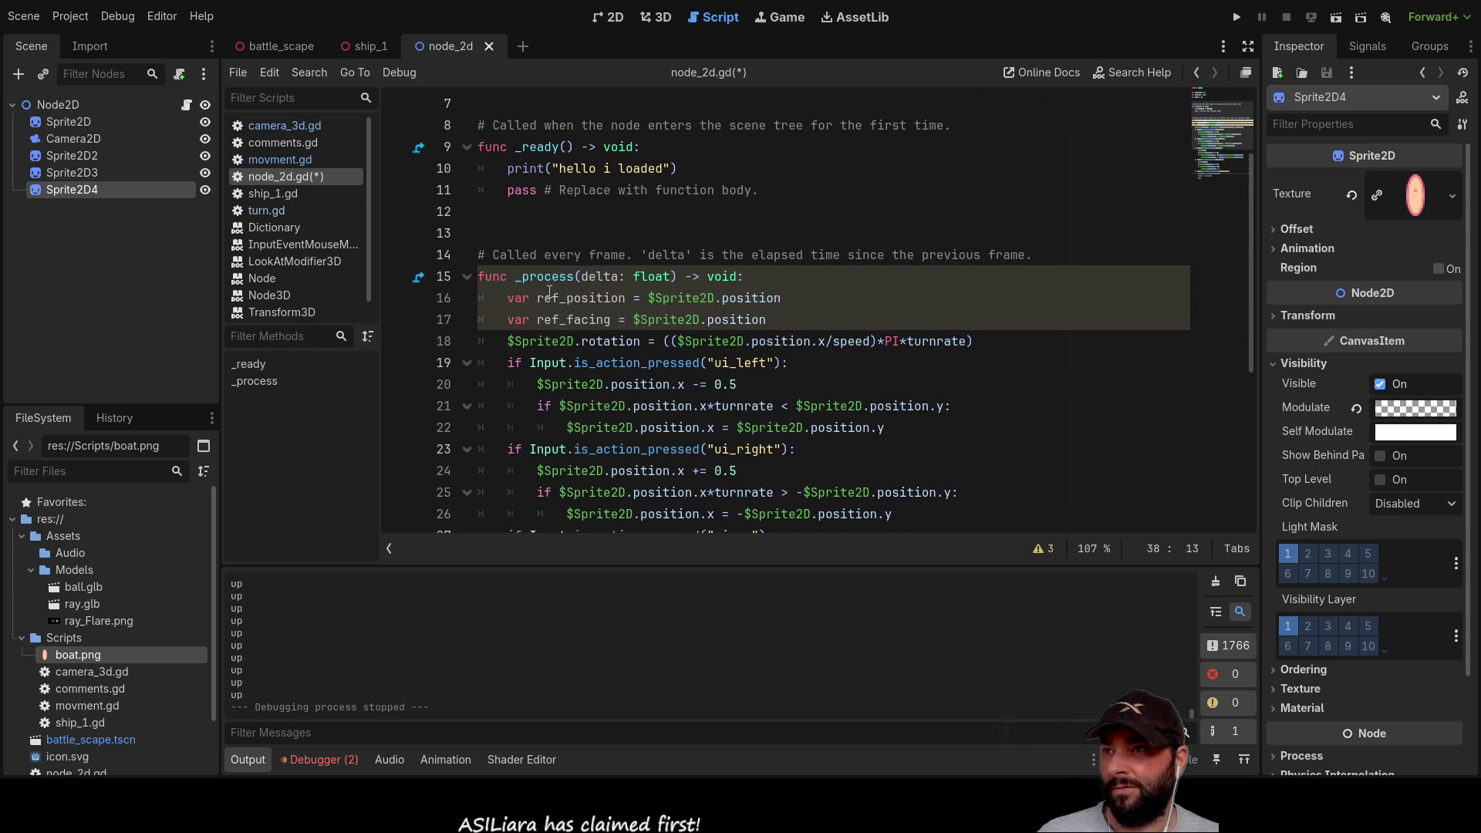
{"action": "left_click", "coordinate": [510, 301]}
{"action": "mouse_move", "coordinate": [510, 302]}
{"action": "left_mouse_down"}
{"action": "mouse_move", "coordinate": [694, 344]}
{"action": "mouse_move", "coordinate": [836, 486]}
{"action": "left_mouse_up"}
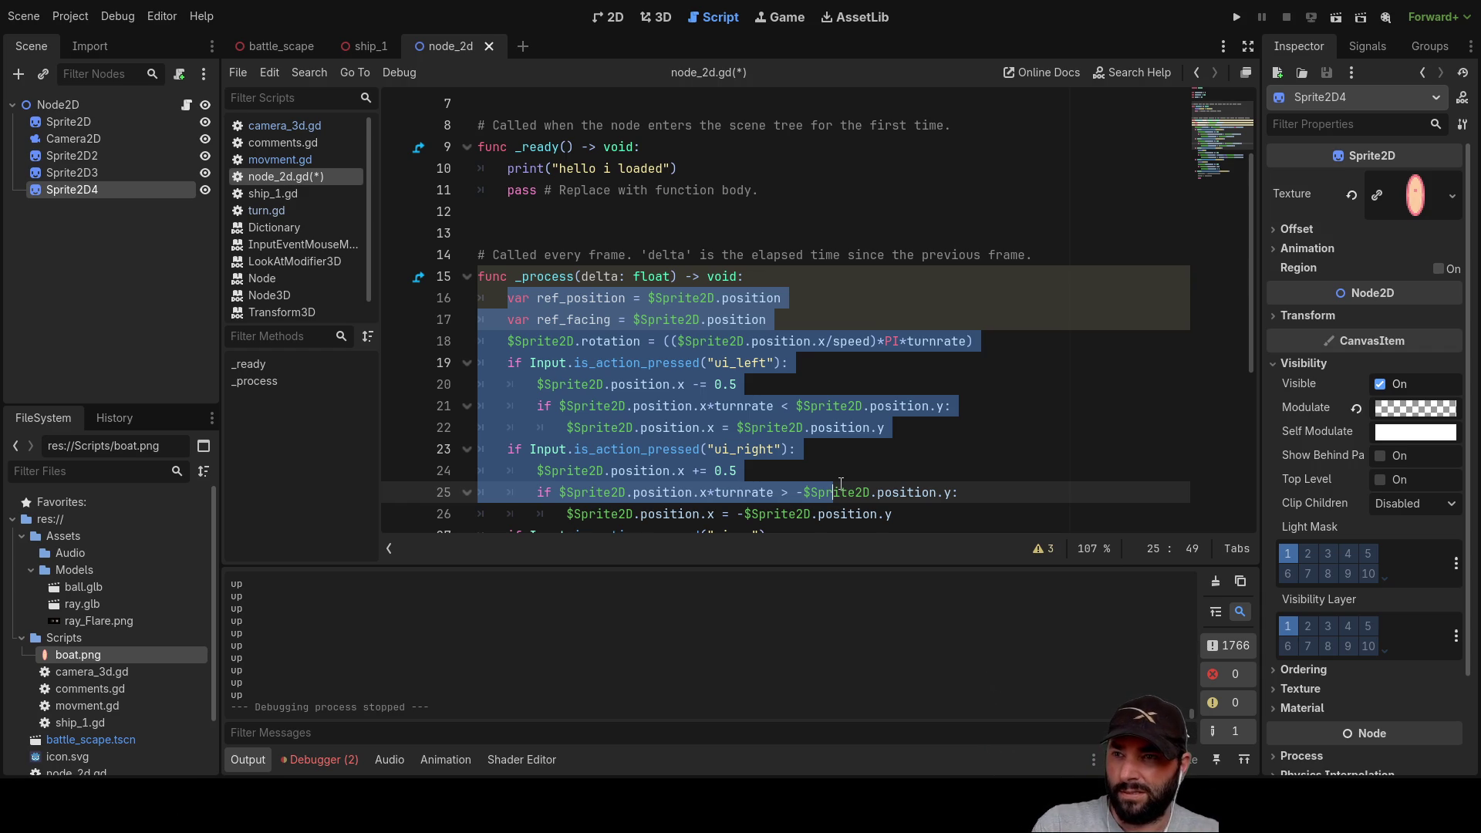
{"action": "scroll", "coordinate": [766, 451], "scroll_direction": "down", "scroll_amount": 5}
{"action": "scroll", "coordinate": [856, 320], "scroll_direction": "up", "scroll_amount": 5}
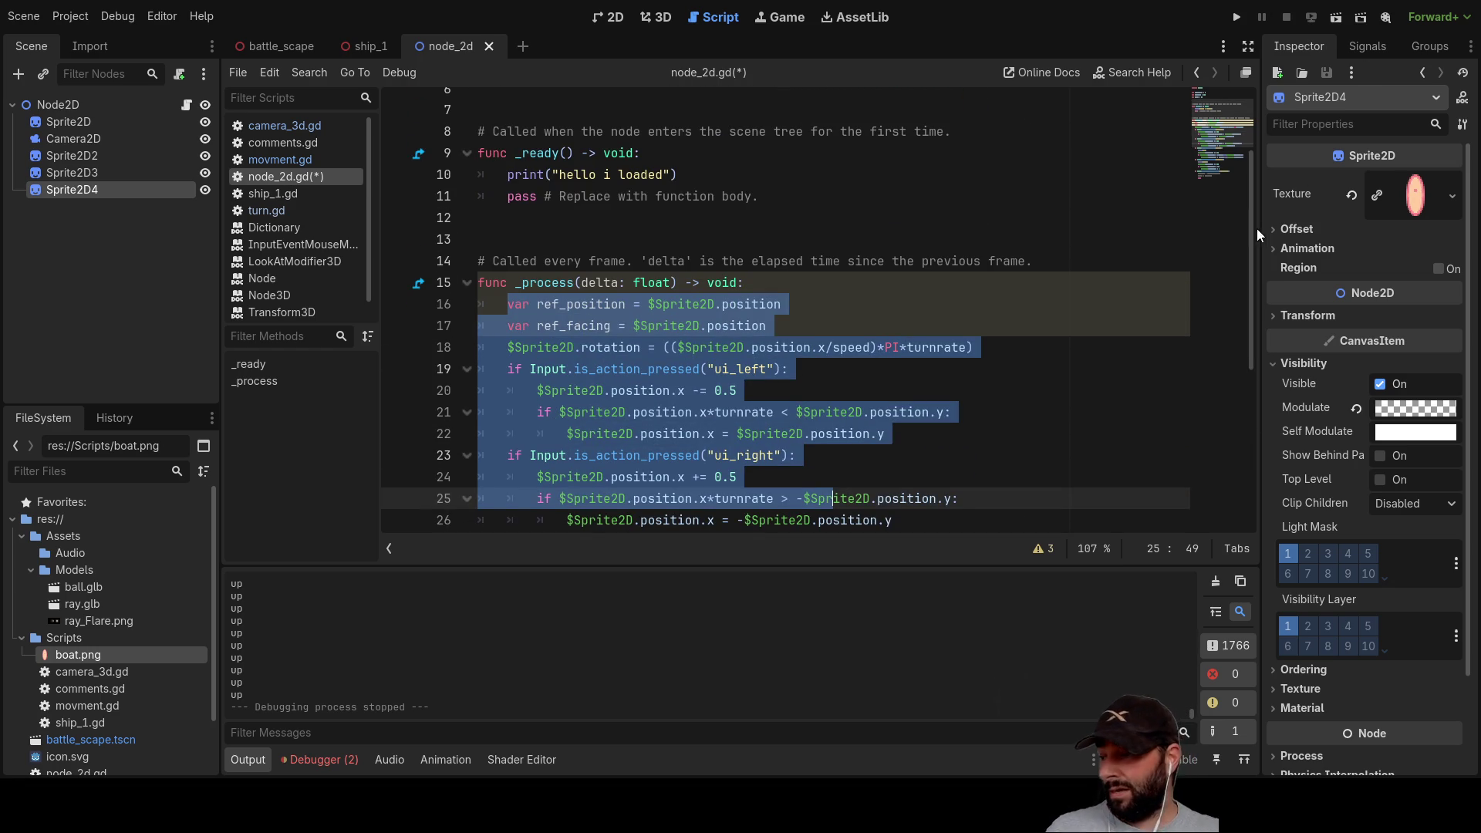